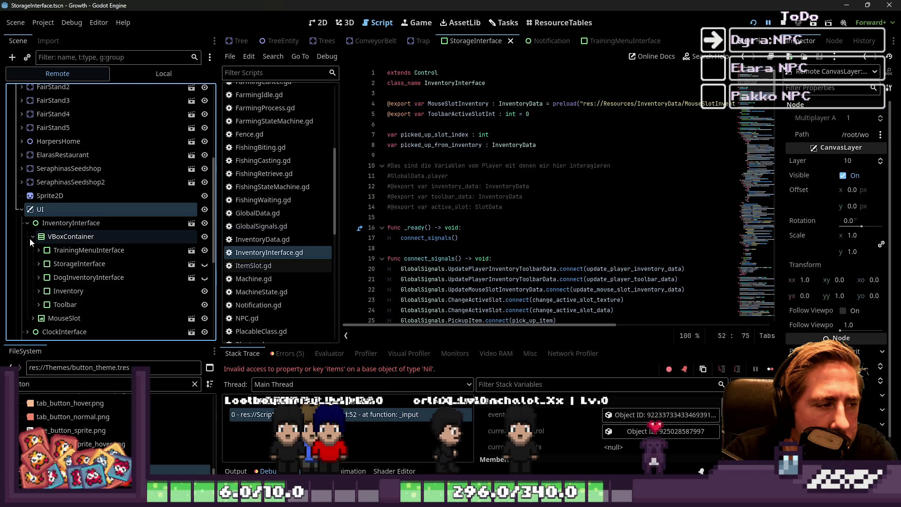
- Expand the remote scene tree down to AnimalTrainingMenuPanel and select that node
click(32, 237)
double_click(90, 251)
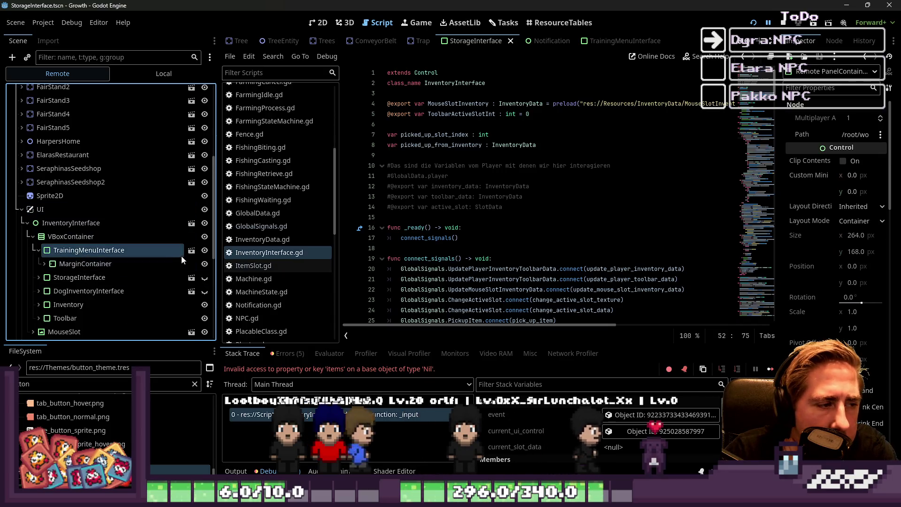
click(45, 264)
scroll(45, 263, down, 1)
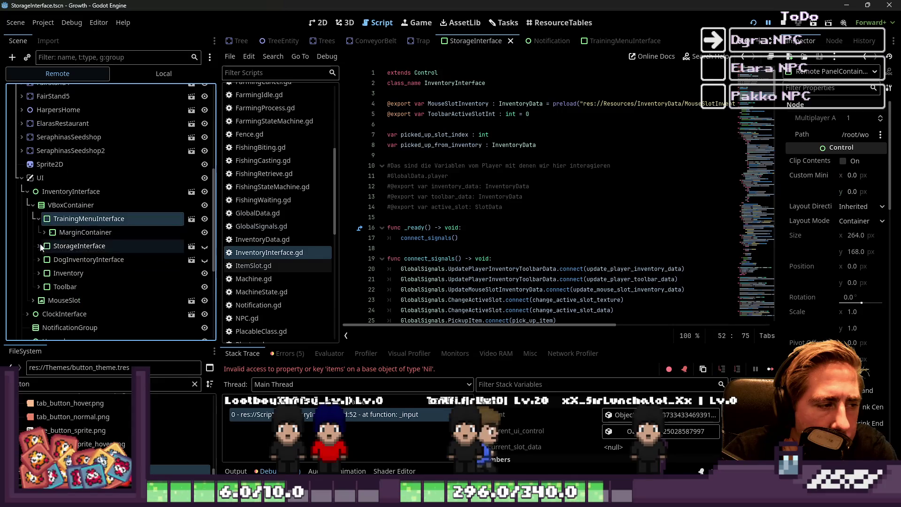
click(50, 246)
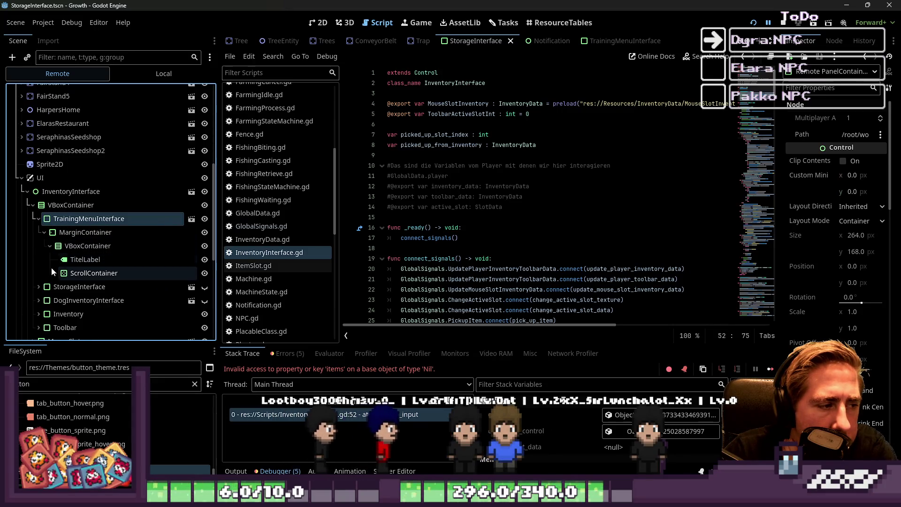
click(55, 273)
scroll(51, 275, down, 2)
double_click(66, 224)
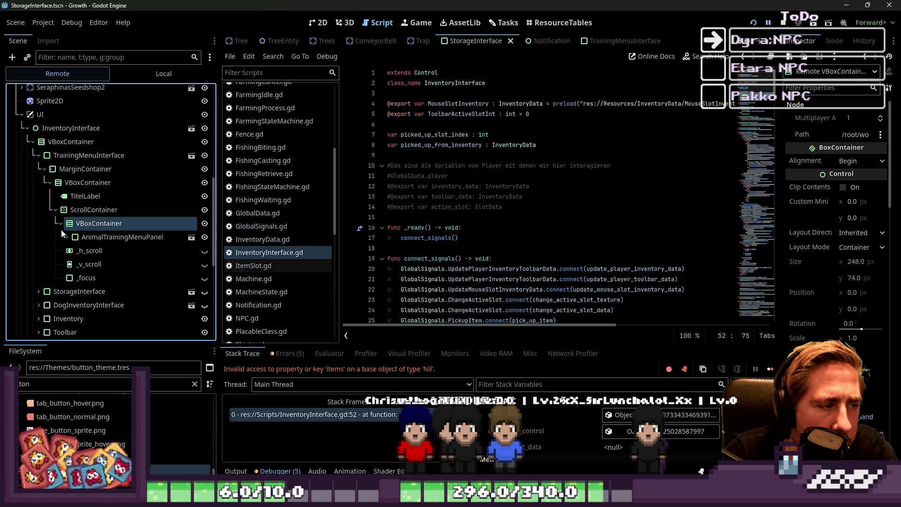
click(61, 238)
click(65, 247)
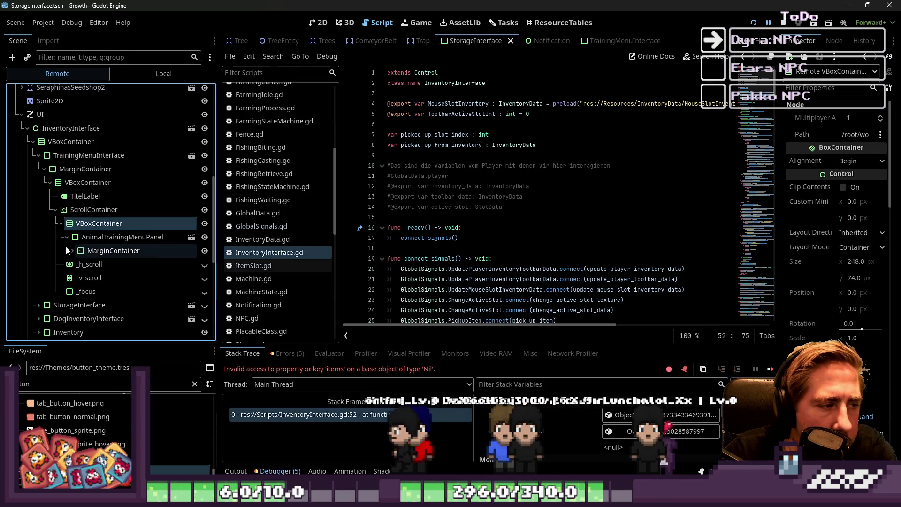
click(126, 238)
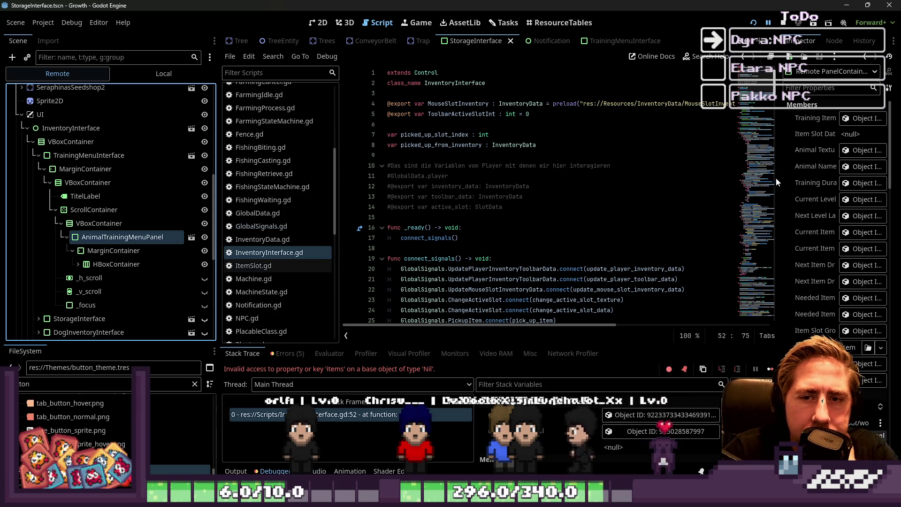
- Open Training Item Inventory, expand its Items array (one null element), and show the Storage grid in 2D
drag(777, 180, 582, 183)
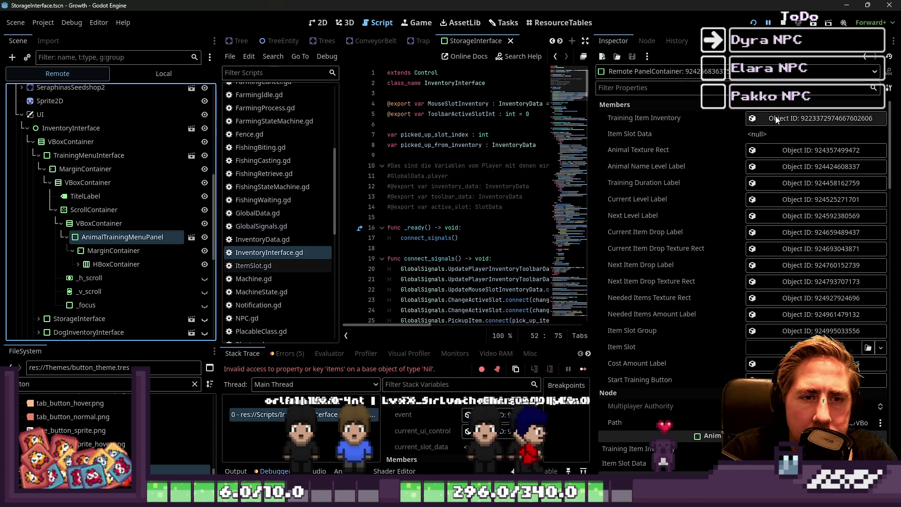
click(776, 120)
click(781, 117)
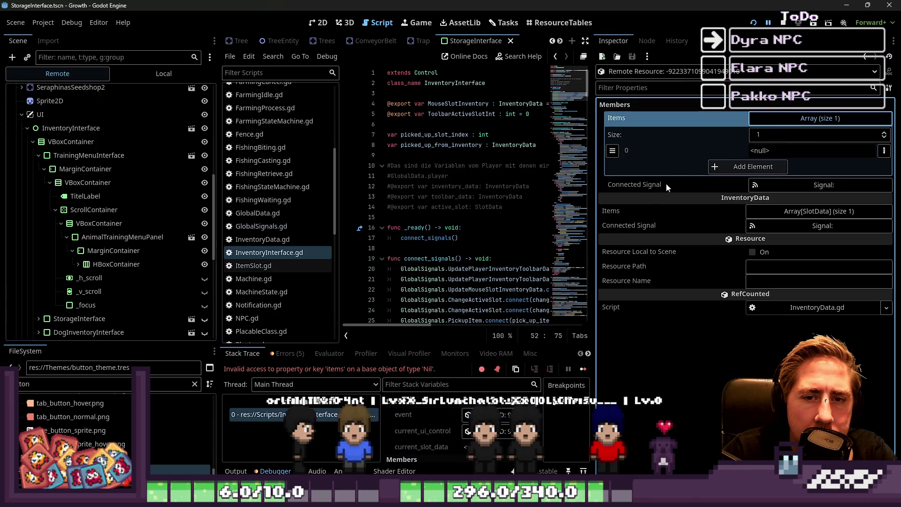
drag(593, 215, 699, 216)
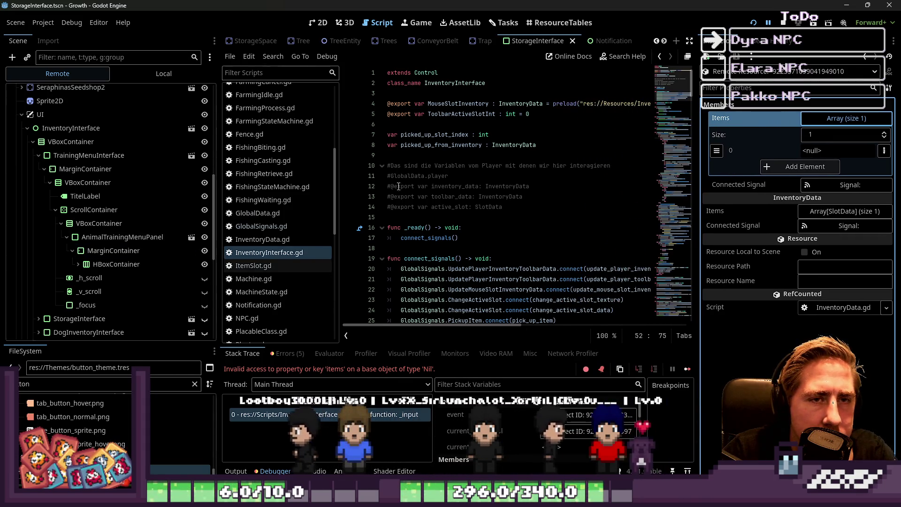
click(318, 24)
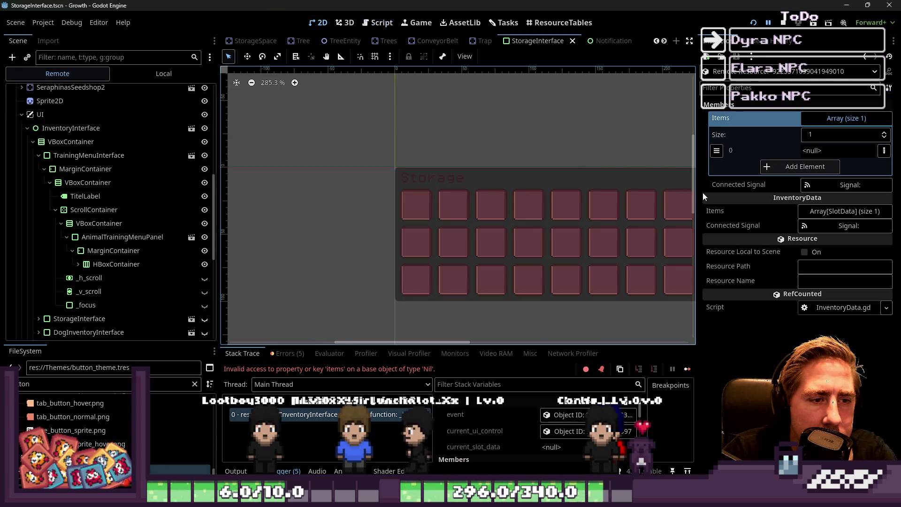
- Return to InventoryInterface.gd and scroll through the script
drag(700, 113, 798, 113)
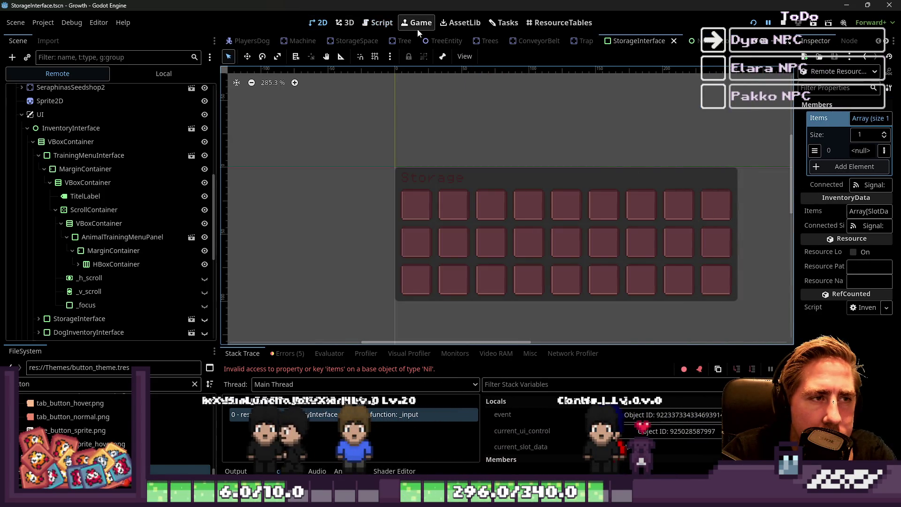
click(378, 23)
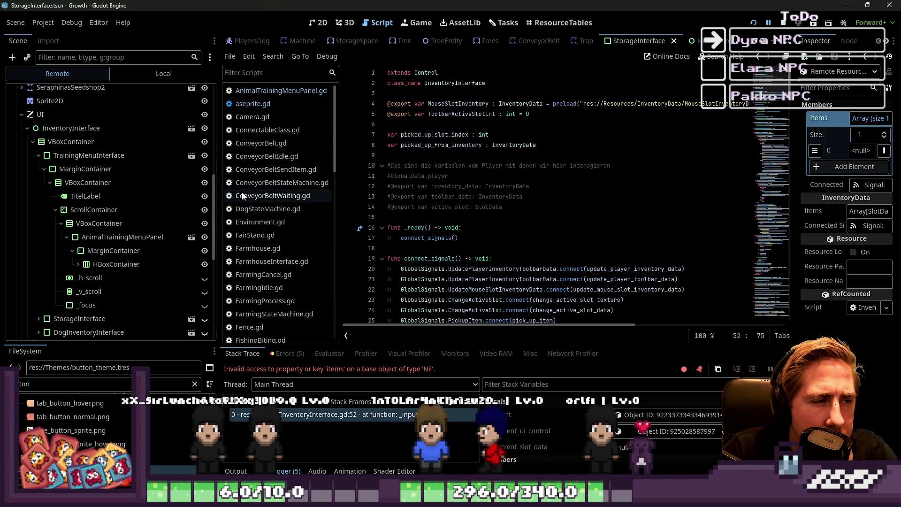
scroll(243, 197, down, 5)
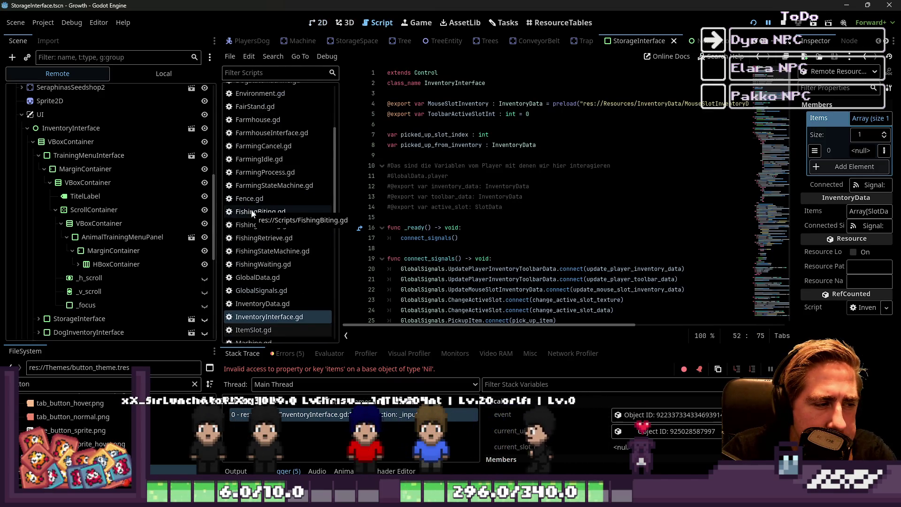
scroll(252, 212, down, 6)
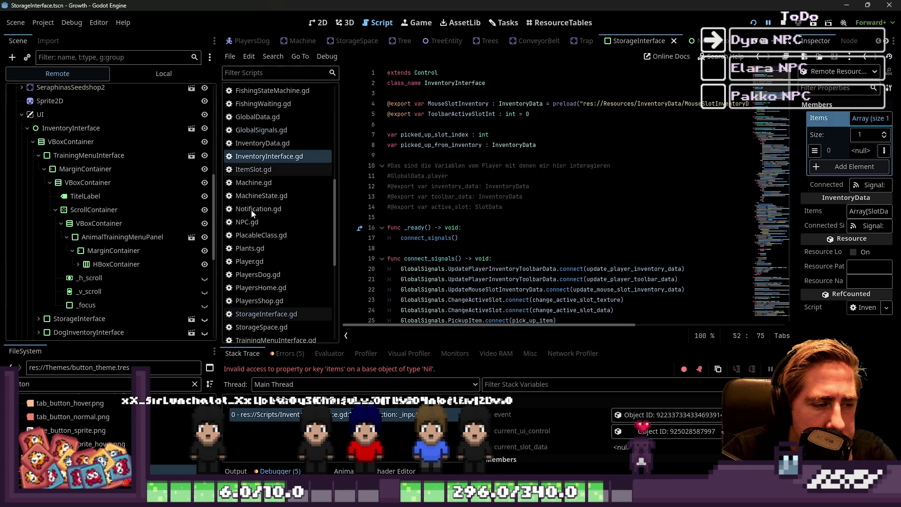
scroll(251, 213, down, 4)
scroll(259, 233, down, 5)
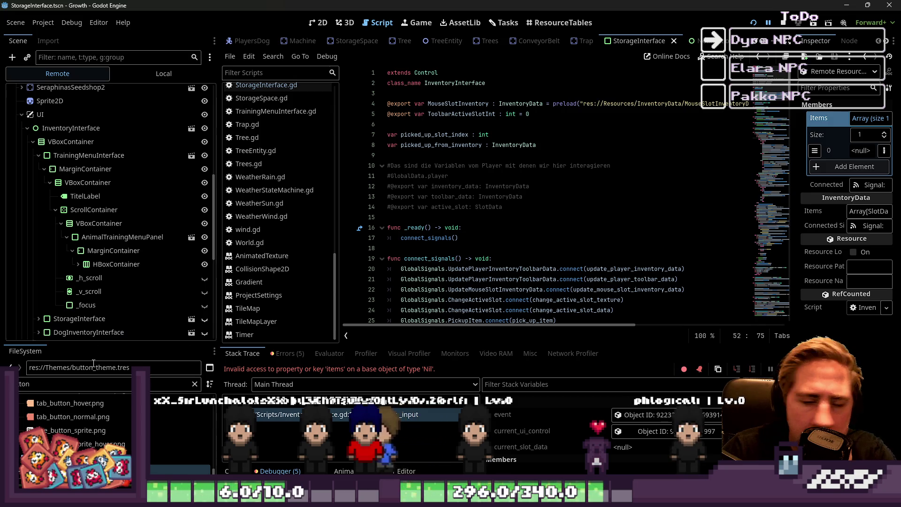
- Replace the old FileSystem filter text with 'emSlot' to list the slot files
double_click(82, 381)
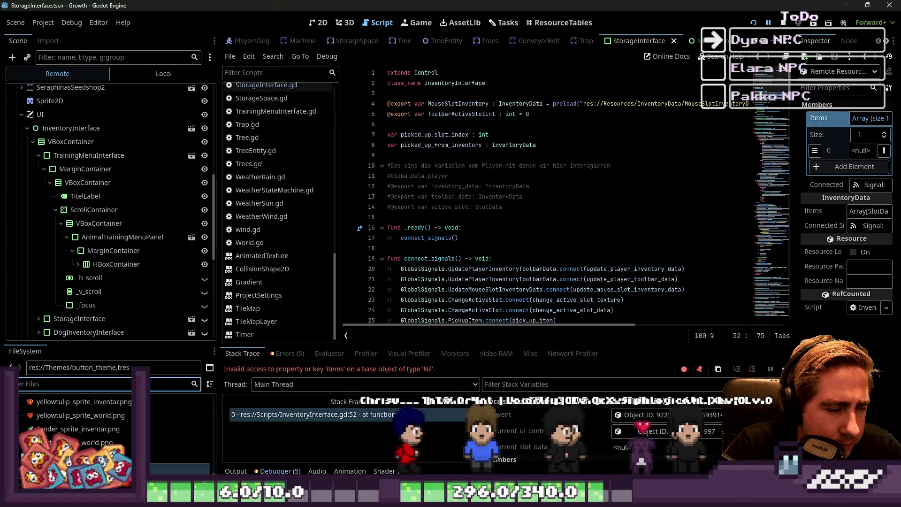
scroll(445, 268, down, 6)
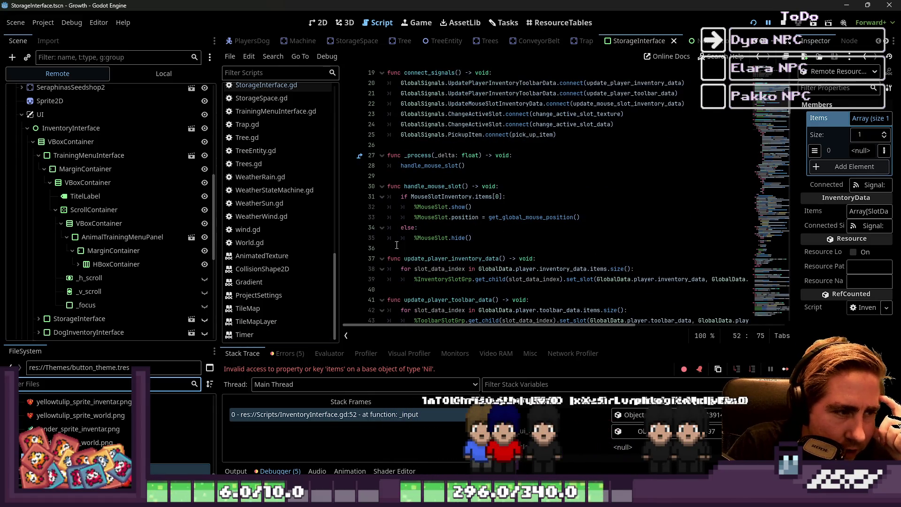
scroll(266, 217, up, 3)
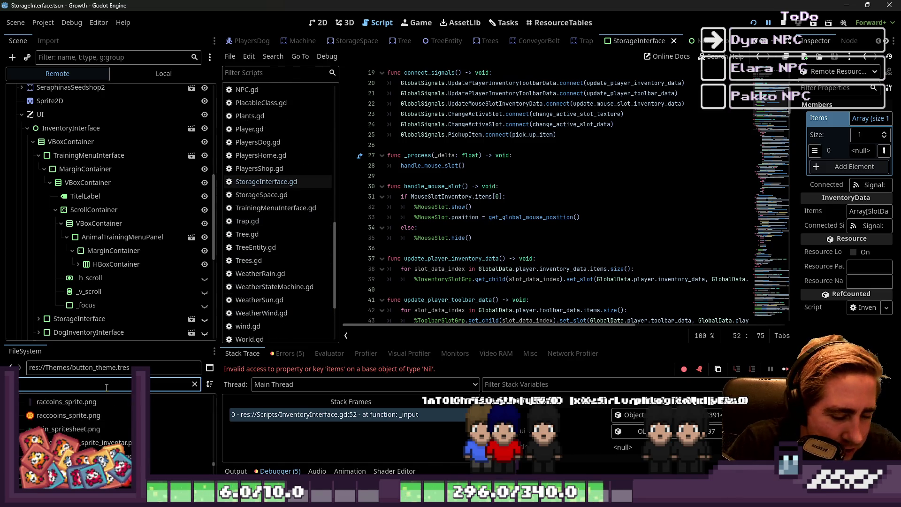
text(emSlot)
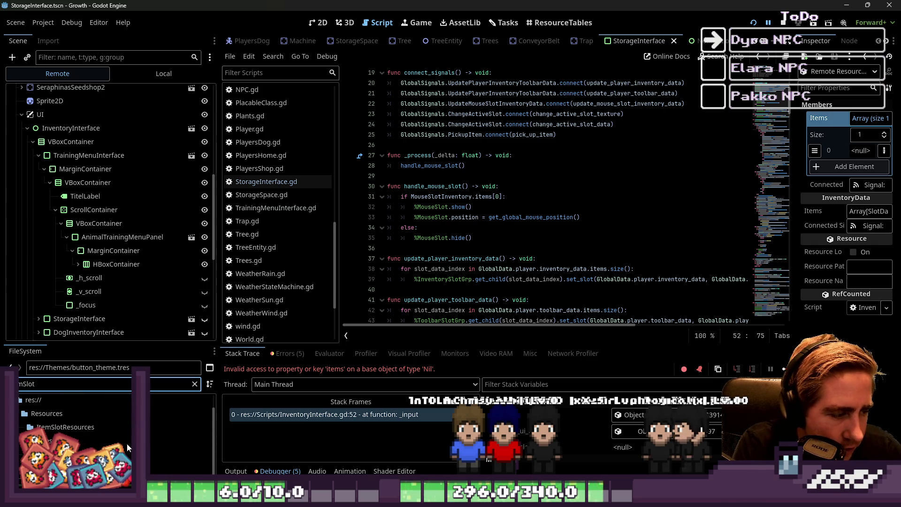
- Open ItemSlot.gd and trace connected_inventory through the mouse_entered_slot hover function
key(Down)
key(Down)
key(Down)
key(Up)
key(Return)
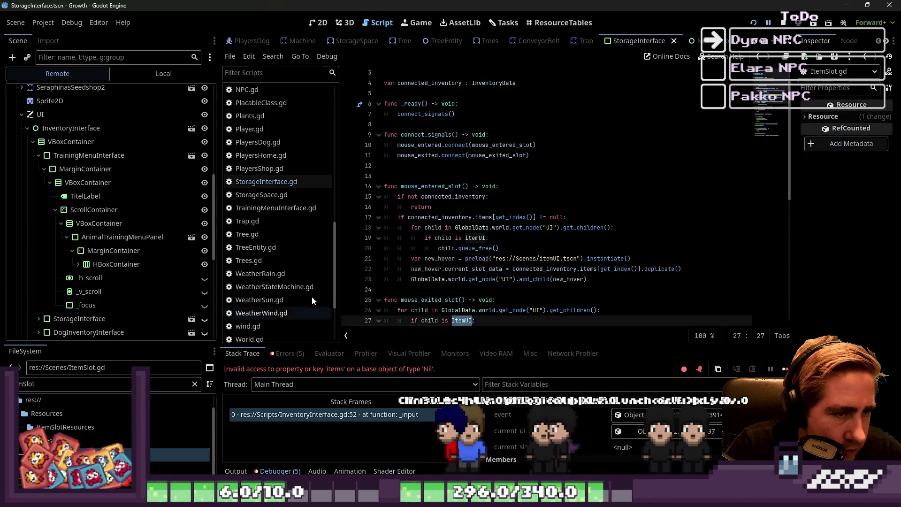
scroll(428, 140, down, 3)
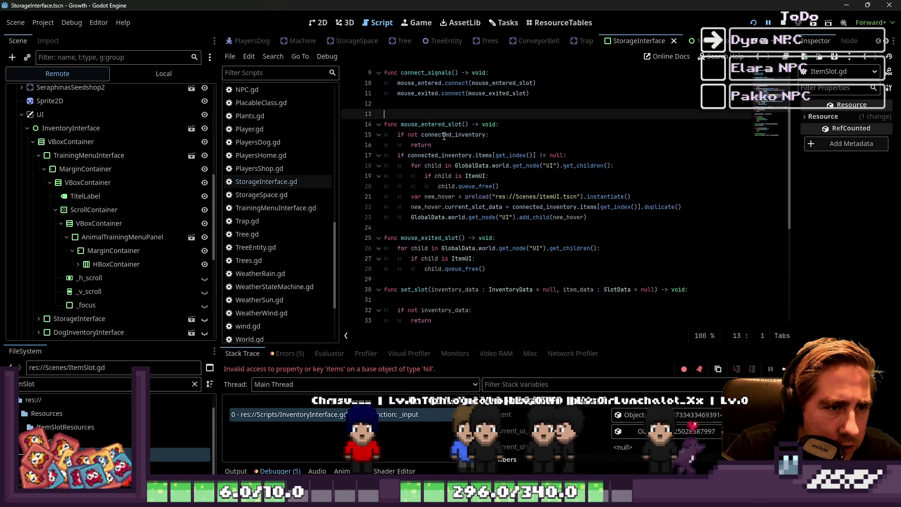
double_click(429, 137)
double_click(429, 129)
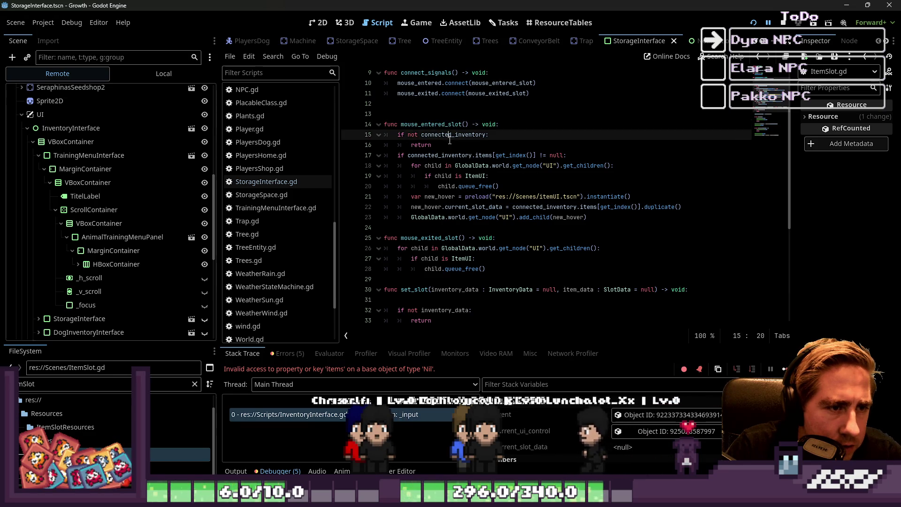
double_click(421, 146)
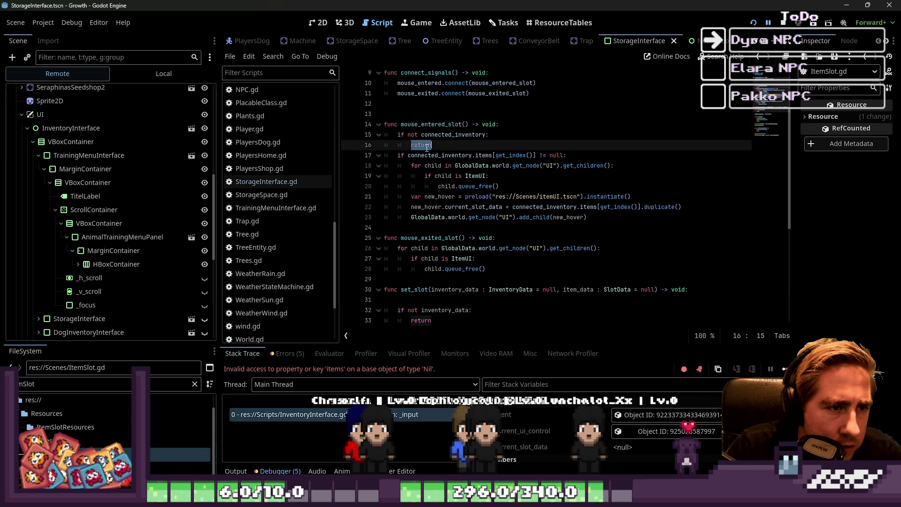
double_click(459, 156)
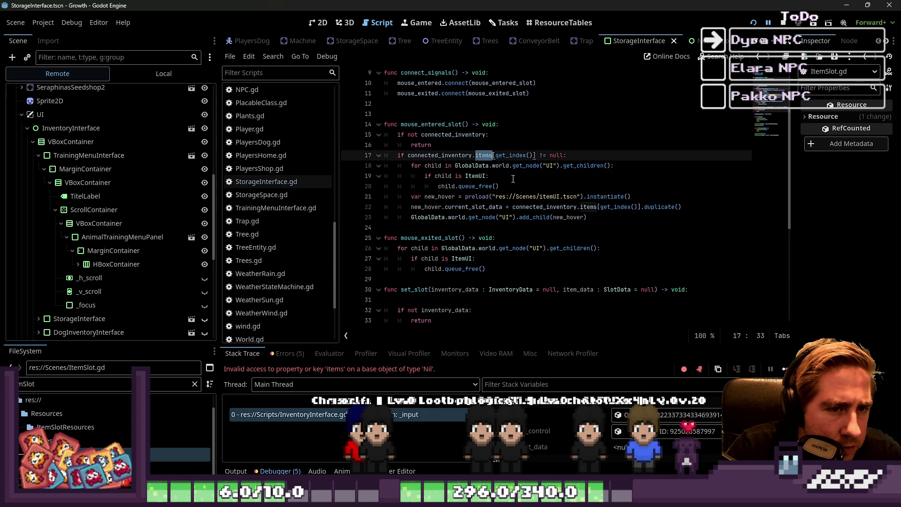
click(485, 166)
- Delete the extra blank line 13 above mouse_entered_slot(), leaving a single blank line
scroll(558, 190, up, 1)
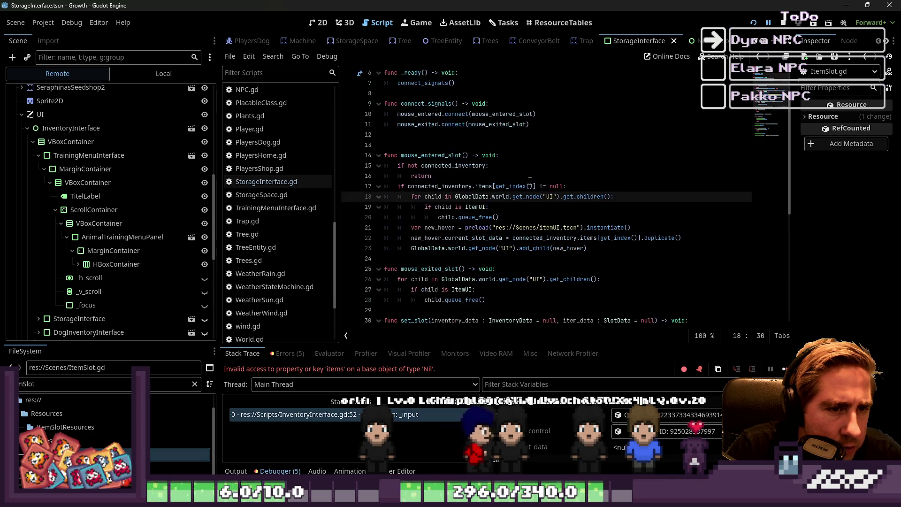
scroll(588, 200, up, 2)
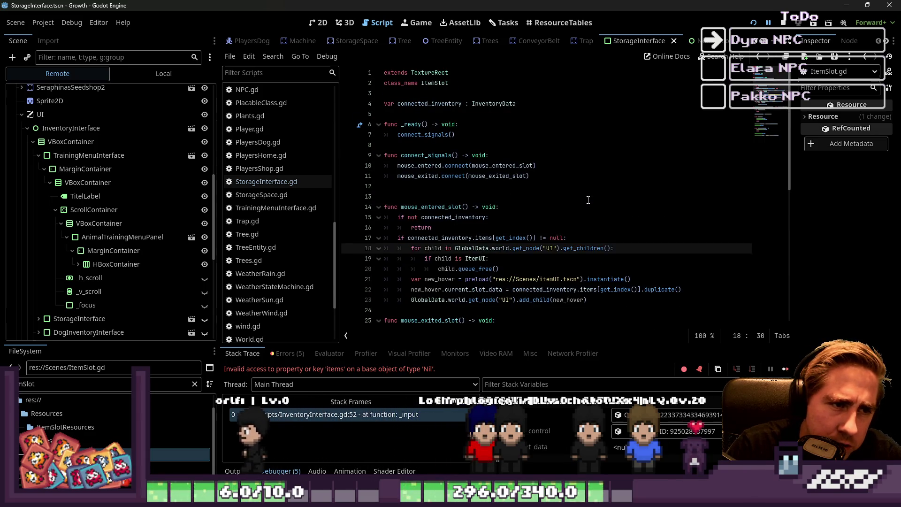
scroll(588, 200, down, 2)
click(441, 135)
key(BackSpace)
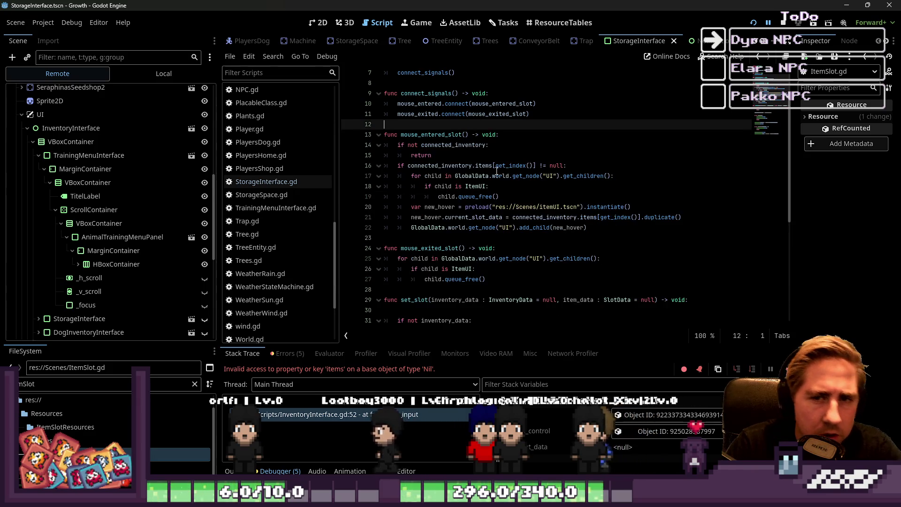
scroll(493, 160, down, 3)
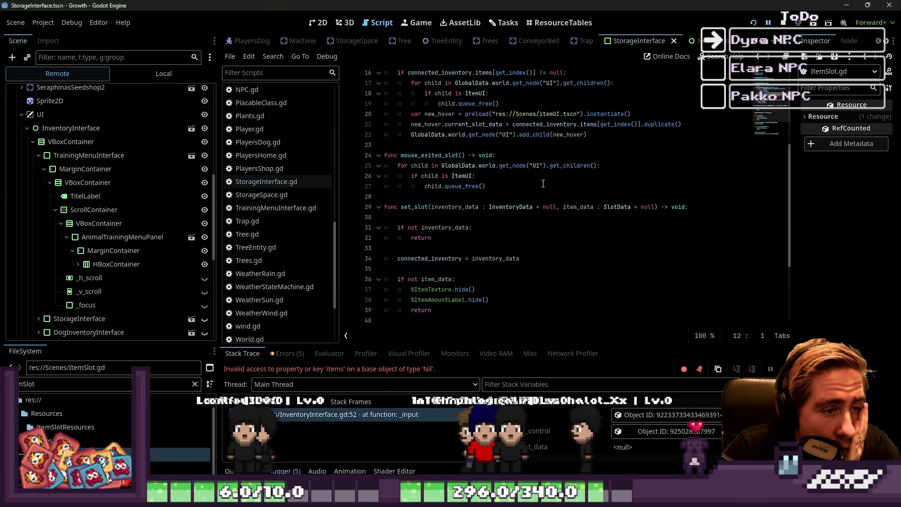
scroll(441, 240, down, 4)
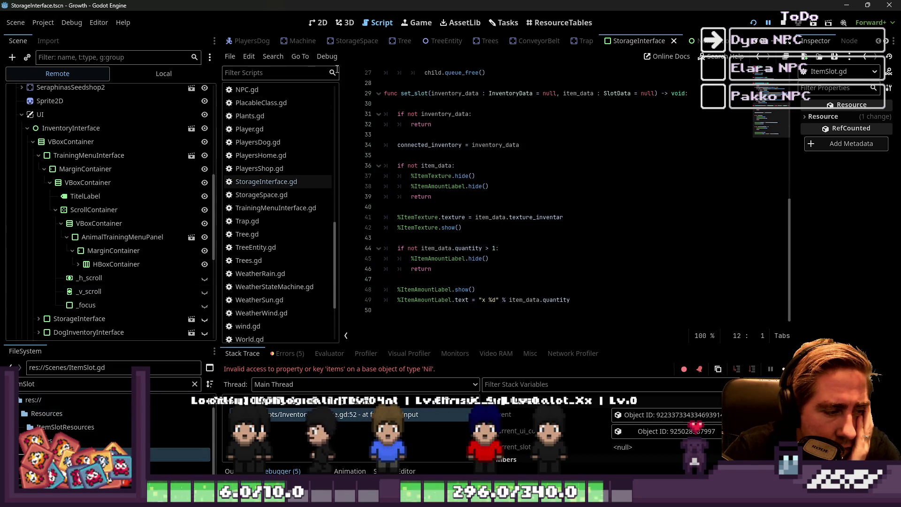
key(ctrl+F1)
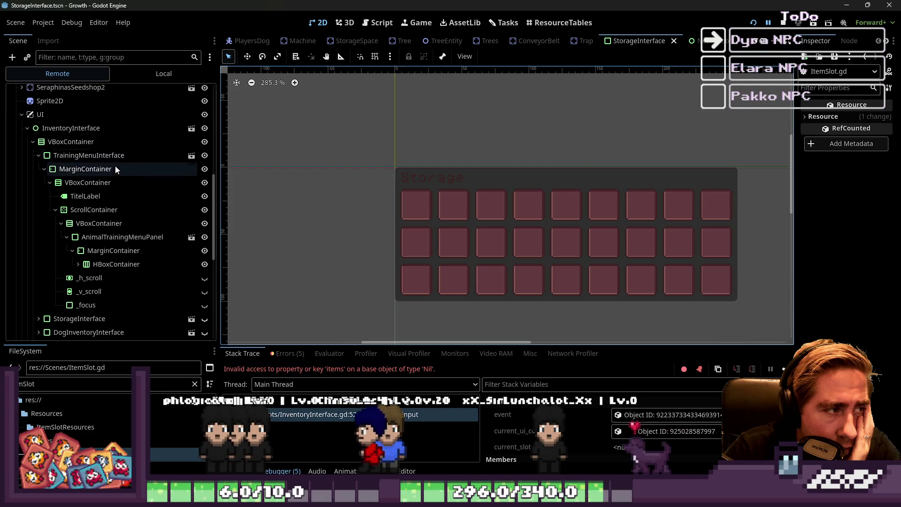
- Select storage slots and the VBoxContainer on the 2D canvas, checking the container sizing options
click(427, 198)
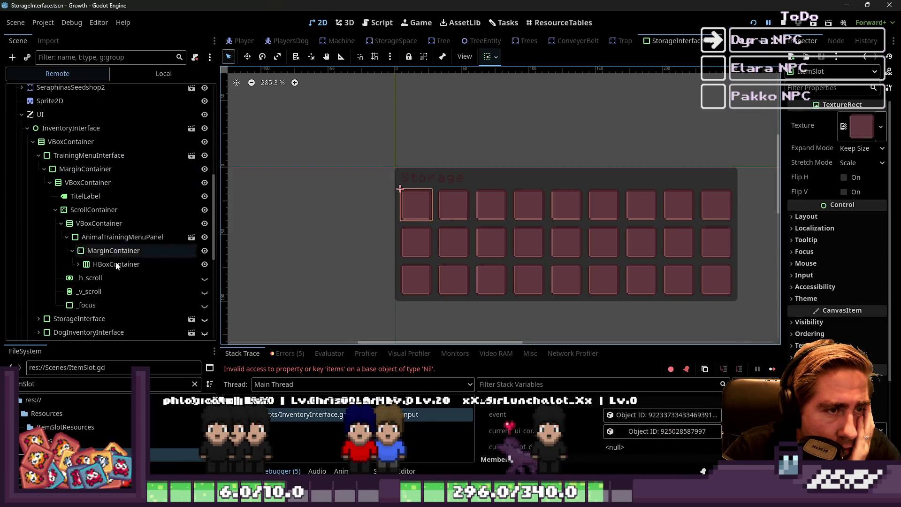
scroll(116, 267, down, 6)
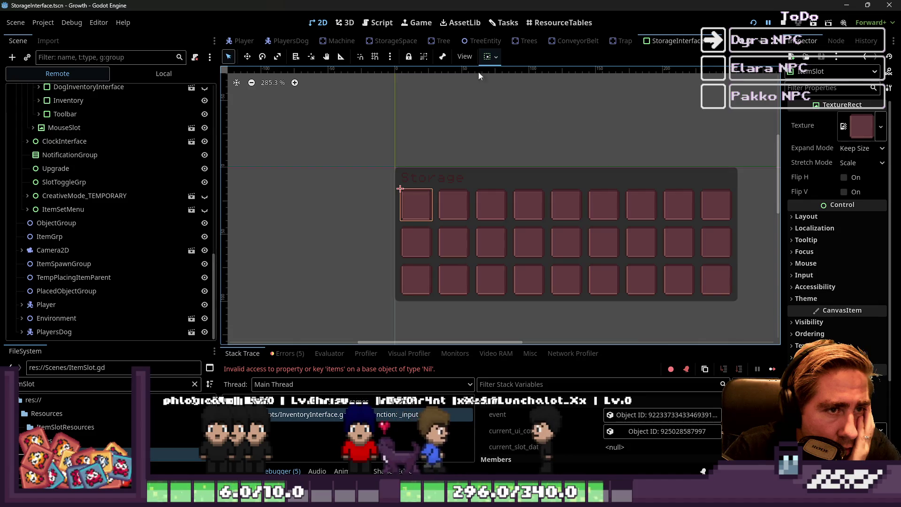
click(491, 56)
click(443, 190)
click(454, 196)
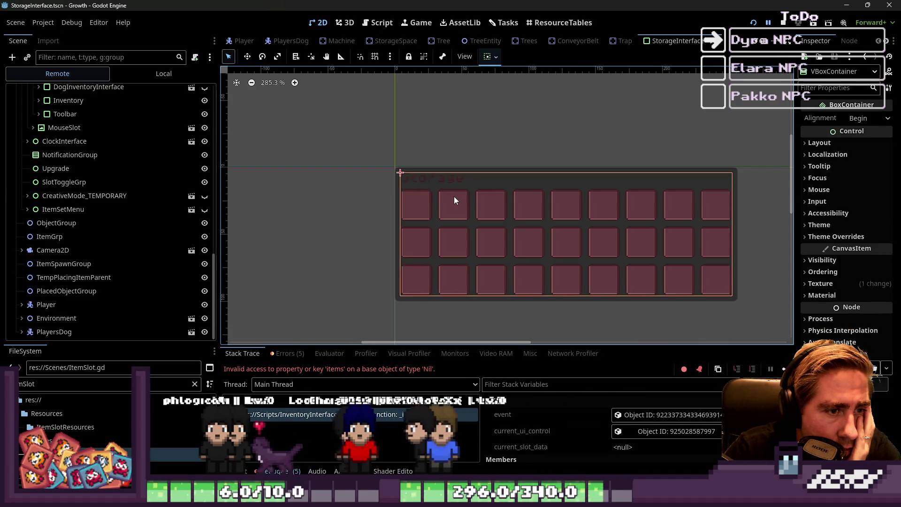
click(455, 197)
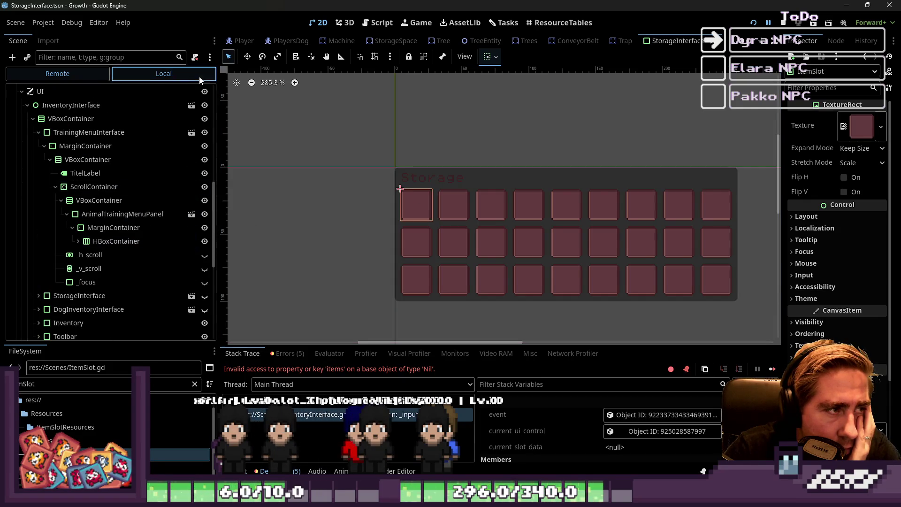
- Switch the Scene dock to Local, expand StorageInterface to ItemSlot2/ItemSlot3, and open ItemSlot.gd
click(141, 74)
click(10, 91)
click(83, 186)
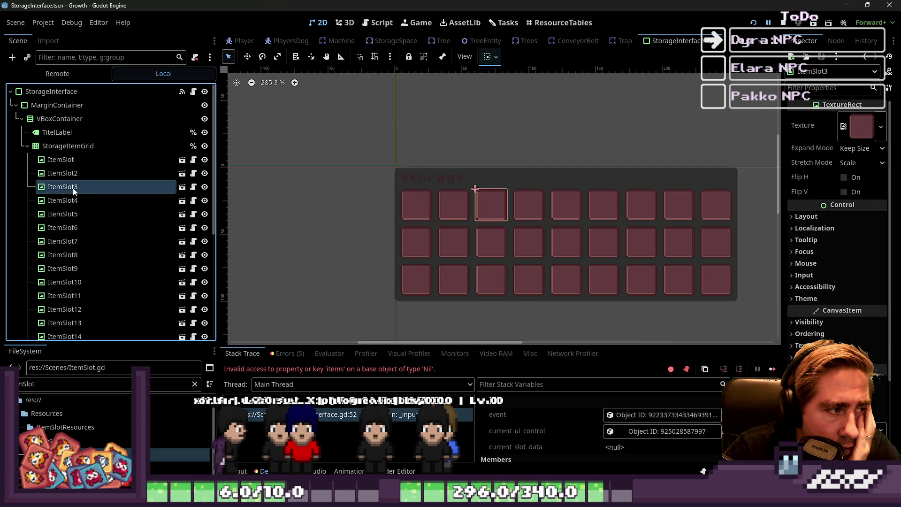
click(82, 187)
click(95, 177)
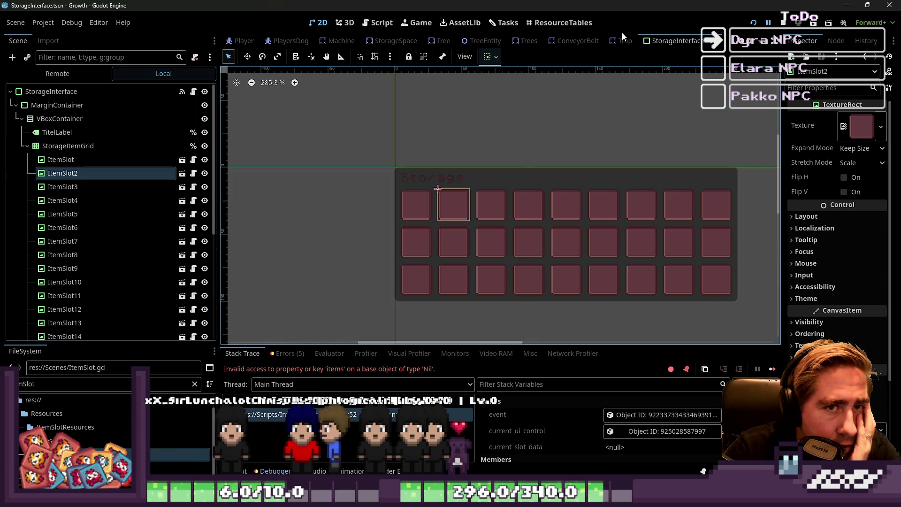
click(379, 22)
click(470, 82)
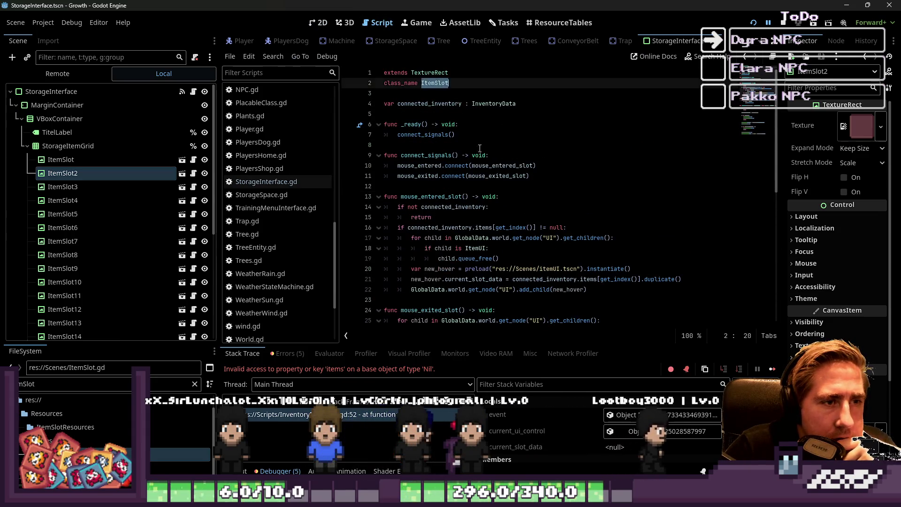
- Trace where mouse_entered_slot is connected and how connected_inventory is used in ItemSlot.gd
scroll(484, 206, down, 2)
double_click(417, 135)
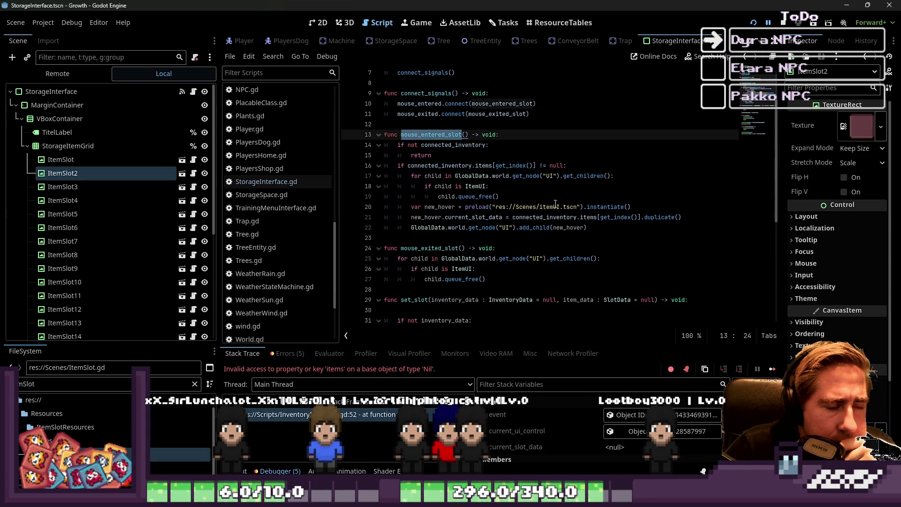
mouse_move(555, 204)
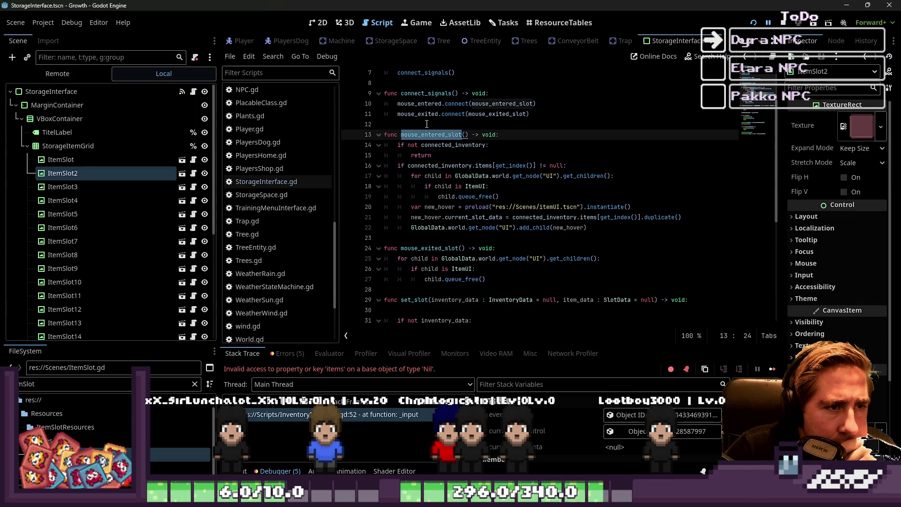
double_click(505, 104)
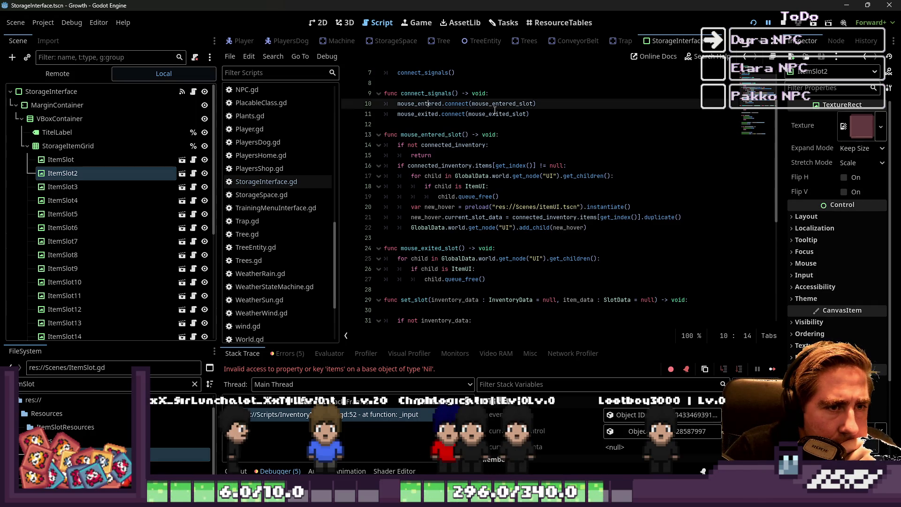
double_click(454, 146)
scroll(475, 188, down, 1)
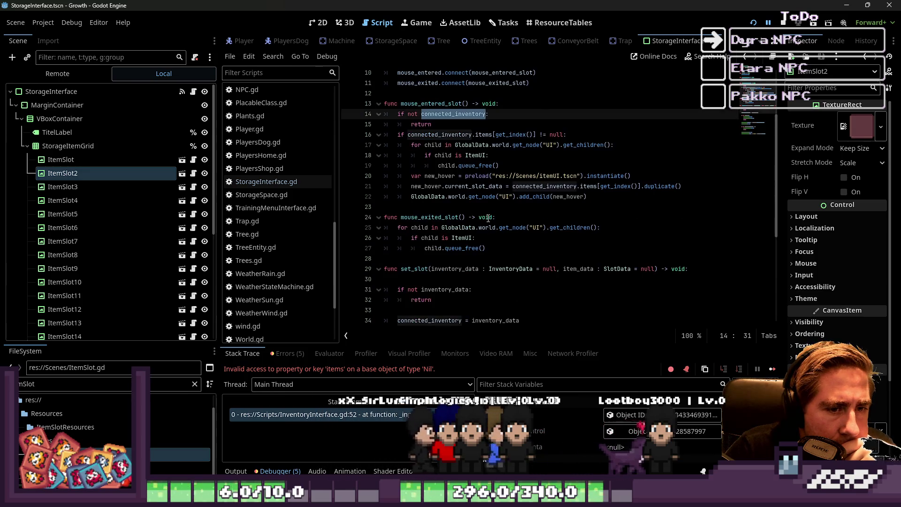
scroll(489, 218, up, 1)
scroll(489, 219, down, 3)
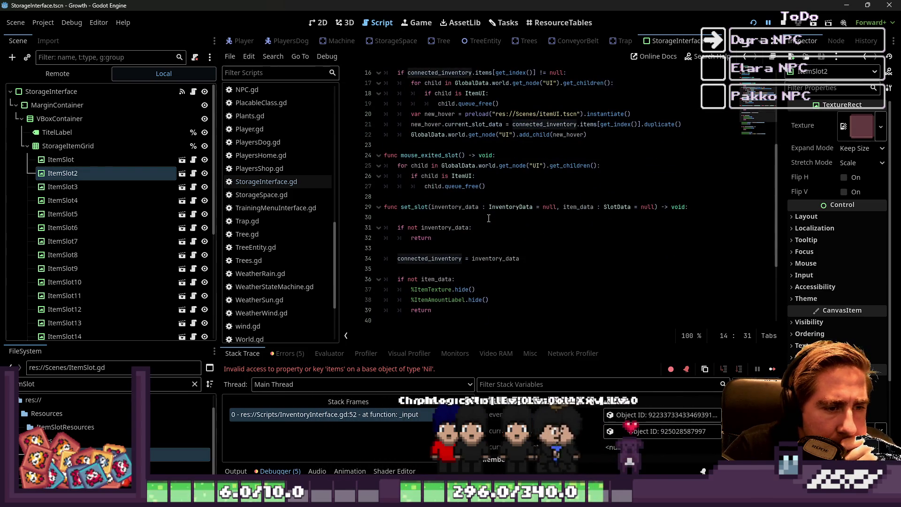
scroll(488, 219, down, 1)
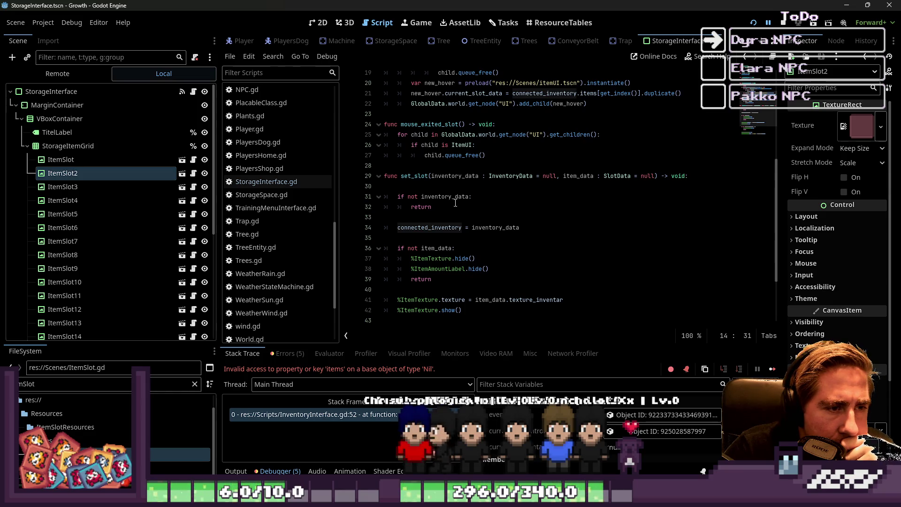
- Inspect set_slot's inventory_data check, early return on line 32, and connected_inventory assignment
click(415, 176)
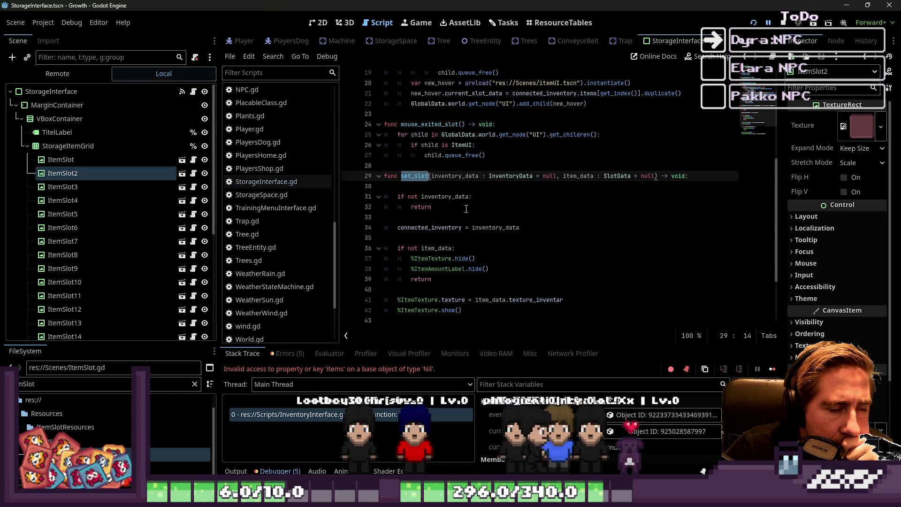
scroll(467, 209, up, 6)
scroll(471, 206, down, 6)
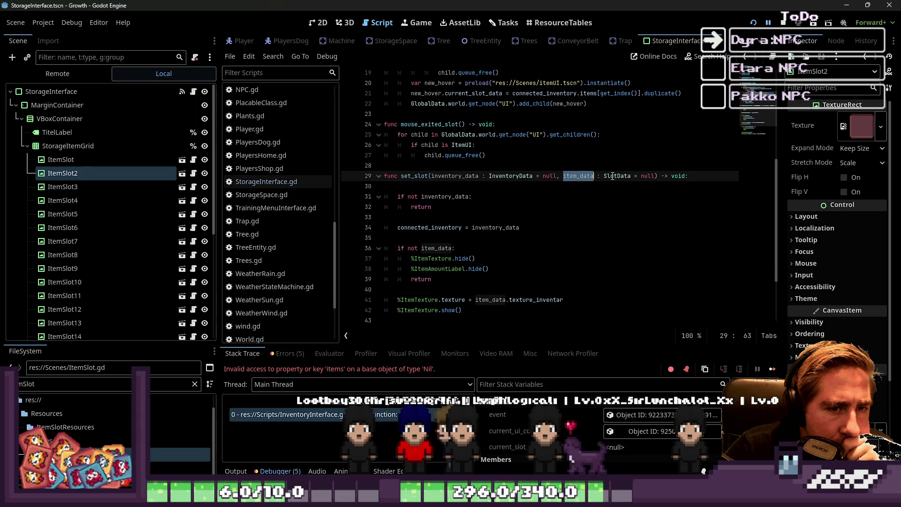
click(449, 196)
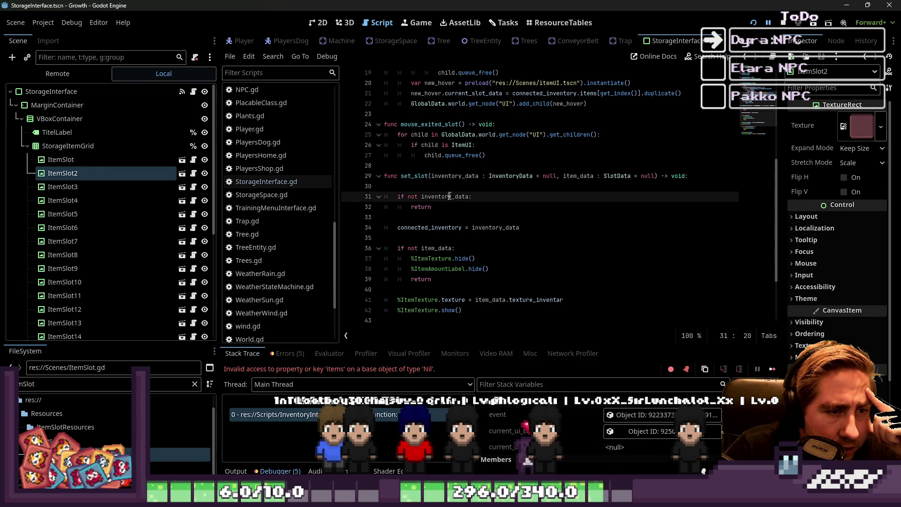
double_click(428, 207)
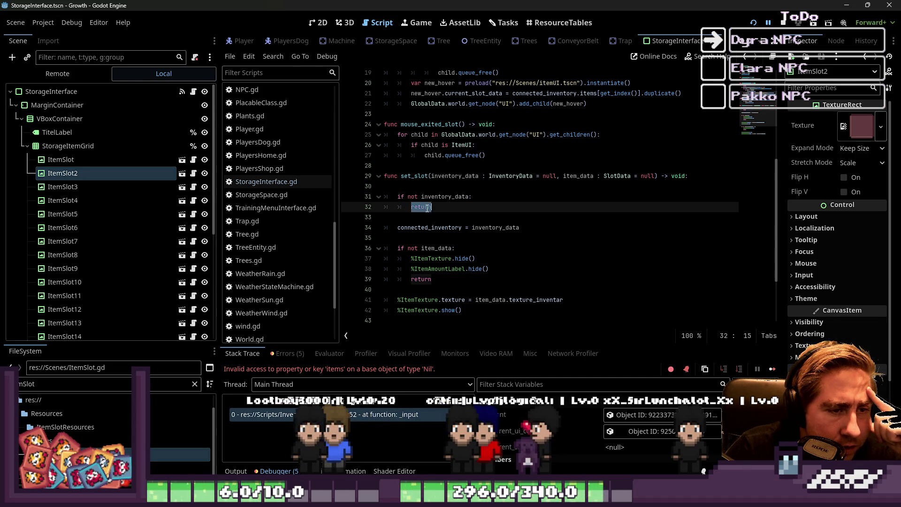
click(458, 196)
double_click(451, 227)
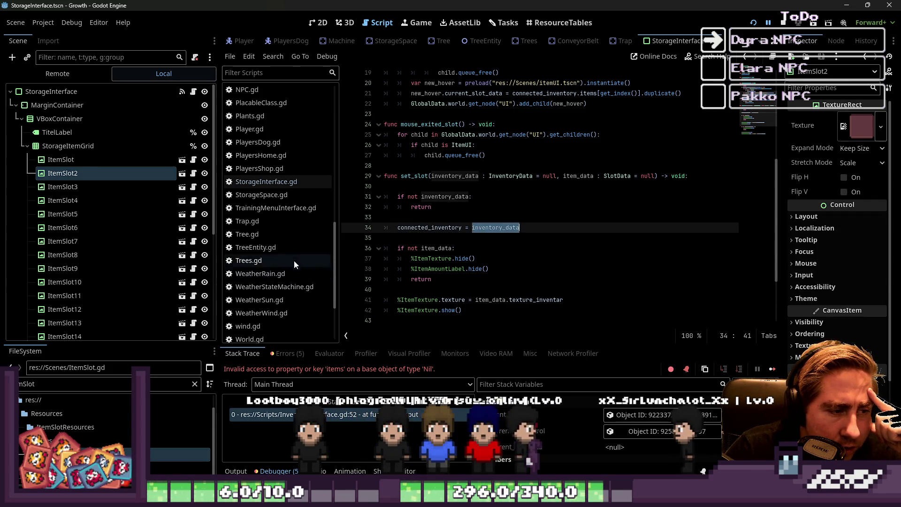
scroll(284, 212, up, 5)
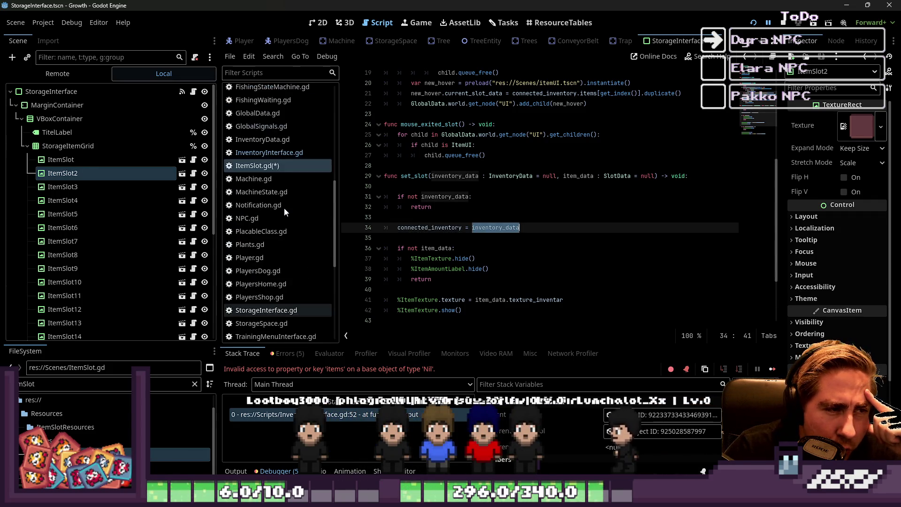
- Save ItemSlot.gd and open TrainingMenuInterface.gd from the script list
click(268, 167)
click(447, 217)
key(ctrl+s)
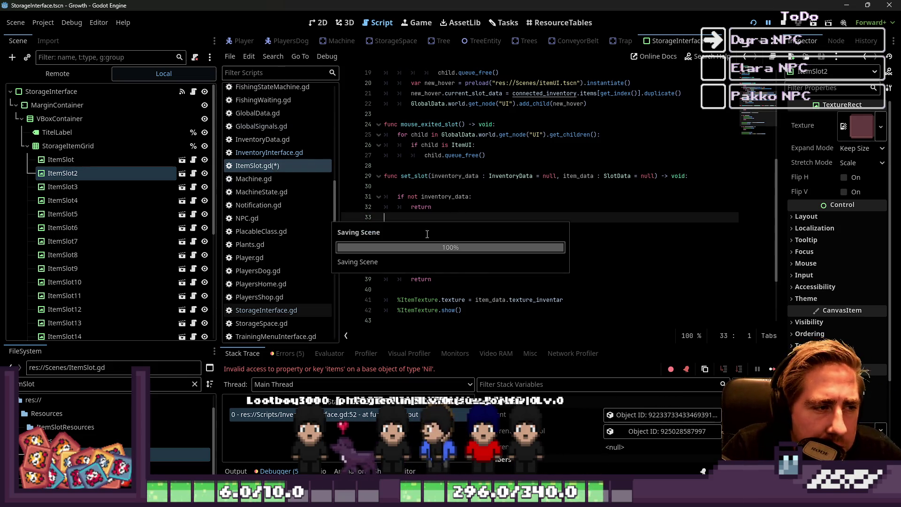
scroll(278, 159, up, 3)
scroll(275, 226, up, 8)
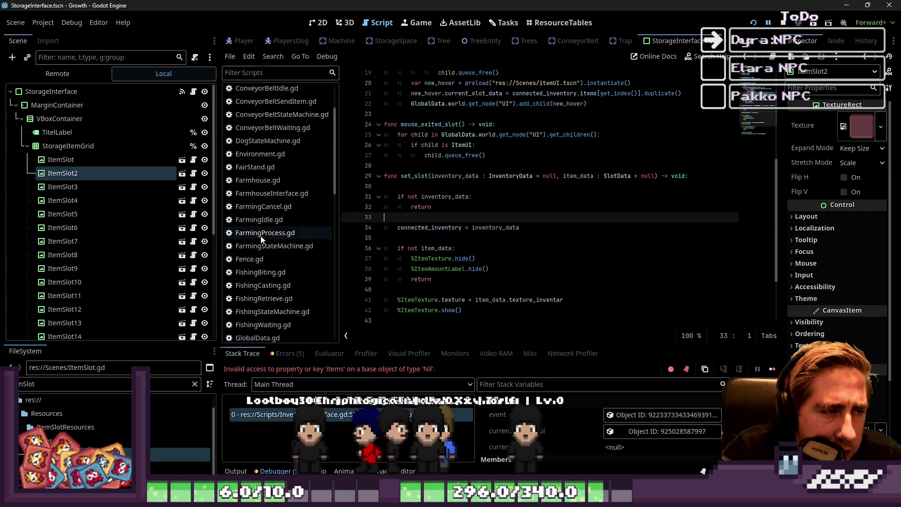
scroll(270, 193, down, 15)
scroll(282, 234, down, 2)
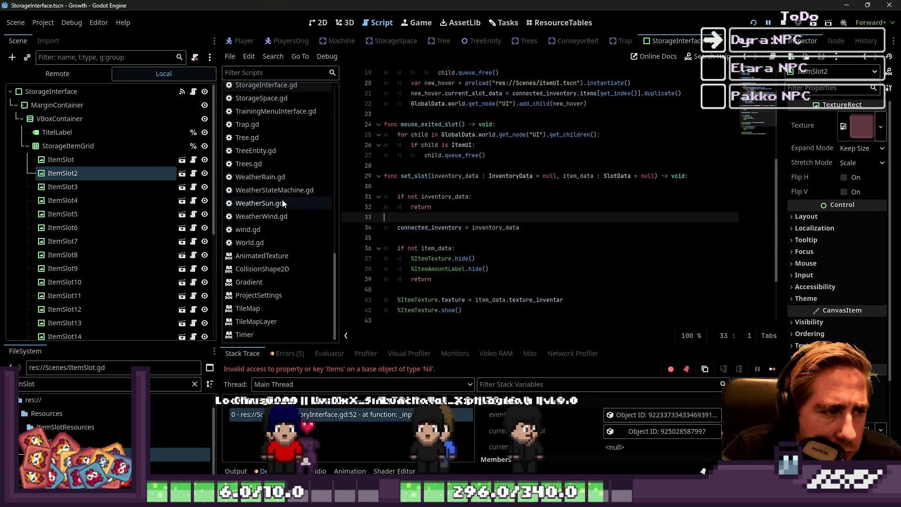
click(287, 144)
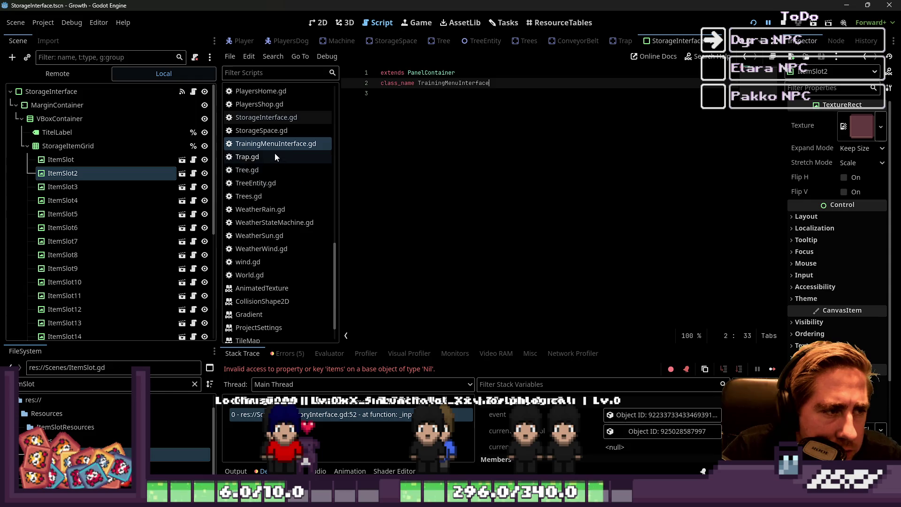
- Open the AnimalTrainingMenuPanel script and highlight all uses of update_storage_inventories
scroll(291, 226, up, 15)
click(280, 90)
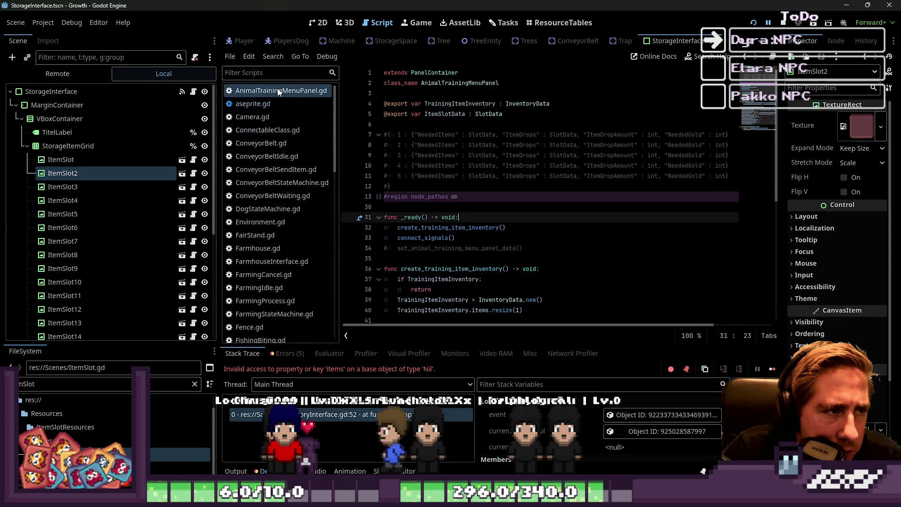
scroll(443, 211, down, 3)
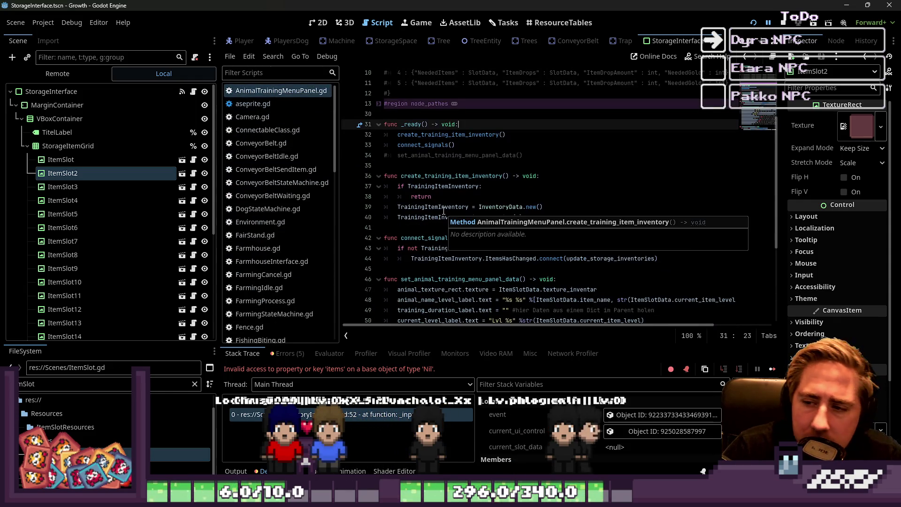
scroll(417, 197, down, 5)
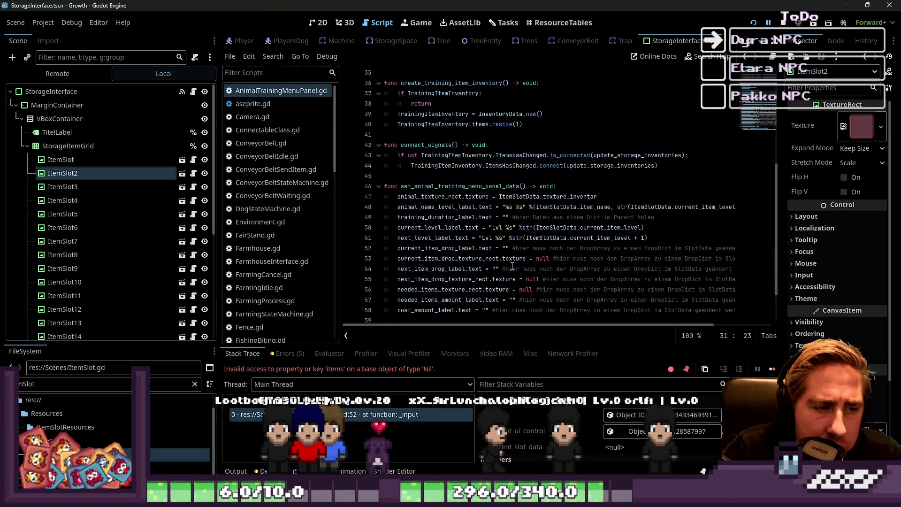
double_click(430, 280)
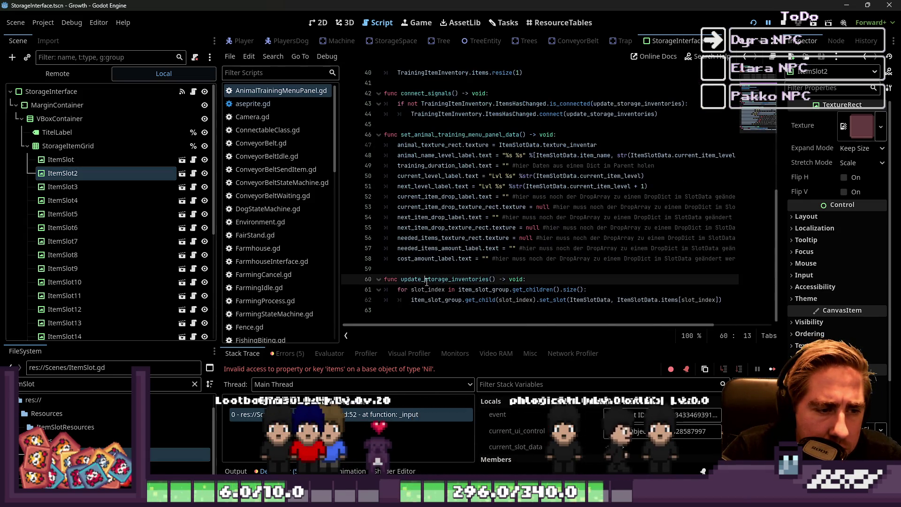
scroll(430, 280, up, 2)
scroll(472, 281, down, 2)
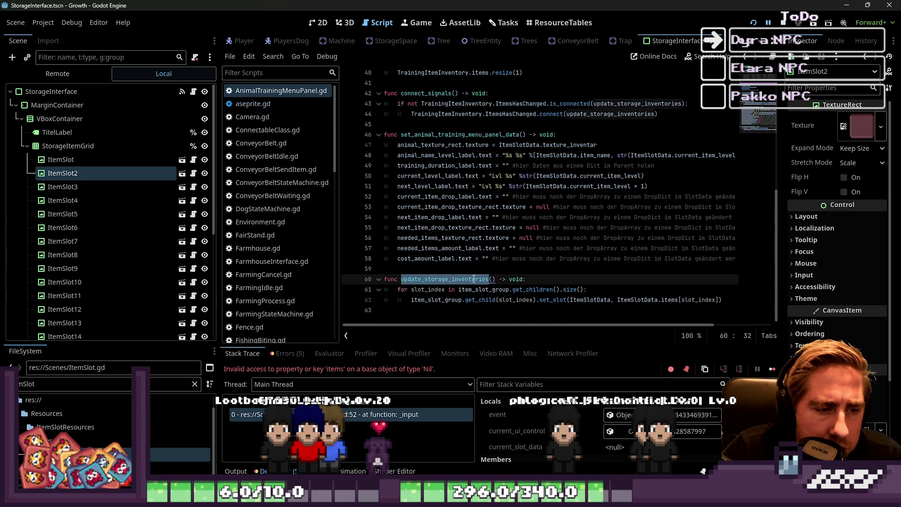
scroll(480, 272, up, 2)
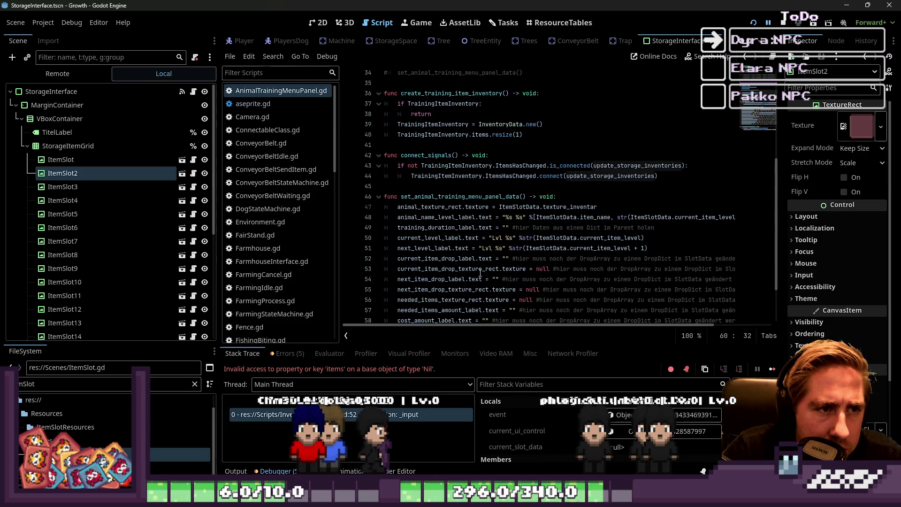
scroll(480, 272, down, 2)
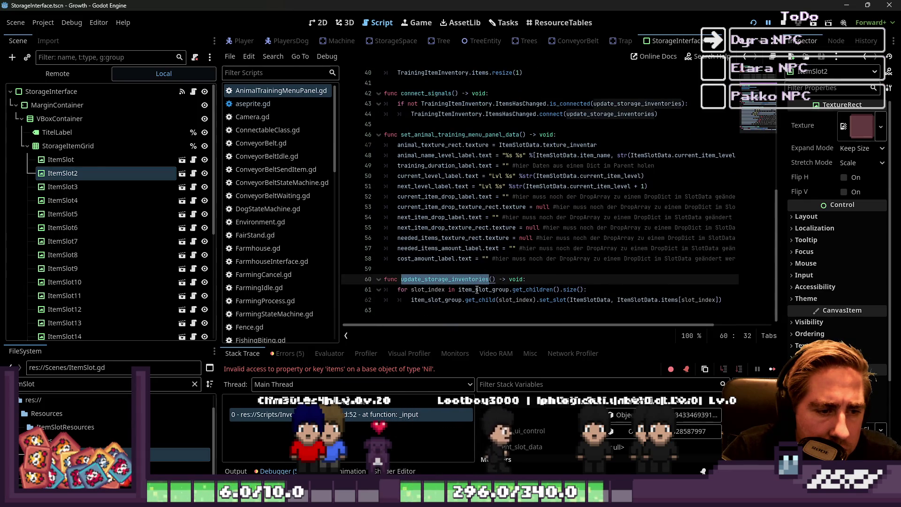
- Examine the slot loop on line 61 and its set_slot call inside update_storage_inventories
click(435, 290)
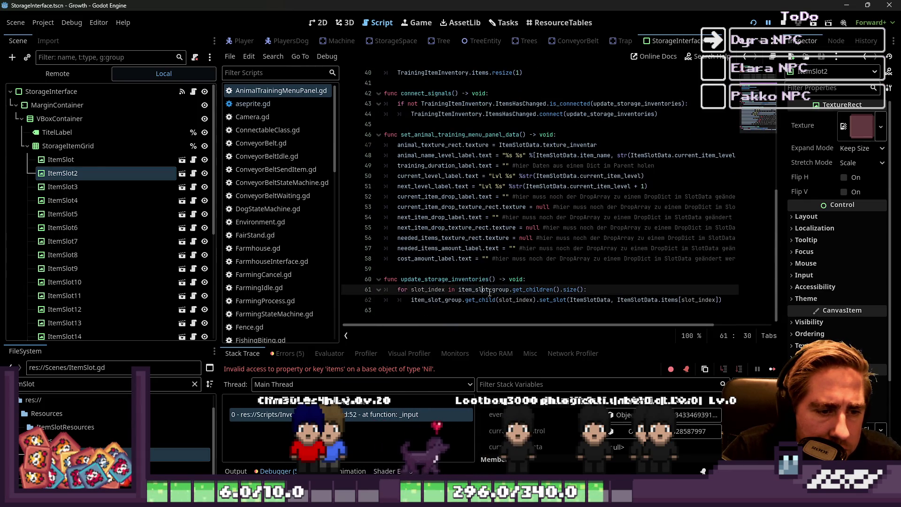
click(439, 281)
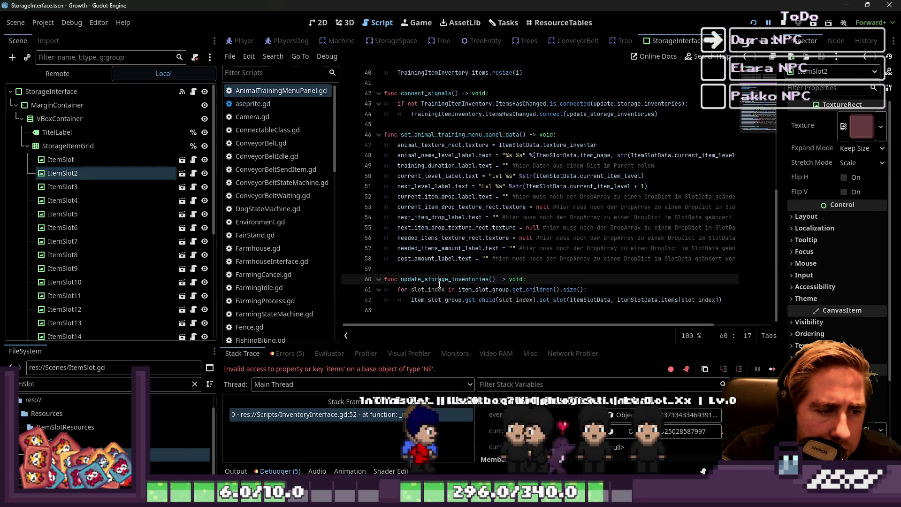
double_click(439, 280)
scroll(439, 283, up, 2)
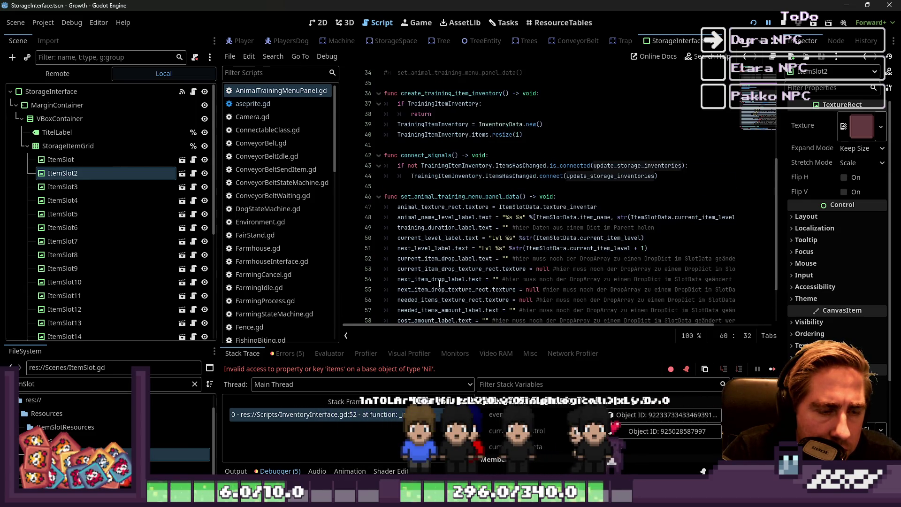
scroll(439, 283, down, 2)
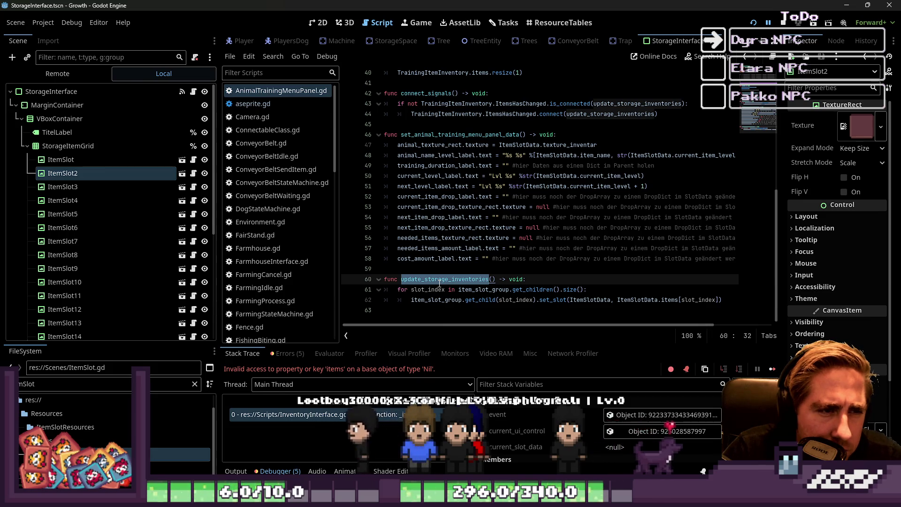
mouse_move(508, 323)
mouse_down()
mouse_move(558, 326)
mouse_move(531, 326)
mouse_up()
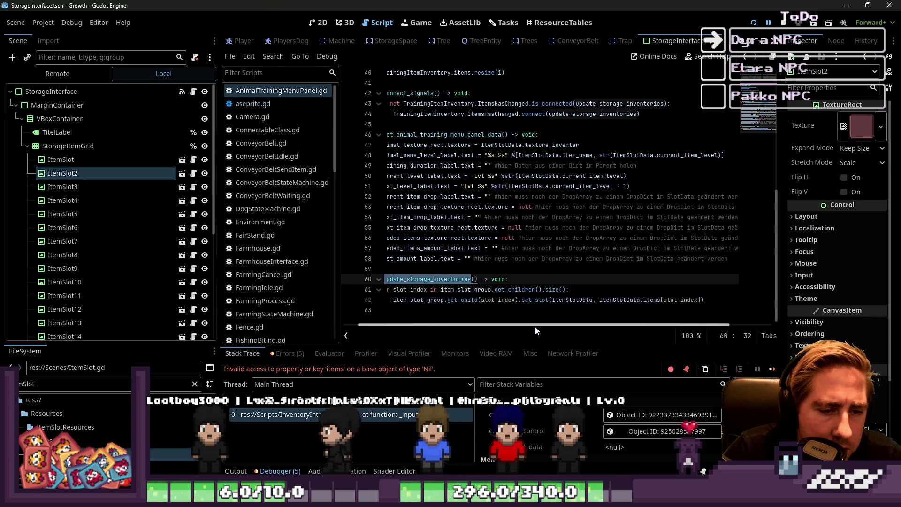
click(570, 300)
- Switch to ItemSlot.gd to view set_slot's inventory_data and item_data checks
scroll(572, 301, up, 8)
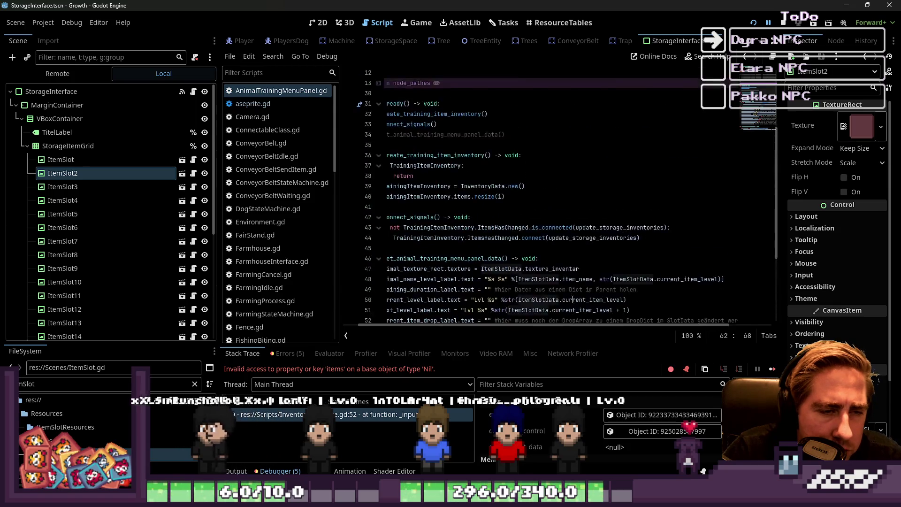
scroll(572, 299, down, 8)
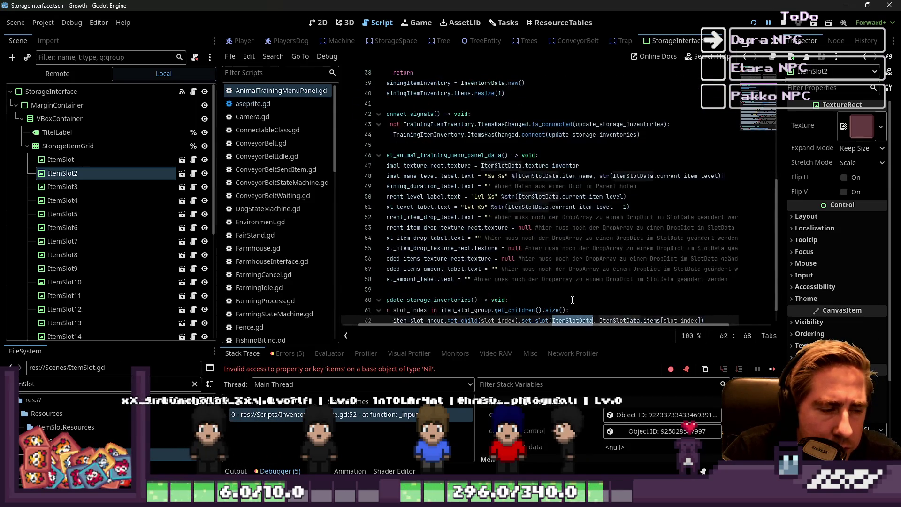
scroll(108, 211, down, 1)
scroll(240, 236, down, 10)
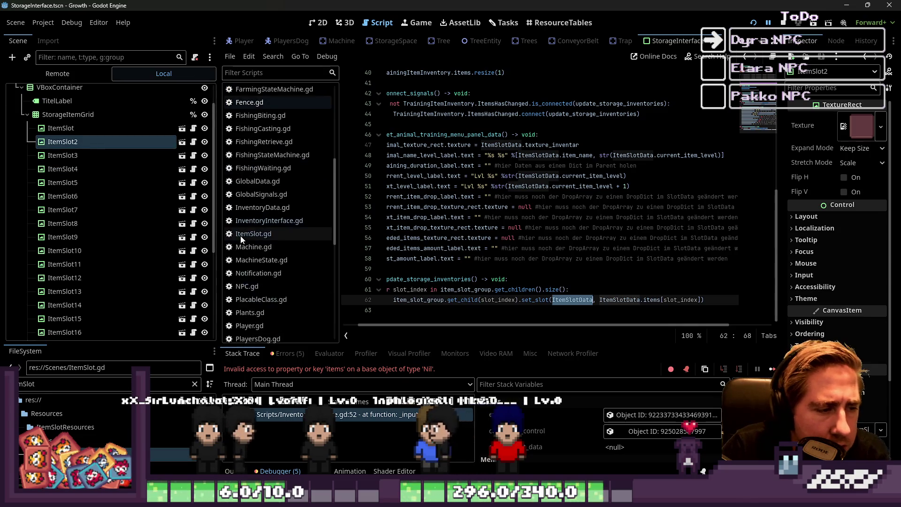
scroll(244, 215, up, 3)
click(253, 137)
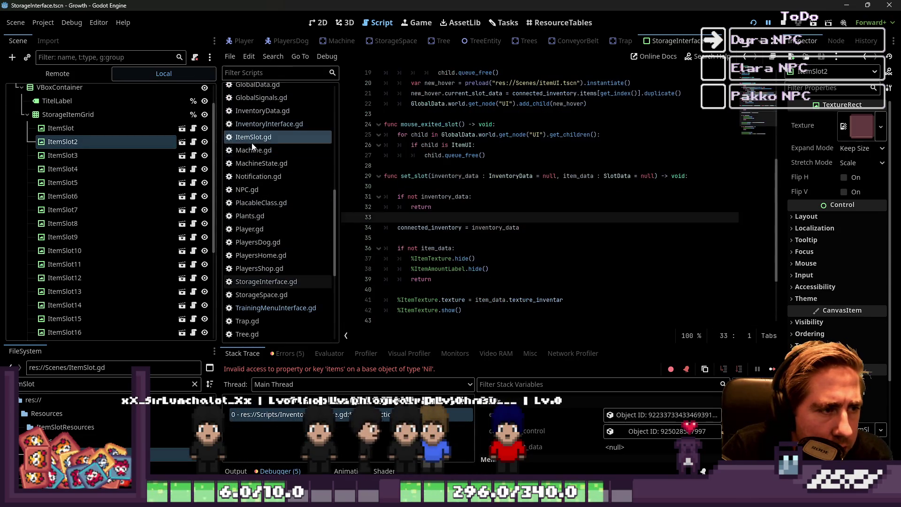
- Select inventory_data on ItemSlot.gd line 34, then move via TrainingMenuInterface.gd to InventoryInterface.gd's _input
scroll(499, 246, down, 3)
scroll(499, 245, down, 2)
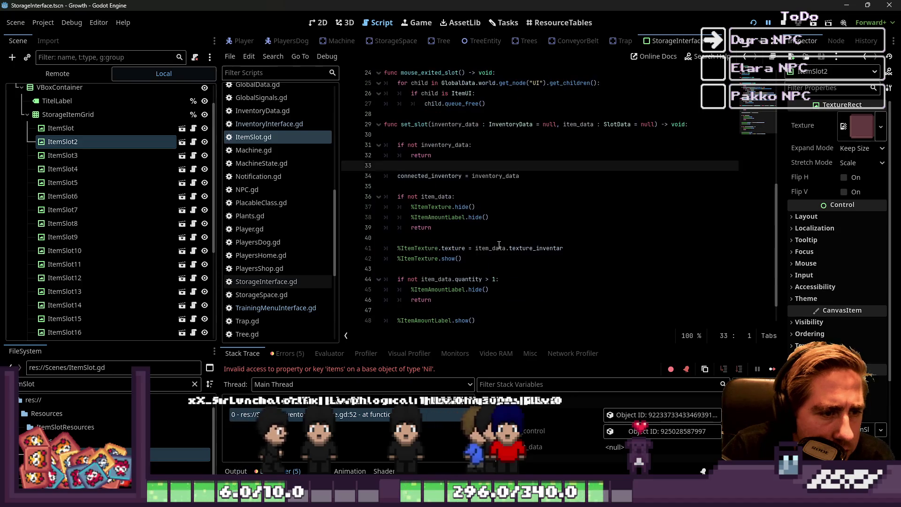
click(427, 175)
double_click(495, 175)
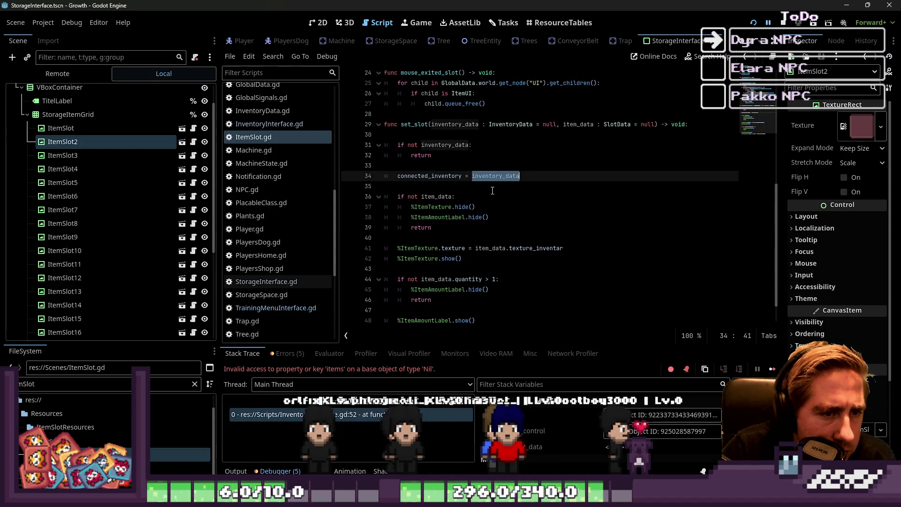
click(281, 307)
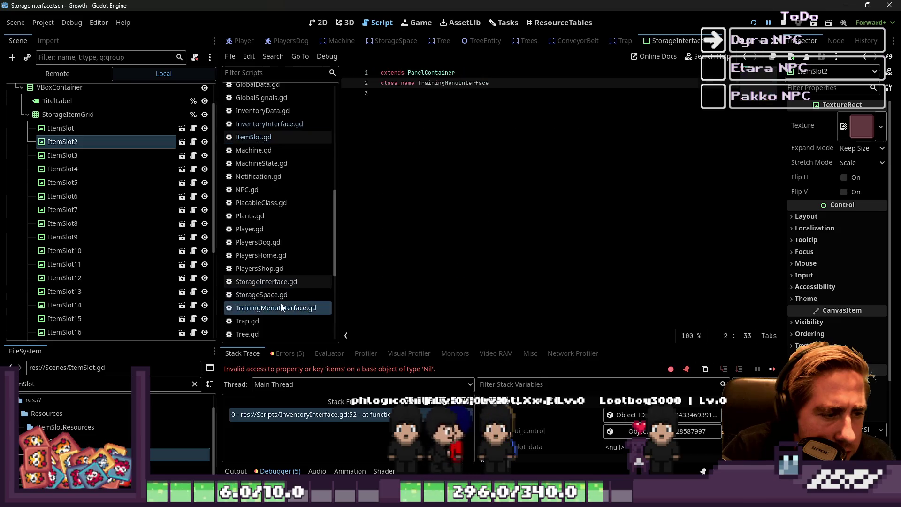
click(263, 124)
scroll(497, 249, down, 20)
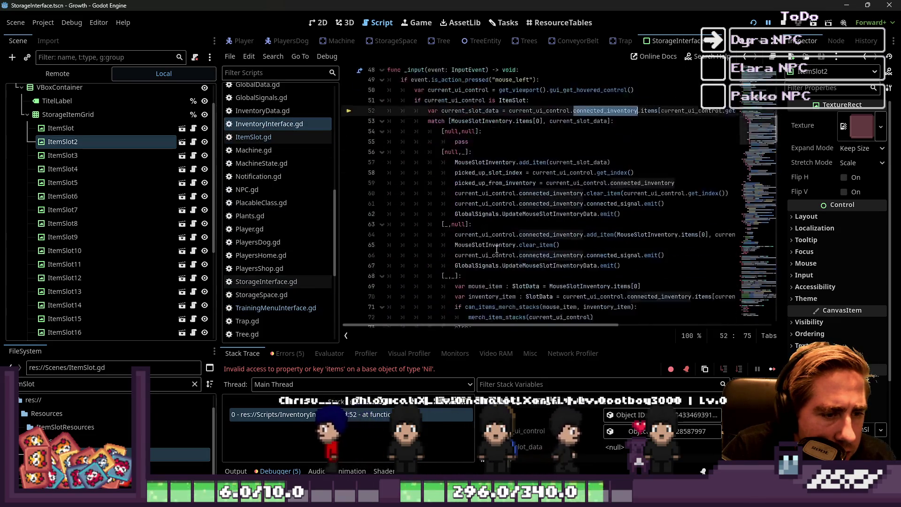
- Jump to erroring line 52 from the stack trace and inspect connected_inventory and current_slot_data
scroll(497, 249, down, 12)
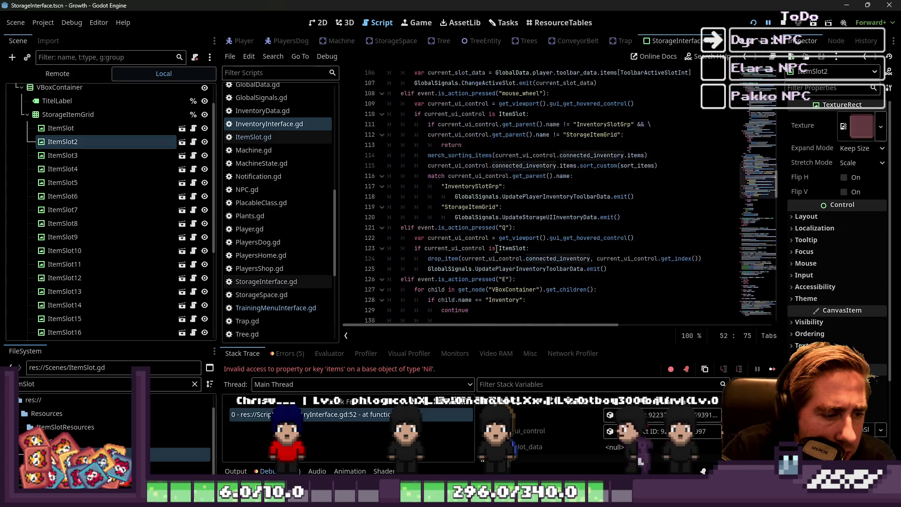
scroll(497, 249, down, 3)
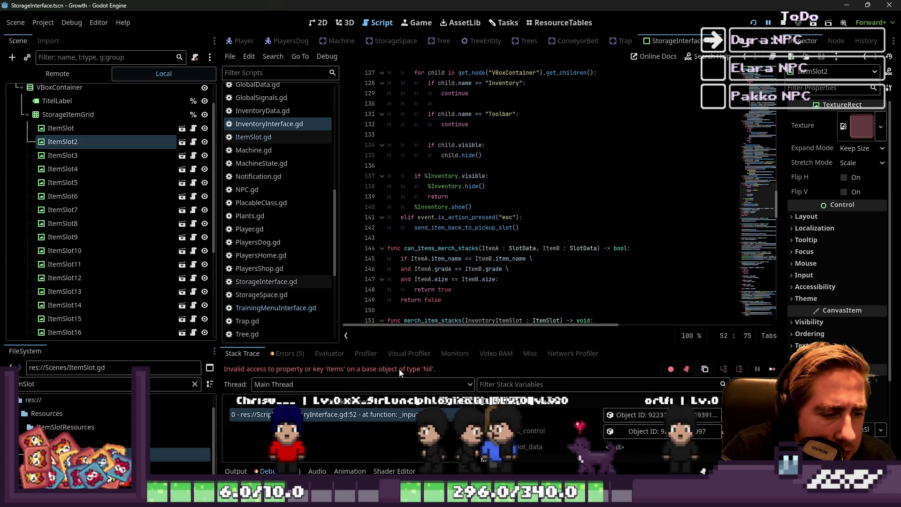
click(379, 413)
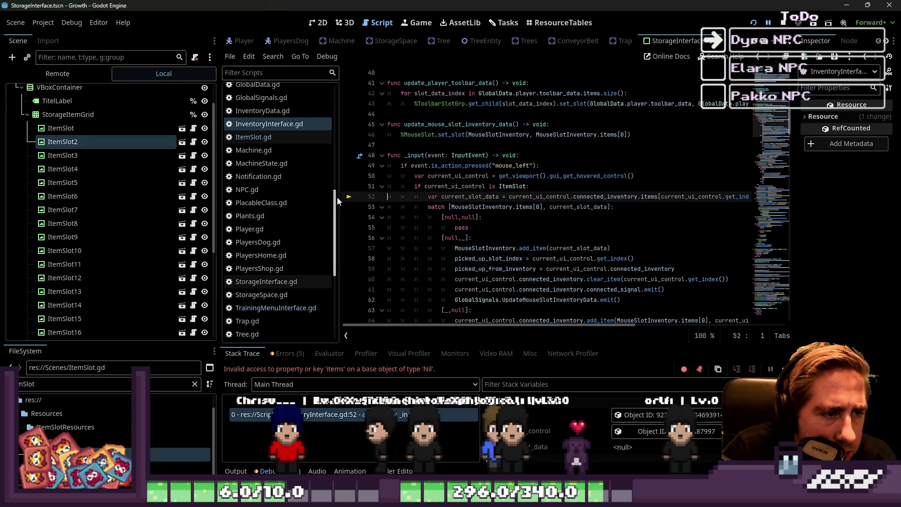
drag(339, 198, 267, 200)
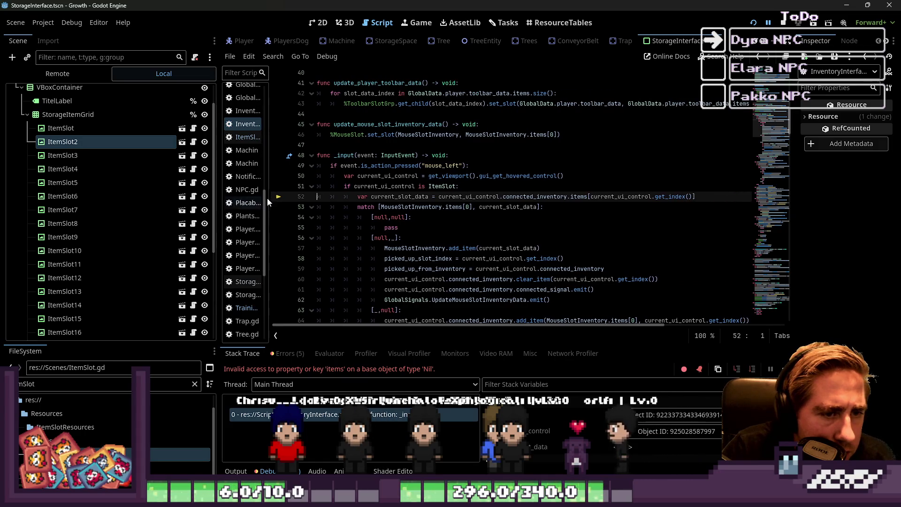
double_click(545, 196)
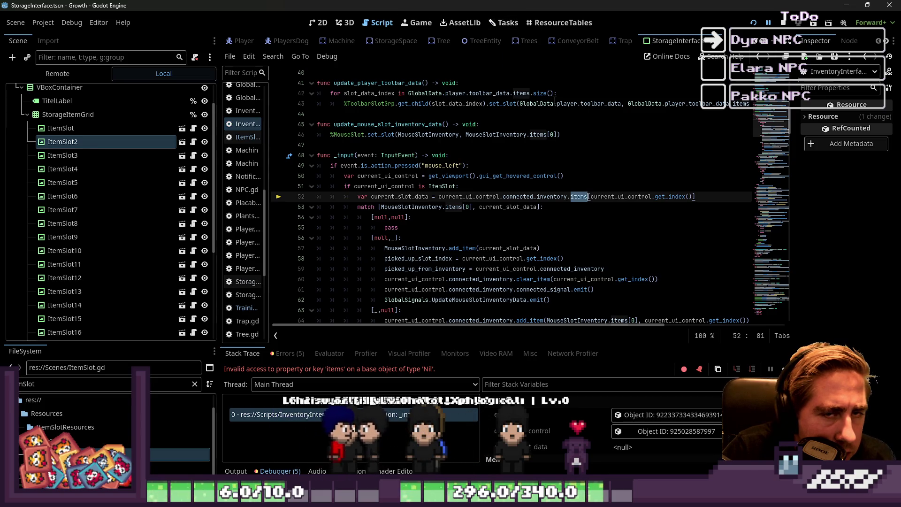
click(554, 186)
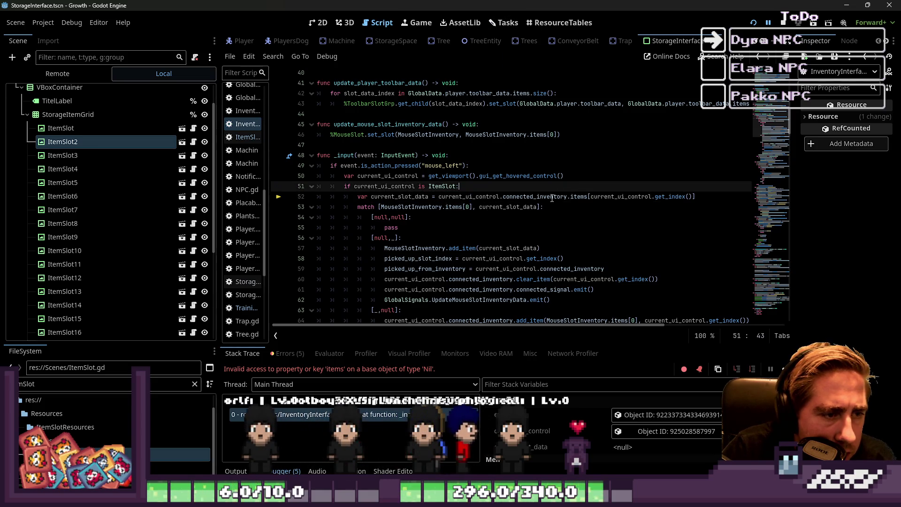
click(410, 198)
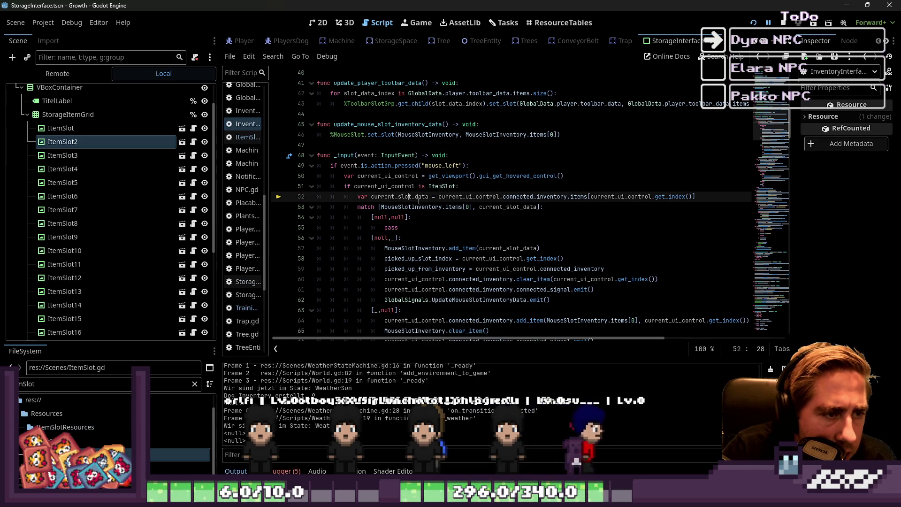
double_click(416, 197)
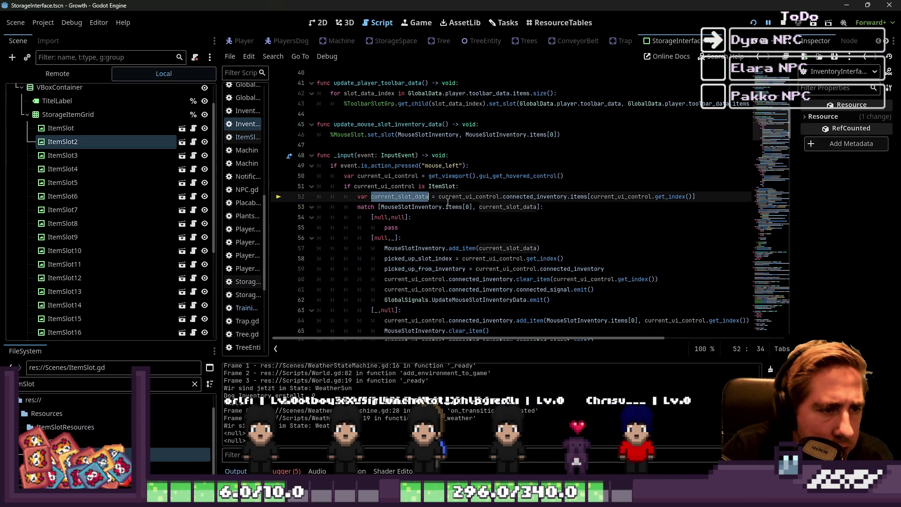
- Insert print(current_ui_control) on a new line after line 50, then rerun the game
double_click(387, 176)
click(578, 173)
key(Return)
text(print(current_ui_control)
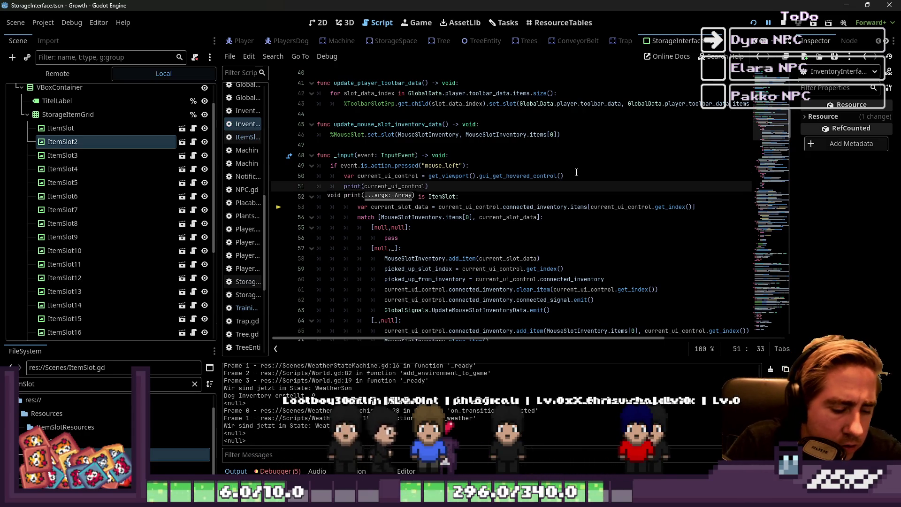
click(790, 24)
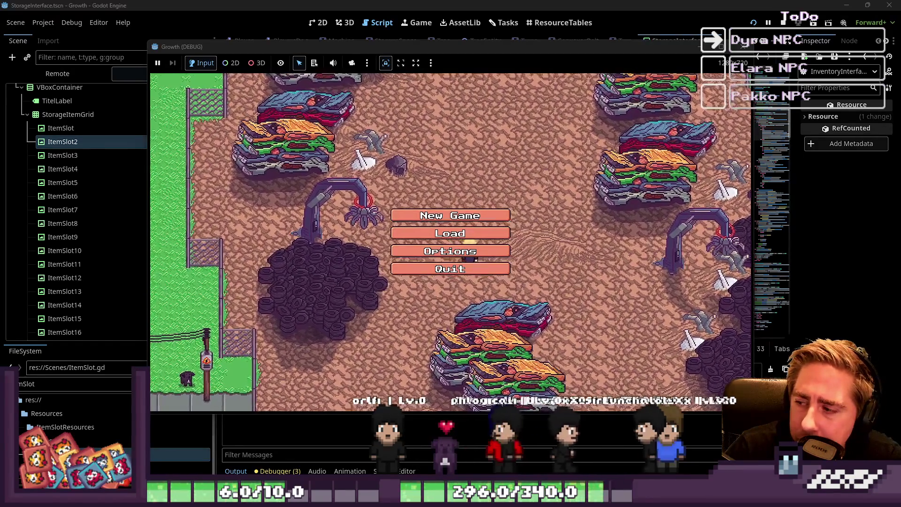
- Start a New Game with character 'sad' and drag the pink item out of the storage grid
click(432, 215)
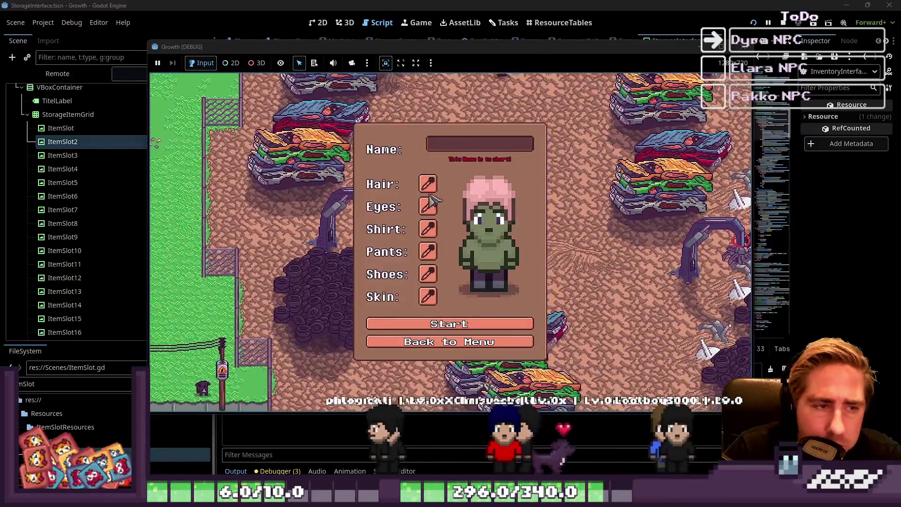
text(sad)
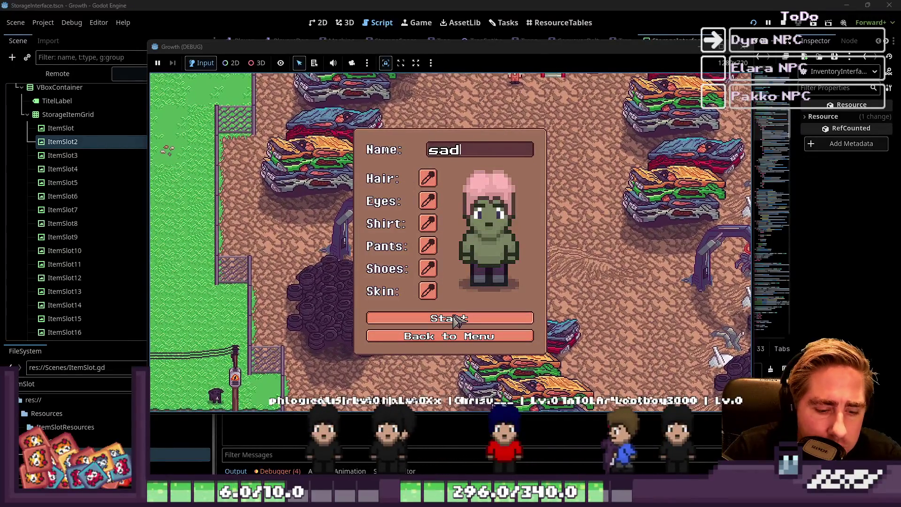
click(458, 319)
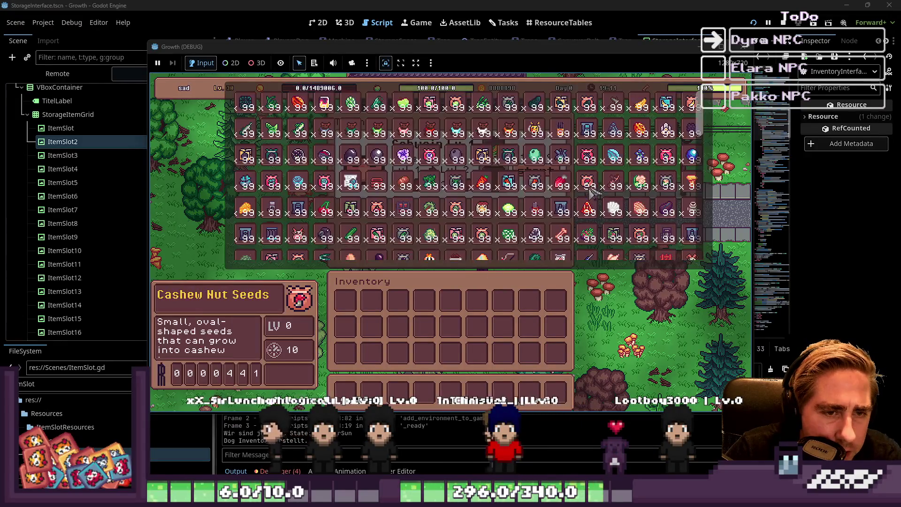
drag(589, 189, 507, 322)
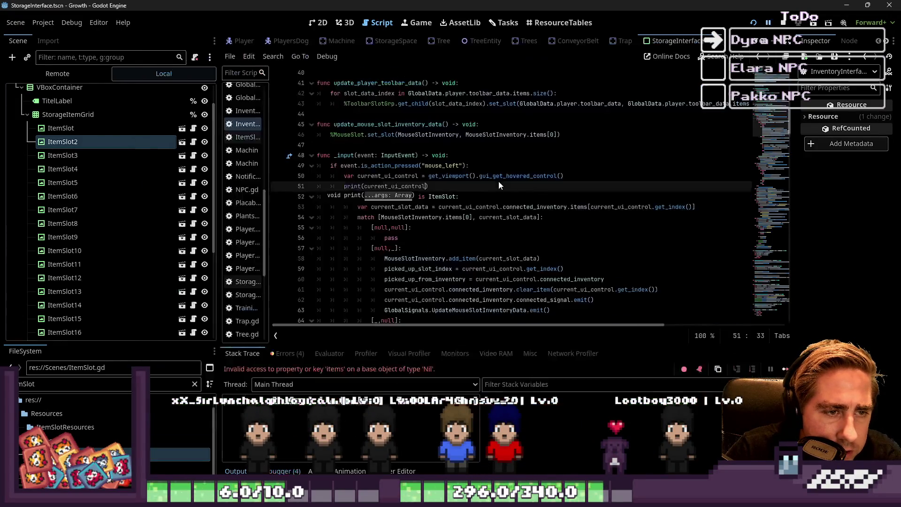
- Trigger the error, review the ItemSlot/<null> prints in Output, and rerun the project with F5
click(503, 191)
click(237, 470)
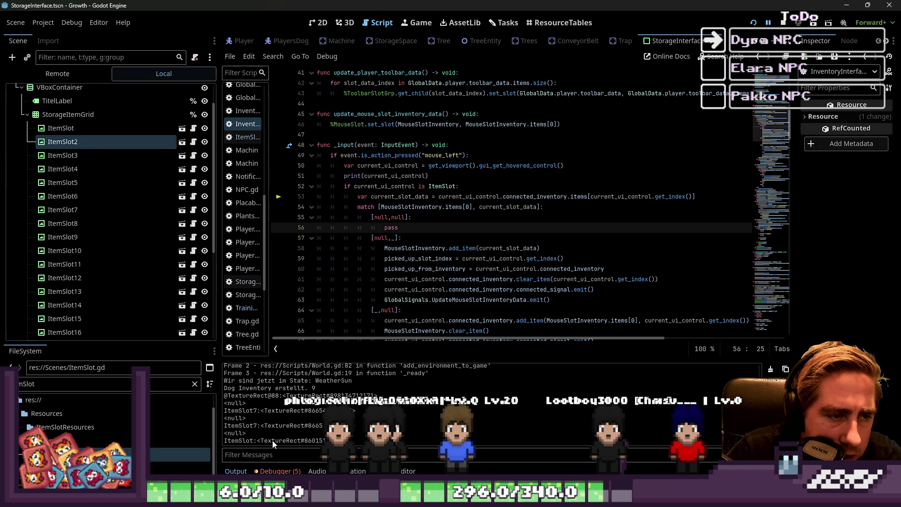
click(321, 22)
click(380, 22)
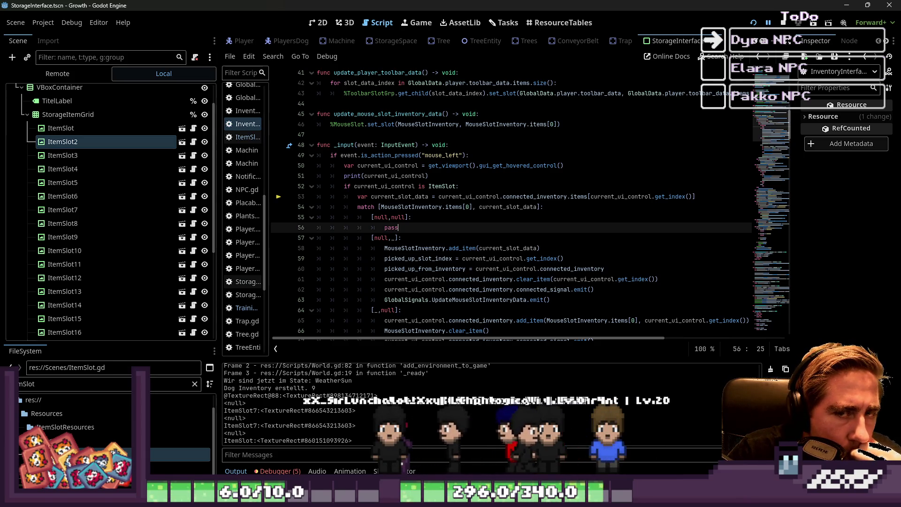
key(F5)
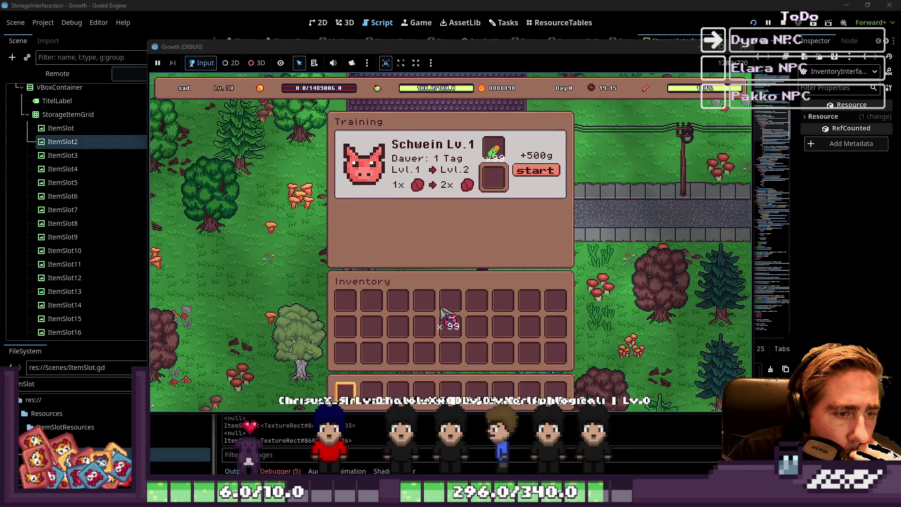
- Move the 99-pig stack between inventory slots until the debugger breaks at InventoryInterface.gd line 53
click(442, 310)
click(424, 308)
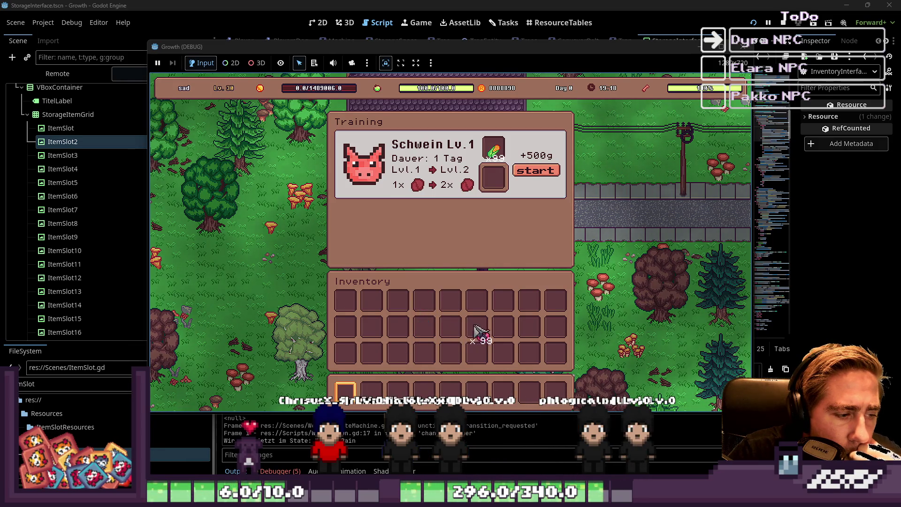
click(493, 167)
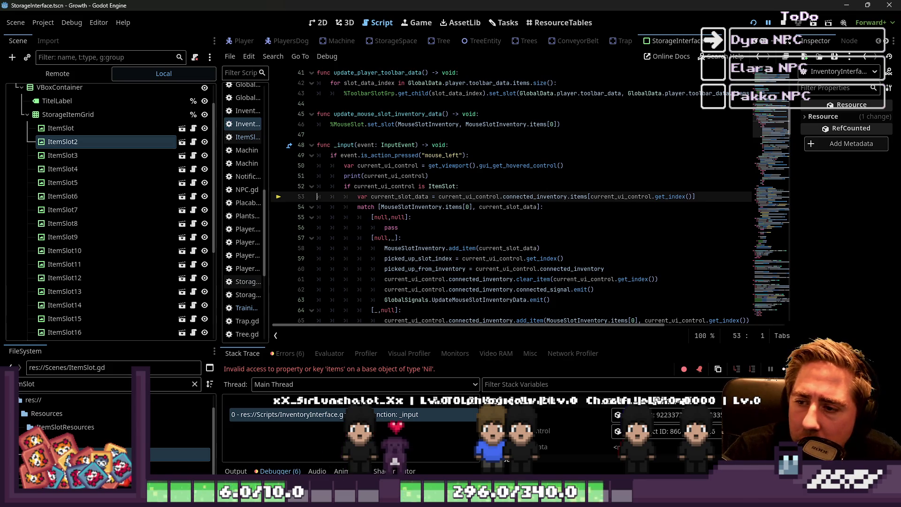
- Widen the script list and inspect set_connected_storage in StorageInterface.gd
drag(270, 212, 339, 216)
click(263, 283)
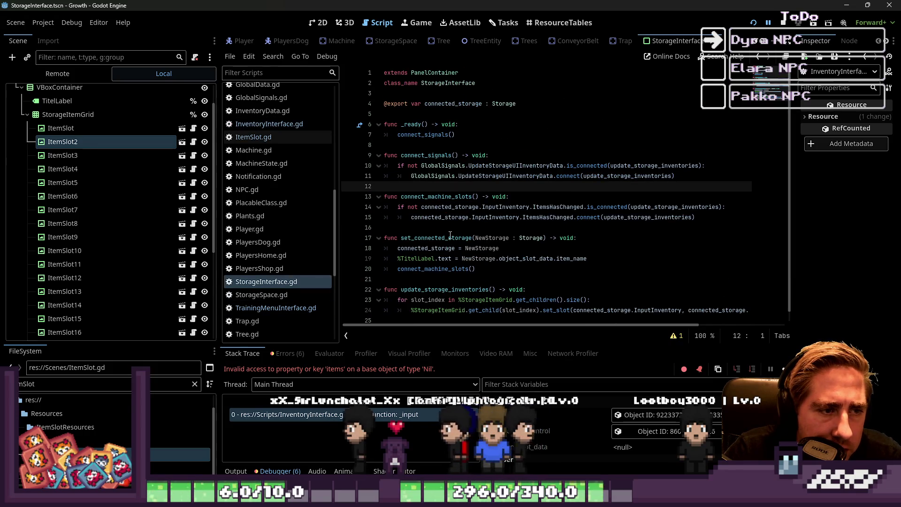
double_click(420, 228)
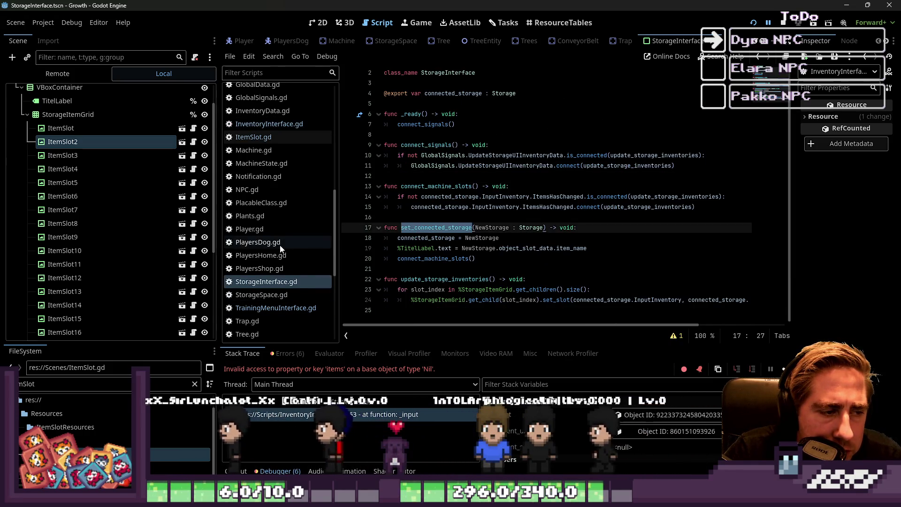
scroll(280, 247, down, 3)
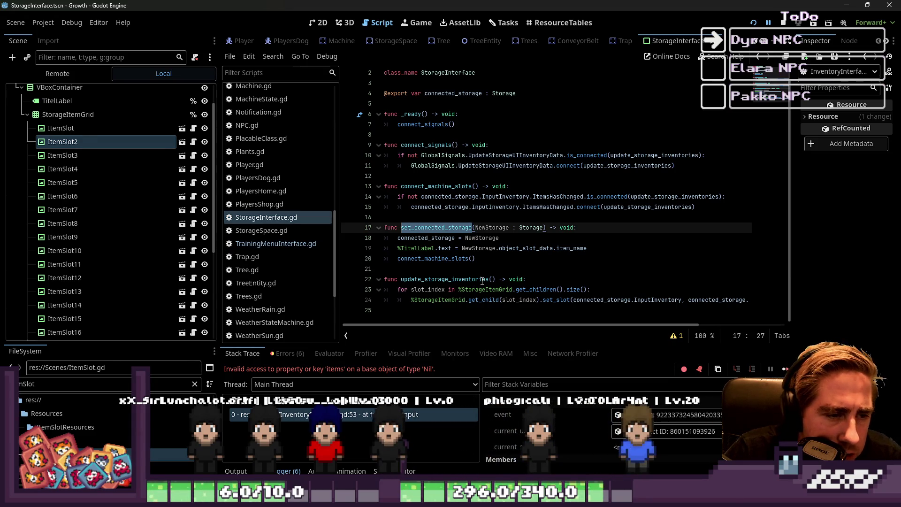
- In StorageSpace.gd, inspect the set_connected_storage call and the GlobalSignals.UpdateStorageUIInventoryData signal
click(264, 230)
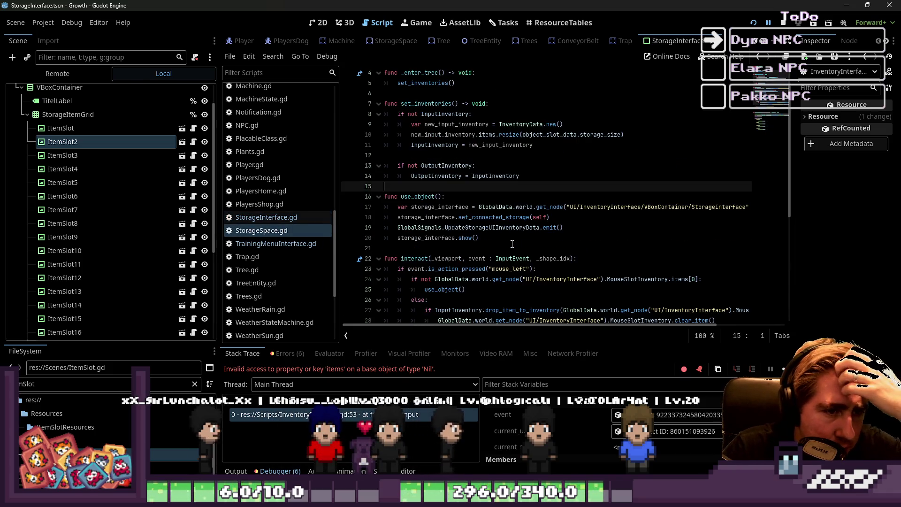
double_click(487, 216)
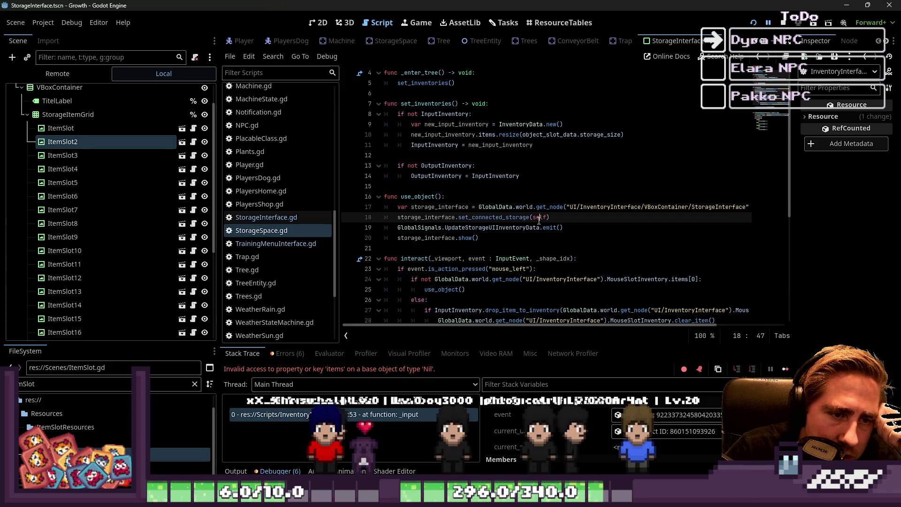
double_click(420, 228)
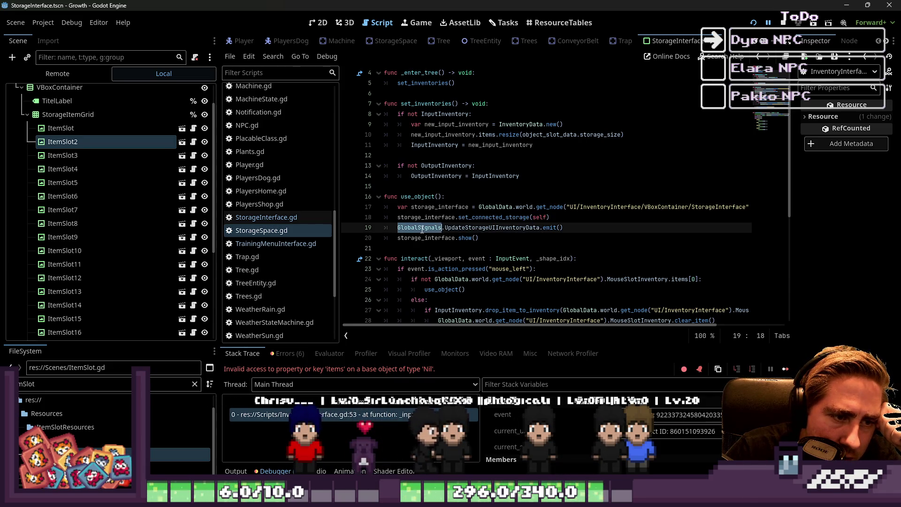
double_click(466, 228)
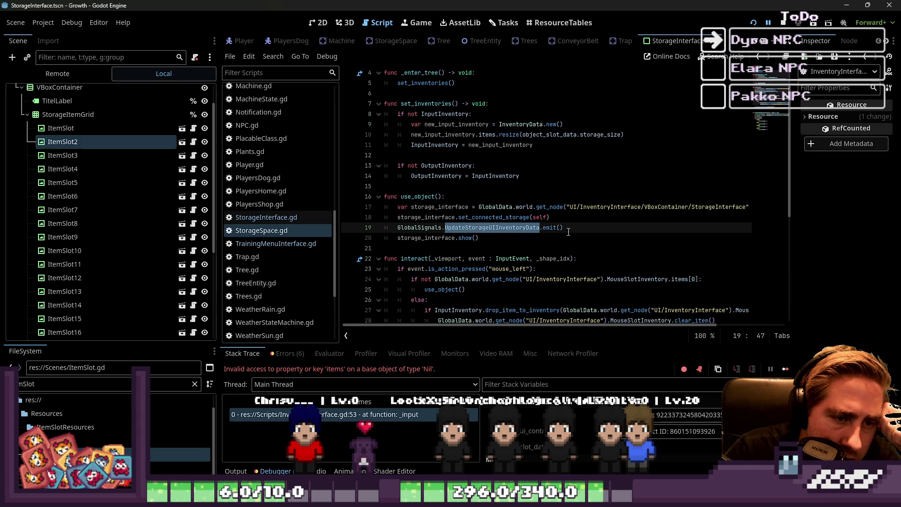
double_click(474, 227)
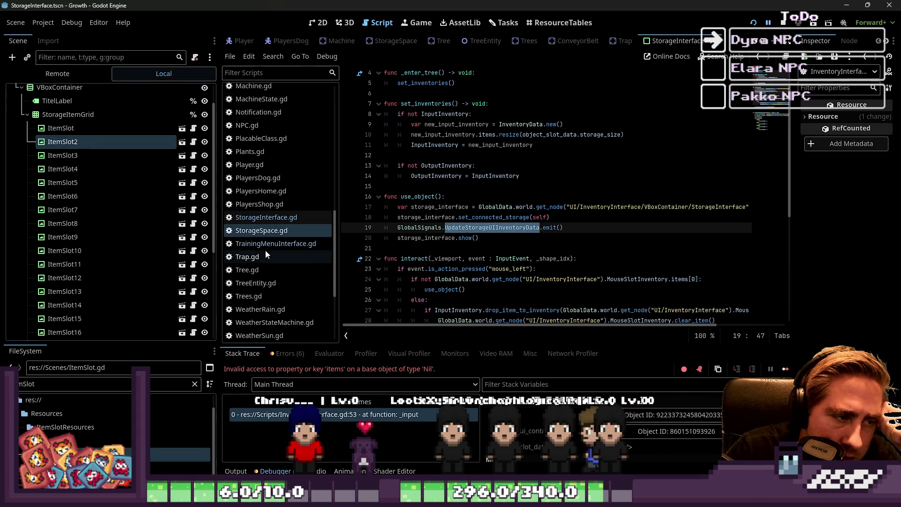
- In StorageInterface.gd, inspect connect_signals and the update_storage_inventories function
click(293, 217)
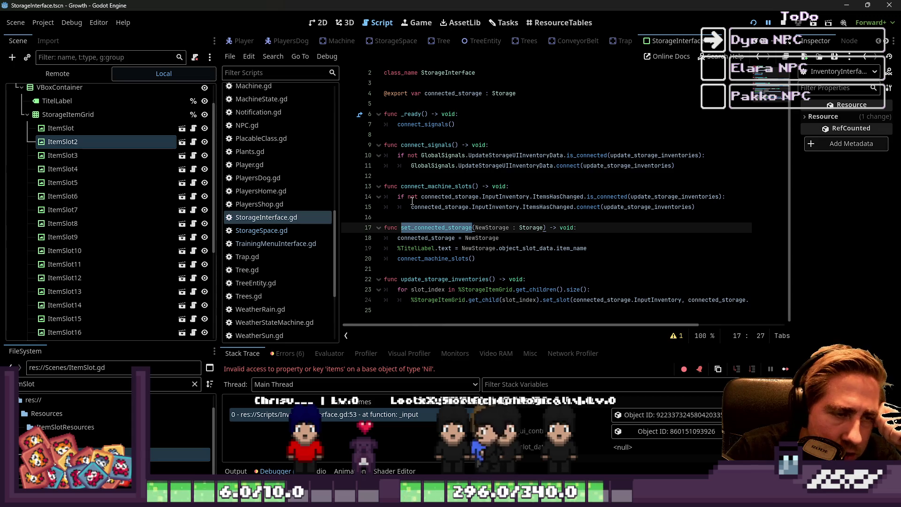
double_click(511, 155)
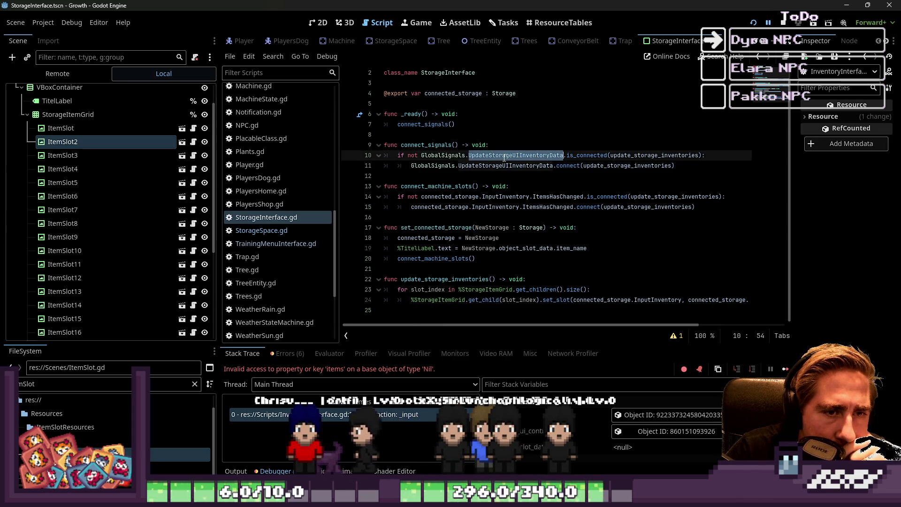
double_click(655, 155)
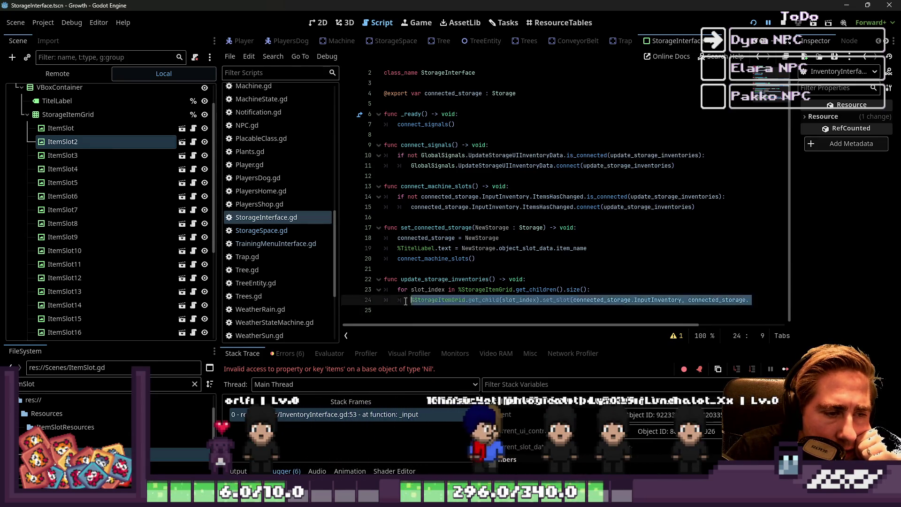
drag(751, 300, 381, 278)
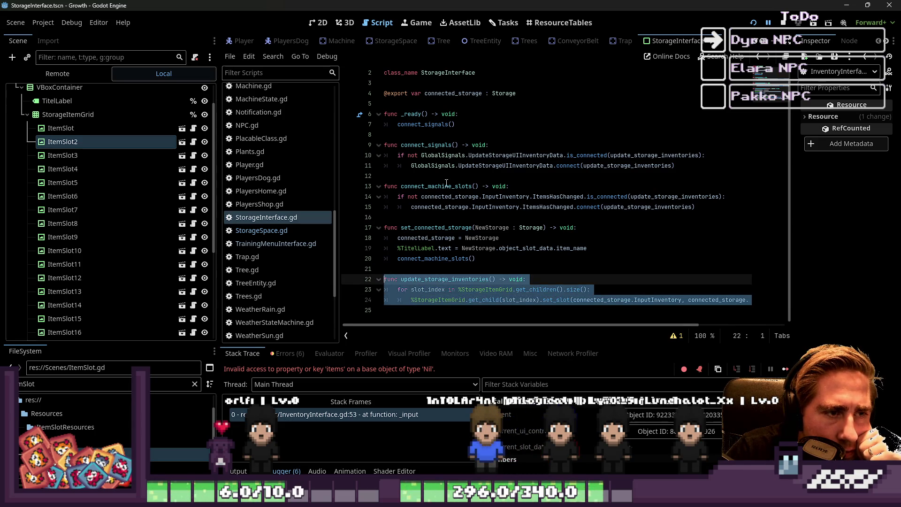
double_click(435, 146)
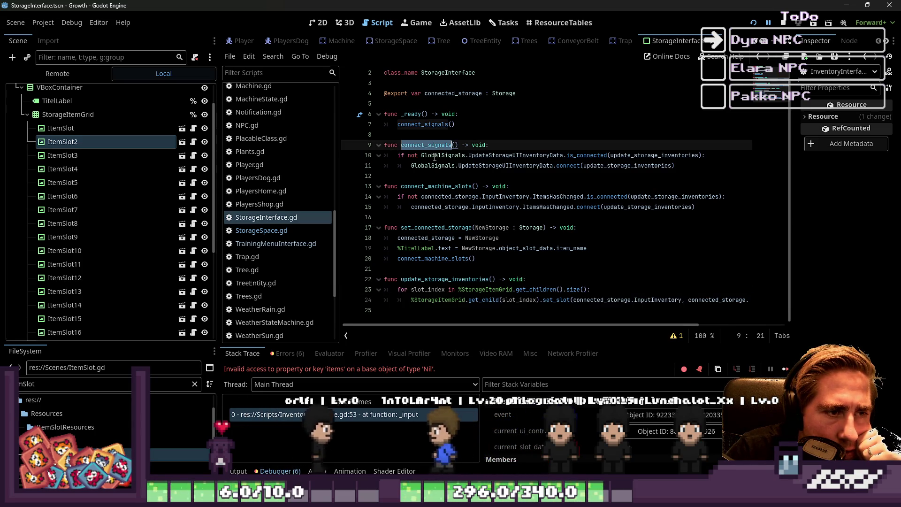
double_click(428, 279)
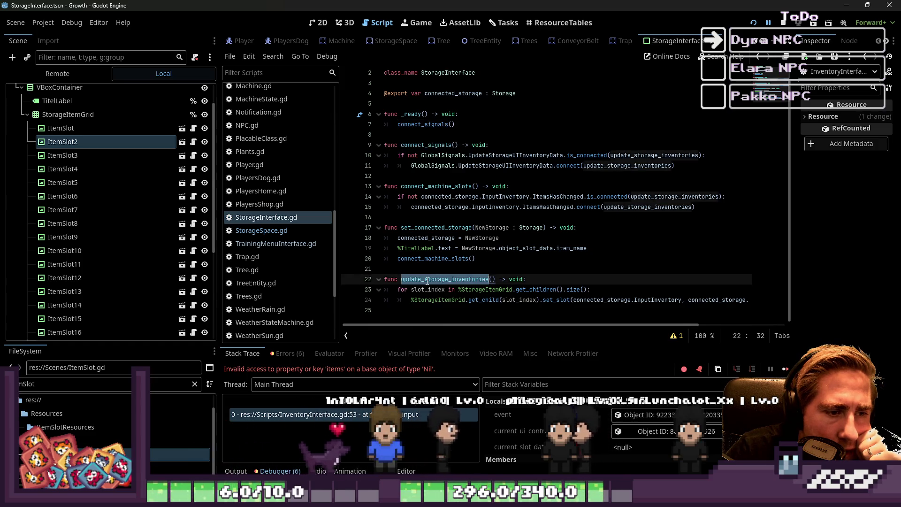
scroll(287, 241, up, 6)
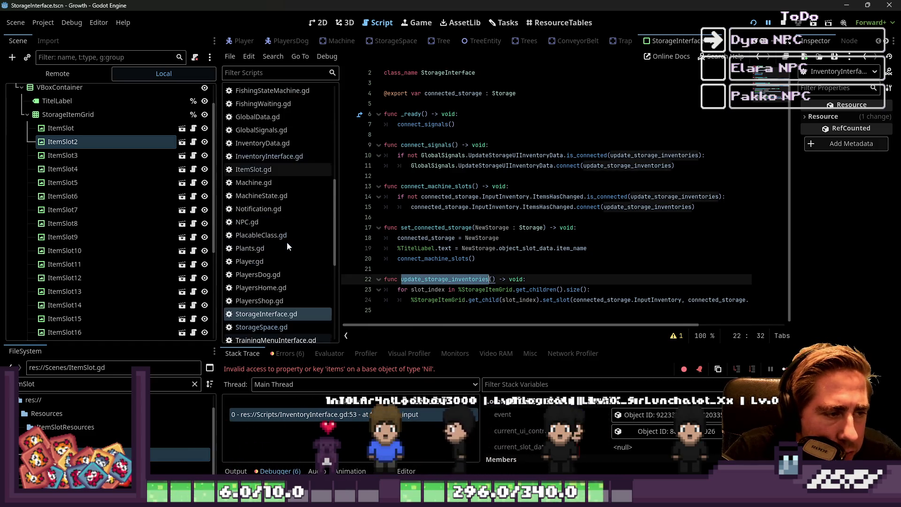
- Review InventoryInterface.gd at the error line, then open AnimalTrainingMenuPanel.gd
click(278, 286)
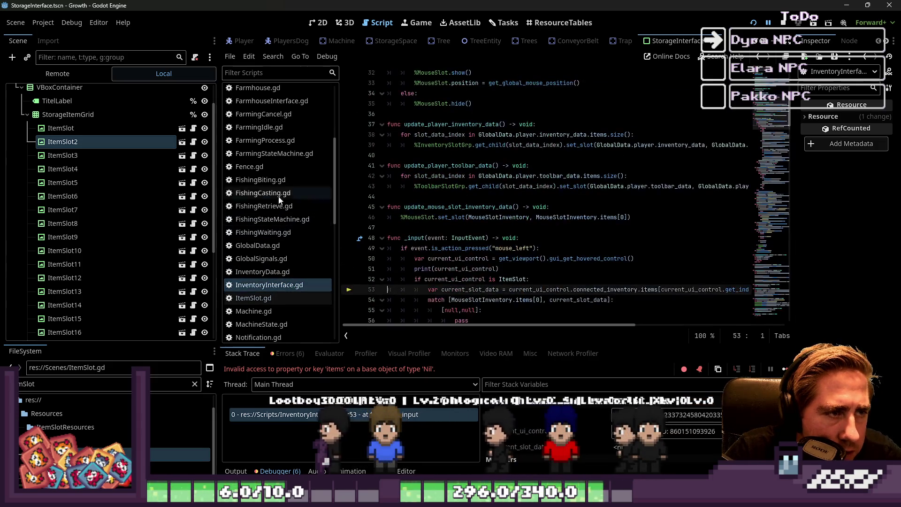
scroll(281, 187, up, 4)
scroll(280, 188, down, 12)
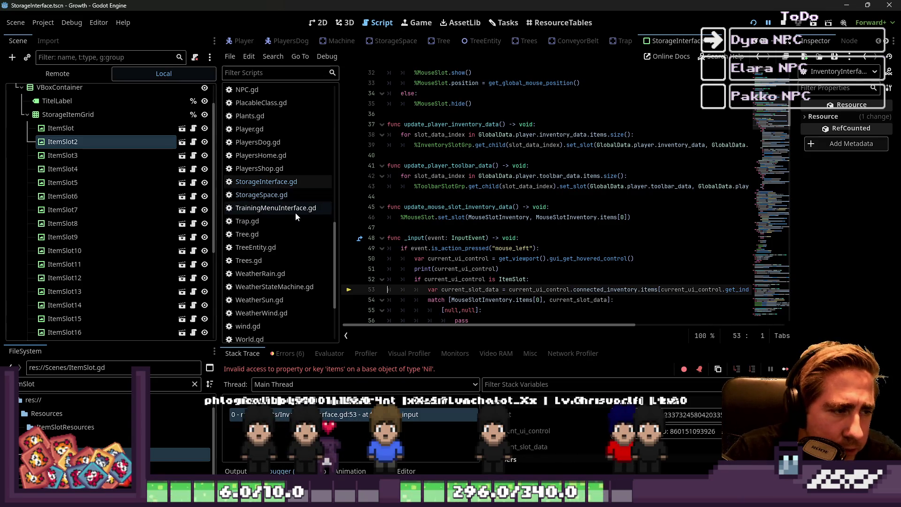
scroll(293, 212, up, 3)
scroll(291, 207, up, 9)
click(281, 91)
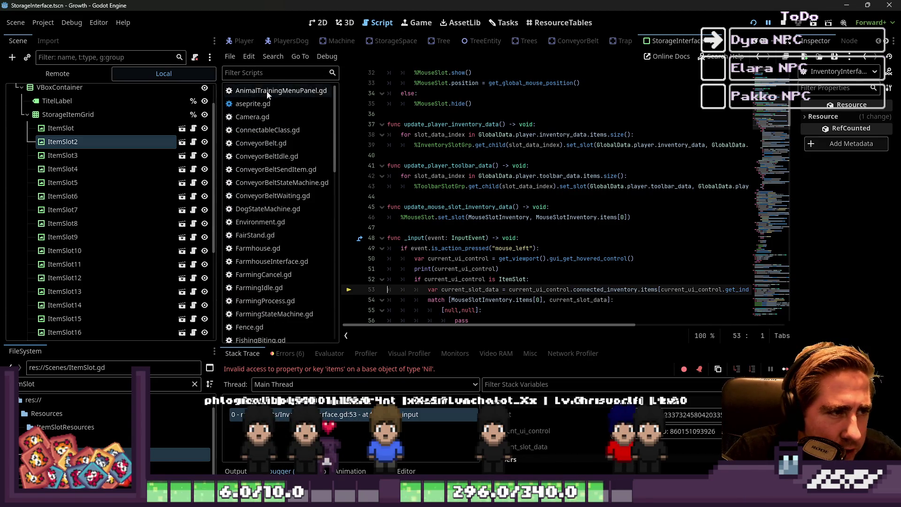
scroll(436, 175, up, 10)
scroll(433, 199, down, 10)
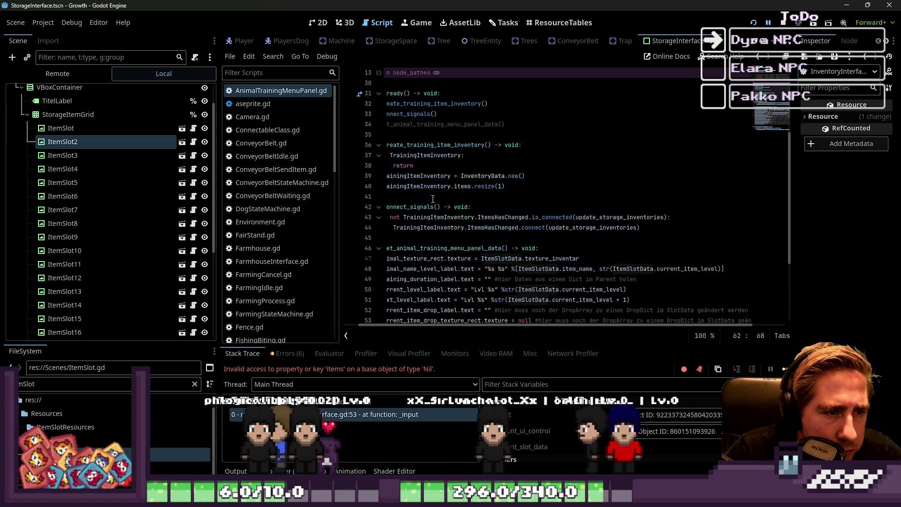
- Add a new line after create_training_item_inventory() in _ready and check the function name on line 61
scroll(433, 200, up, 8)
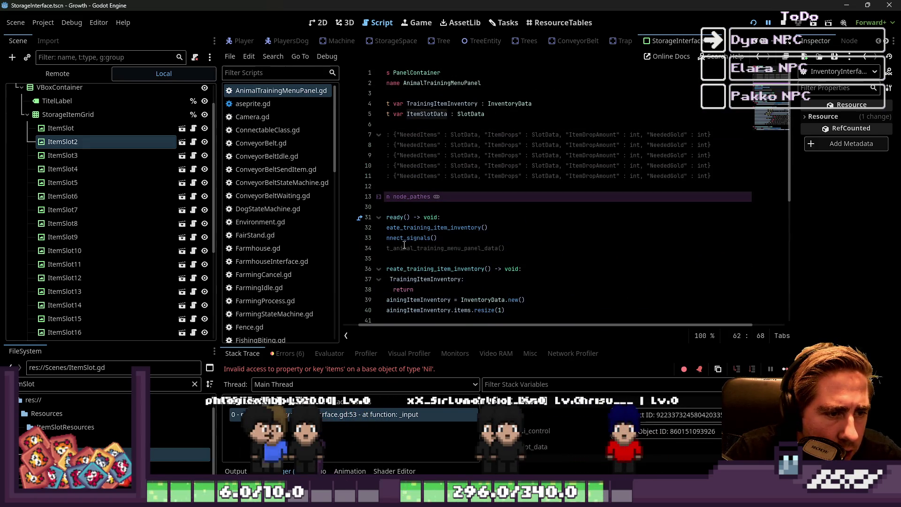
click(589, 228)
key(Return)
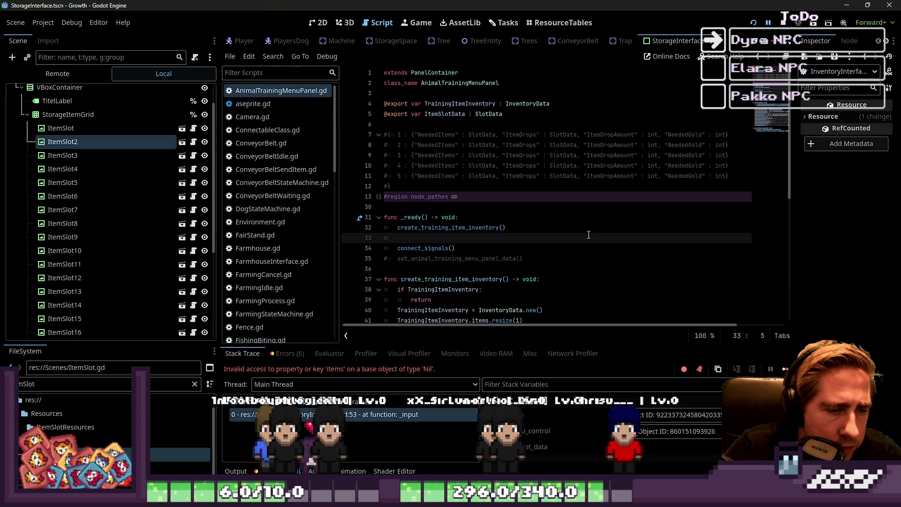
text(update_storage_inventories())
scroll(589, 234, down, 7)
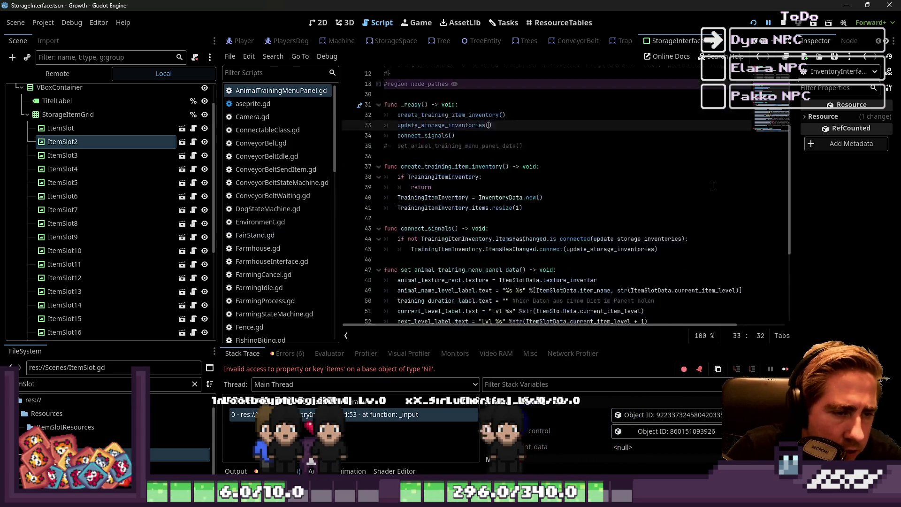
click(433, 280)
key(Left)
key(Left)
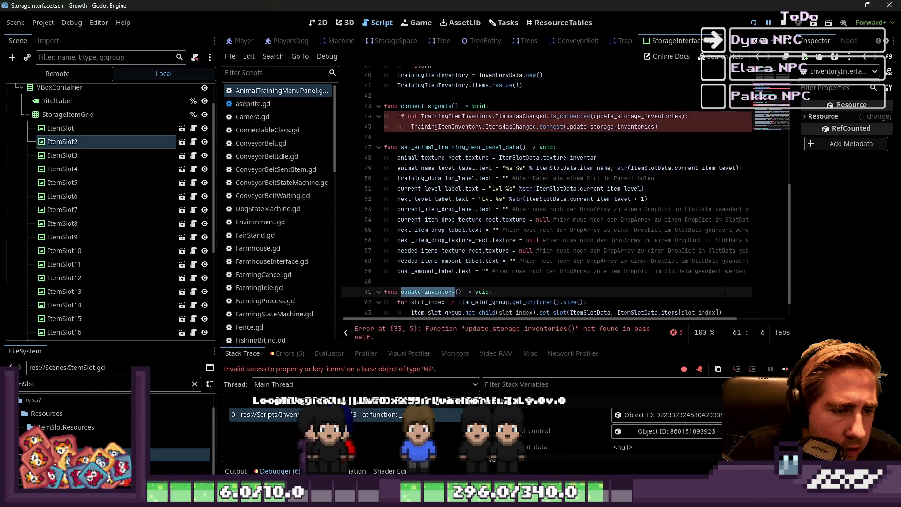
scroll(416, 199, up, 4)
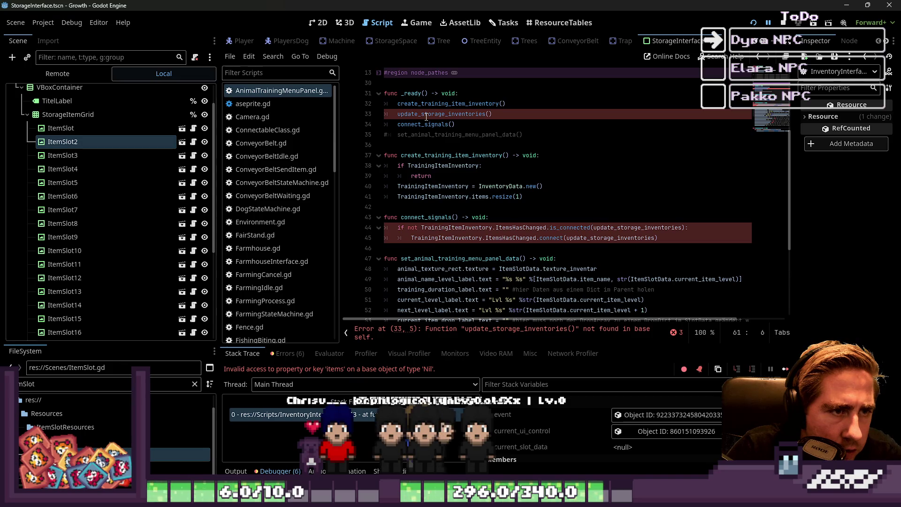
- Rename the call and the connect_signals callbacks to update_inventory
click(466, 115)
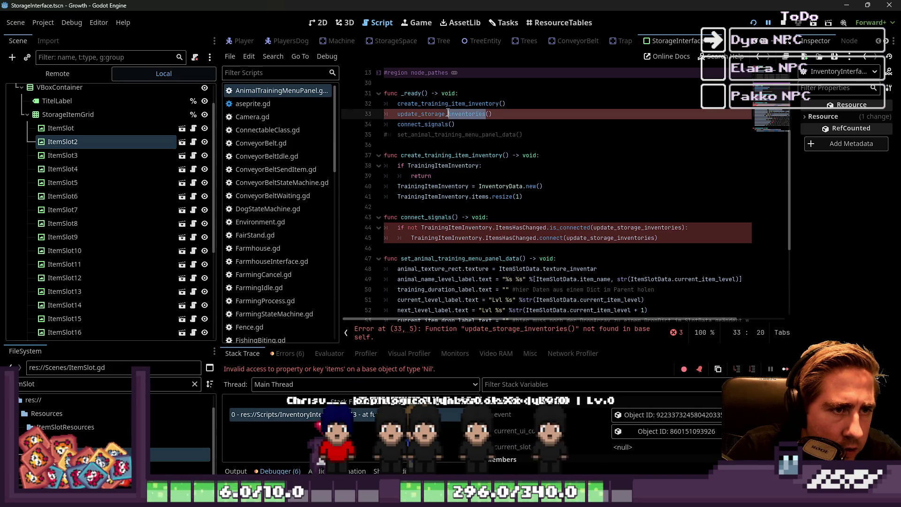
text(inventory)
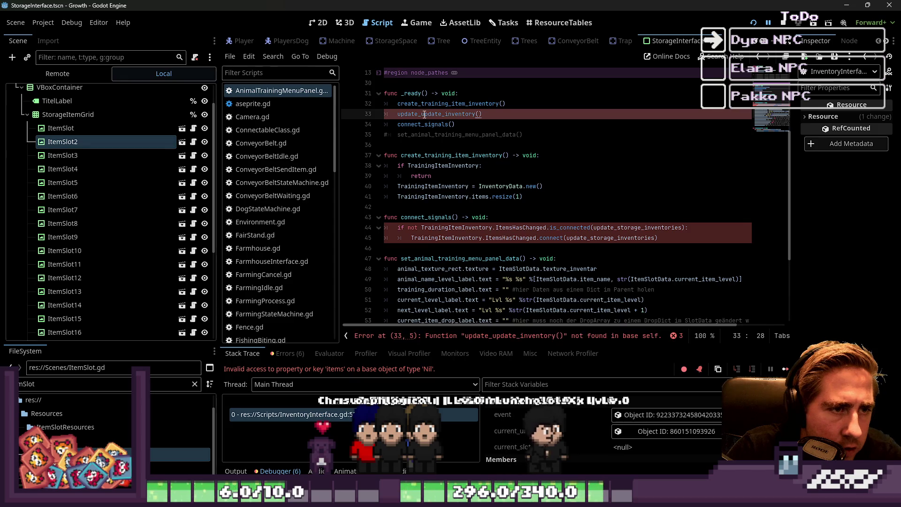
double_click(419, 114)
key(ctrl+c)
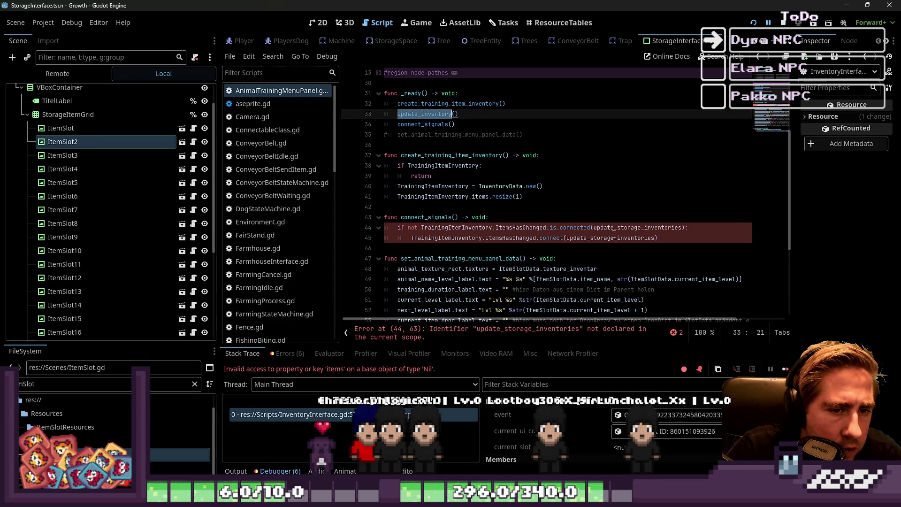
double_click(615, 228)
key(ctrl+v)
click(607, 238)
double_click(607, 238)
key(ctrl+v)
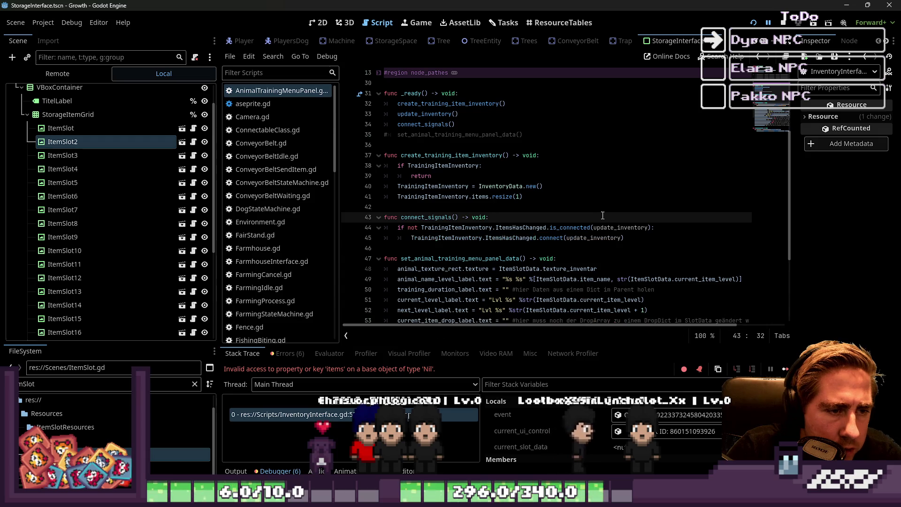
click(493, 217)
- Run the game and start a new game with a character named ds
click(754, 22)
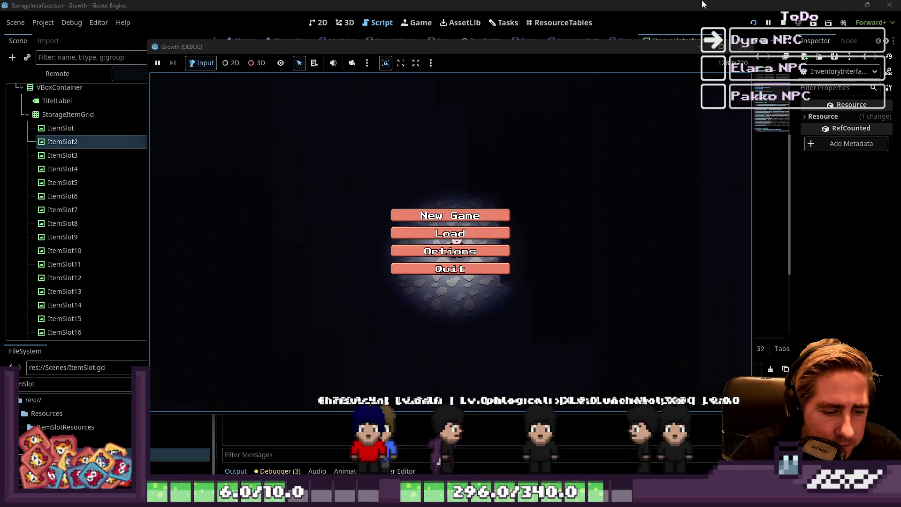
click(443, 232)
text(ds)
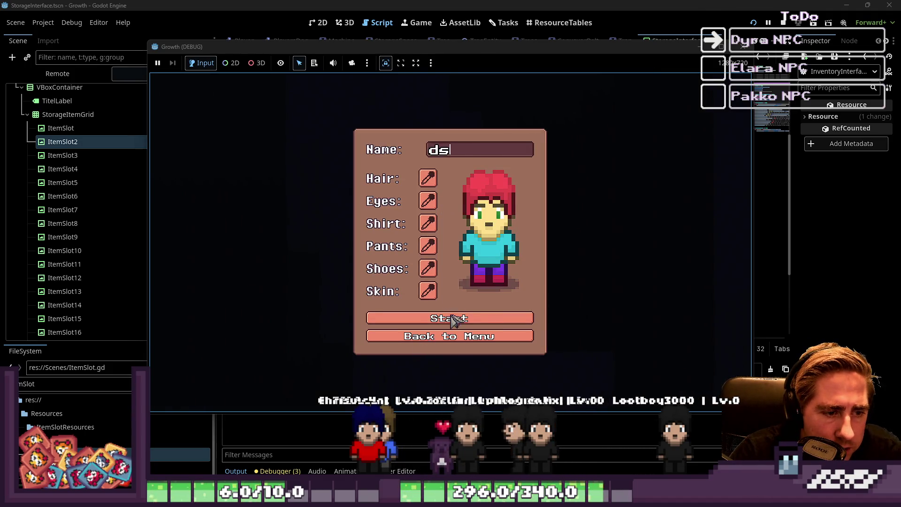
click(452, 316)
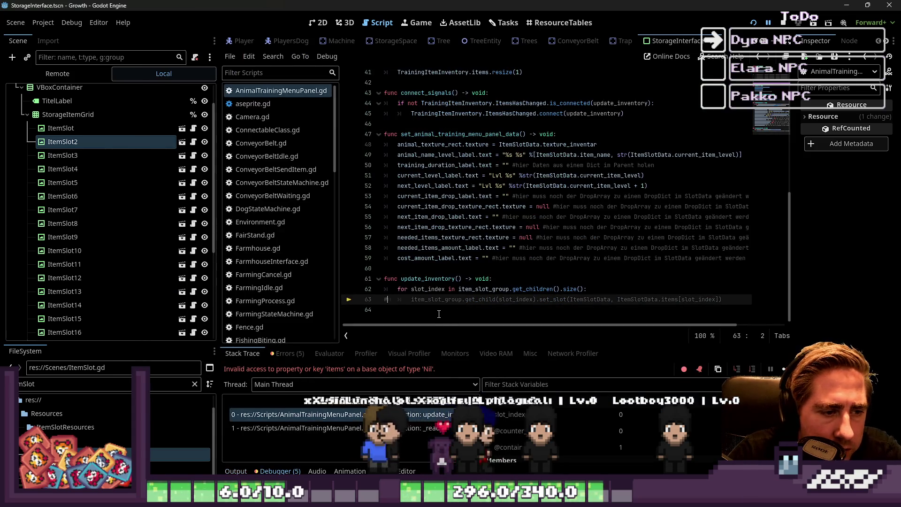
- Uncomment the set_slot call on line 63 and inspect item_slot_group and slot_index
key(BackSpace)
key(Down)
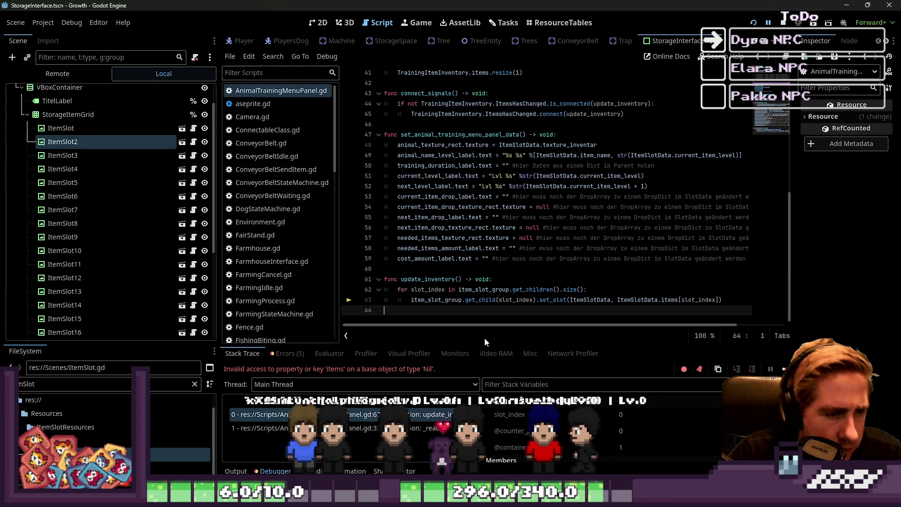
click(498, 300)
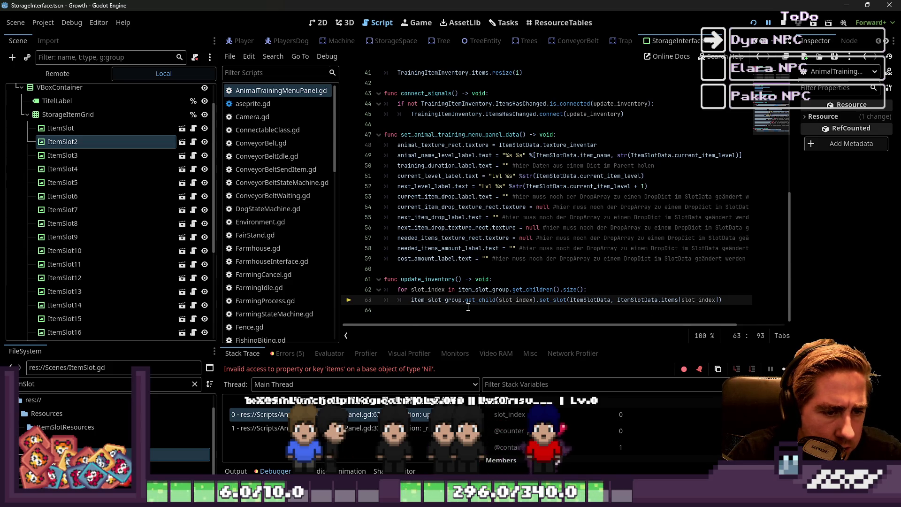
double_click(442, 303)
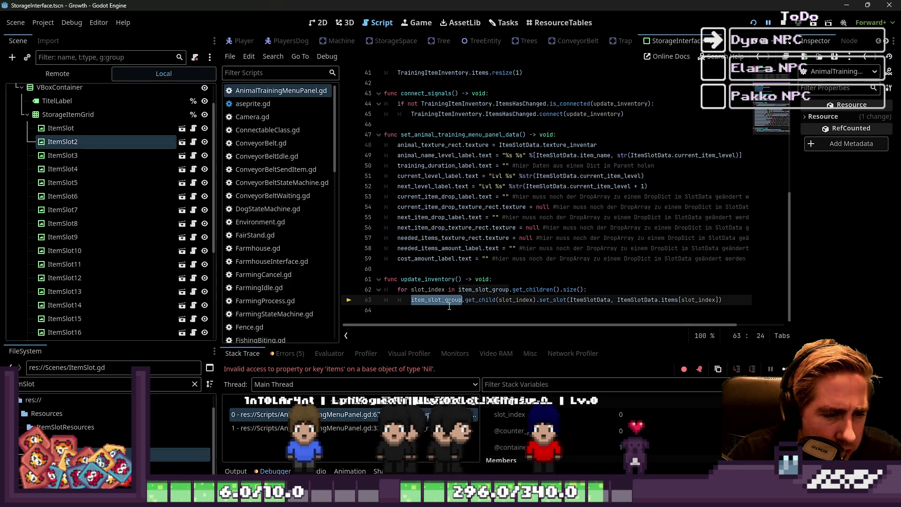
double_click(512, 300)
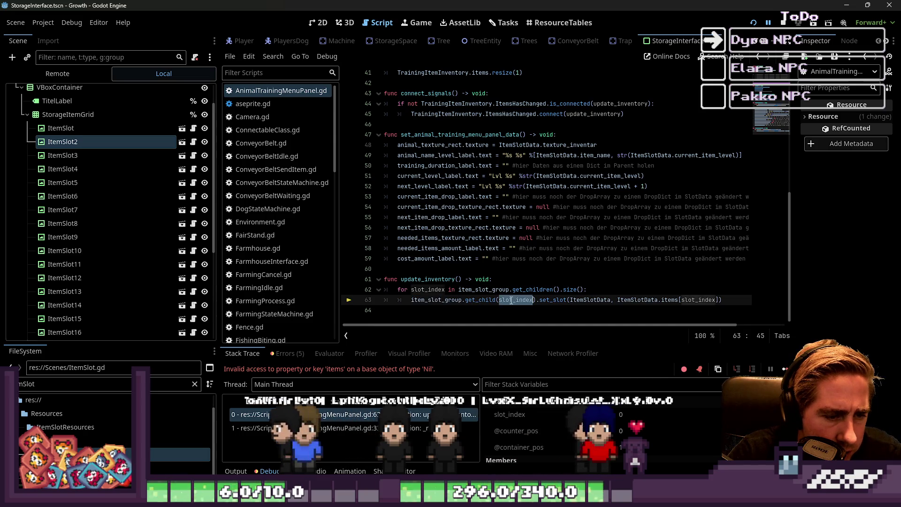
mouse_move(511, 300)
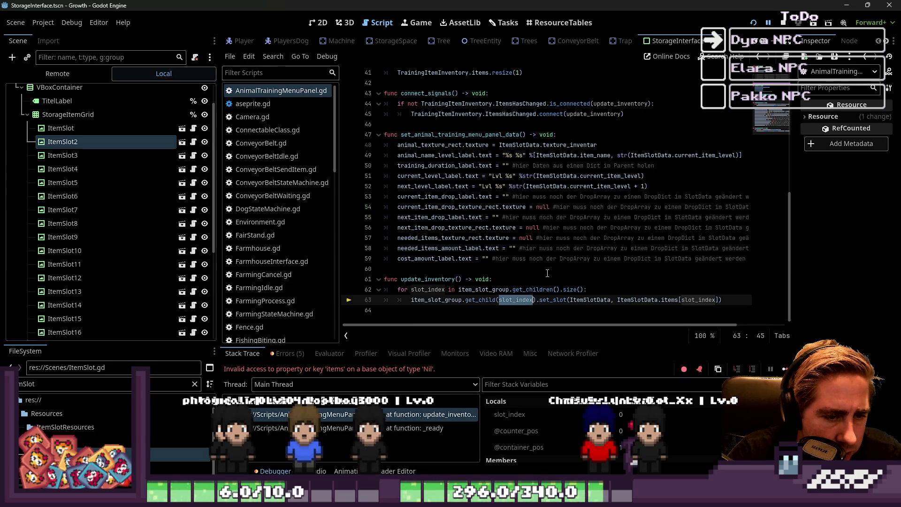
- Inspect the set_slot call and item_slot_group's current value in the debugger
click(542, 301)
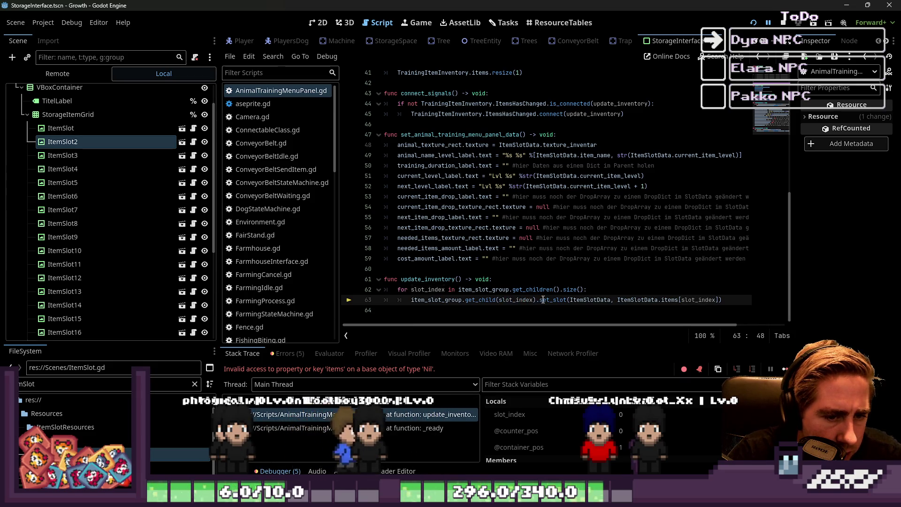
mouse_move(532, 302)
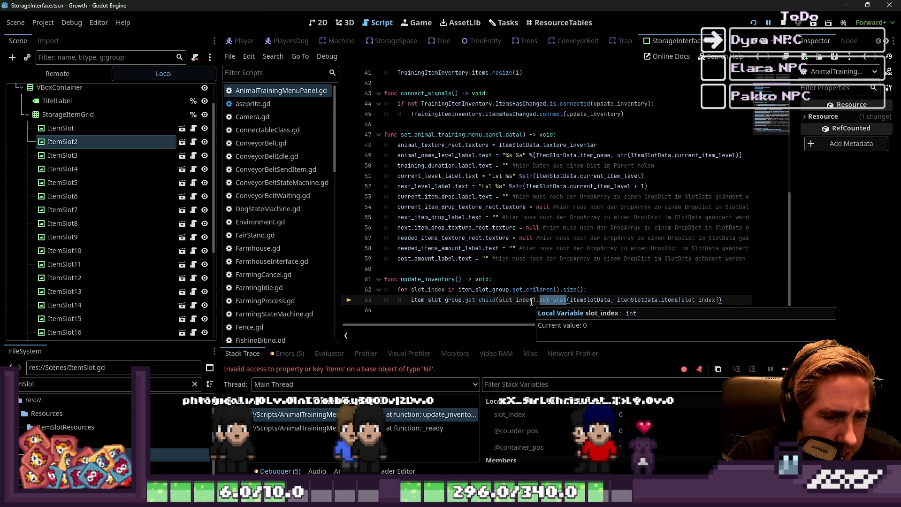
click(483, 311)
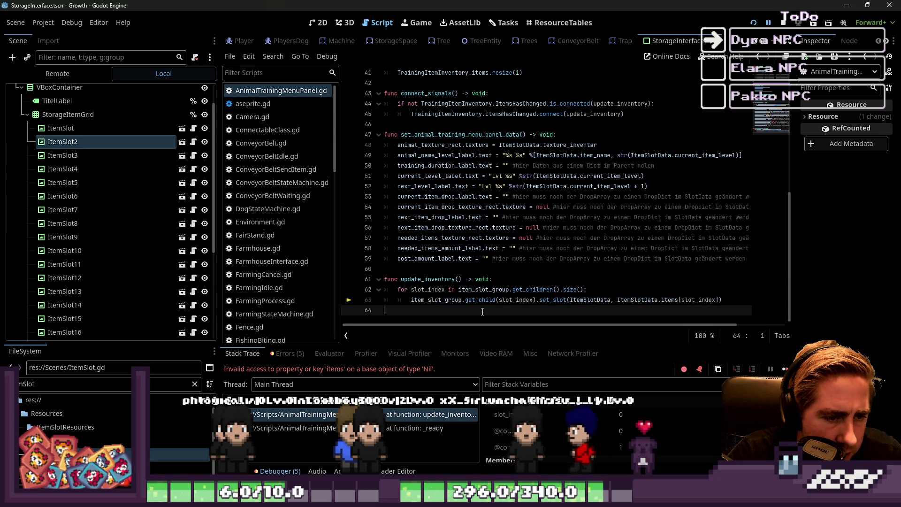
double_click(417, 303)
mouse_move(417, 305)
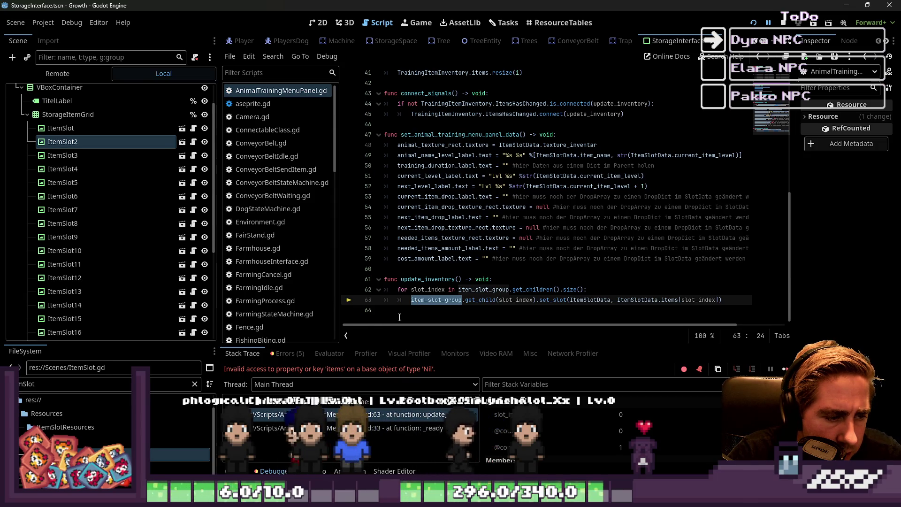
click(400, 316)
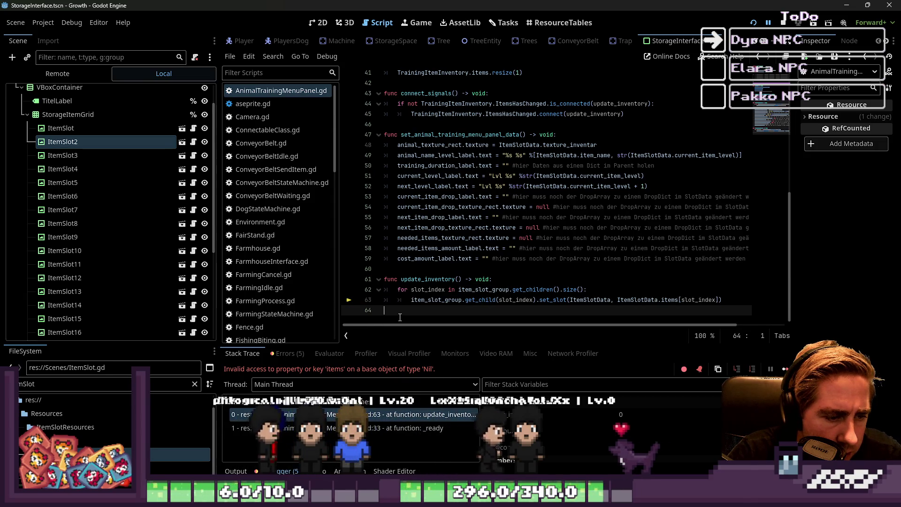
double_click(465, 290)
click(455, 313)
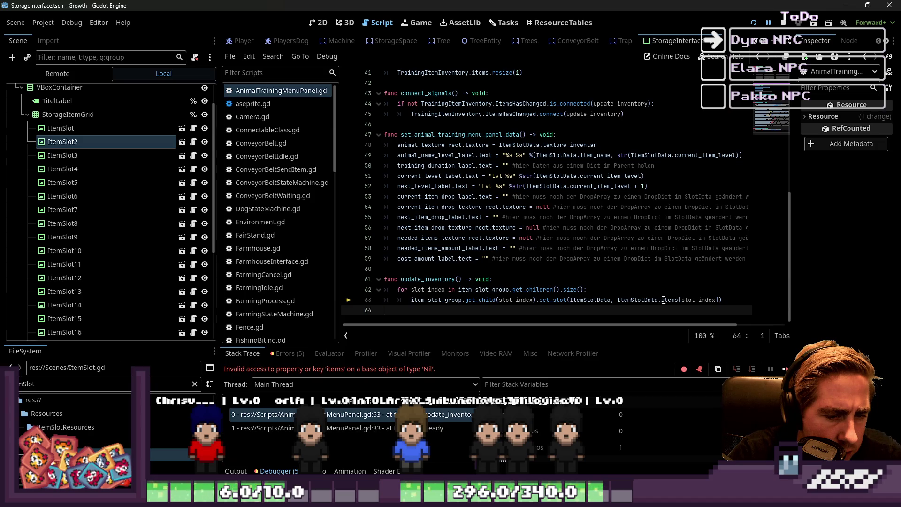
- Compare ItemSlotData on line 63 with the TrainingItemInventory declaration on line 4
double_click(644, 302)
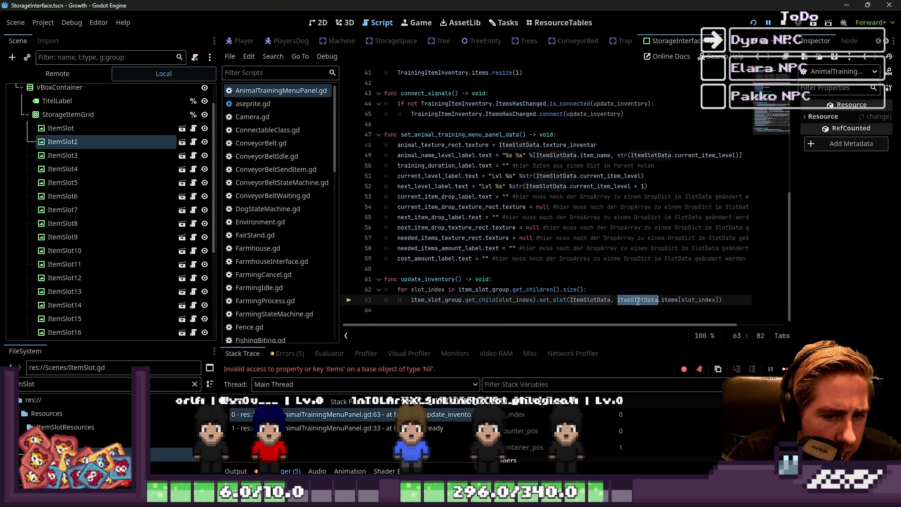
scroll(639, 304, up, 8)
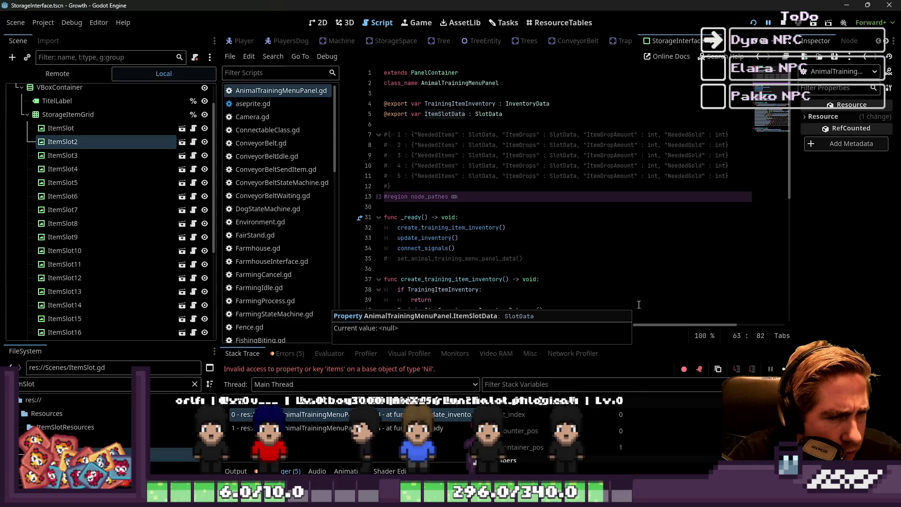
scroll(639, 305, down, 5)
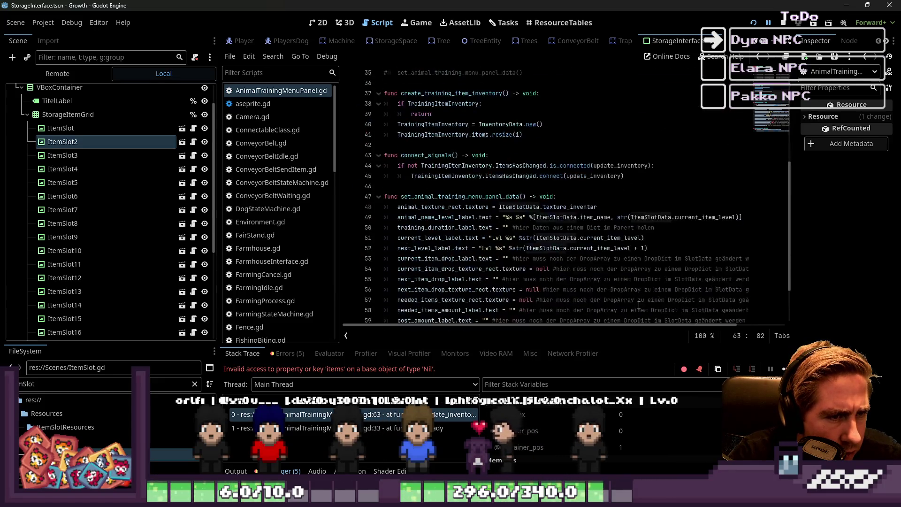
scroll(639, 305, up, 5)
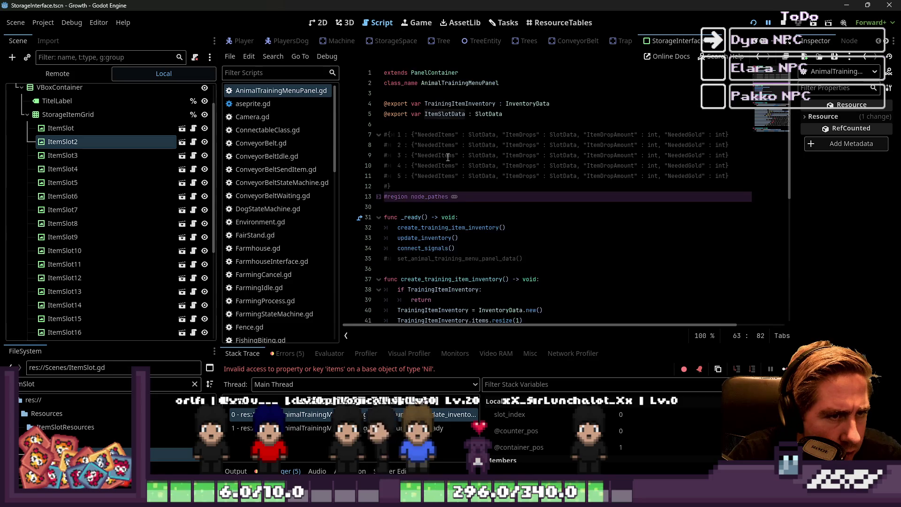
double_click(460, 104)
scroll(525, 211, down, 5)
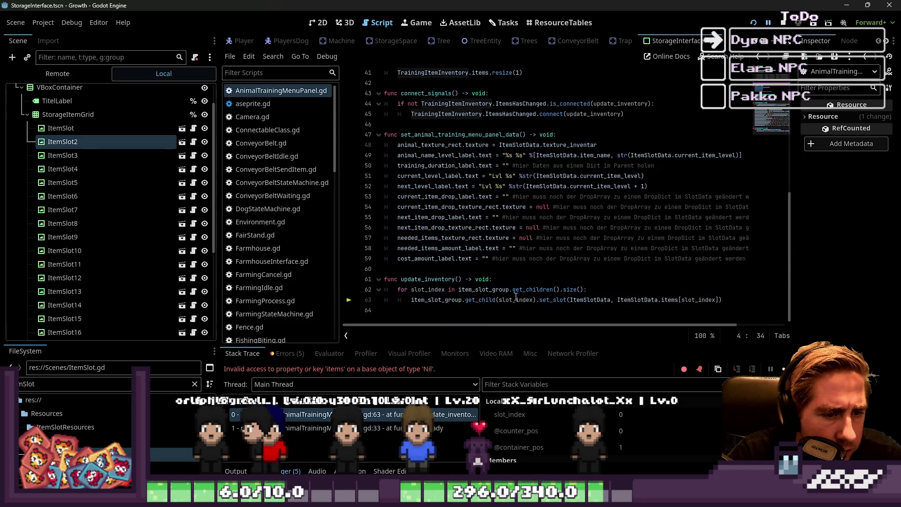
- Replace ItemSlotData in line 63's set_slot with TrainingItemInventory, save, and run with F5
double_click(639, 300)
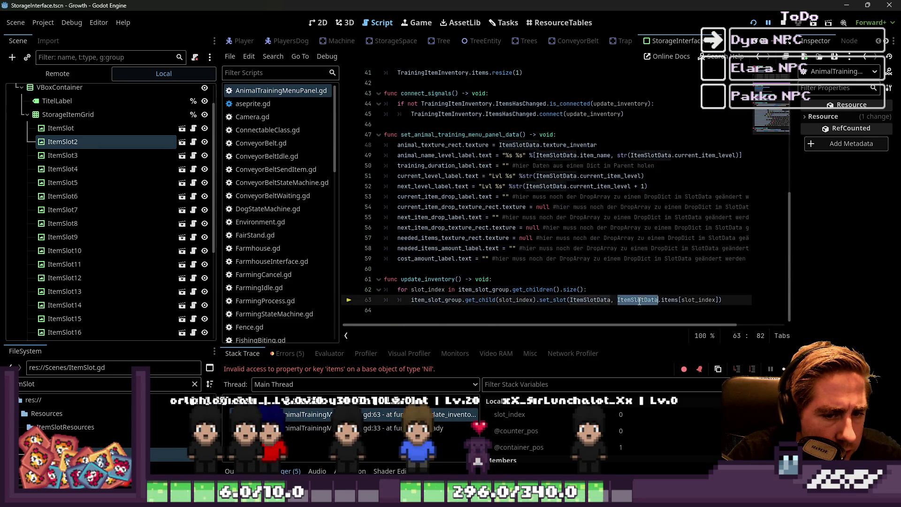
double_click(579, 300)
key(ctrl+v)
click(596, 279)
key(ctrl+s)
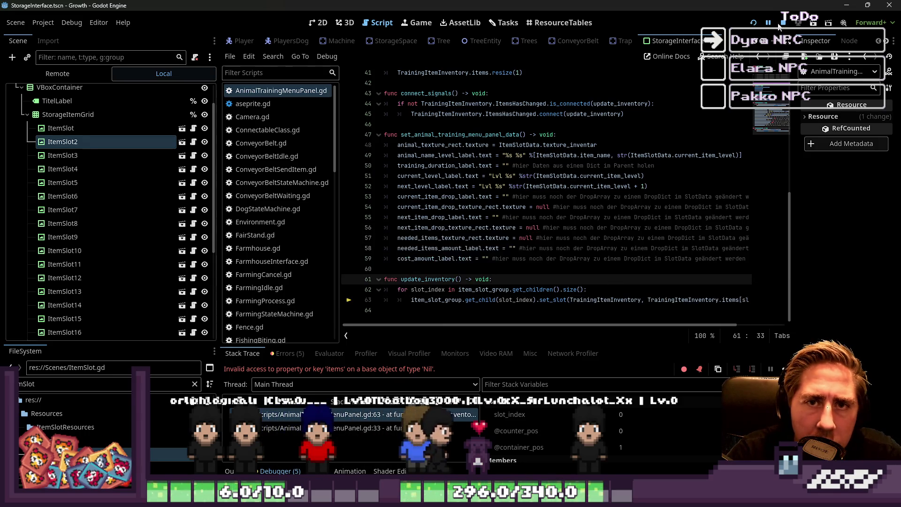
key(F5)
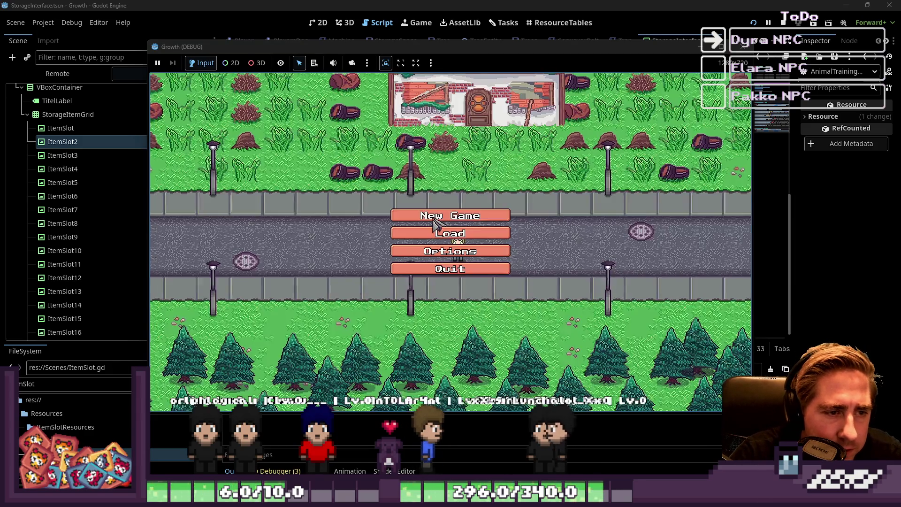
- Start a new game with a character named 42
click(447, 214)
text(42)
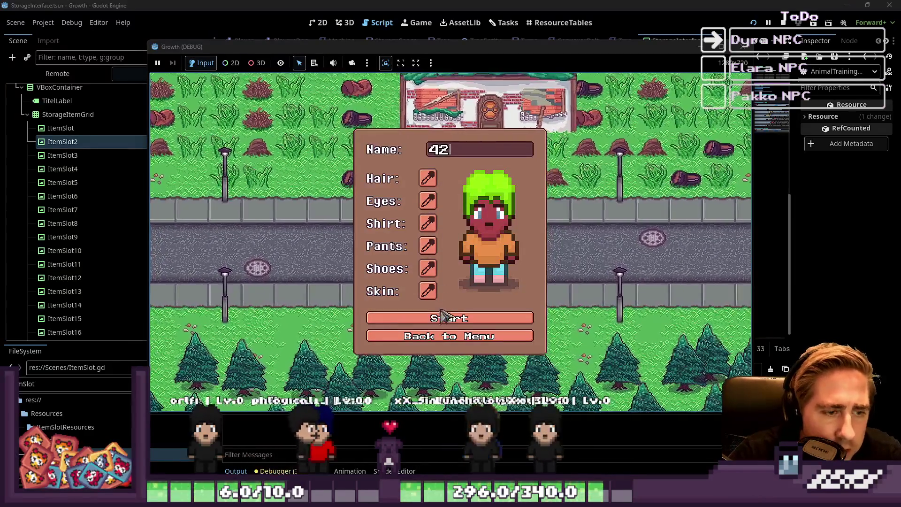
click(444, 316)
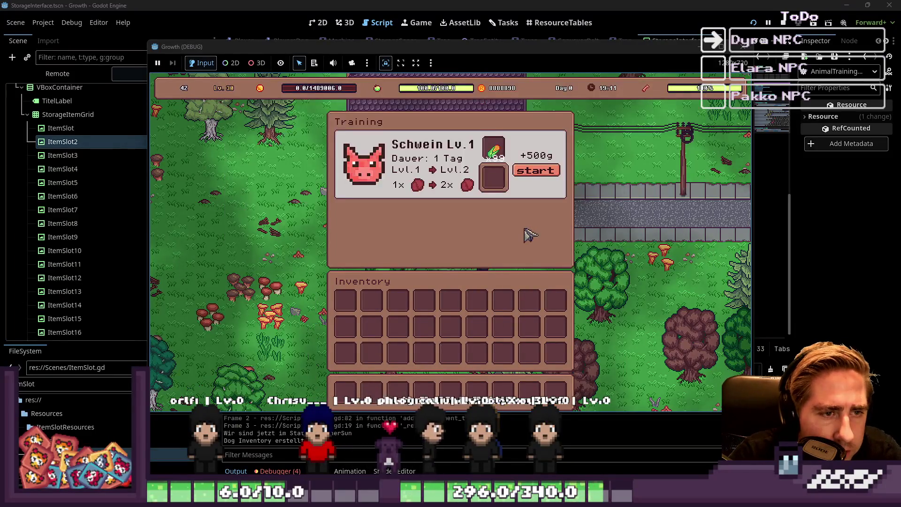
- Drag the x99 stack into and out of the Schwein training slot, try start, then stop the game
mouse_move(530, 235)
mouse_down()
mouse_move(467, 304)
mouse_move(479, 308)
mouse_move(507, 188)
mouse_move(489, 308)
mouse_up()
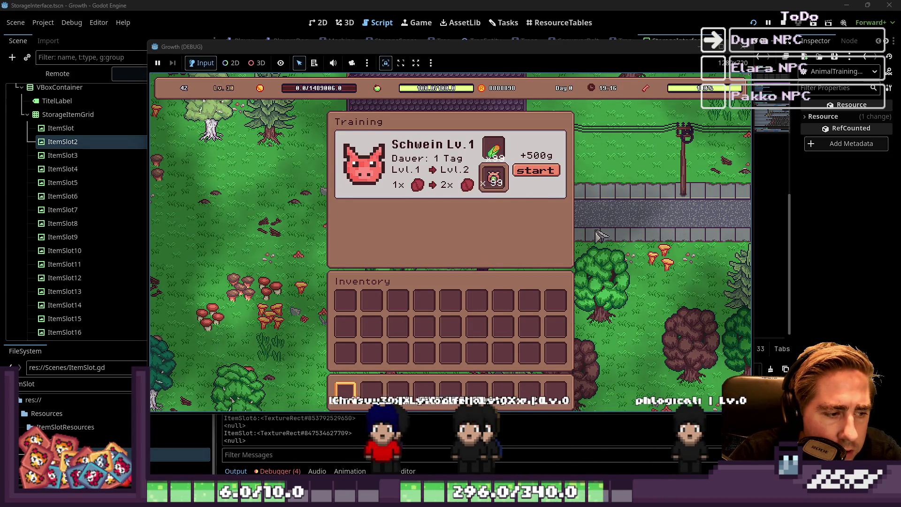
drag(493, 178, 479, 307)
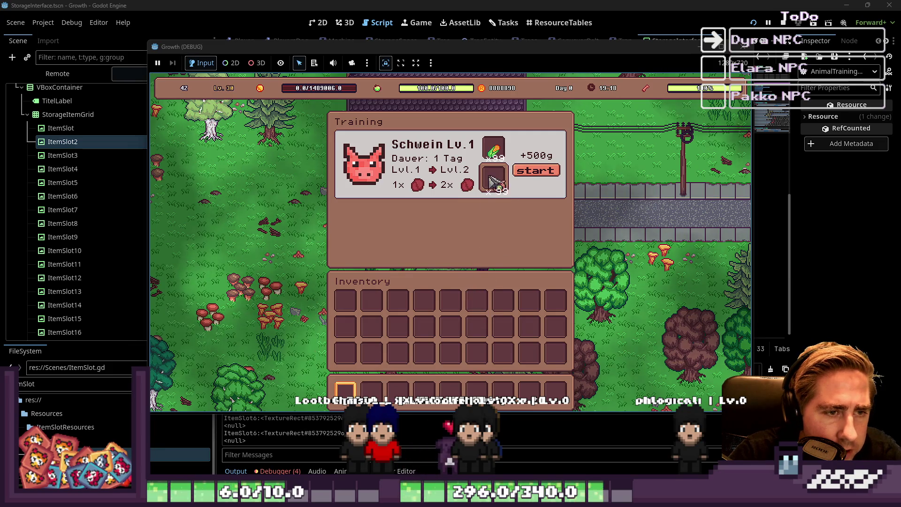
drag(493, 181, 493, 181)
click(537, 177)
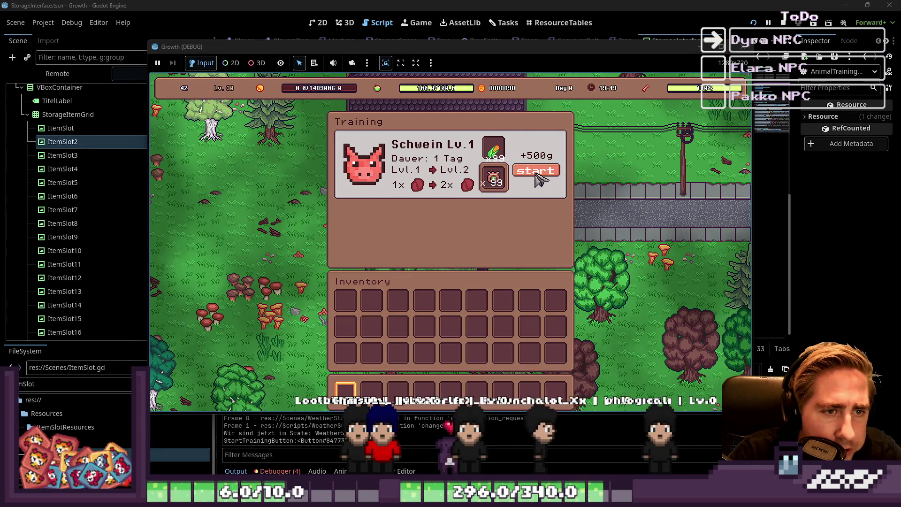
mouse_move(495, 181)
mouse_down()
mouse_move(519, 207)
mouse_move(482, 252)
mouse_move(478, 310)
mouse_up()
mouse_move(501, 193)
mouse_down()
mouse_move(501, 177)
mouse_move(478, 303)
mouse_up()
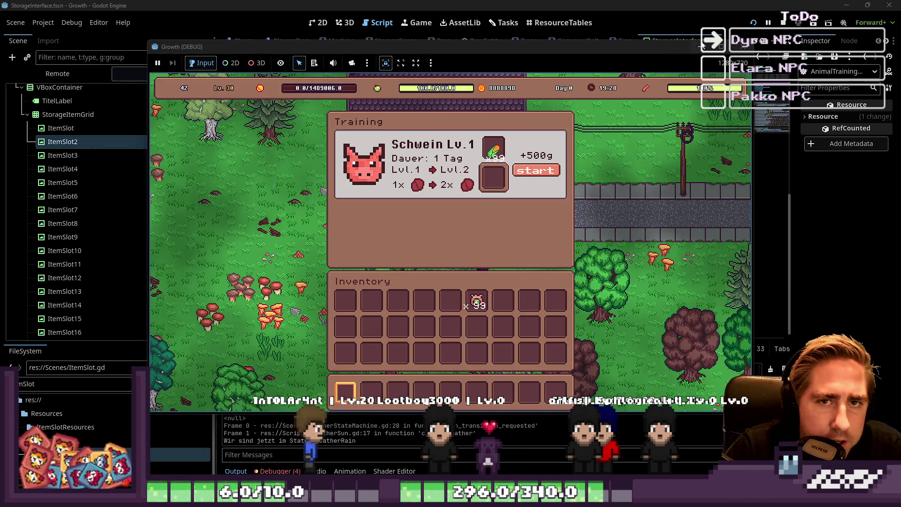
click(749, 46)
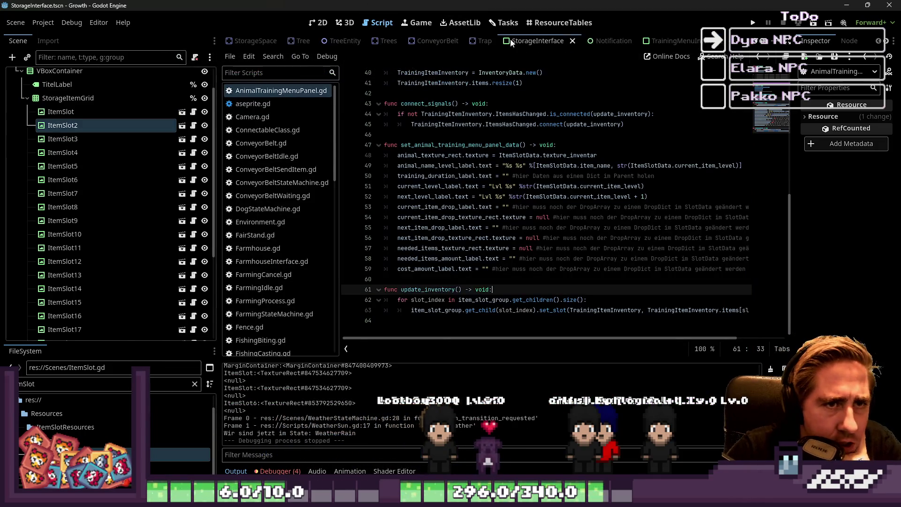
- In the AnimalTrainingMenuPanel 2D scene, drag button_theme.tres onto the root panel
click(599, 44)
click(318, 22)
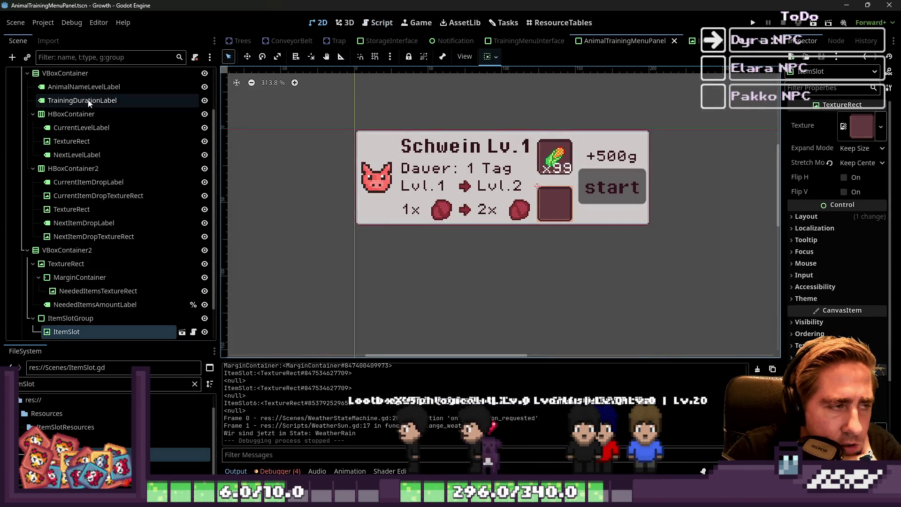
scroll(108, 99, up, 3)
double_click(92, 384)
key(BackSpace)
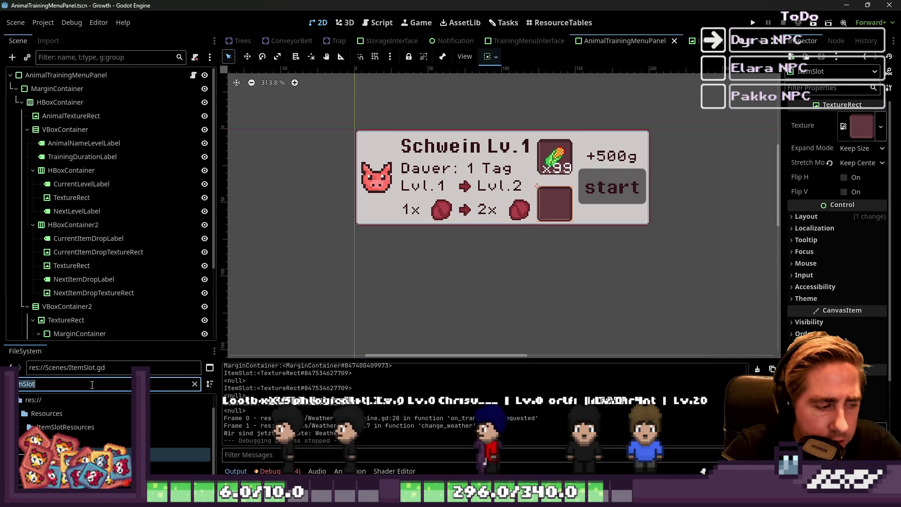
text(buttons)
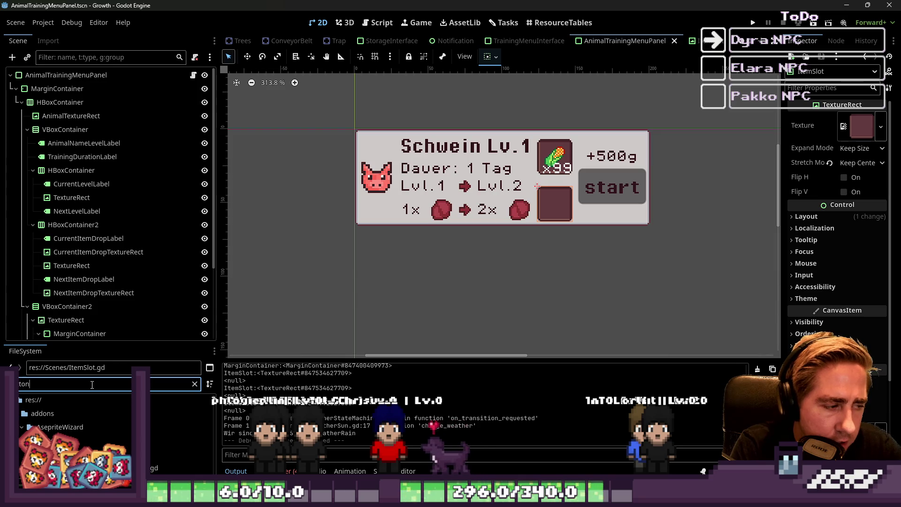
text(theme)
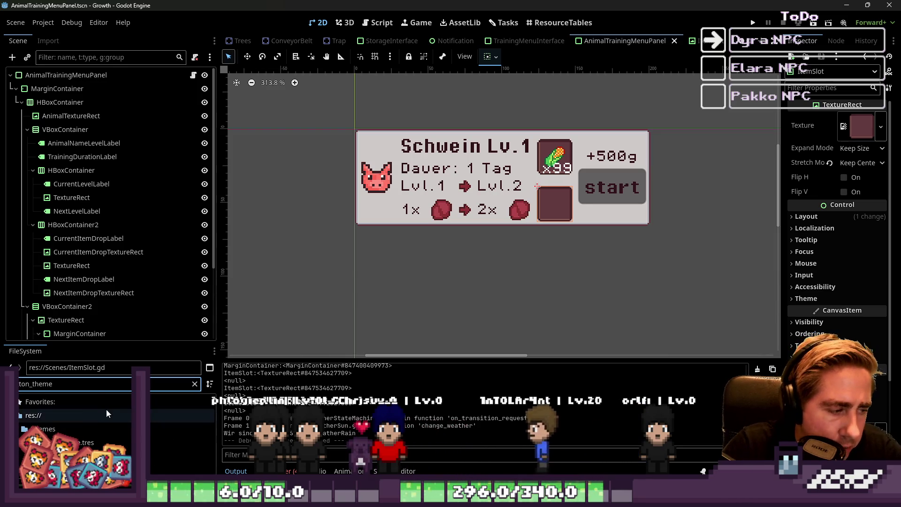
mouse_move(160, 443)
mouse_down()
mouse_move(162, 277)
mouse_move(282, 87)
mouse_move(103, 75)
mouse_up()
- Remove ItemSlotGroup's Panel style override and save the scene
scroll(536, 225, up, 3)
click(539, 218)
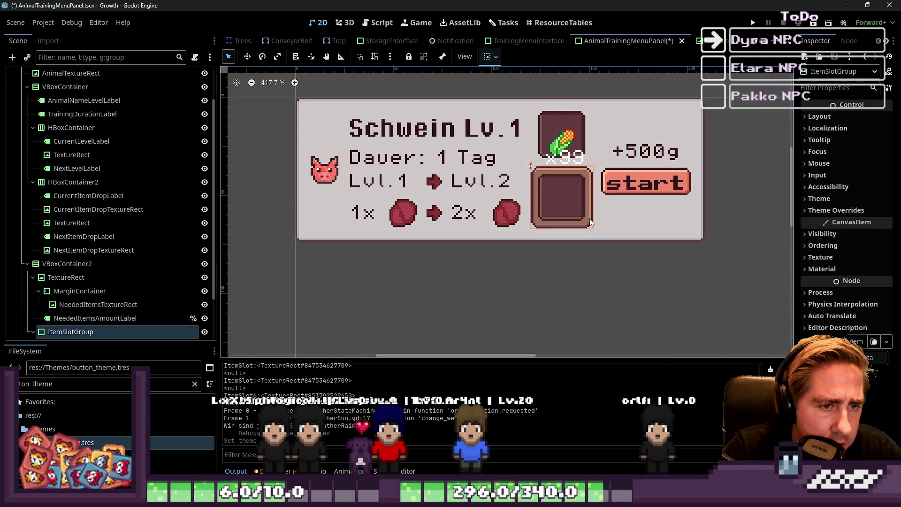
click(819, 210)
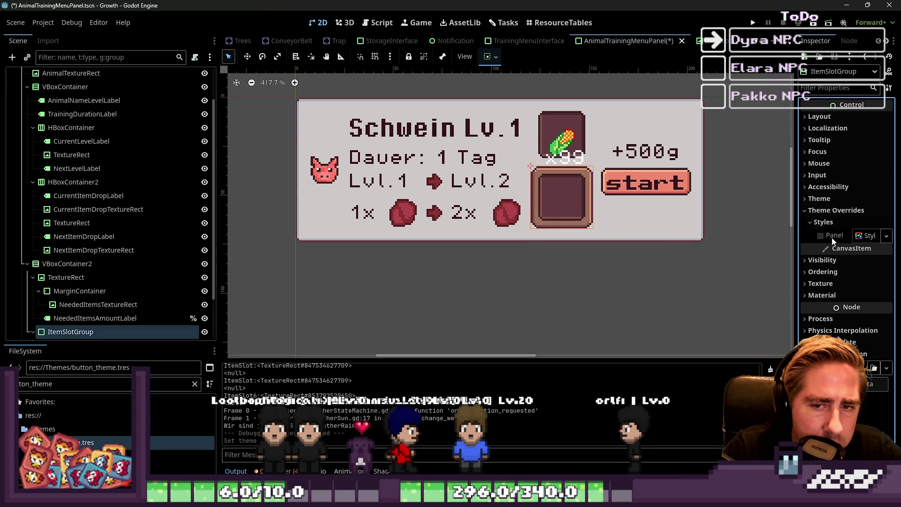
click(863, 235)
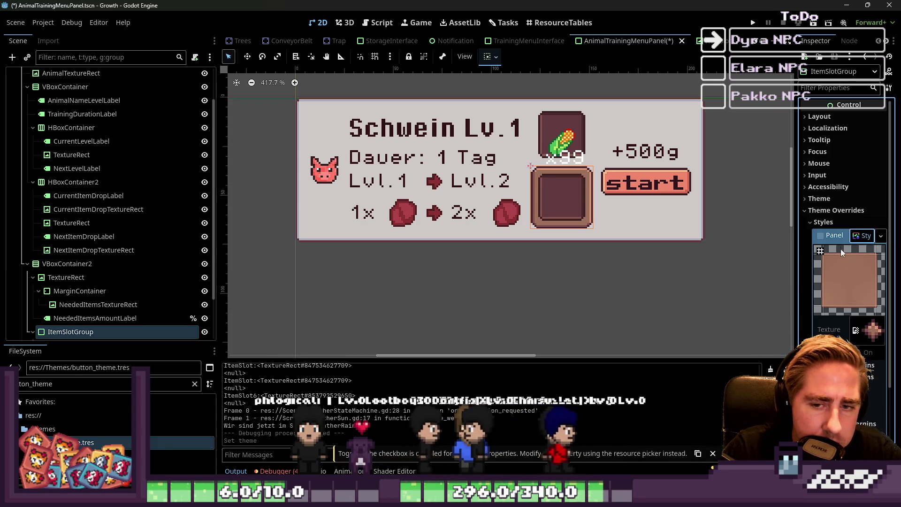
click(875, 236)
click(827, 261)
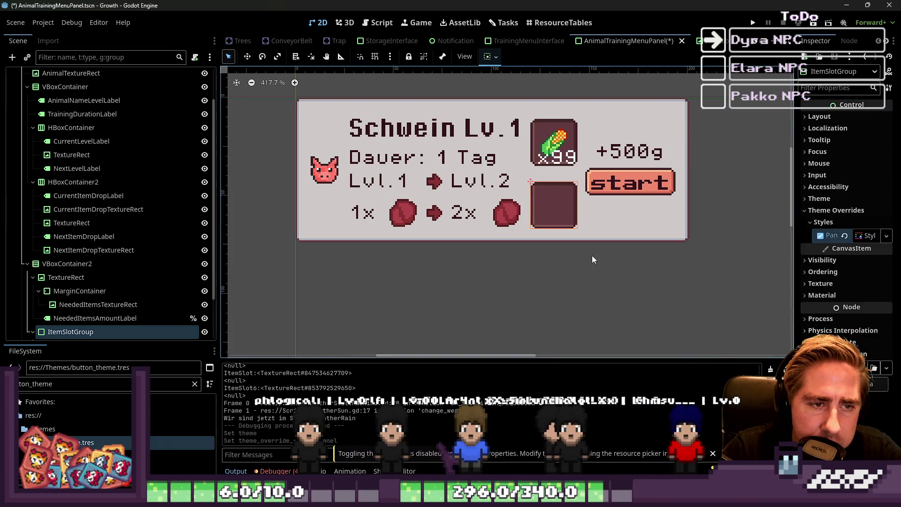
click(534, 274)
scroll(141, 256, up, 2)
key(ctrl+s)
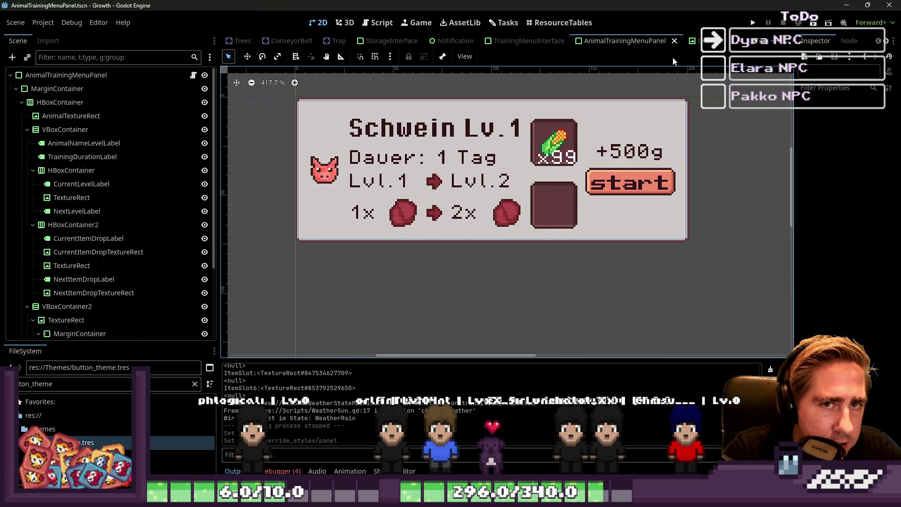
- Revert the root panel's Theme property to default and box-select the panel's nodes
click(698, 43)
click(612, 41)
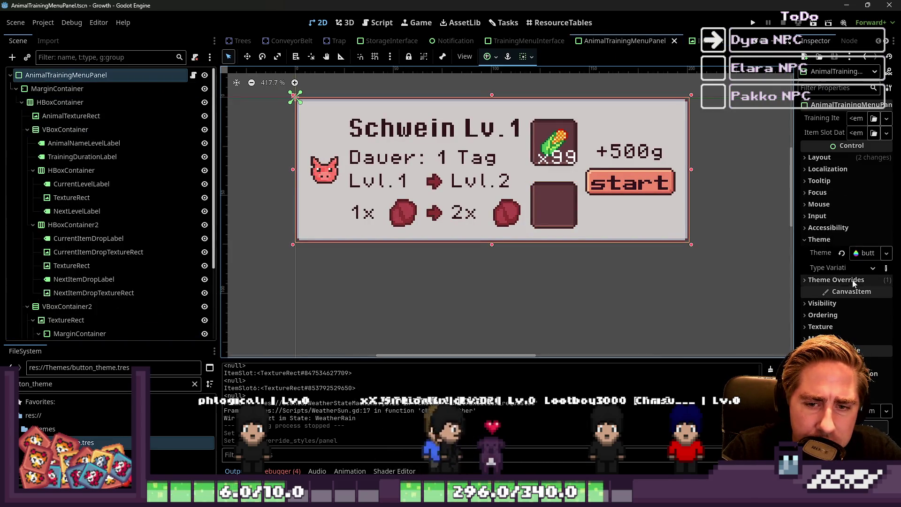
click(853, 280)
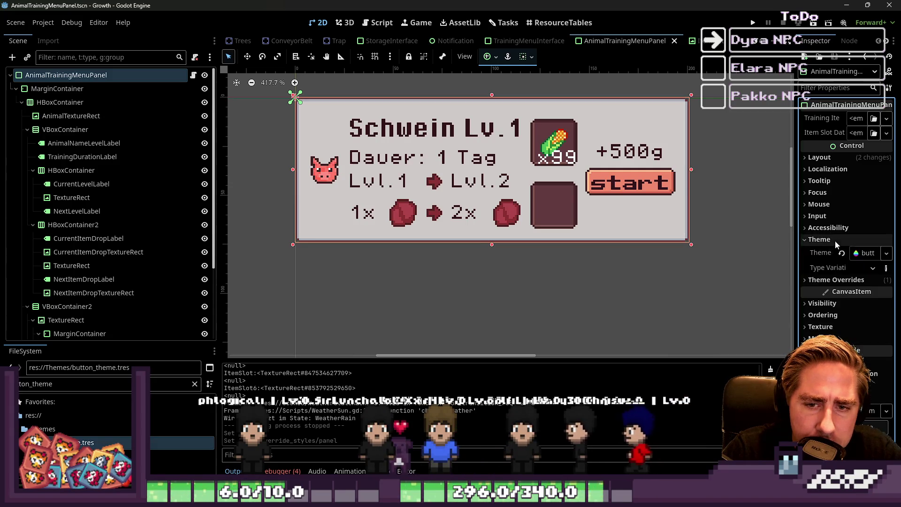
click(842, 253)
click(610, 262)
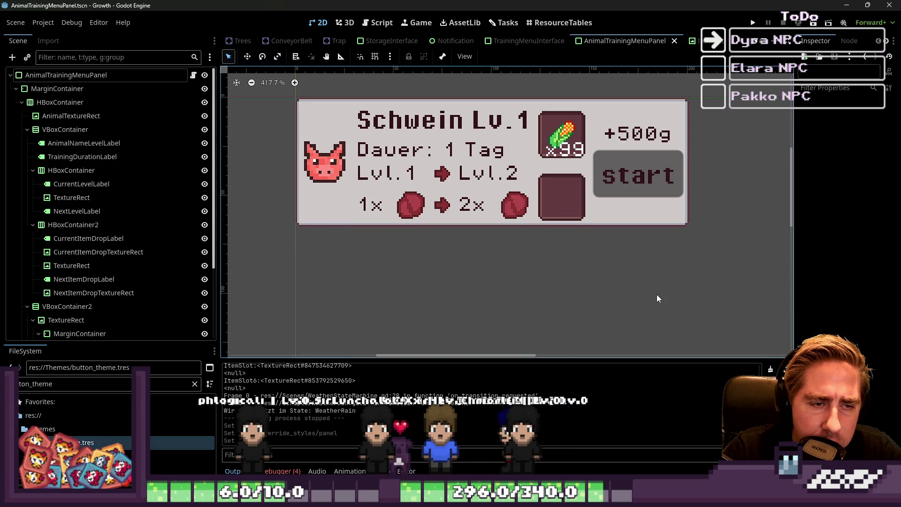
scroll(587, 299, down, 2)
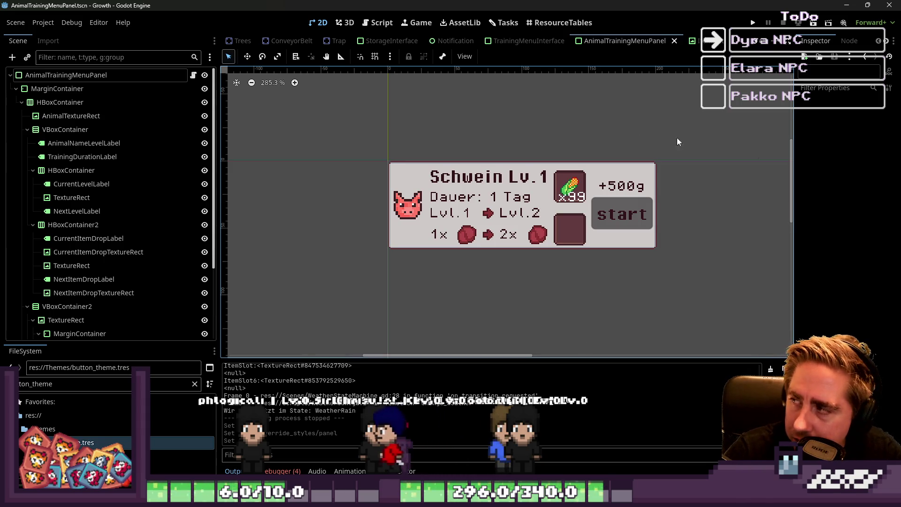
scroll(616, 240, down, 2)
mouse_move(402, 131)
mouse_down()
mouse_move(721, 275)
mouse_move(402, 164)
mouse_move(439, 142)
mouse_move(757, 289)
mouse_up()
mouse_move(653, 269)
mouse_down()
mouse_move(505, 169)
mouse_move(398, 157)
mouse_move(767, 278)
mouse_move(726, 294)
mouse_up()
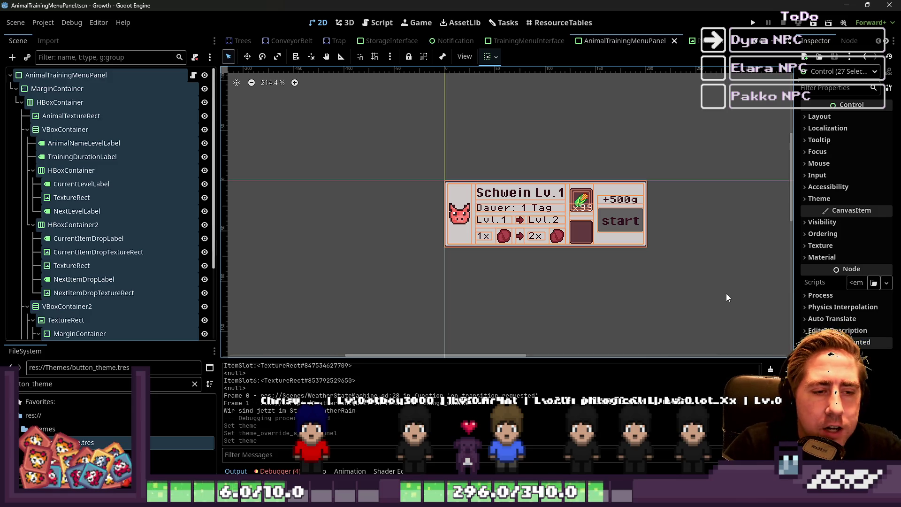
- Open AnimalTrainingMenuPanel.gd and fold all its functions, from _ready to update_inventory
click(726, 294)
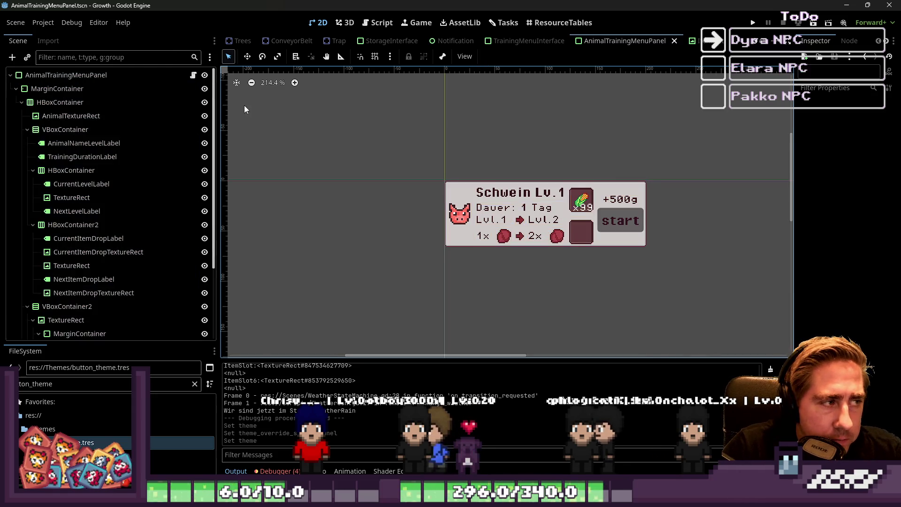
click(145, 79)
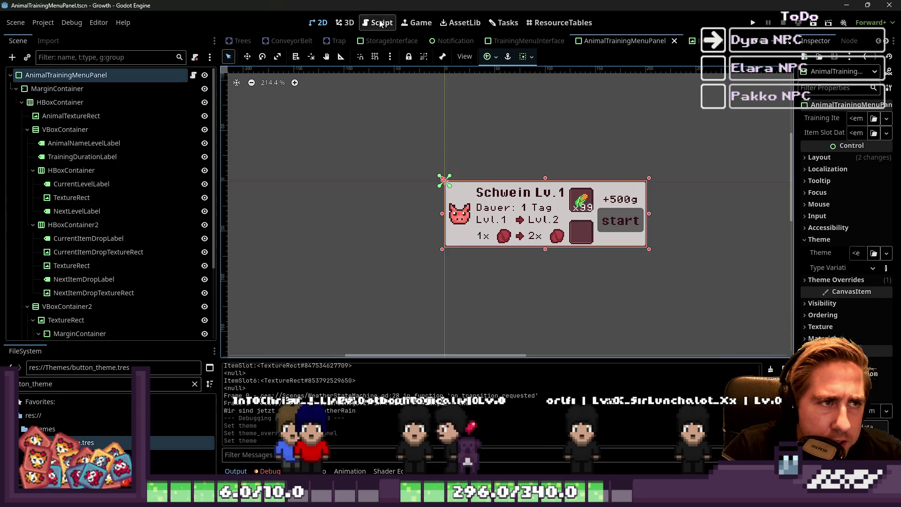
click(381, 22)
click(379, 145)
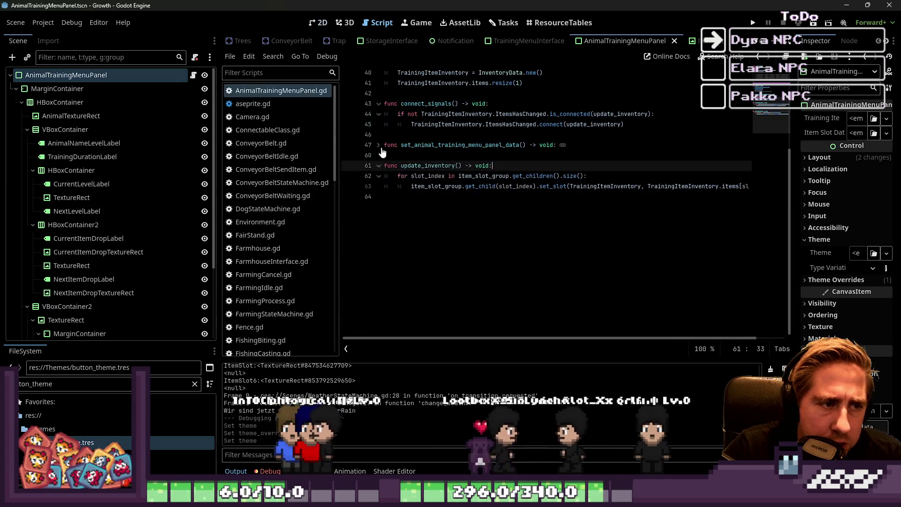
key(Down)
key(Down)
key(Down)
click(378, 167)
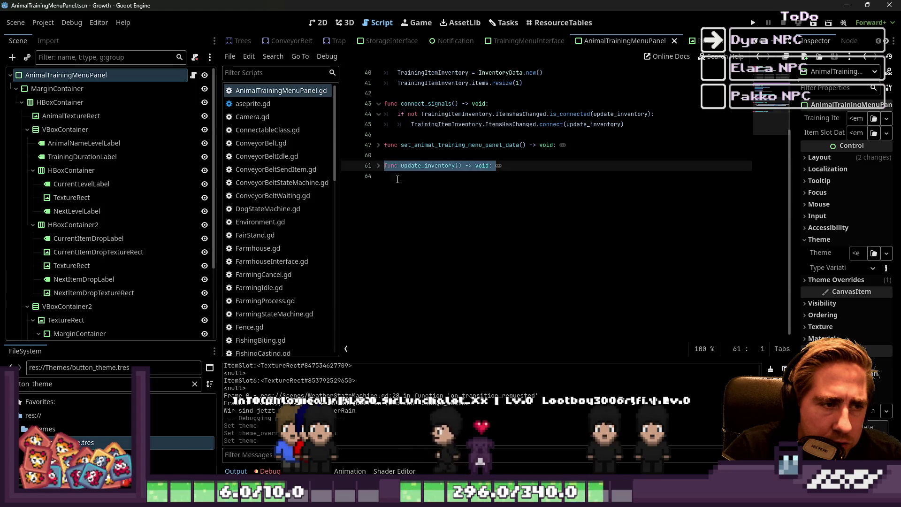
scroll(385, 197, up, 10)
click(379, 201)
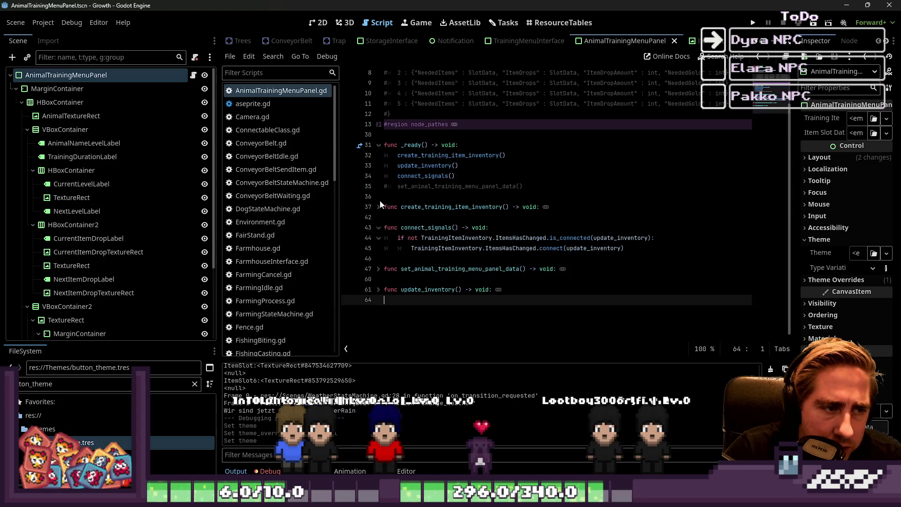
click(379, 228)
click(379, 145)
scroll(383, 165, up, 3)
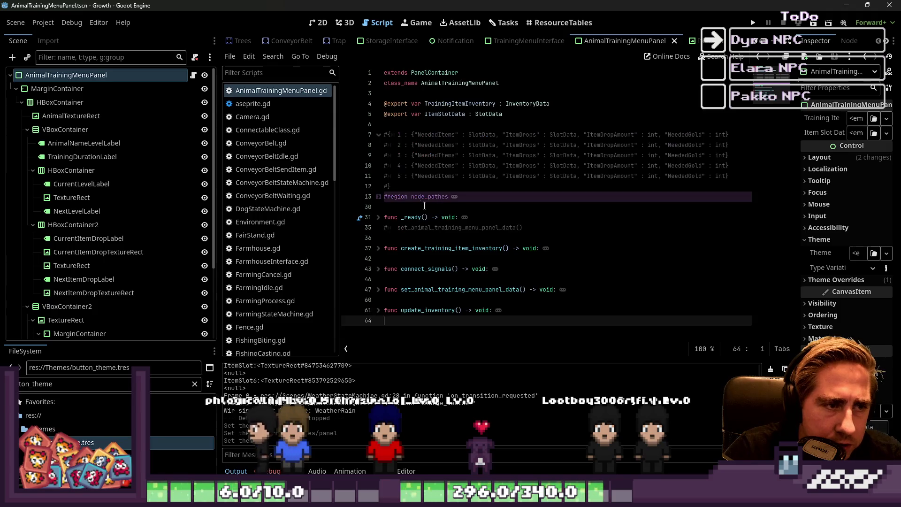
- Add empty lines at the end of the script
click(411, 197)
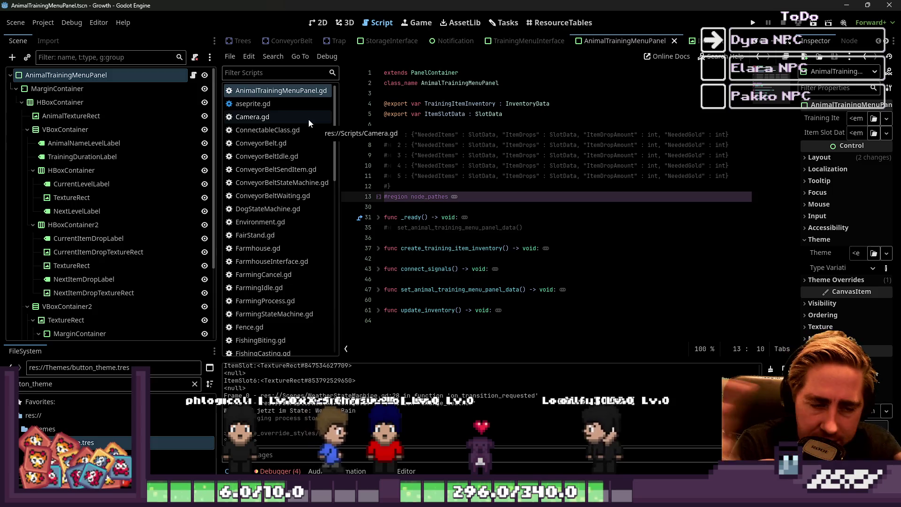
click(435, 314)
key(Down)
key(Return)
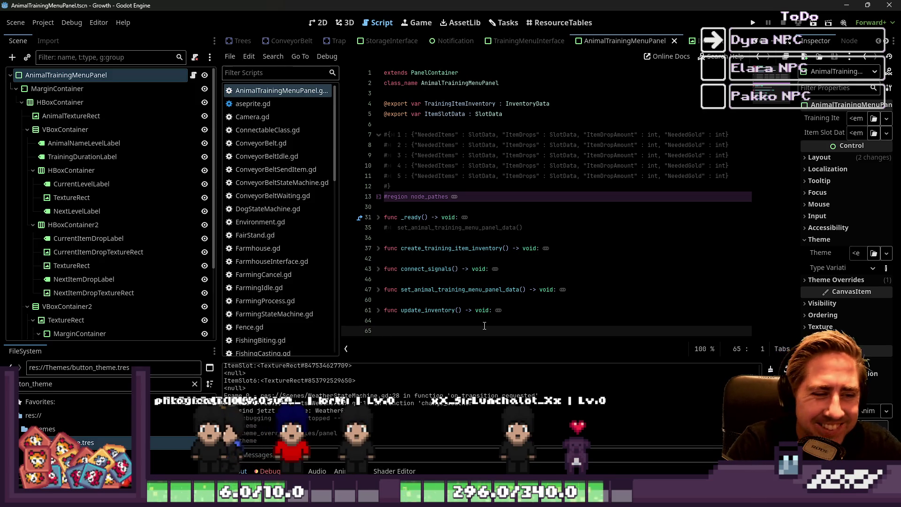
click(403, 238)
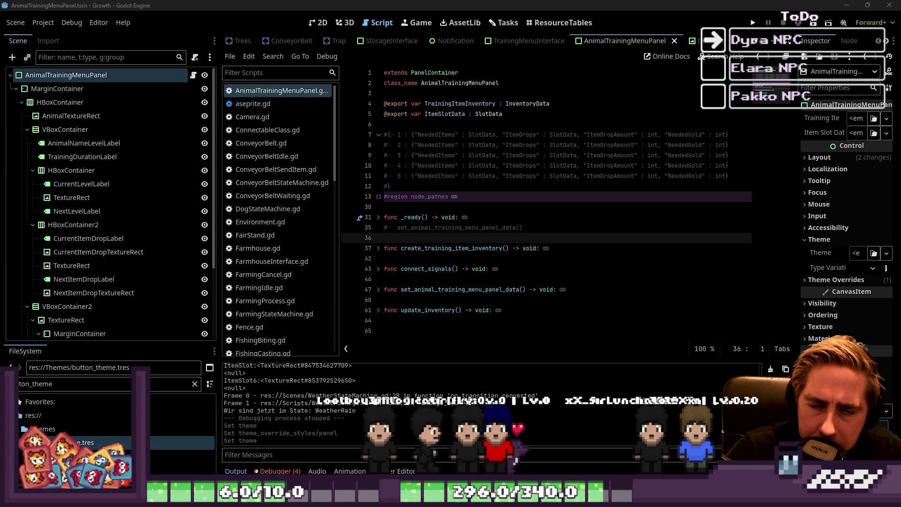
mouse_move(506, 167)
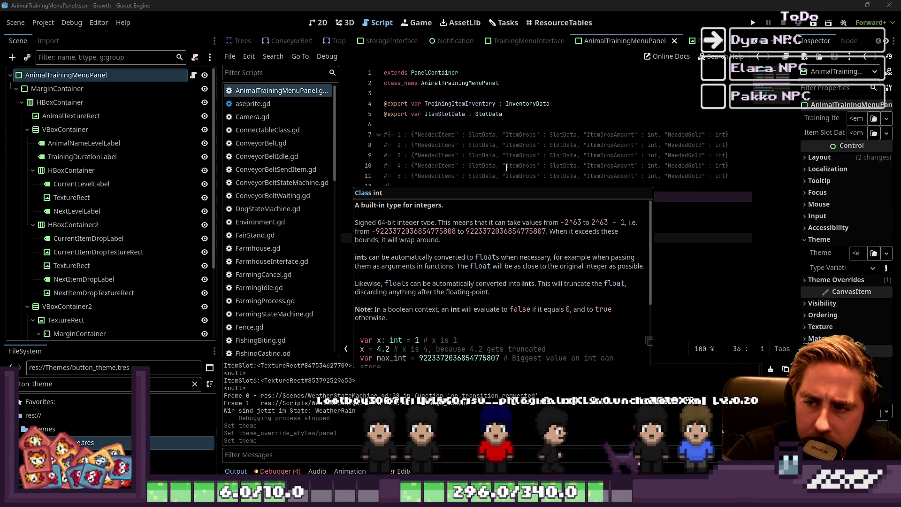
click(441, 215)
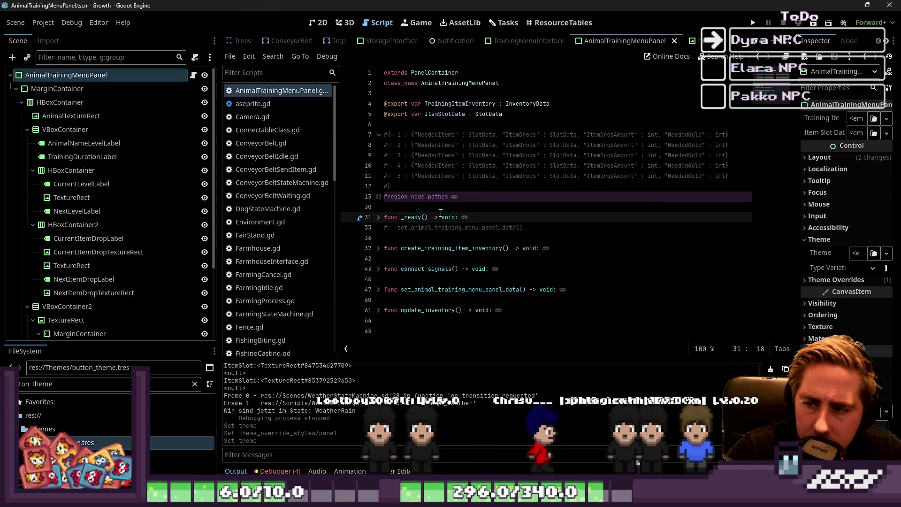
click(418, 321)
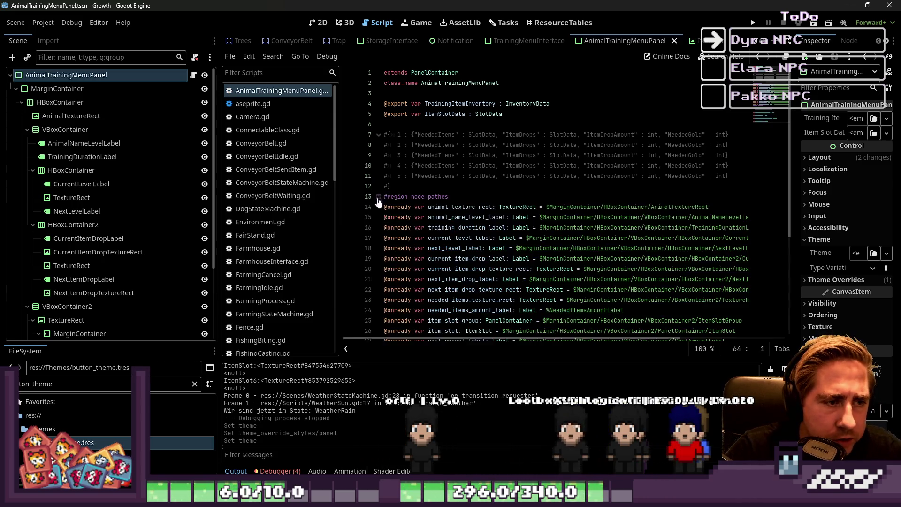
key(Return)
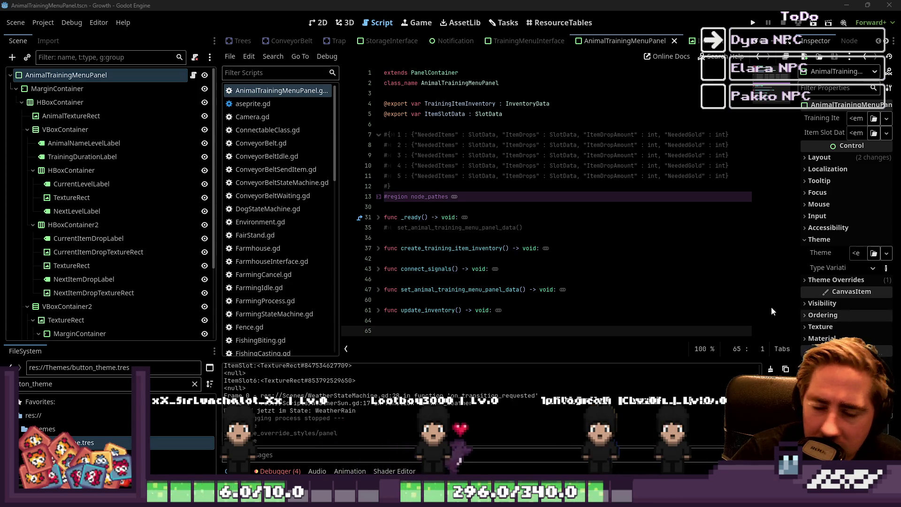
- Insert a blank line after the commented data-format block, before #region node_pathes
drag(385, 104, 443, 188)
click(444, 189)
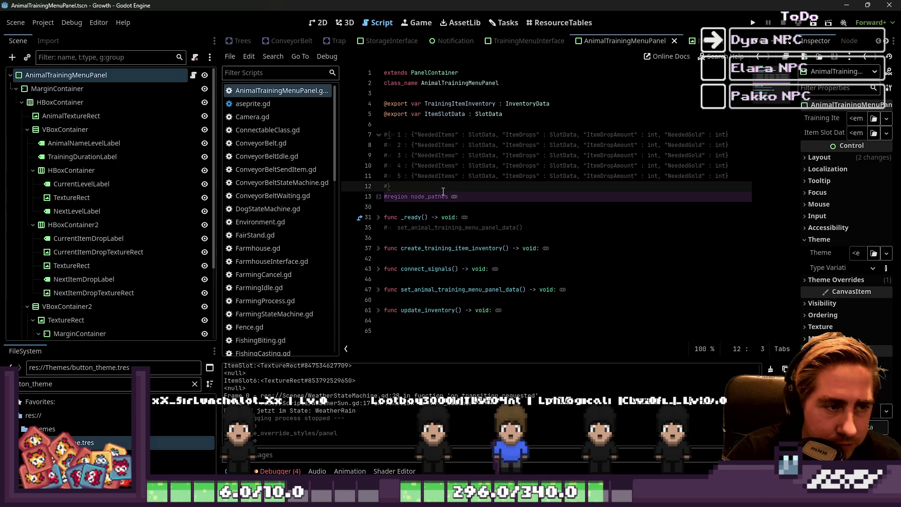
key(Return)
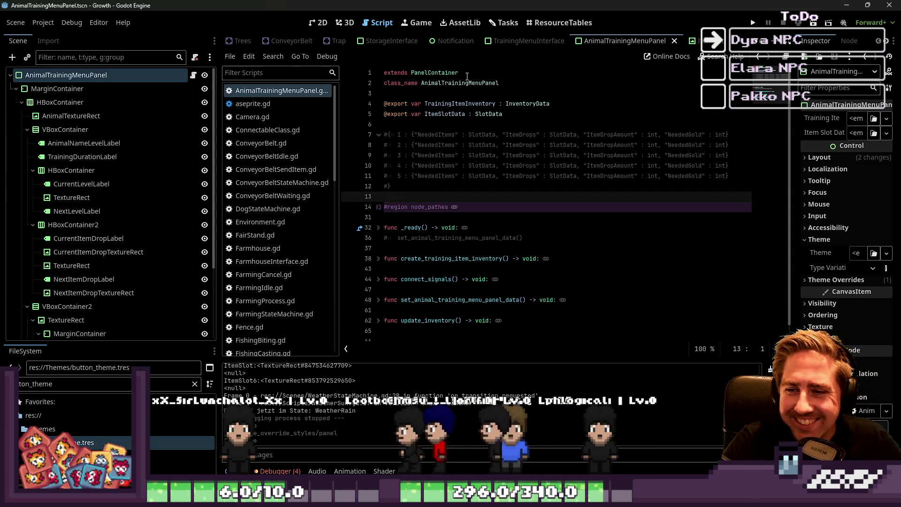
- Delete the trailing empty line at the script end and unfold connect_signals
click(440, 337)
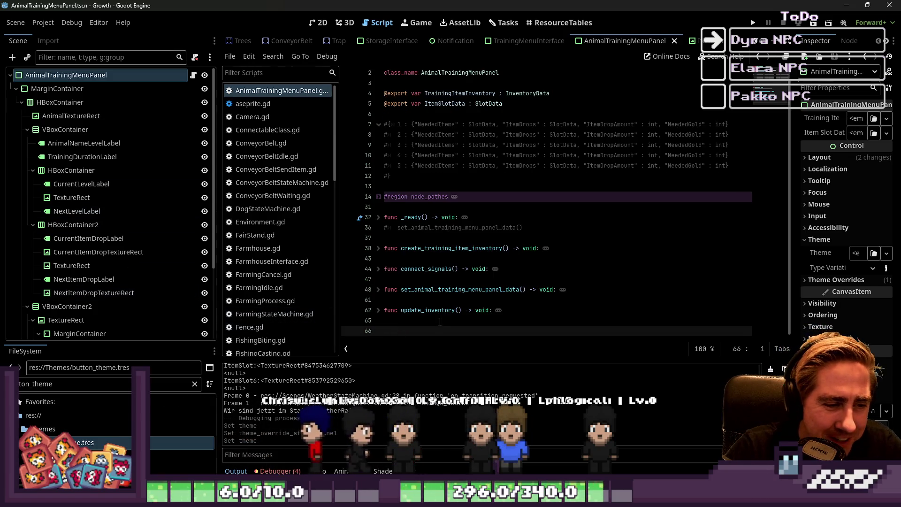
key(BackSpace)
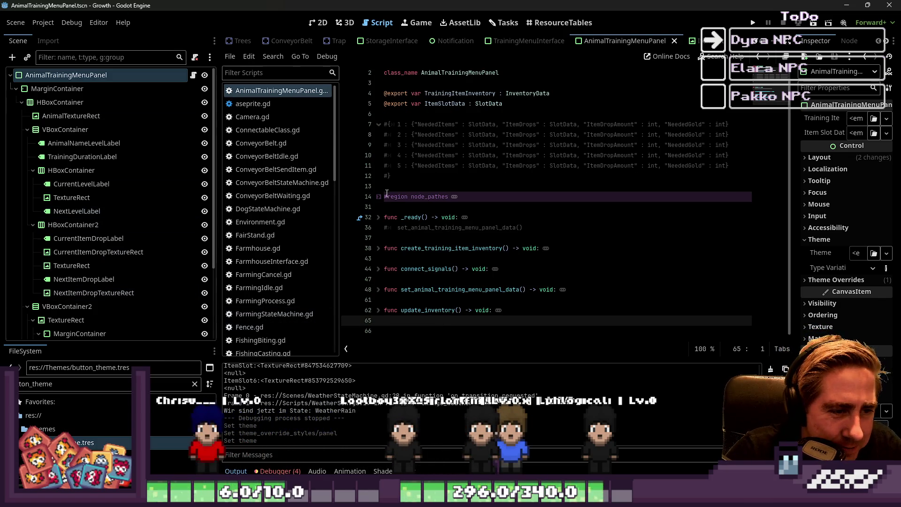
scroll(381, 235, down, 1)
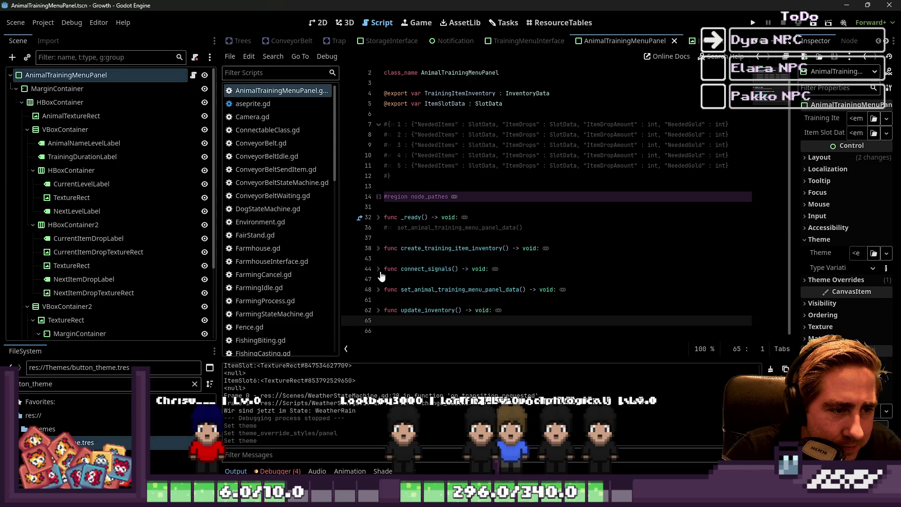
click(381, 280)
- Open a new indented line in connect_signals below the existing signal check
key(Delete)
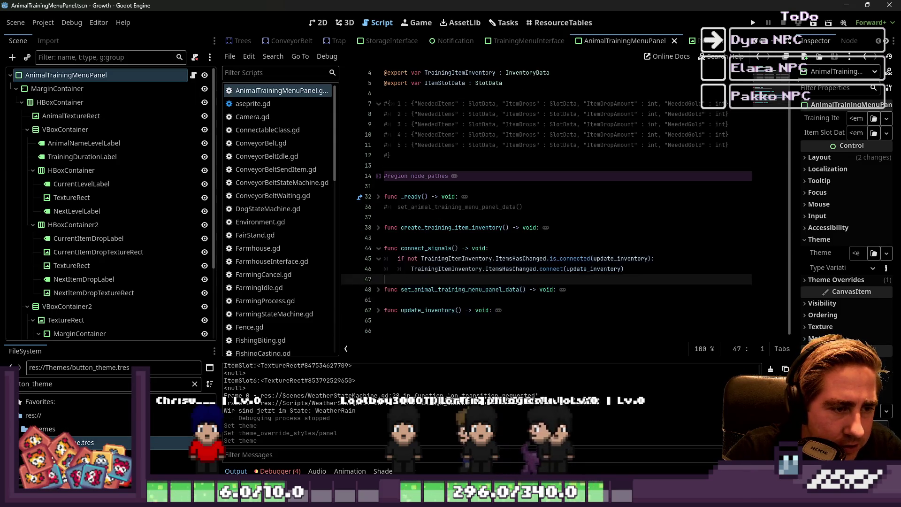
key(Return)
key(Return)
key(Up)
key(Up)
key(Tab)
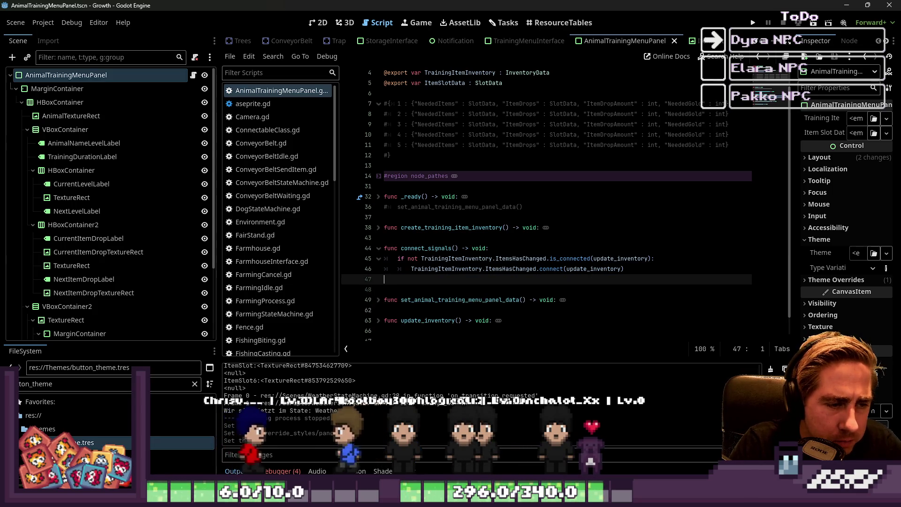
- Write 'if not start_training_button.pressed.is_connected(start_training):' with autocomplete and start its body line
text(if not )
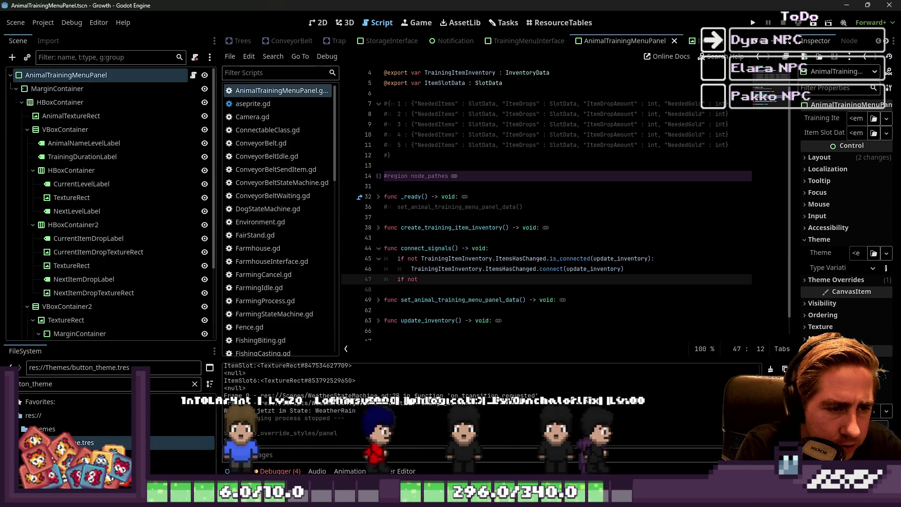
text(butt)
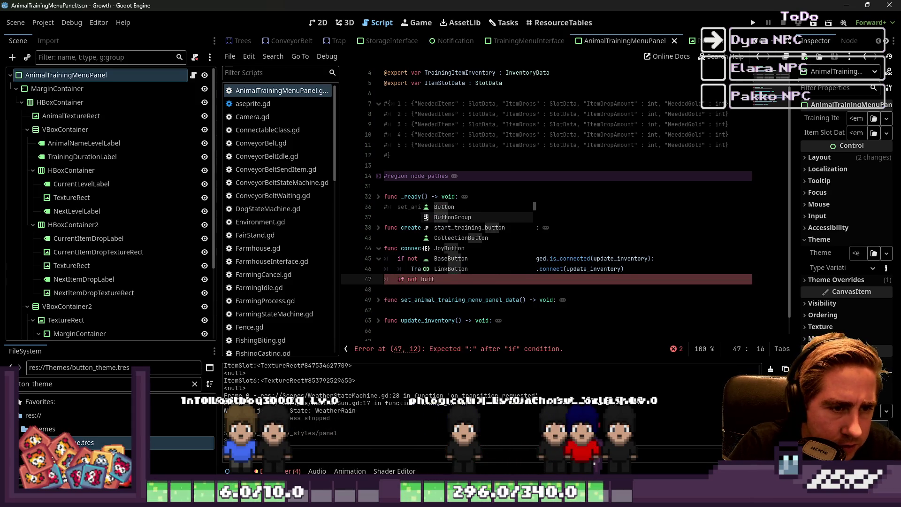
key(Down)
key(Return)
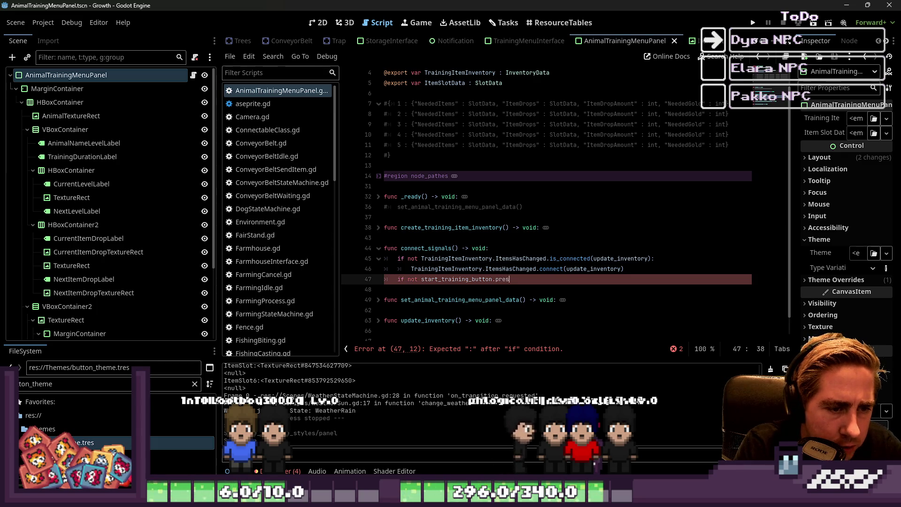
text(sed.connec)
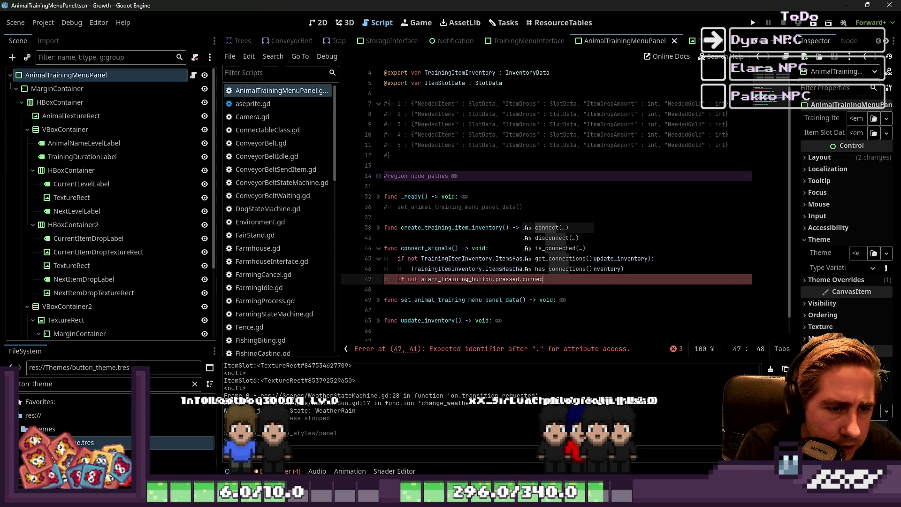
key(BackSpace)
key(BackSpace)
key(BackSpace)
key(BackSpace)
key(BackSpace)
key(BackSpace)
text(is_co)
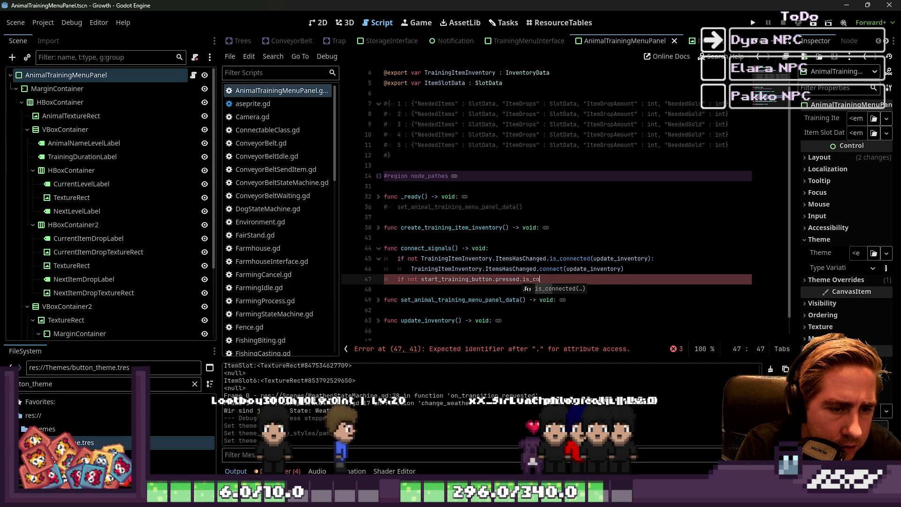
key(Return)
text(s)
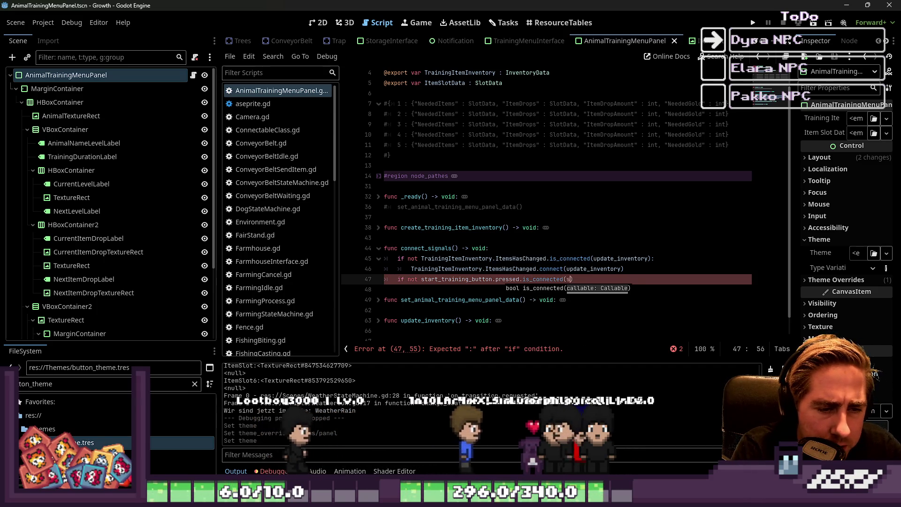
text(tart_train)
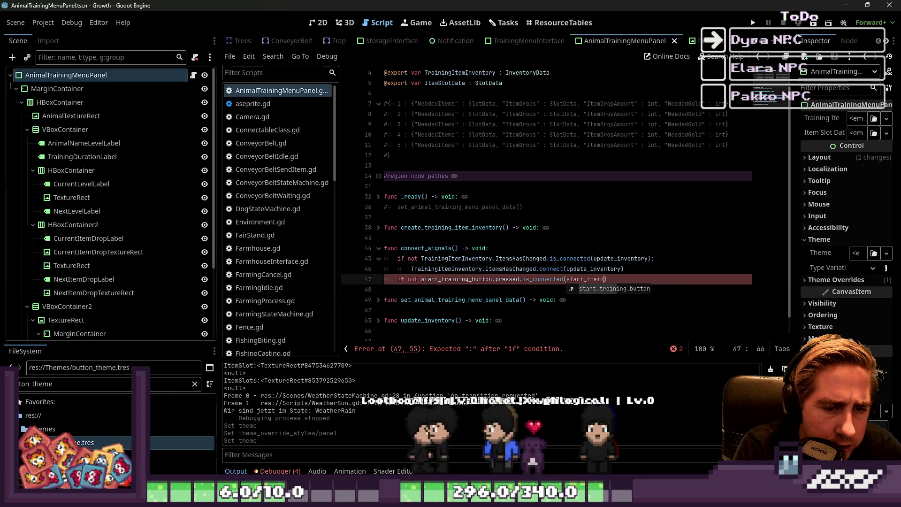
text(ing))
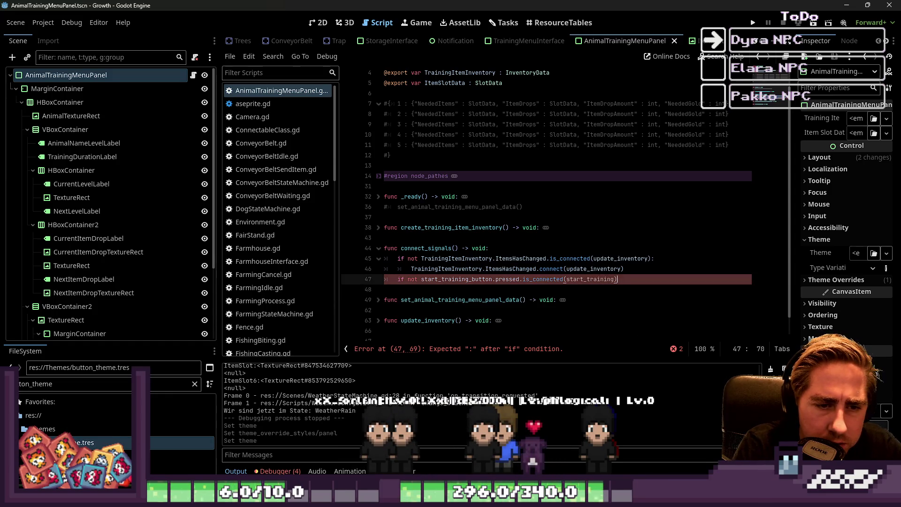
text(:)
key(Return)
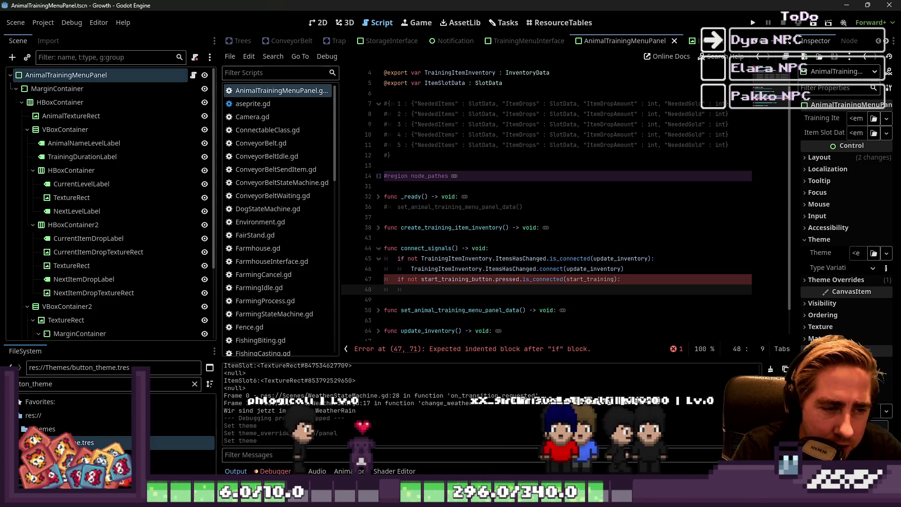
click(385, 289)
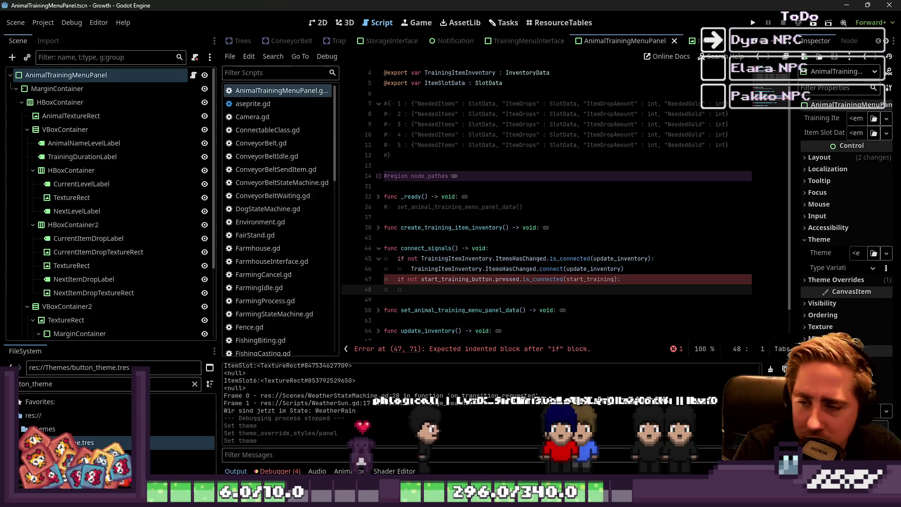
key(Down)
key(Down)
key(Up)
key(Up)
key(End)
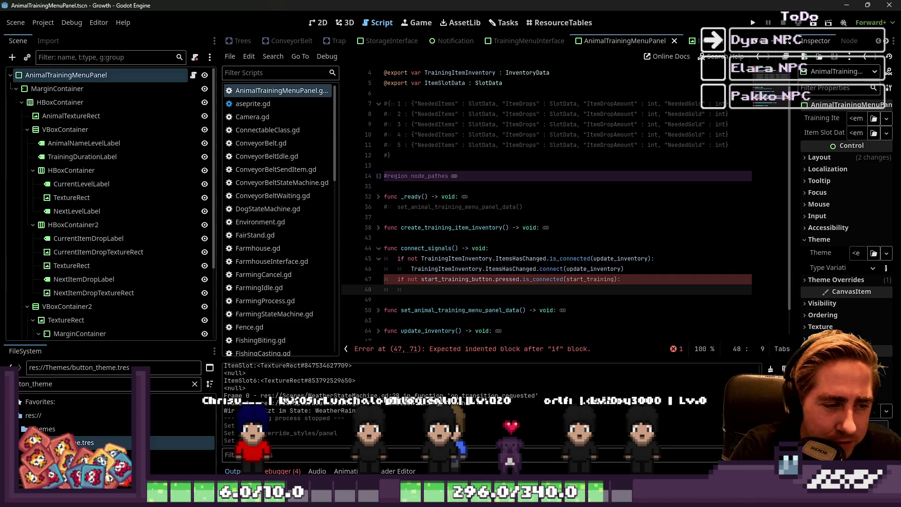
key(Tab)
key(Tab)
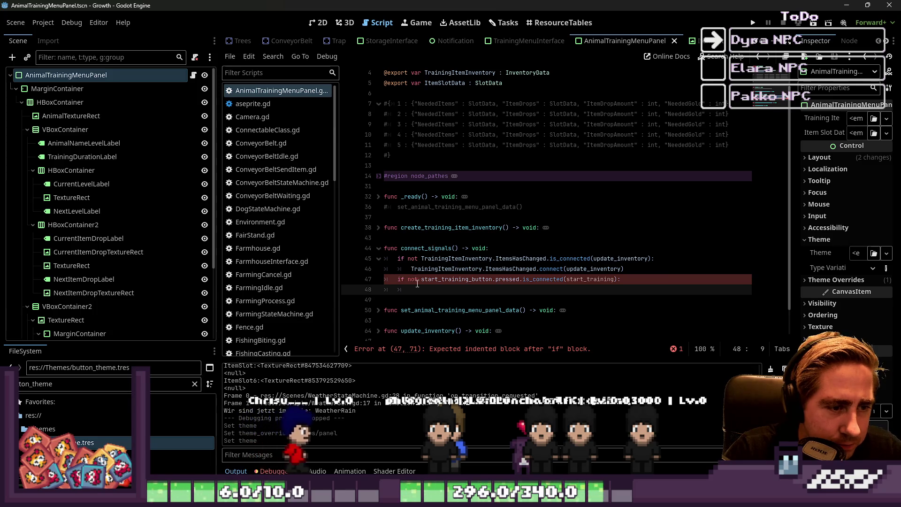
click(533, 278)
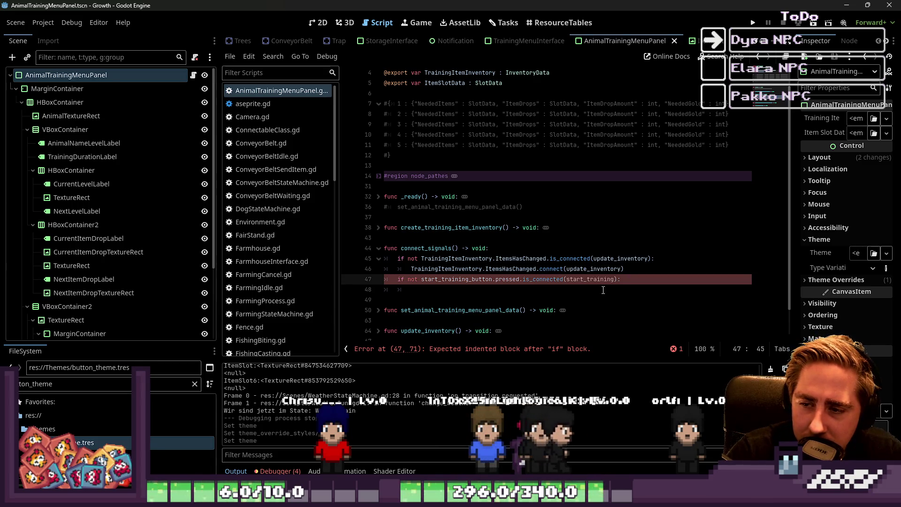
drag(618, 279, 523, 279)
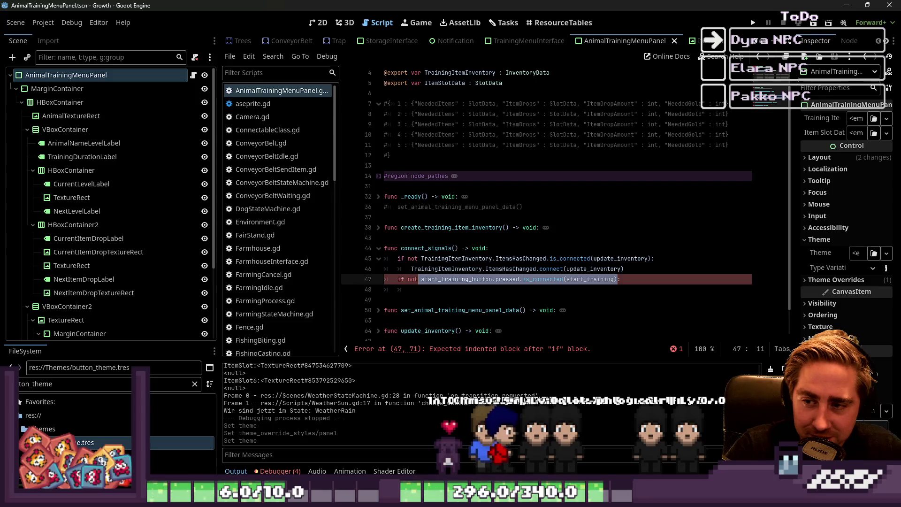
click(447, 289)
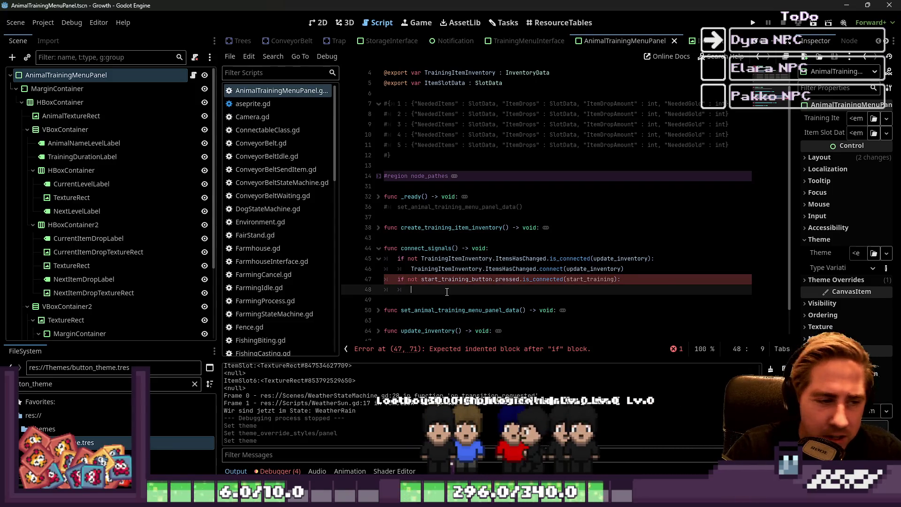
key(Tab)
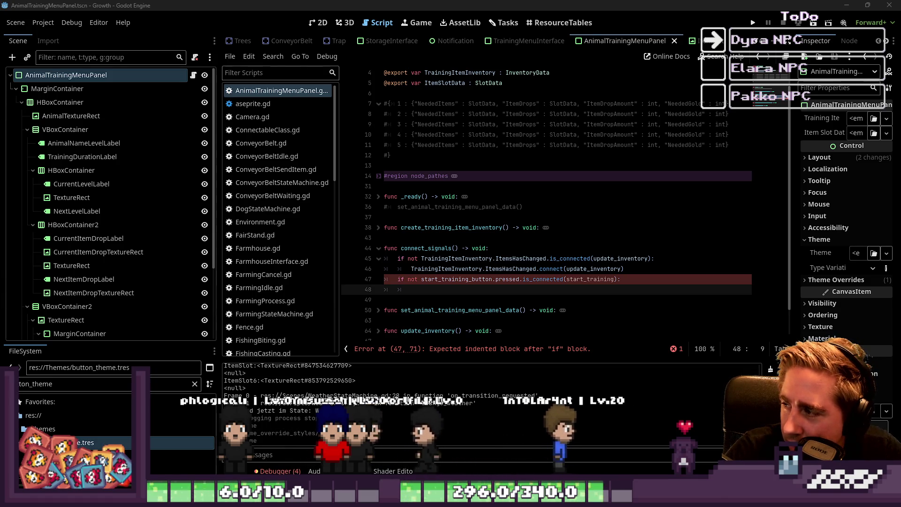
click(639, 271)
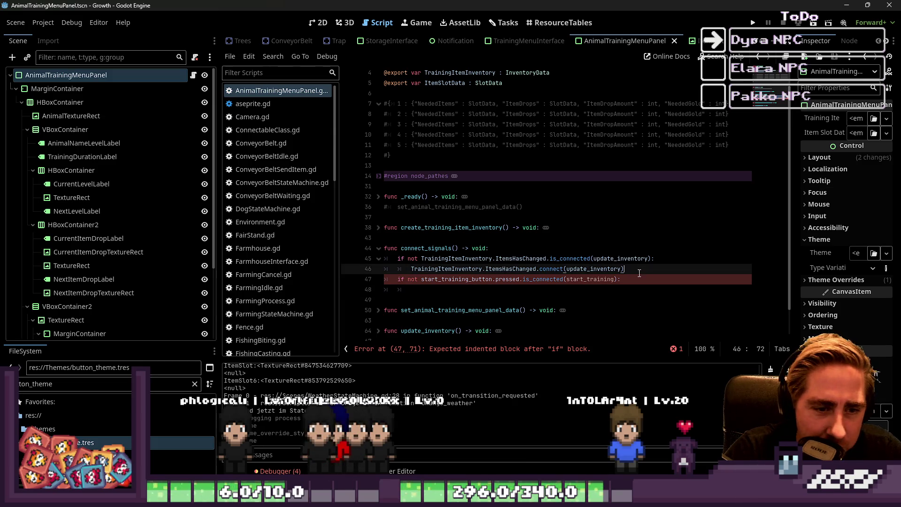
- Copy line 47's expression into line 48 as start_training_button.pressed.connect(start_training)
click(641, 279)
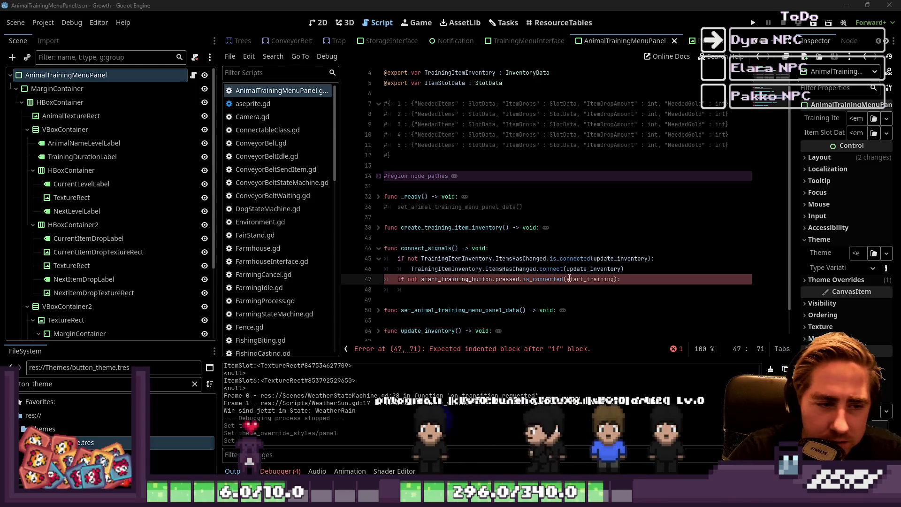
click(487, 291)
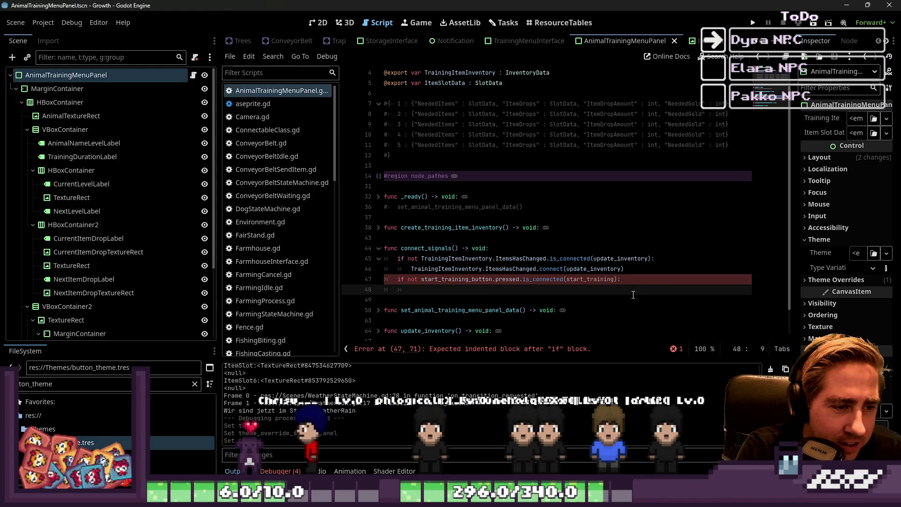
key(Up)
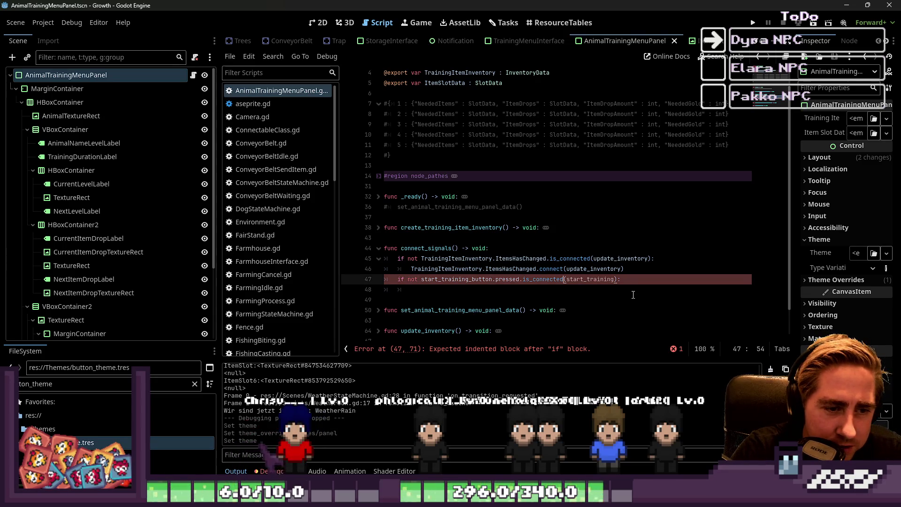
key(ctrl+Left)
key(ctrl+Left)
key(ctrl+Left)
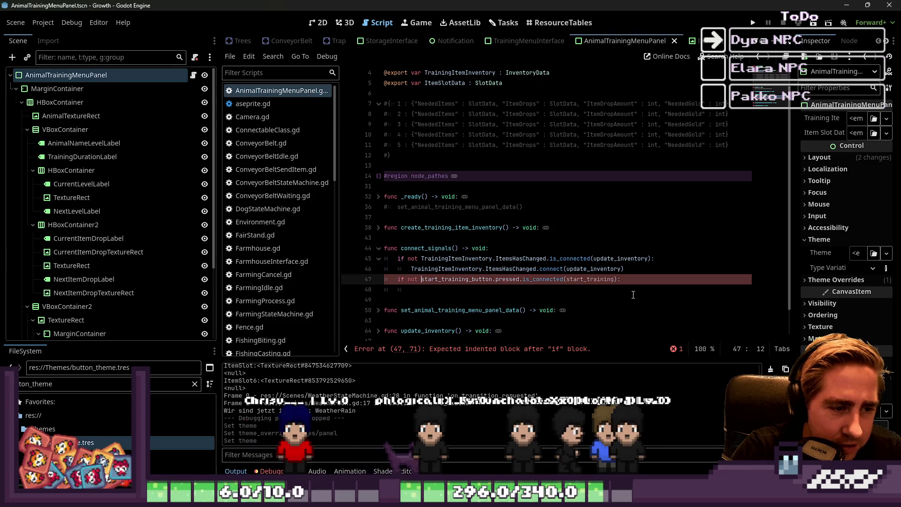
key(ctrl+c)
key(Down)
key(ctrl+v)
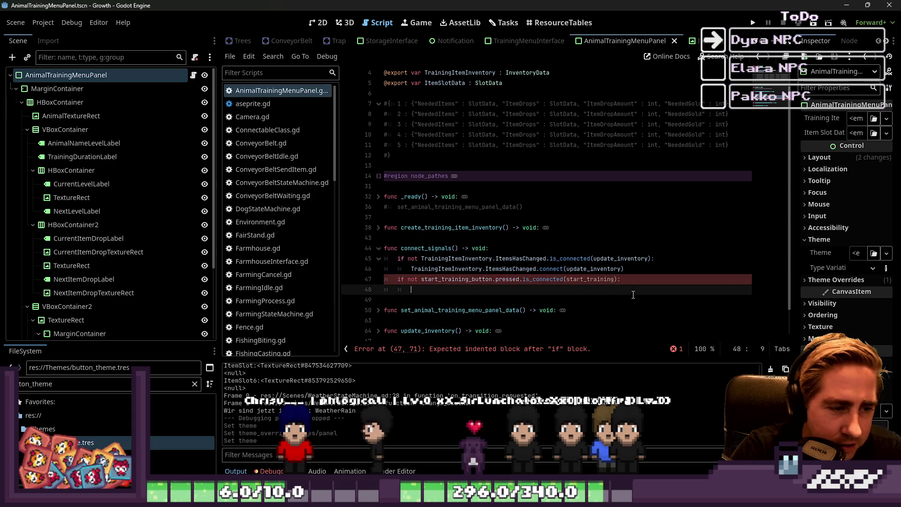
key(BackSpace)
key(Home)
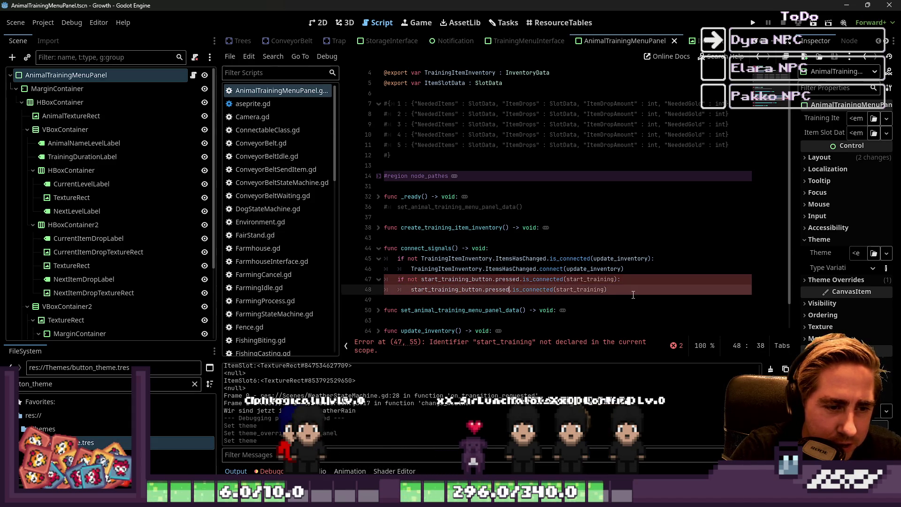
key(Delete)
key(Delete)
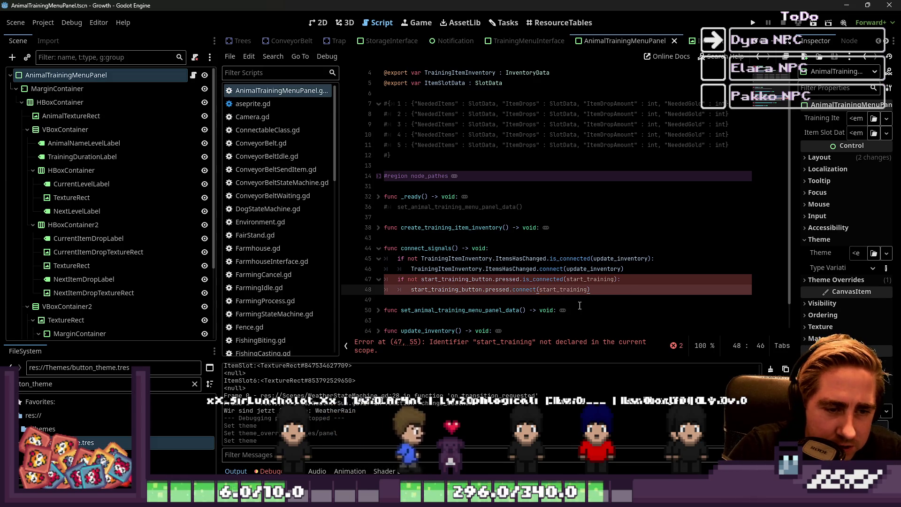
scroll(540, 301, down, 1)
click(477, 321)
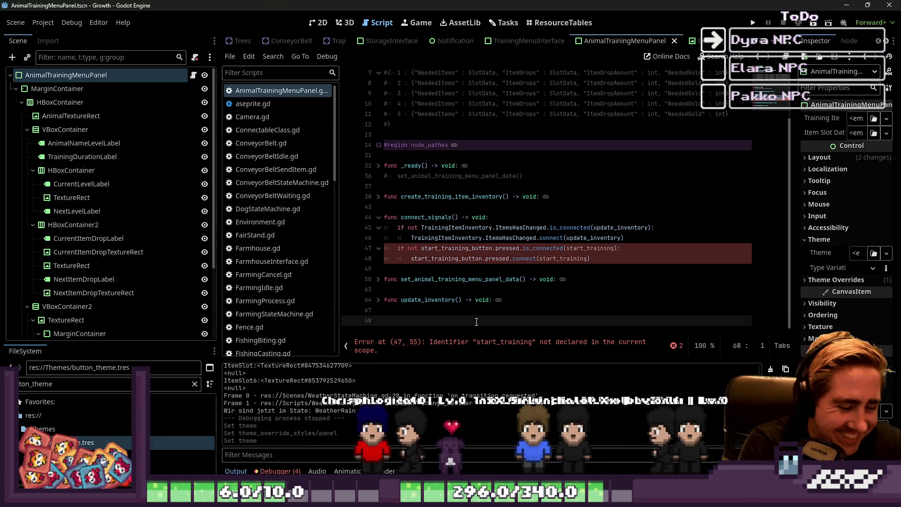
- Declare 'func start_training() -> void:' with a pass body and an indented line below
text(func start_training() )
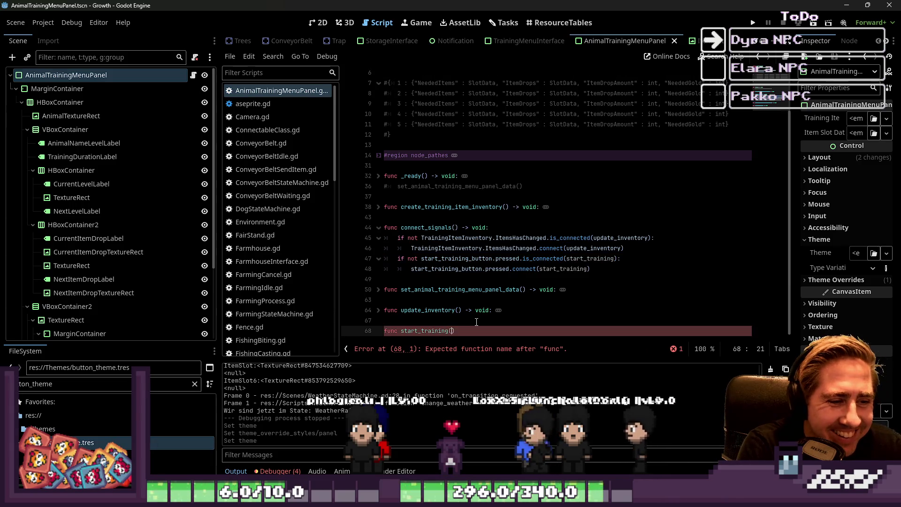
text(-> void:)
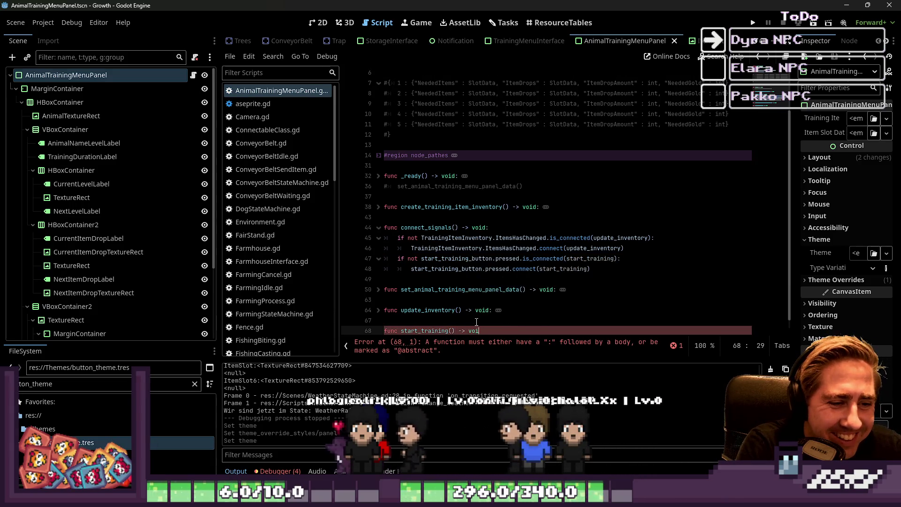
key(Return)
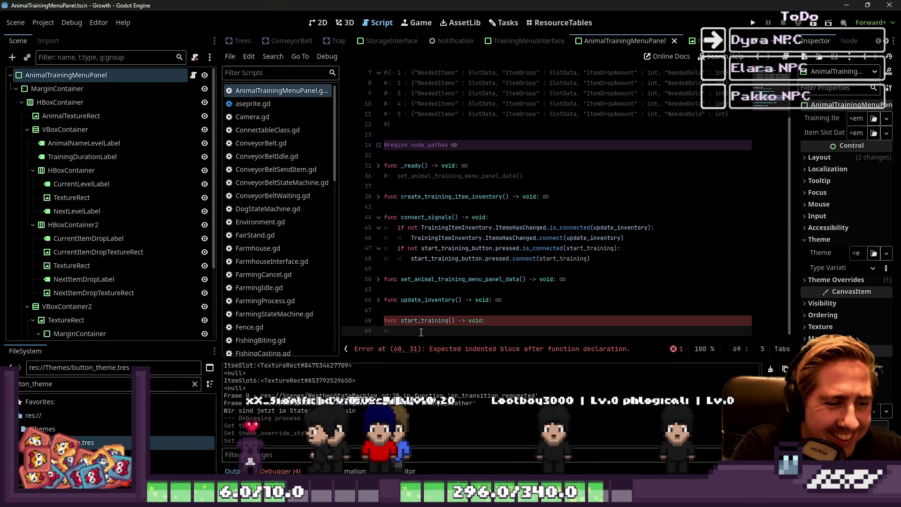
text(pass)
key(Return)
key(Return)
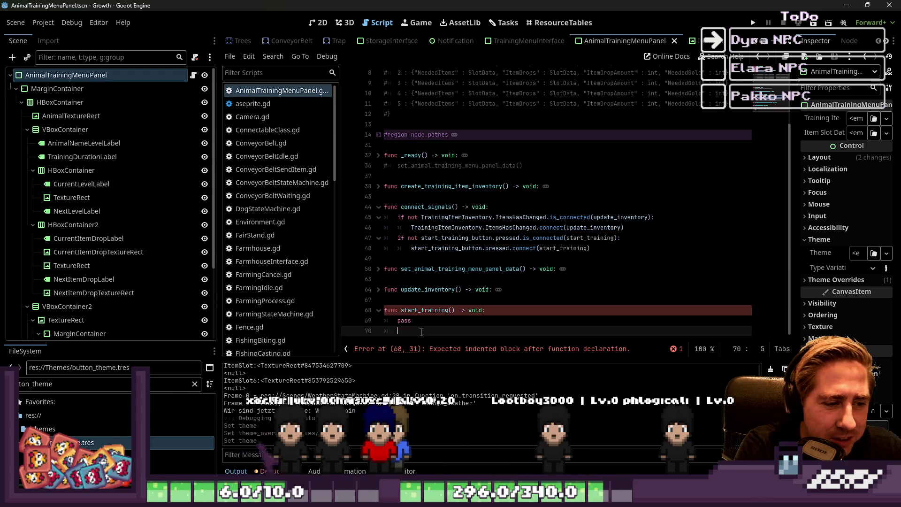
scroll(419, 332, up, 1)
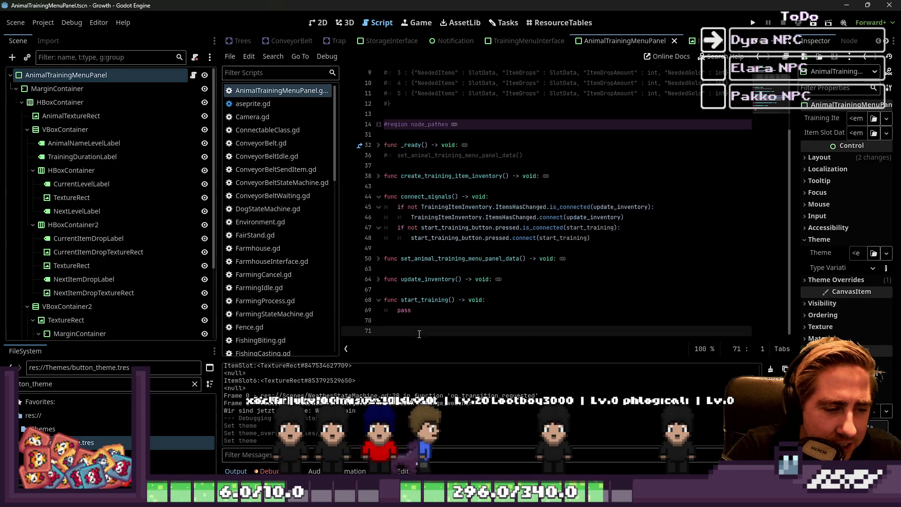
scroll(419, 332, down, 1)
key(Up)
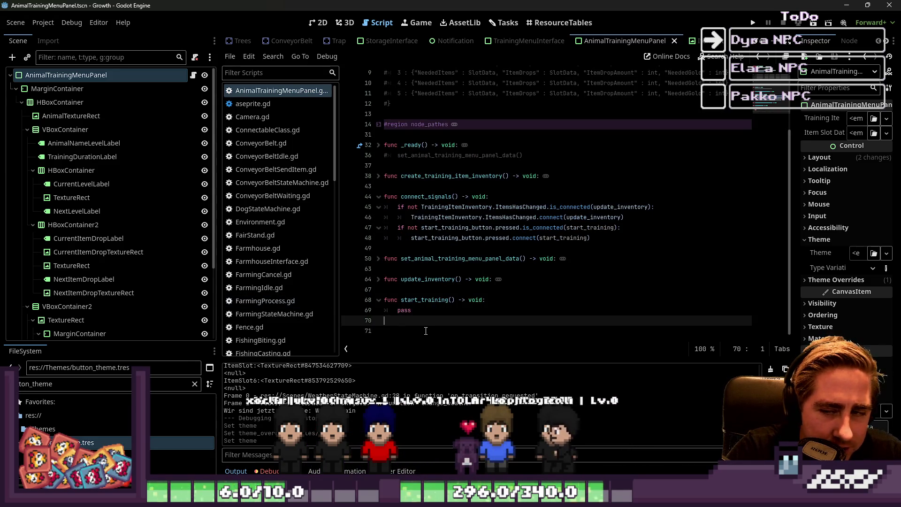
key(Tab)
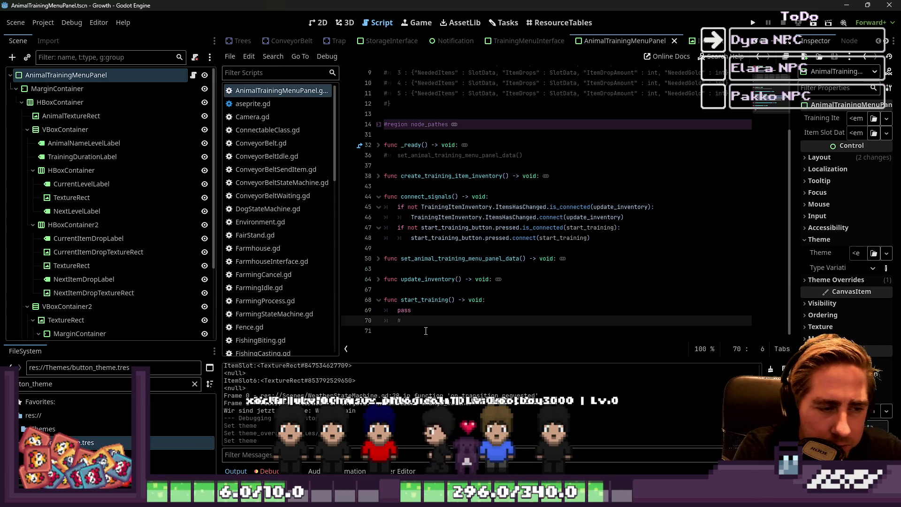
text(#)
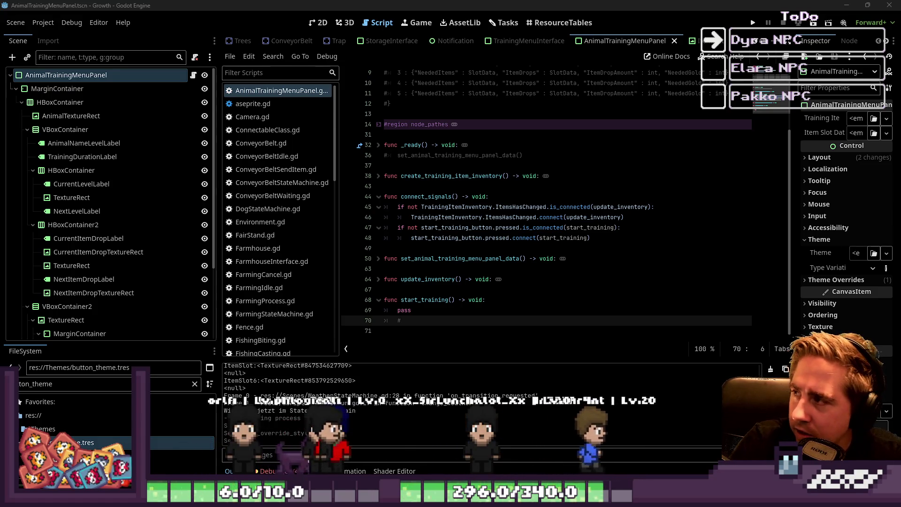
key(Down)
key(Up)
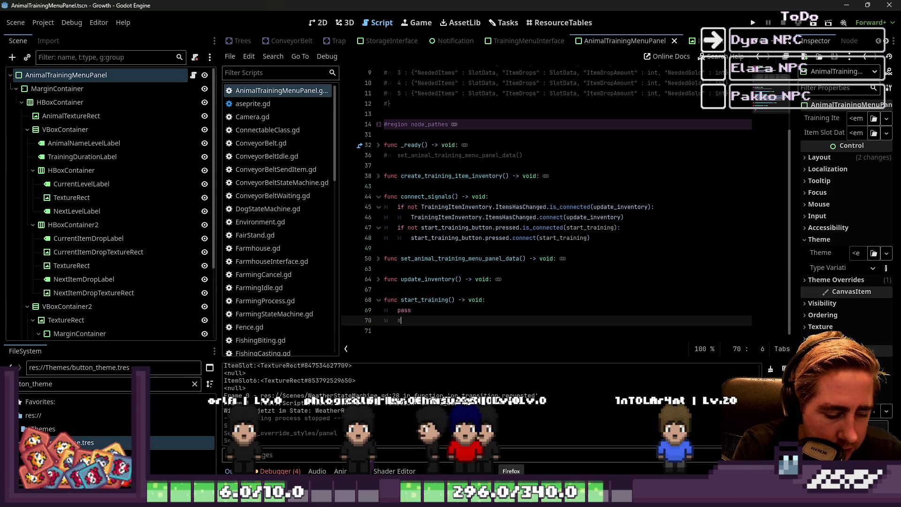
- Write comments for checking the ItemSlot items and 'Überprüfen ob Spieler genug Geld hat'
text(Überprüfug)
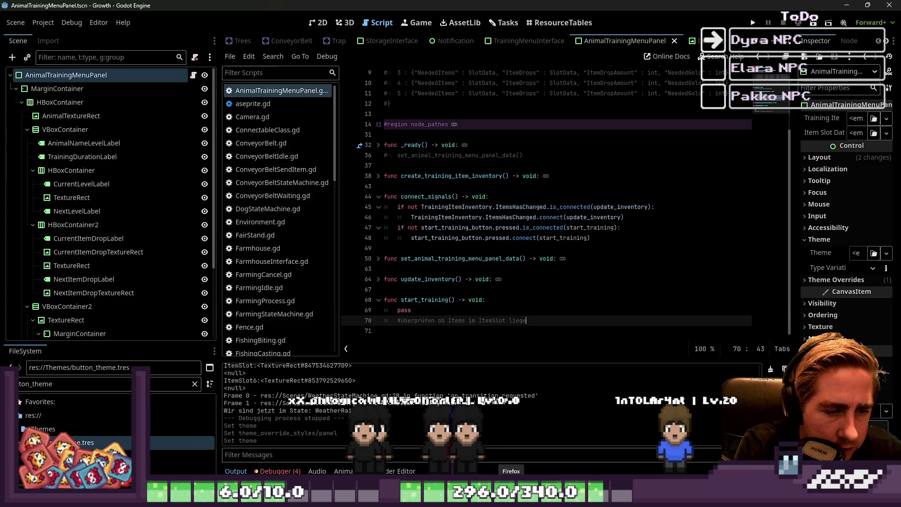
text(n)
key(Return)
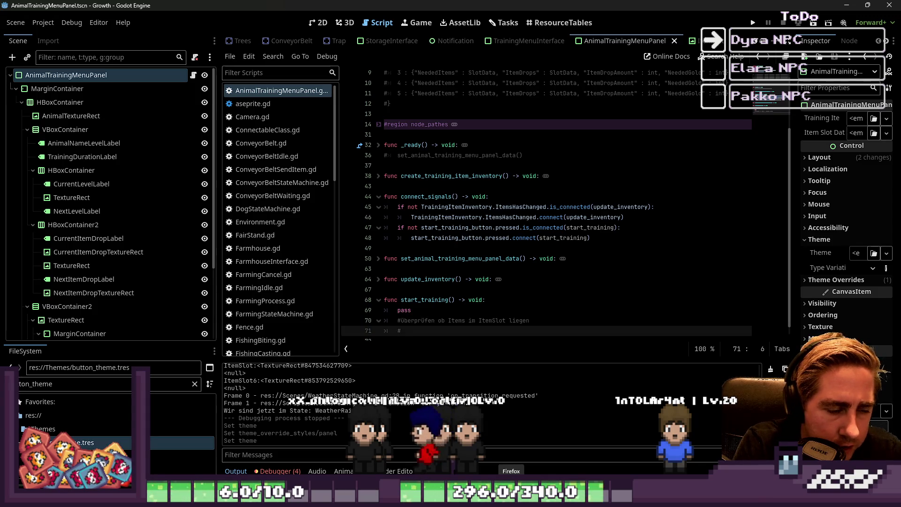
text(Über)
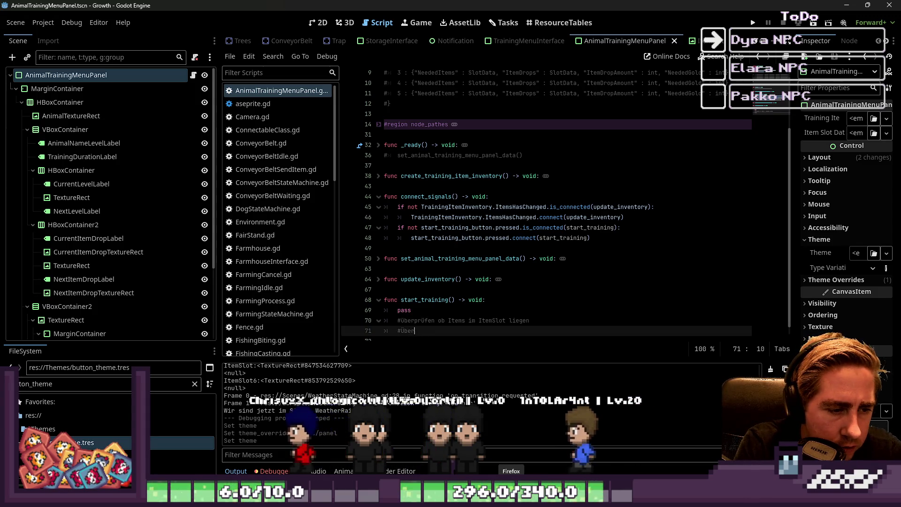
text(prüf)
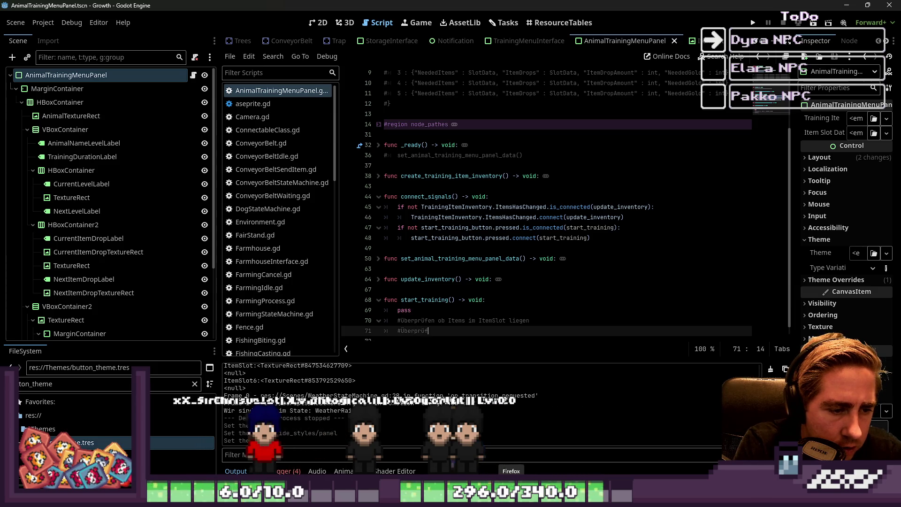
text(en ob Spi)
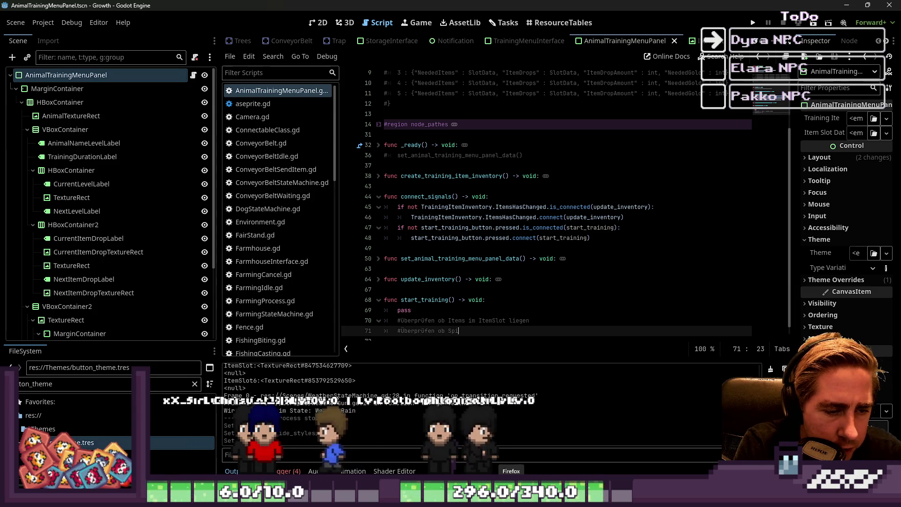
text(eler genug Ge)
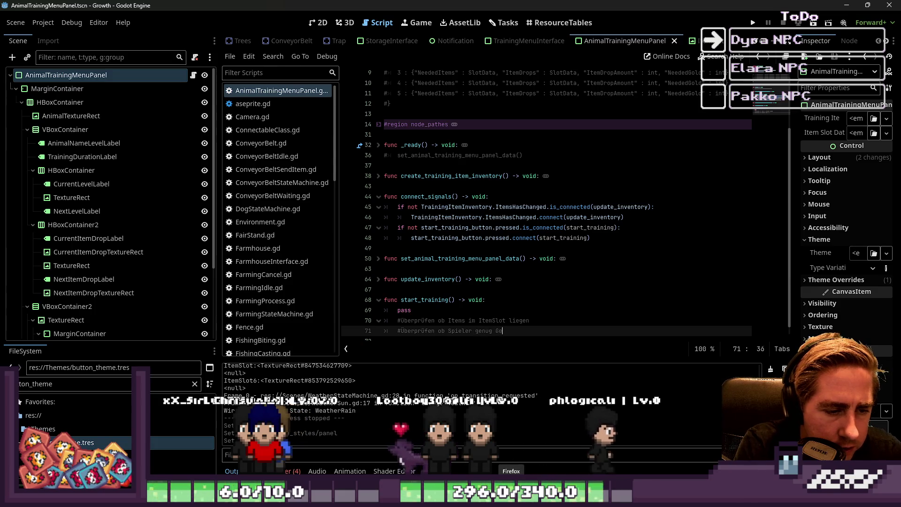
text(ld hat)
key(Return)
- Add comments for deleting the items in the ItemSlot and 'update_inventory() wird ausgelöst'
text(#Spieler wer)
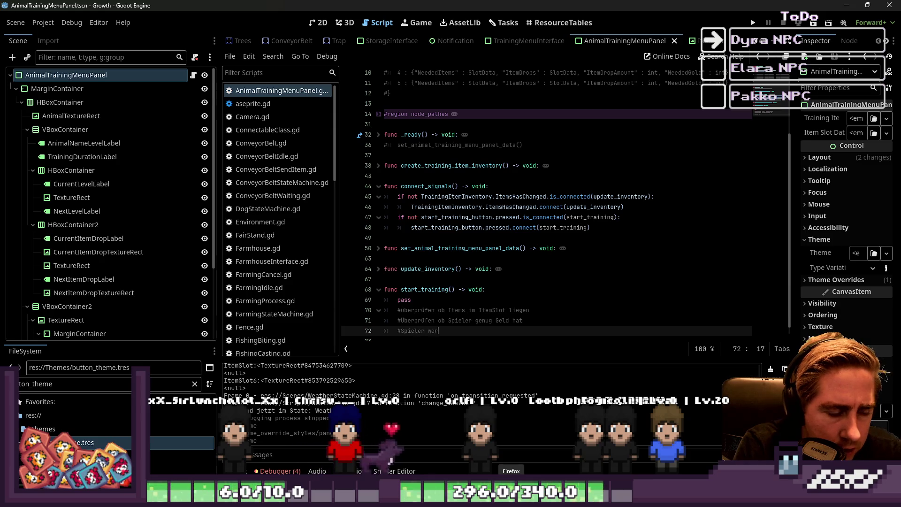
key(BackSpace)
key(BackSpace)
key(BackSpace)
text(Items )
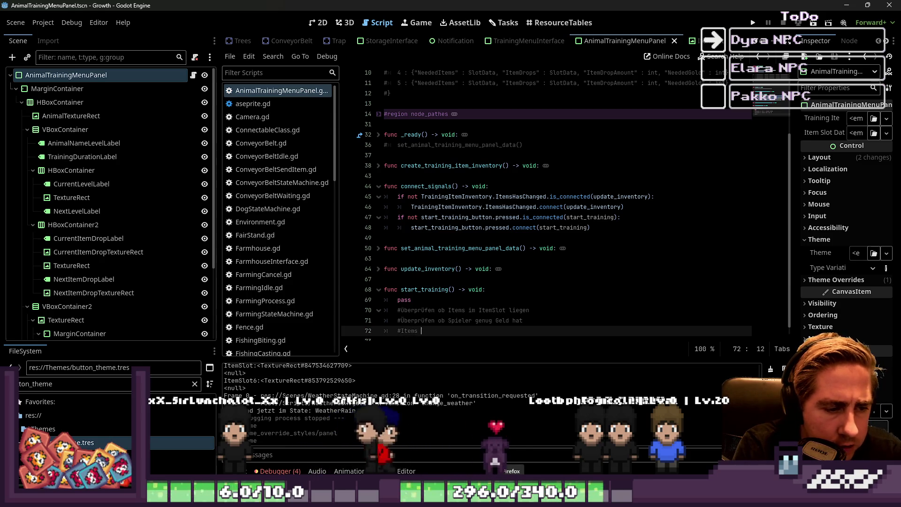
text(im ItemSlot we)
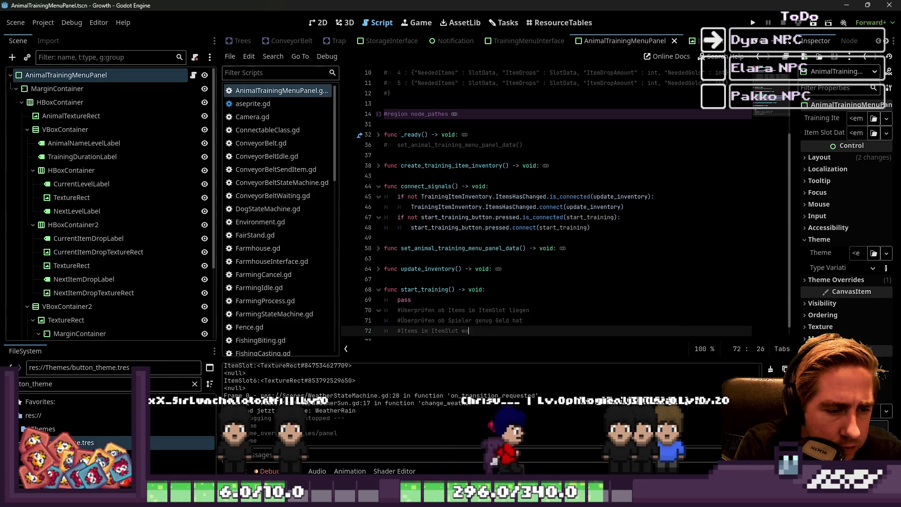
text(cht)
key(Return)
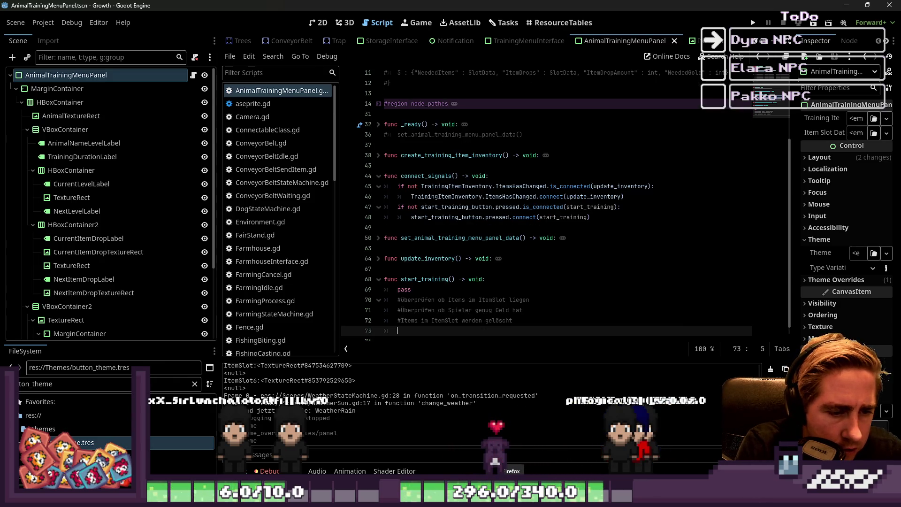
text(#update)
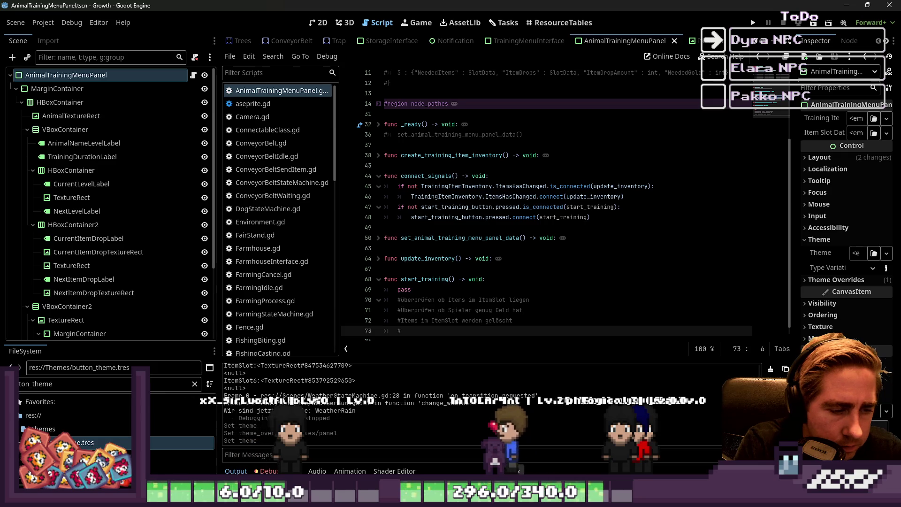
text(_inve)
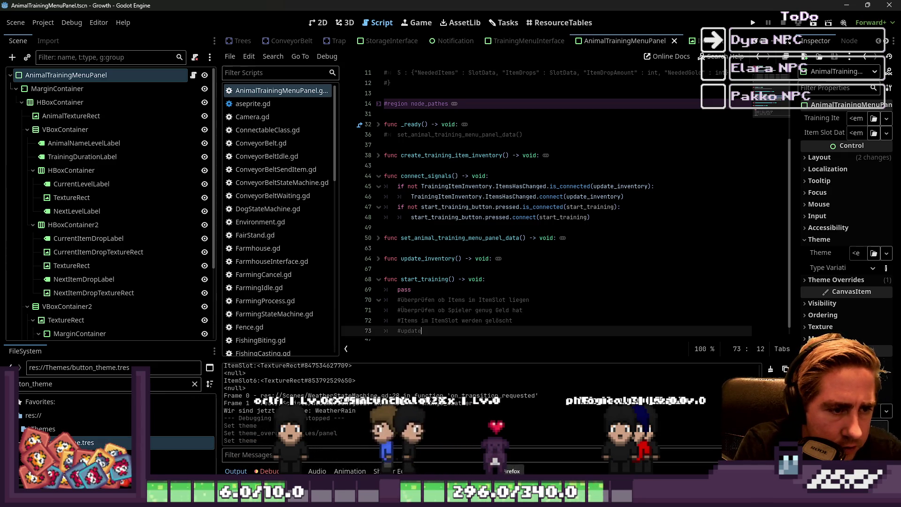
text(ntory() )
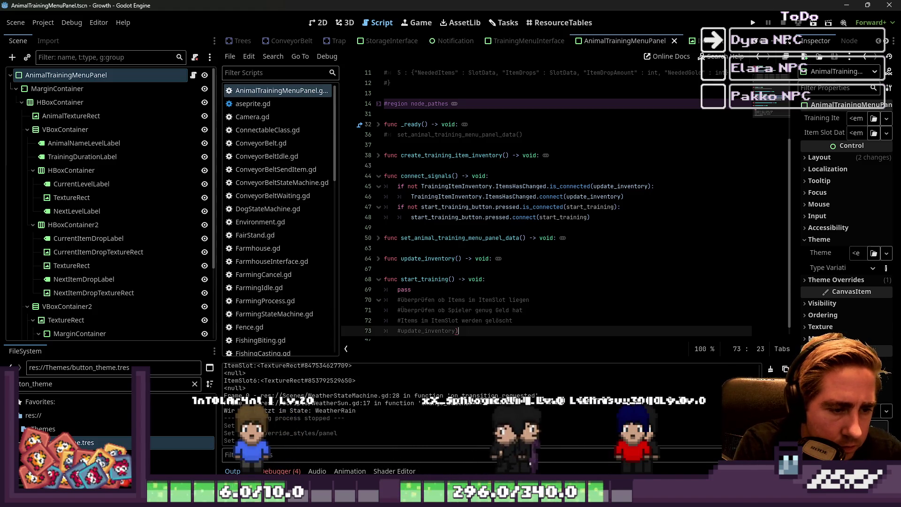
text(wird aus)
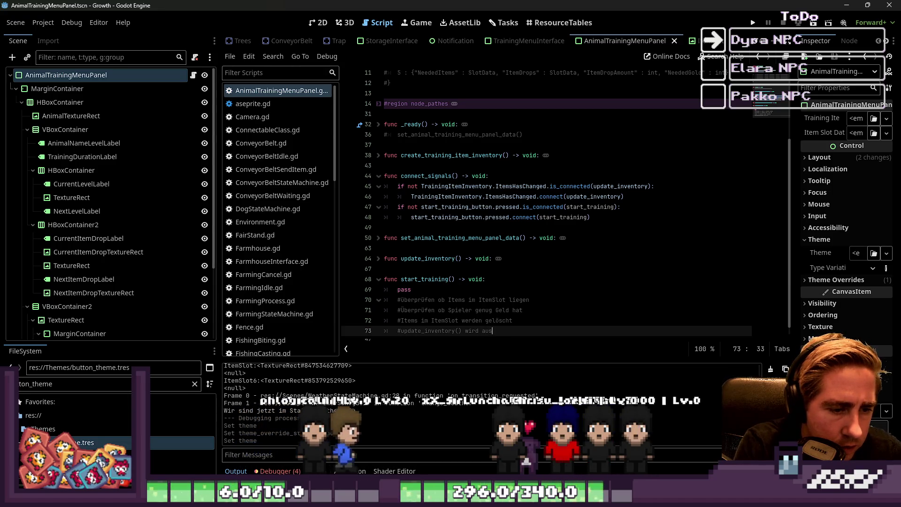
text(gelöst)
key(Return)
text(#Geld wird vom Spiele)
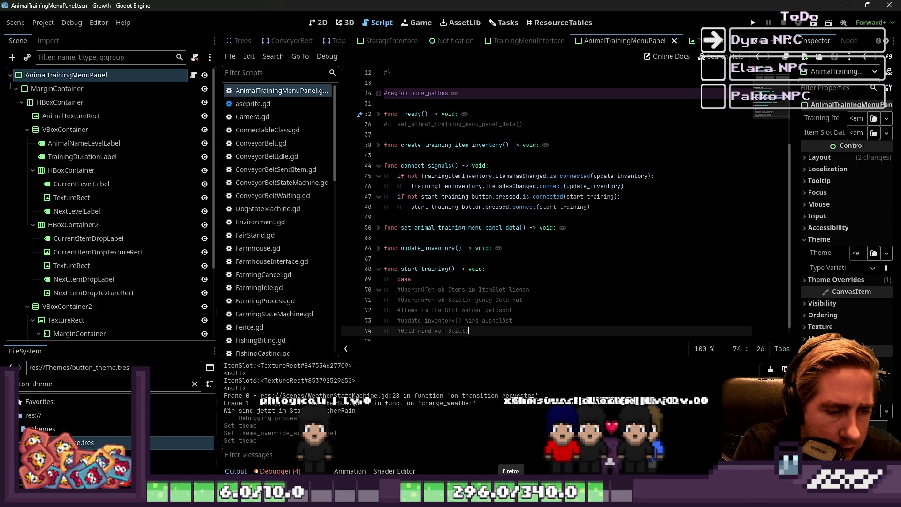
- Finish the gold-deduction comment and add '#Das Tier zum Trainieren wird aus dem Inventar vom Spieler genommen'
text(r abgezogen)
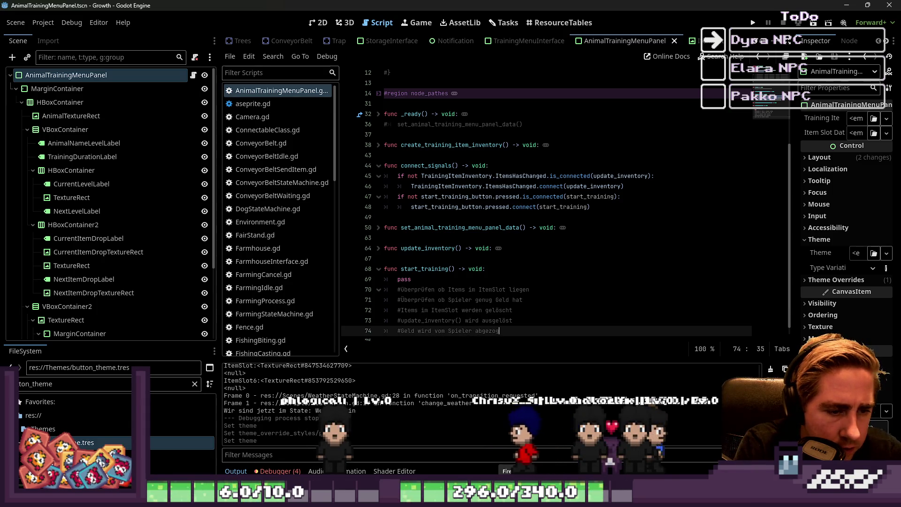
key(Return)
text(#)
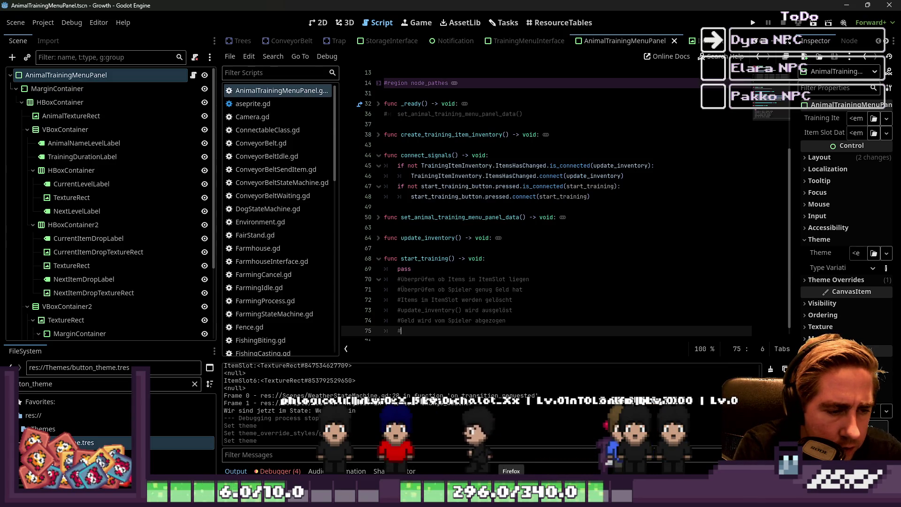
text(Das Tier zum Traini)
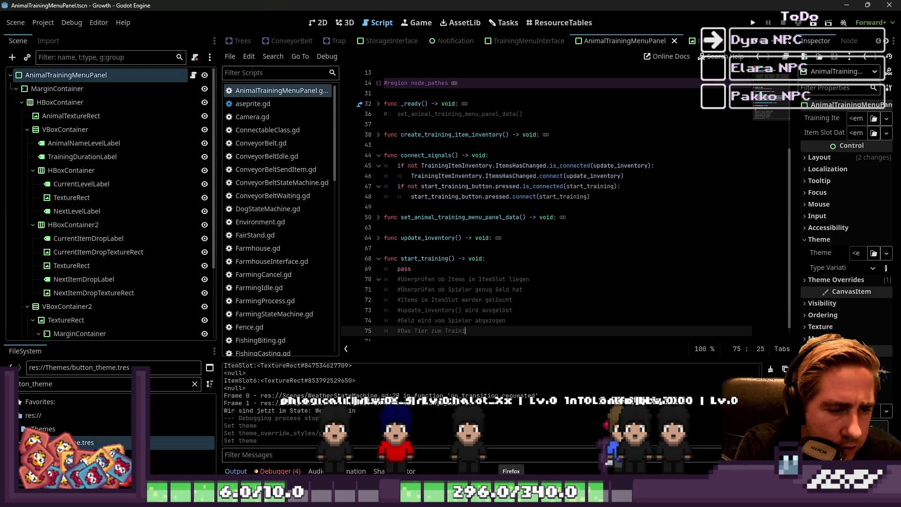
text(eren wird )
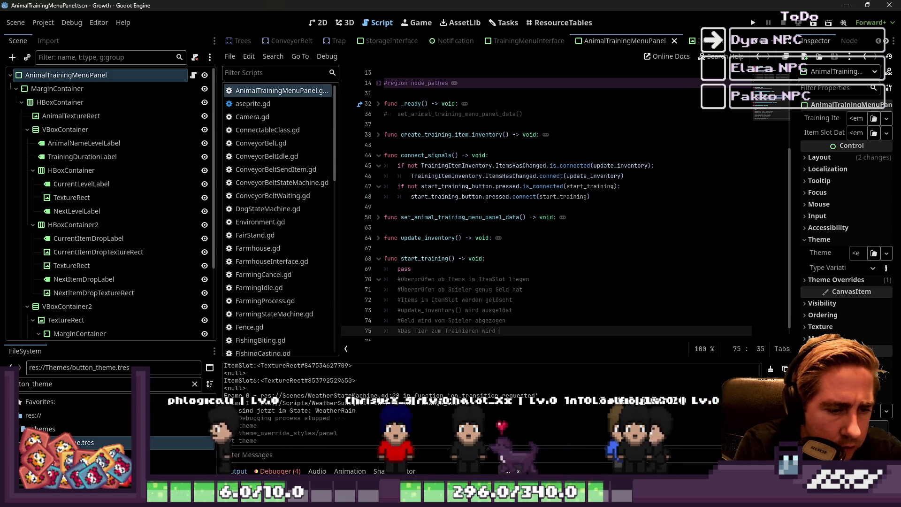
text(aus dem Invent)
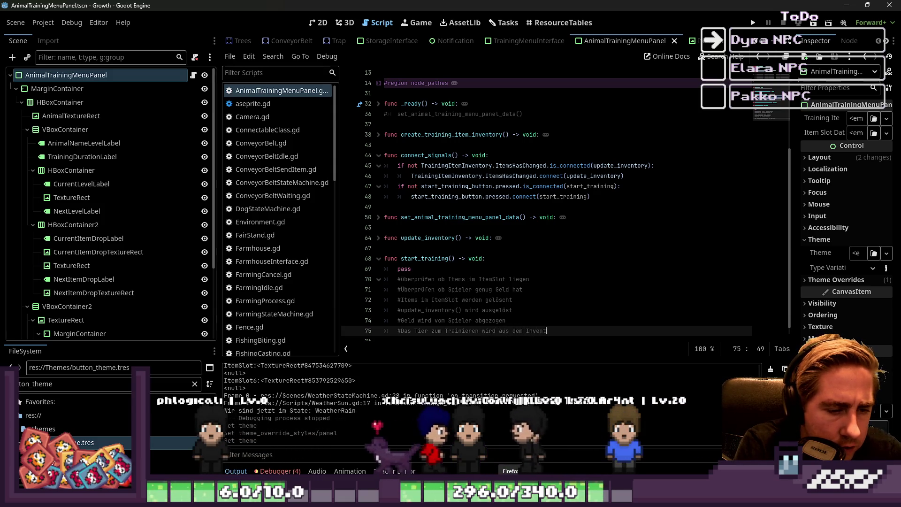
text(ar)
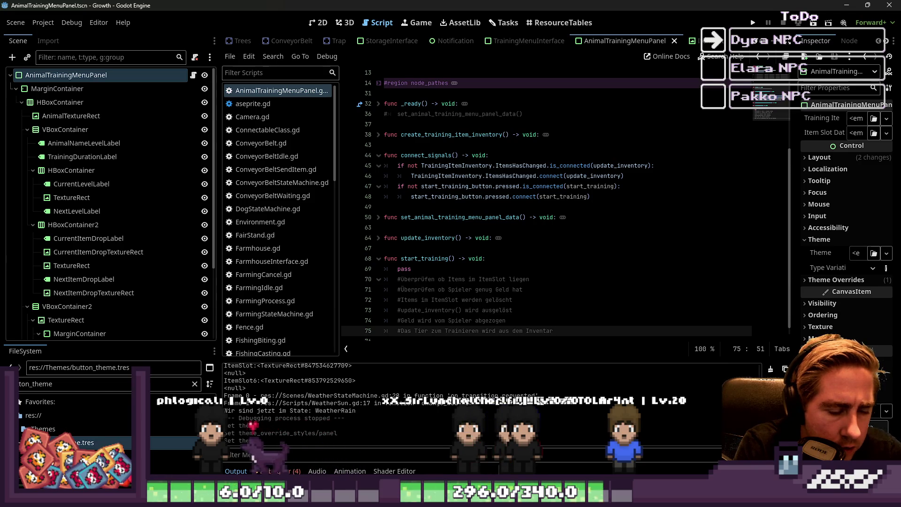
text( vom Spie)
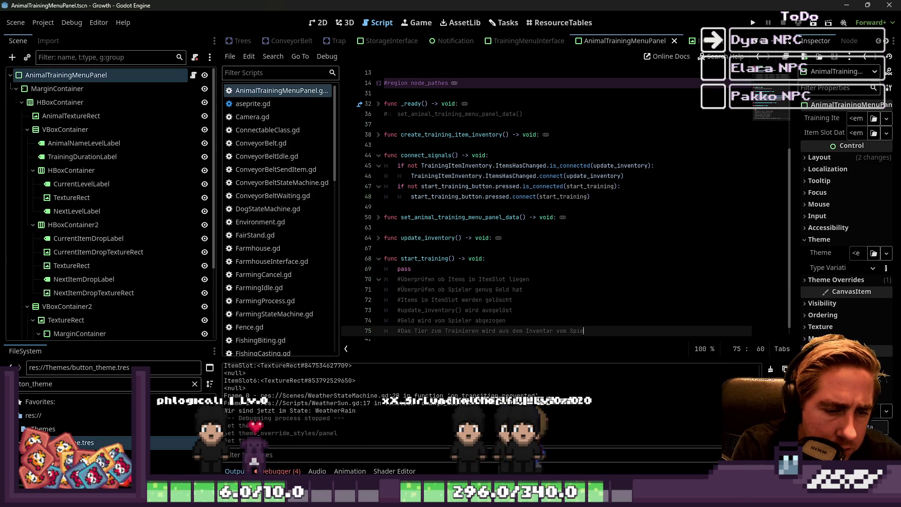
text(ler genommen)
key(Return)
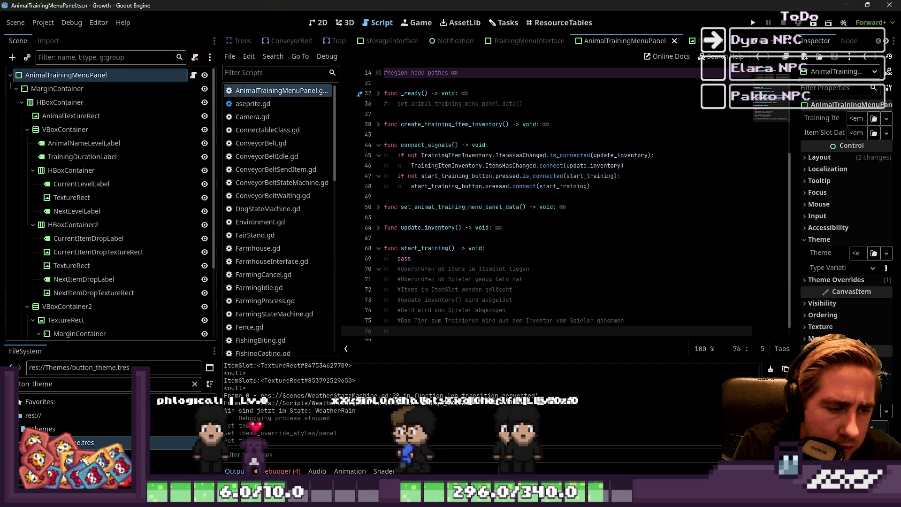
- Add the '#Training startet' comment and a menu note about the pig, then show the ItemSlot script
text(#Training startet)
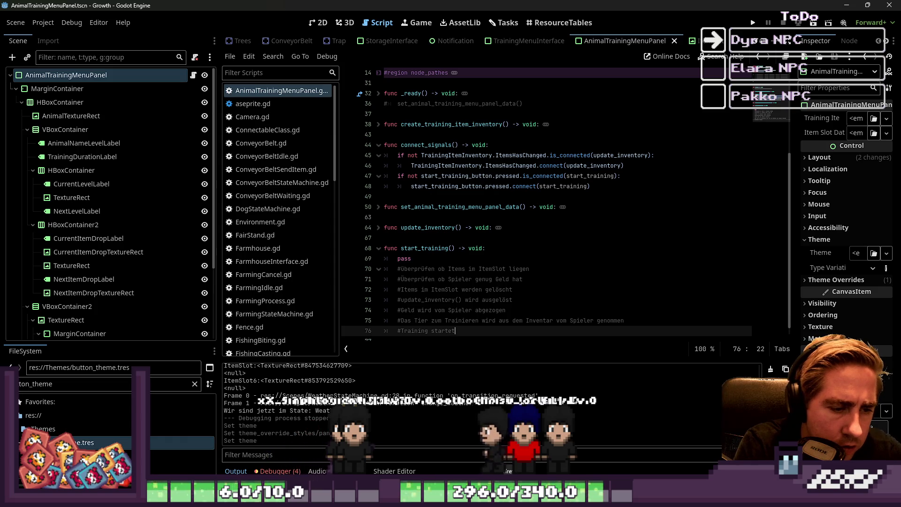
key(Return)
text(#im Menü wird)
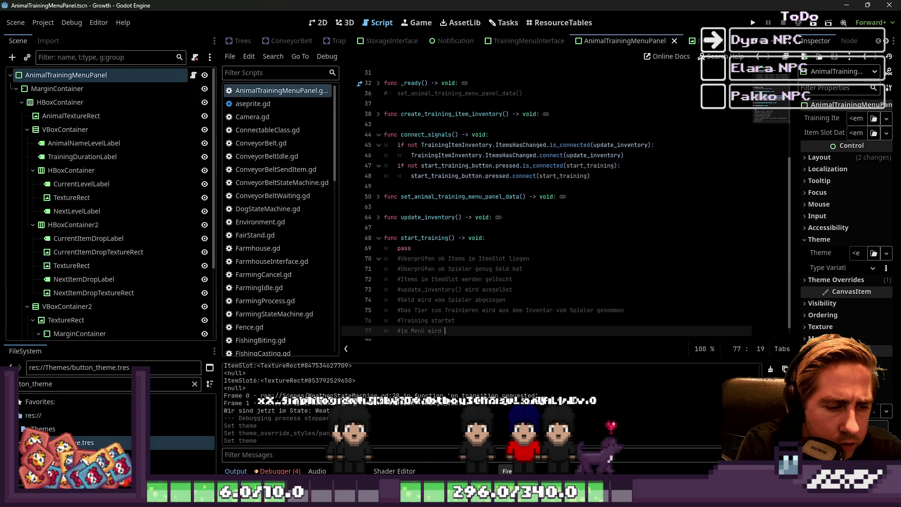
text(das Schwein als ")
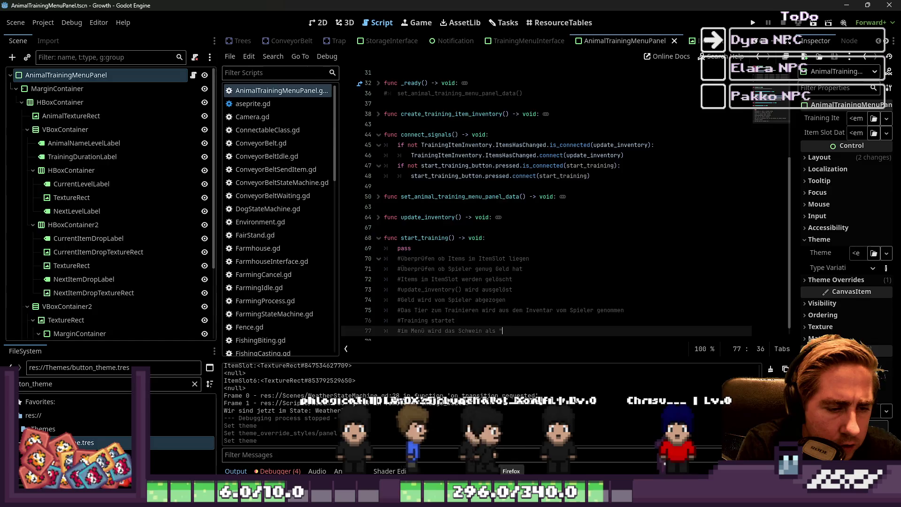
key(ctrl+Tab)
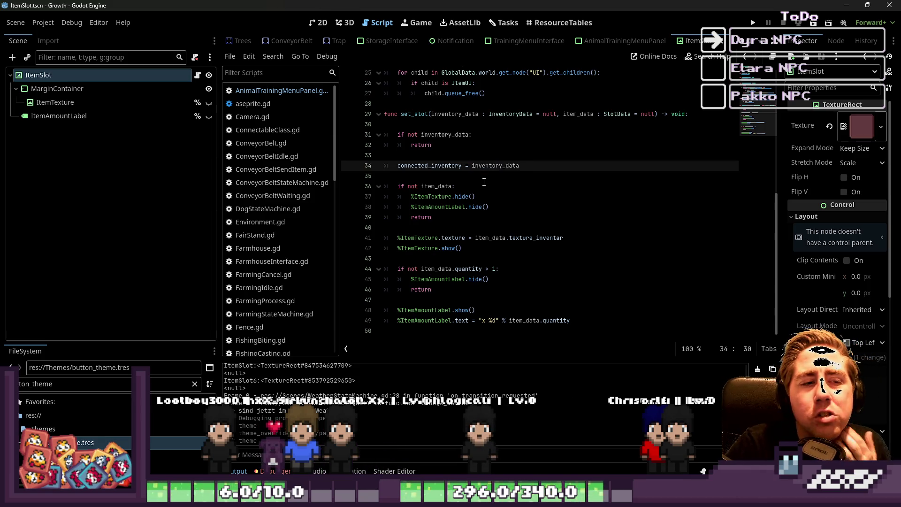
- Back in AnimalTrainingMenuPanel.gd, erase the line-77 pig-in-menu comment down to a bare '#'
click(281, 90)
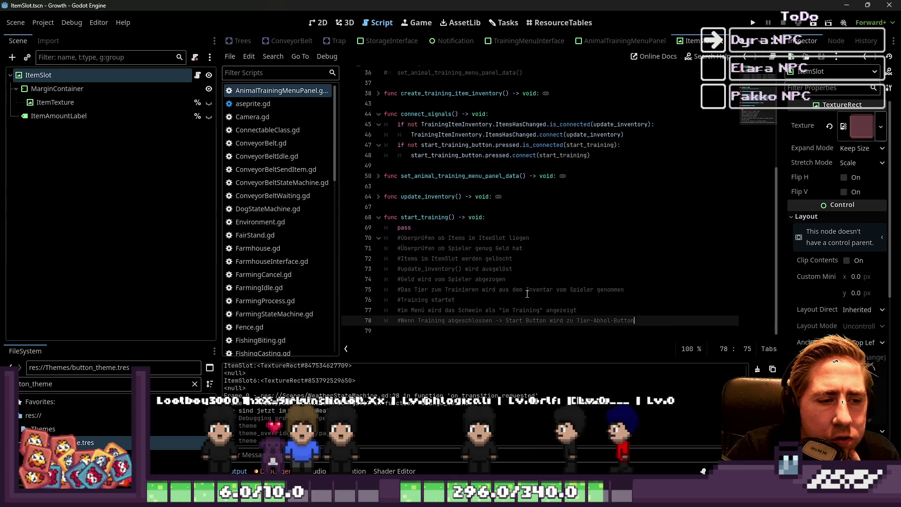
click(649, 327)
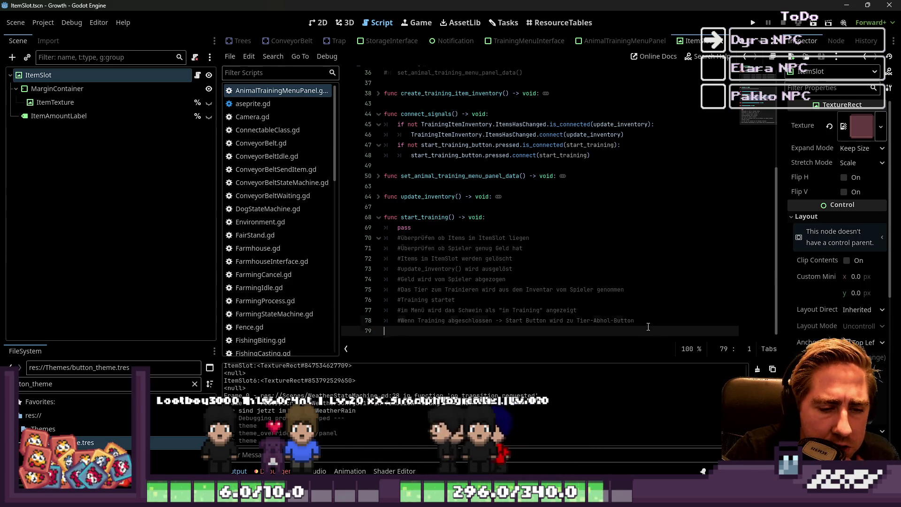
key(shift+Up)
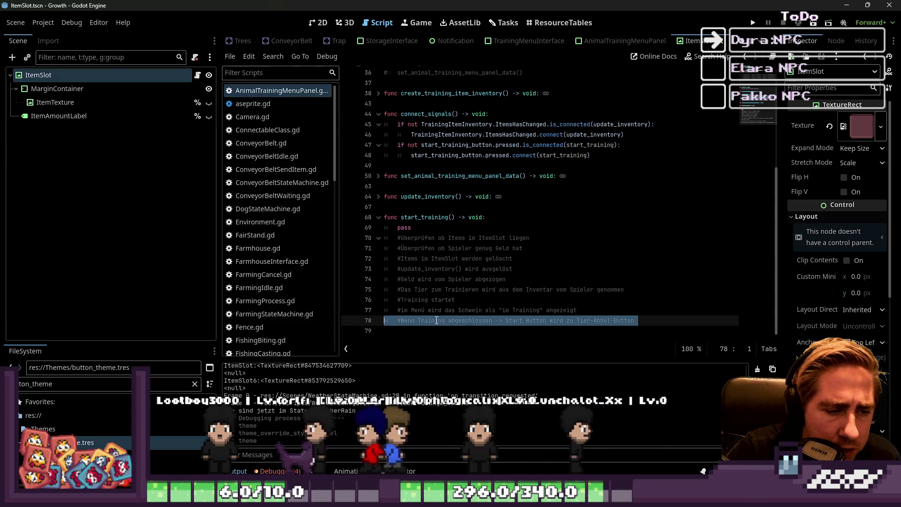
key(Up)
key(End)
key(shift+Home)
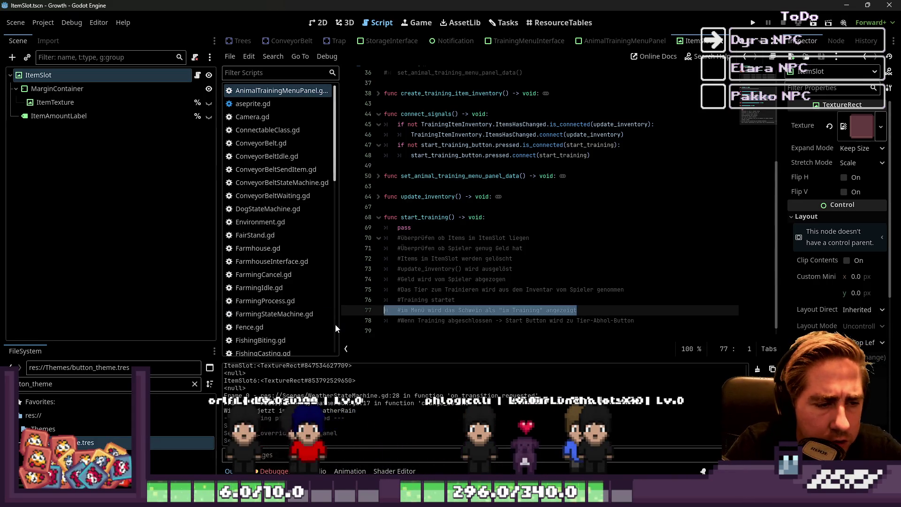
key(End)
key(ctrl+Left)
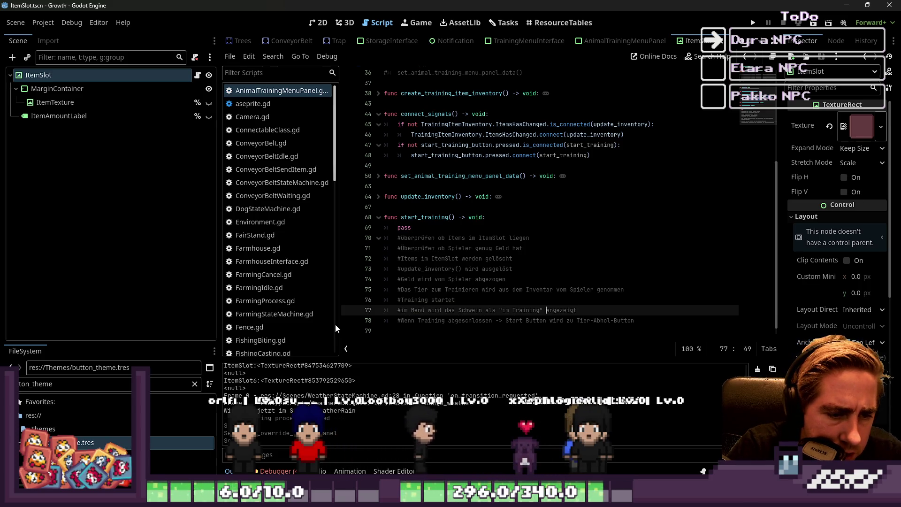
key(End)
key(ctrl+BackSpace)
key(ctrl+BackSpace)
key(ctrl+BackSpace)
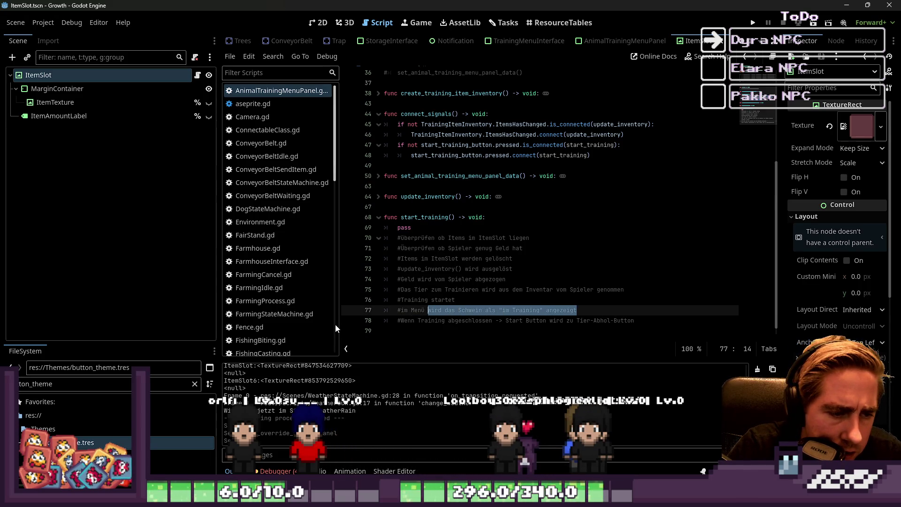
text(Menü)
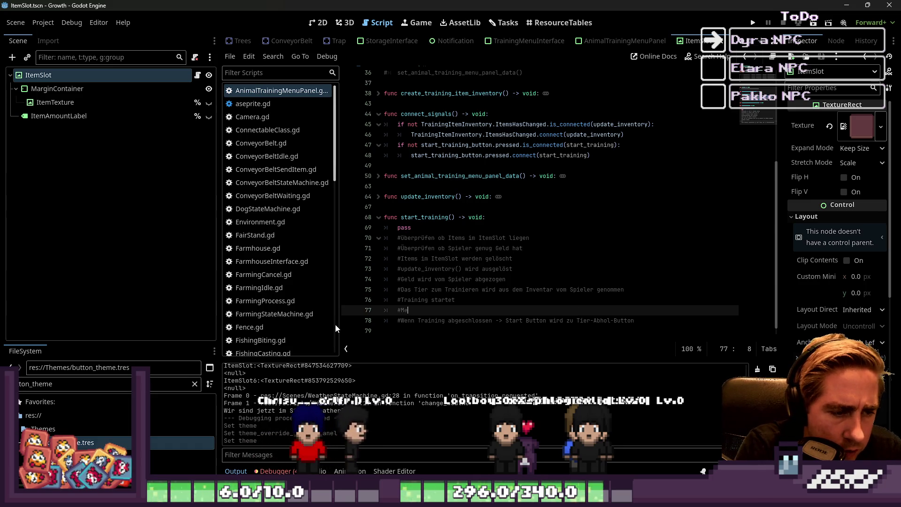
key(ctrl+BackSpace)
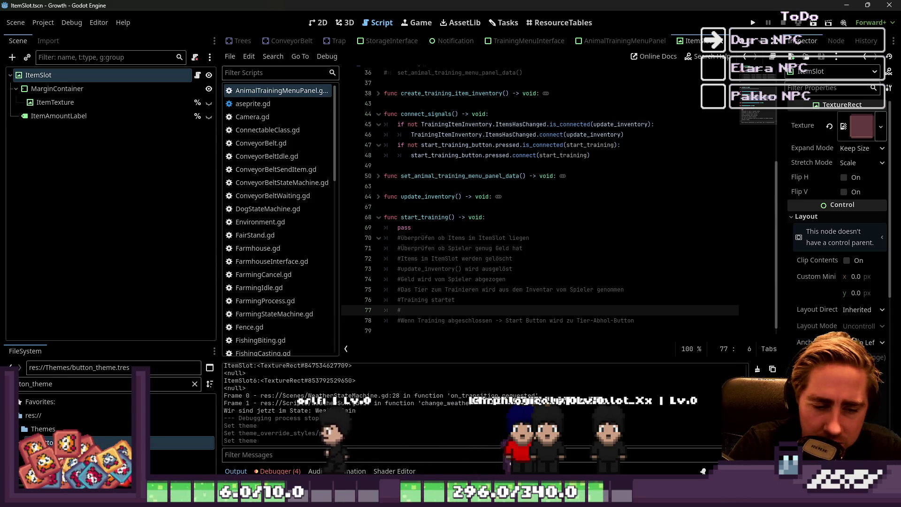
- Fill the empty line-77 comment with 'Panel wird gelöscht'
mouse_move(693, 455)
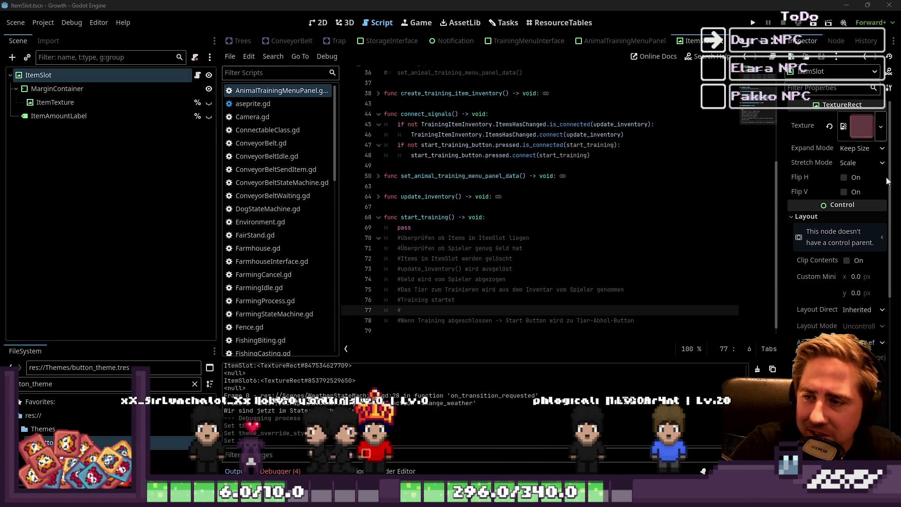
key(Up)
key(Up)
key(Up)
key(Down)
key(Down)
key(Down)
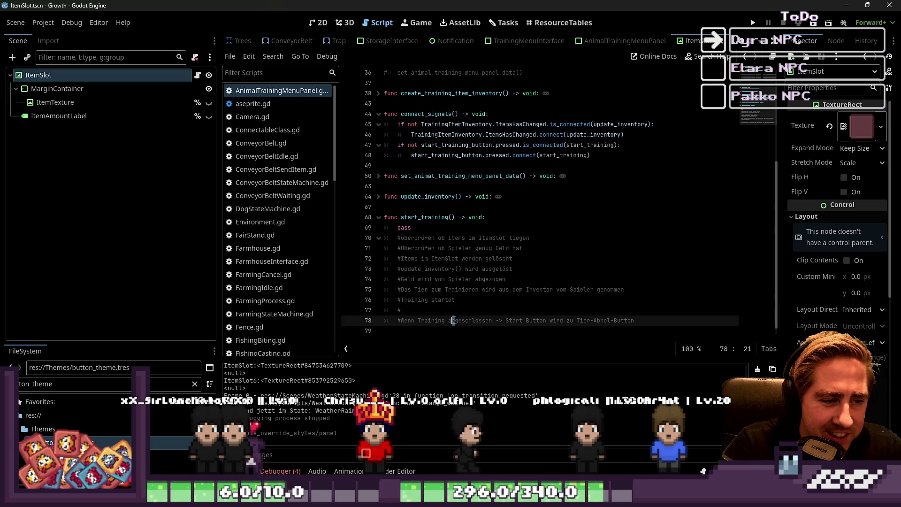
key(Up)
key(Up)
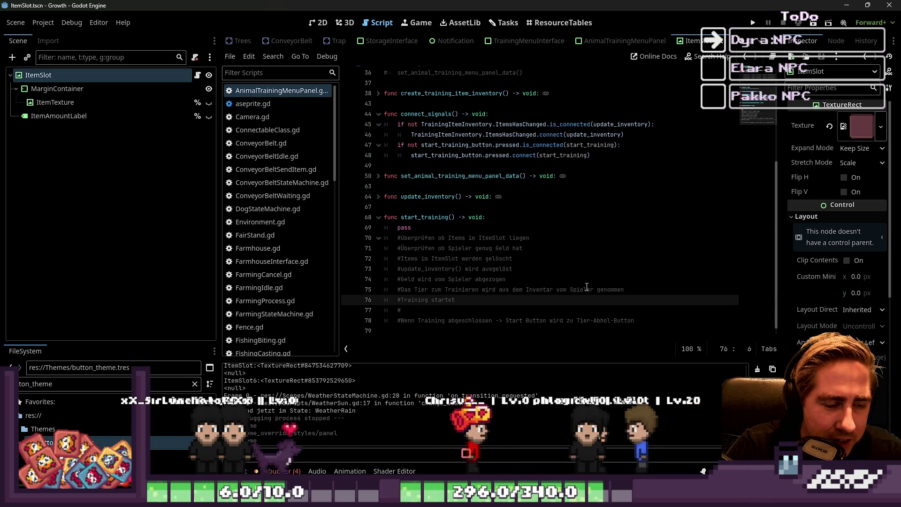
key(Down)
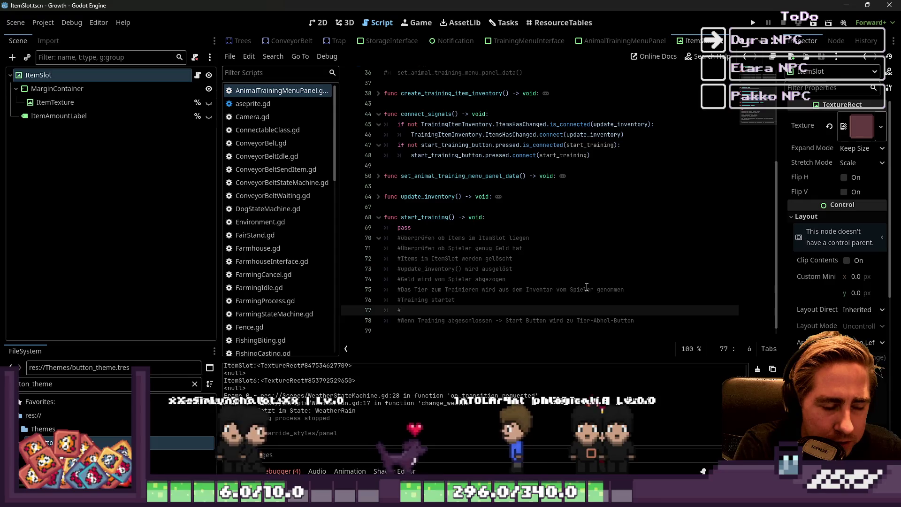
text(Panel wird g)
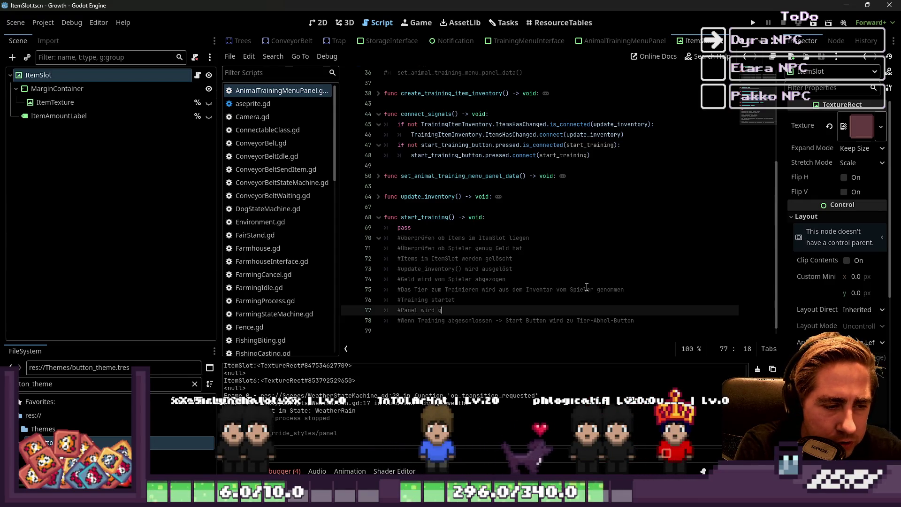
text(elöscht)
key(Down)
- Delete the '#Wenn Training abgeschlossen -> Start Button wird zu Tier-Abhol-Button' comment and leftover blank lines
key(Home)
key(Home)
key(Return)
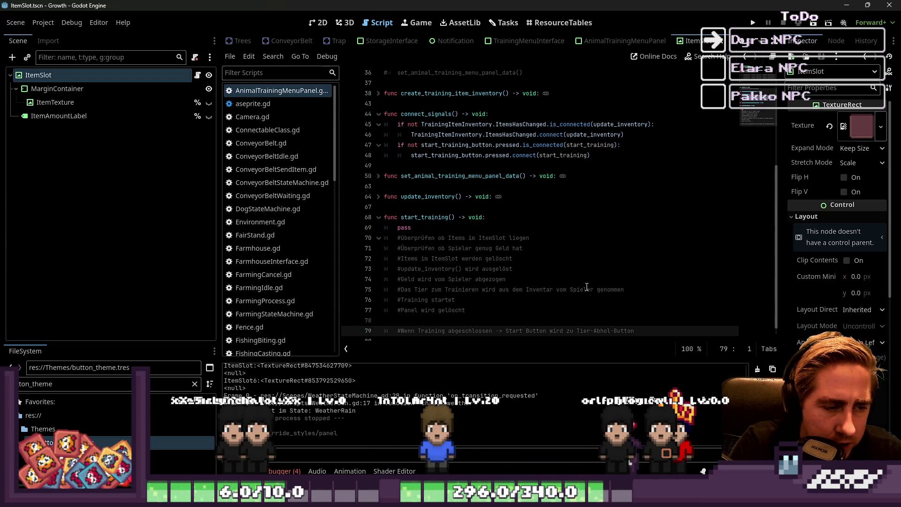
key(shift+Down)
key(shift+Up)
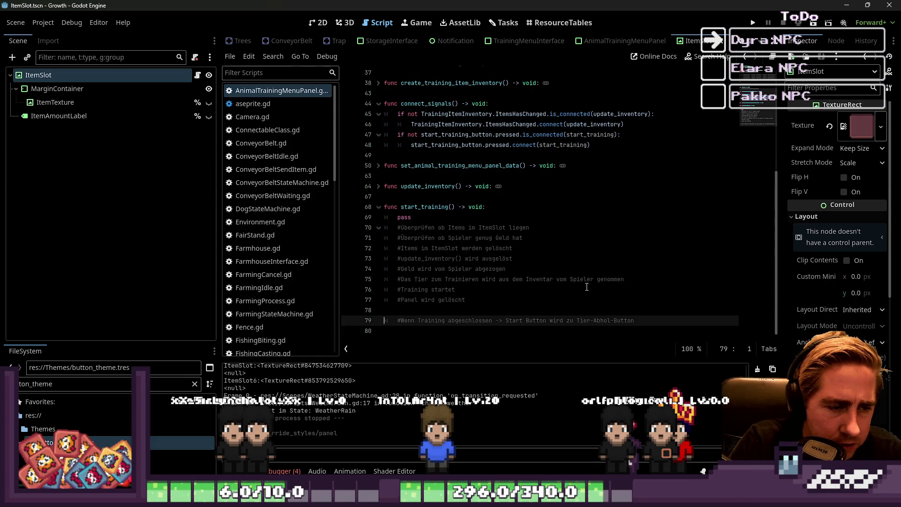
key(ctrl+shift+Right)
key(ctrl+shift+Right)
key(ctrl+shift+Right)
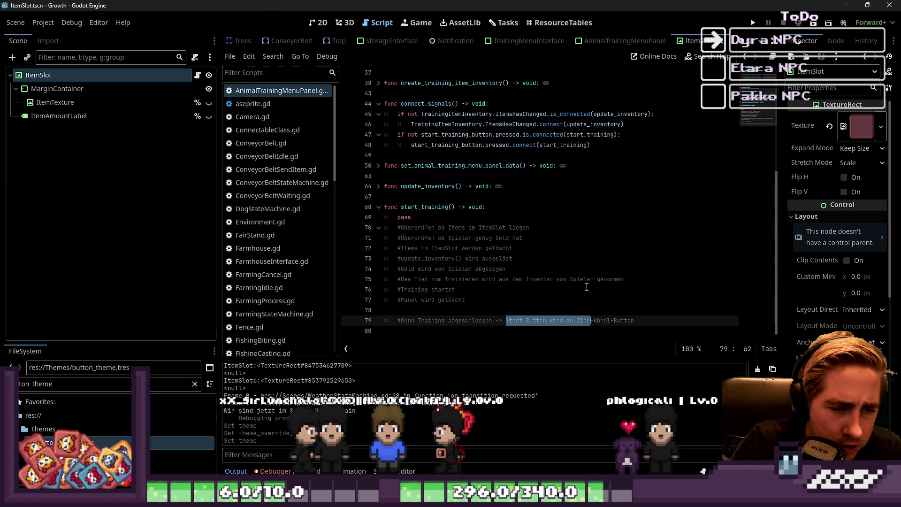
key(shift+End)
key(End)
key(shift+Up)
key(BackSpace)
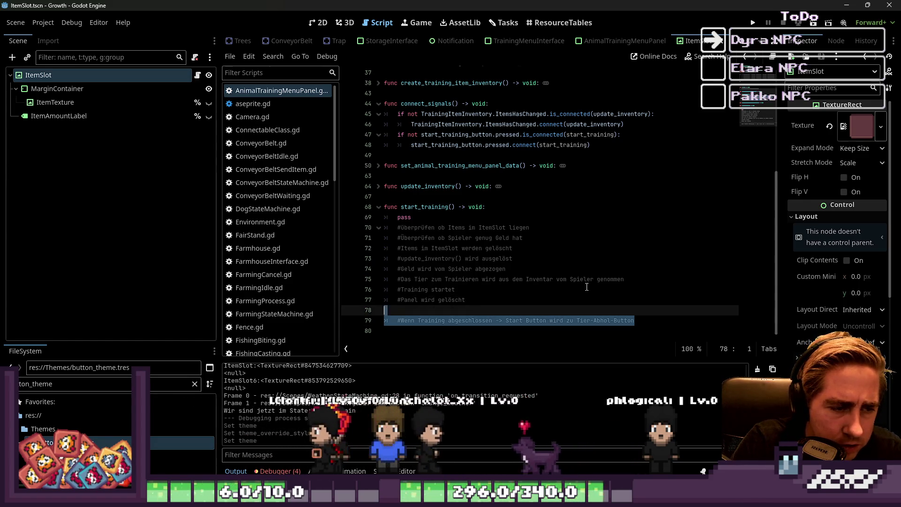
key(BackSpace)
key(Up)
key(Up)
key(Up)
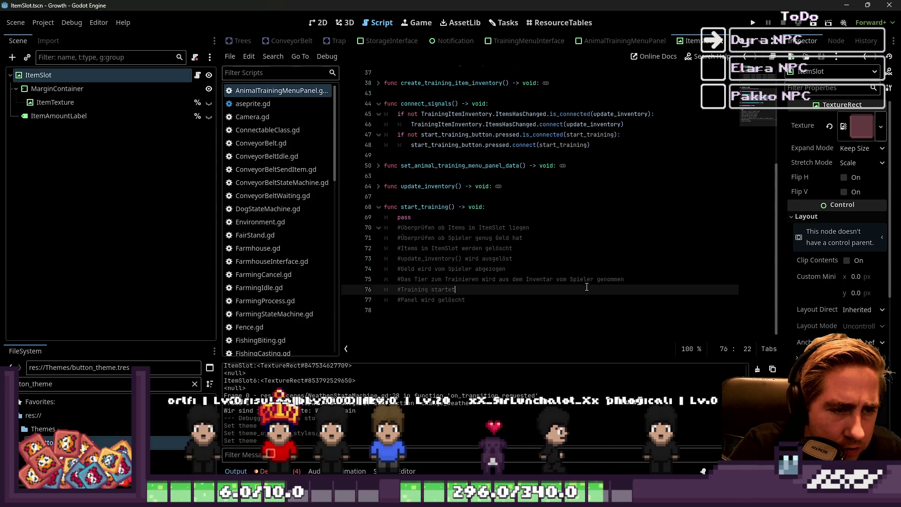
key(Down)
key(Down)
key(Down)
key(Down)
key(Down)
key(Down)
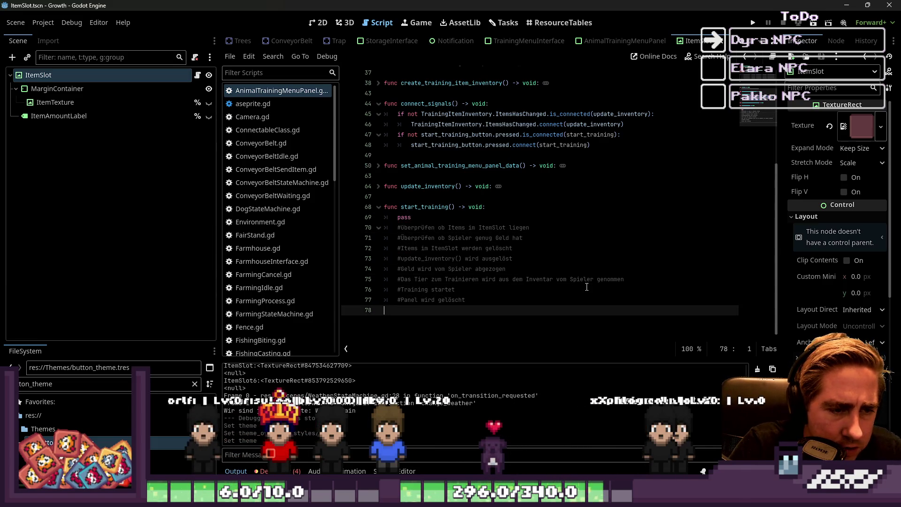
key(BackSpace)
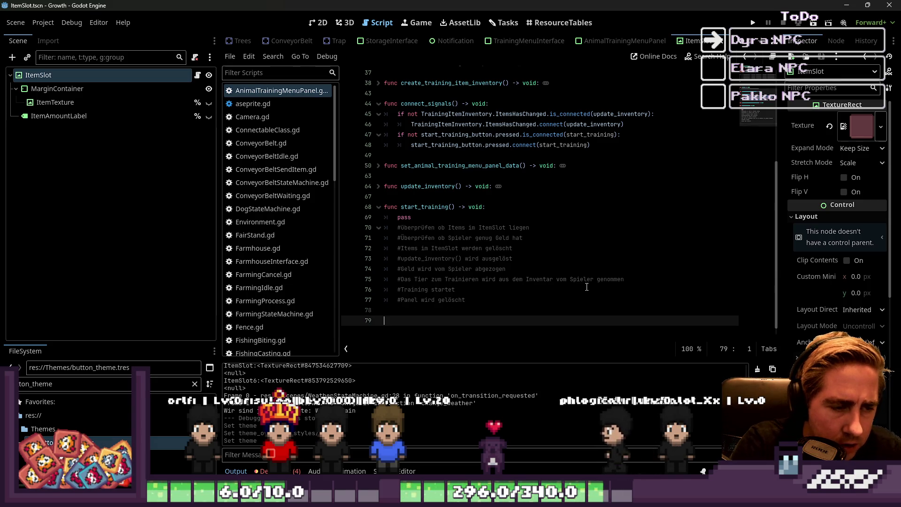
key(Up)
key(Up)
key(End)
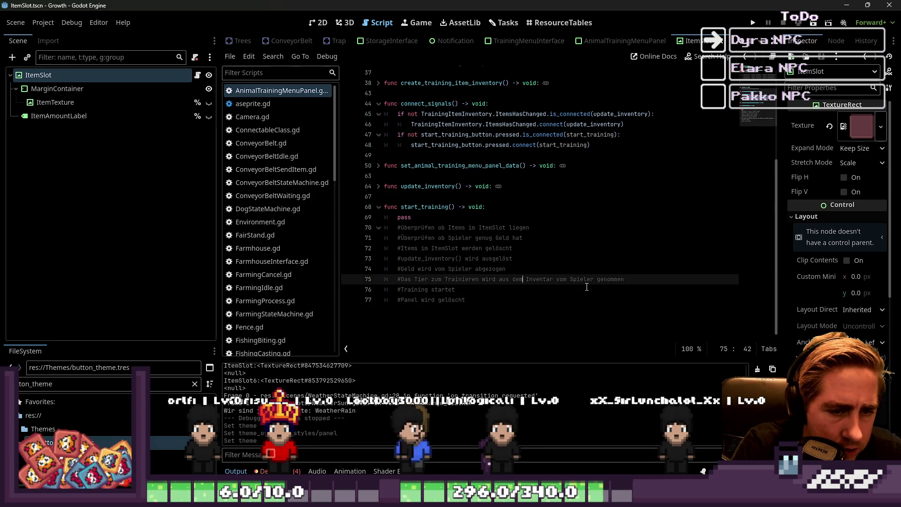
- Add a comment that the animal is saved in Dyra's array, ending 'für die Abholung'
key(Return)
text(#)
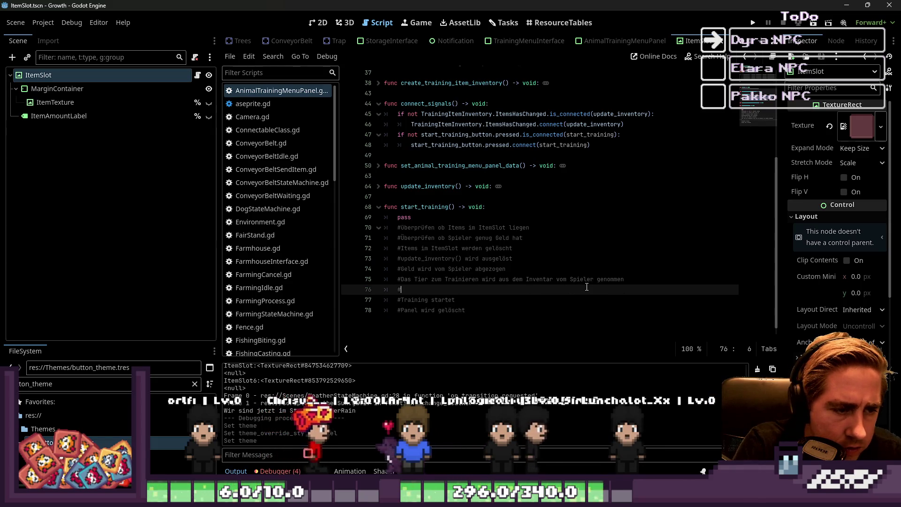
text(Das Tier wird bei Dyra in ein)
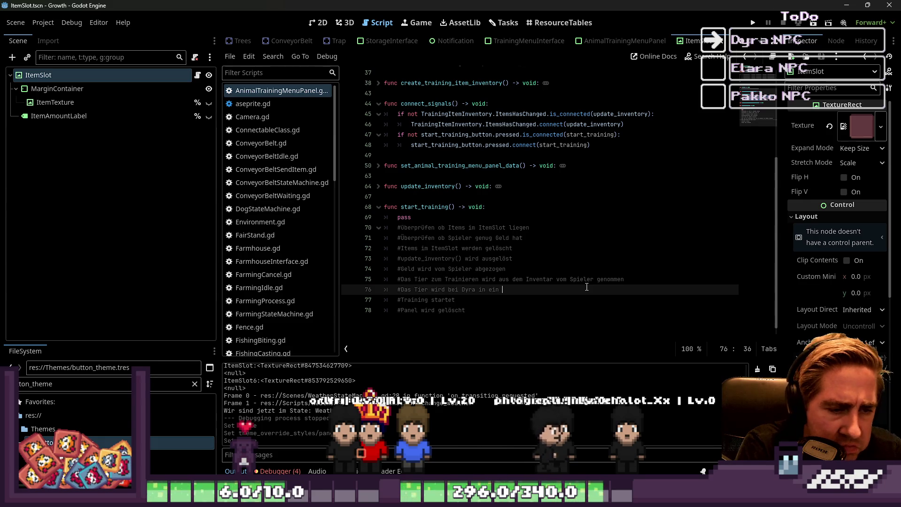
text(I)
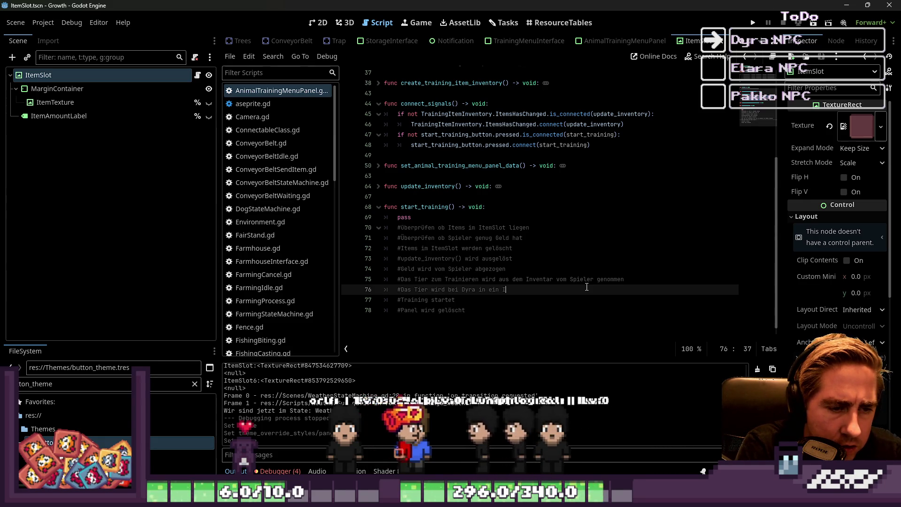
key(BackSpace)
text(Array ge)
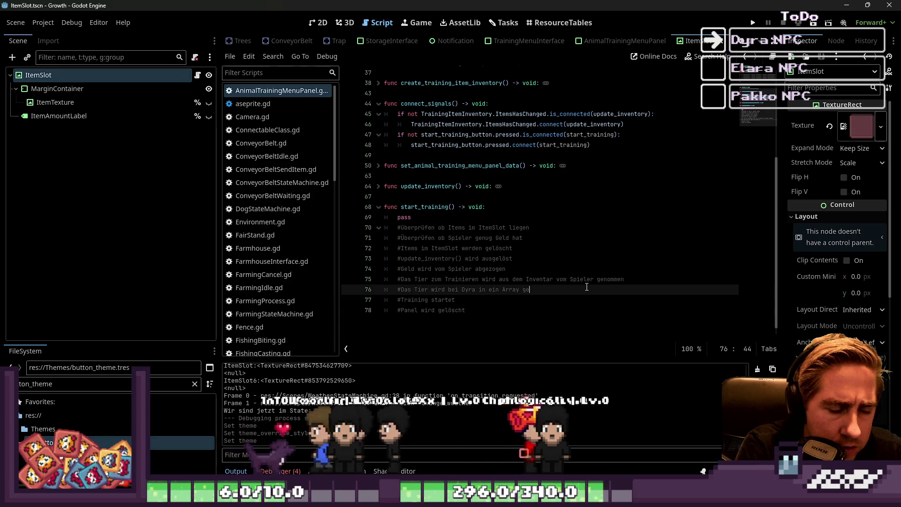
text(speichert)
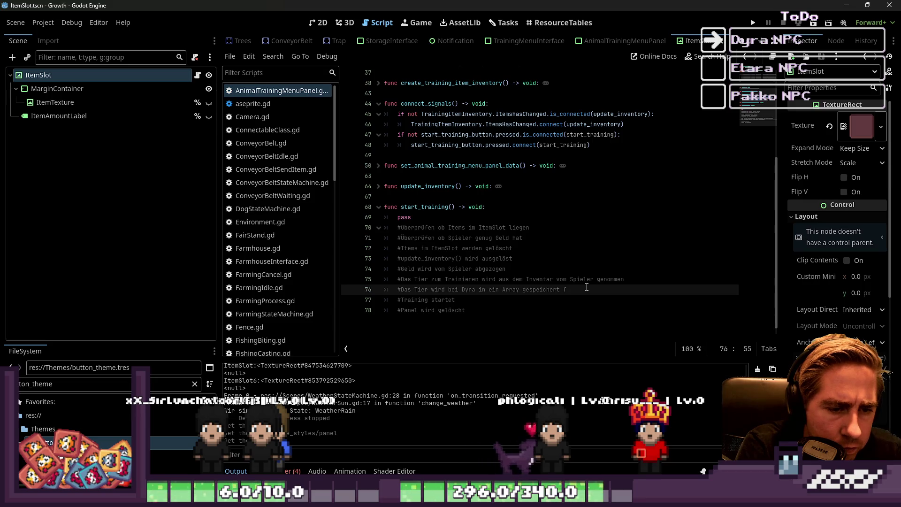
text(  für die Ab)
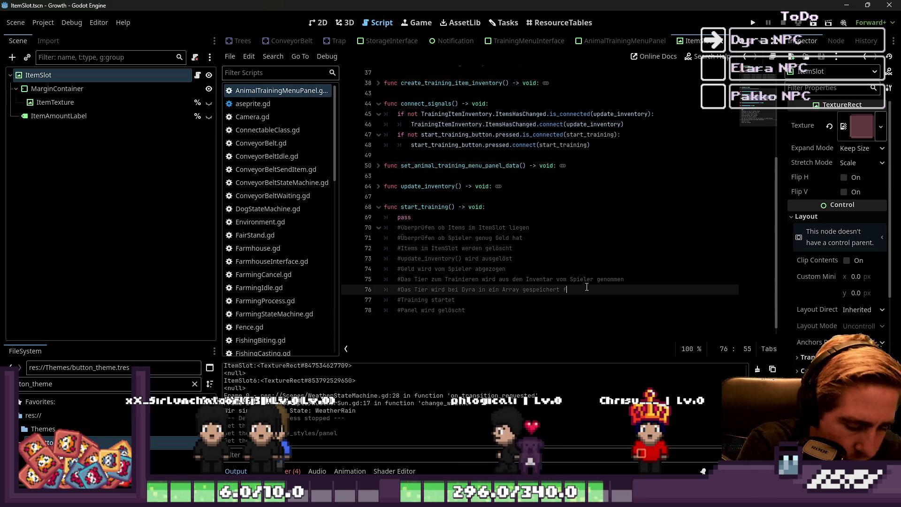
text(holung)
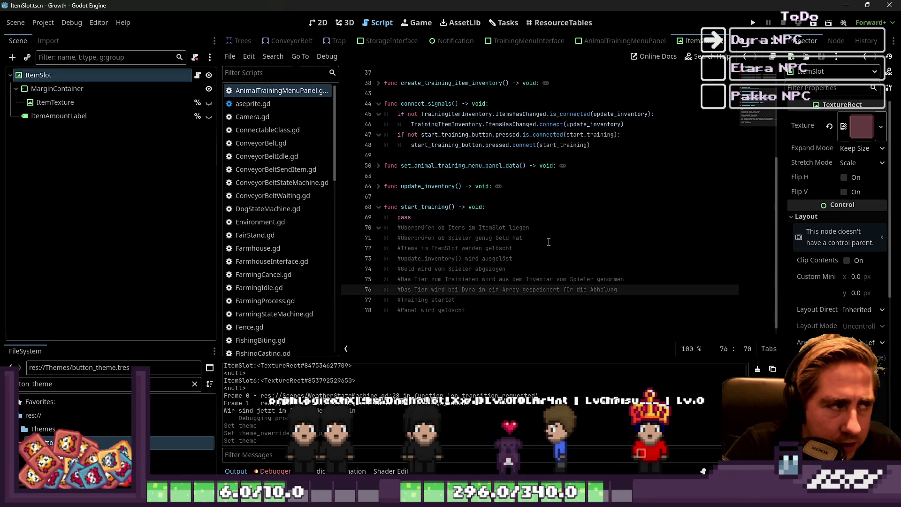
scroll(549, 242, up, 6)
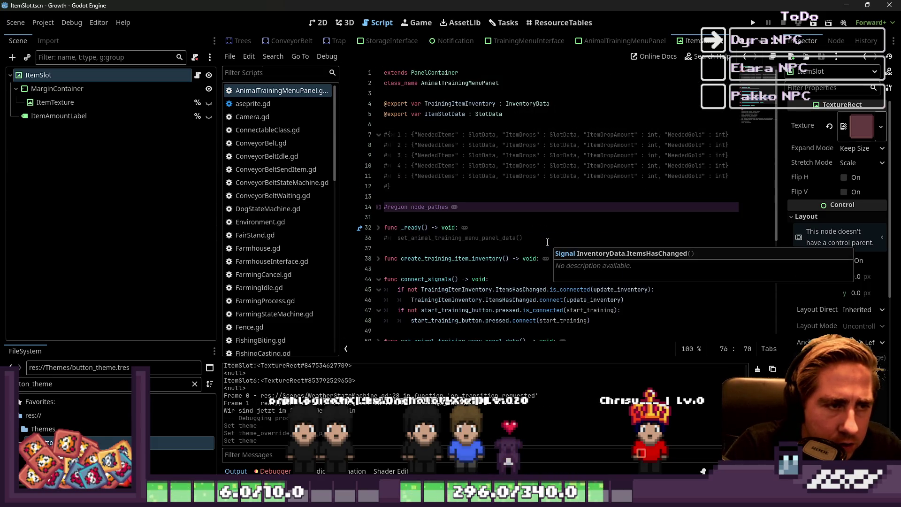
- Open the Dyra NPC card from the Tasks board and make its details window taller
scroll(547, 242, down, 5)
click(419, 332)
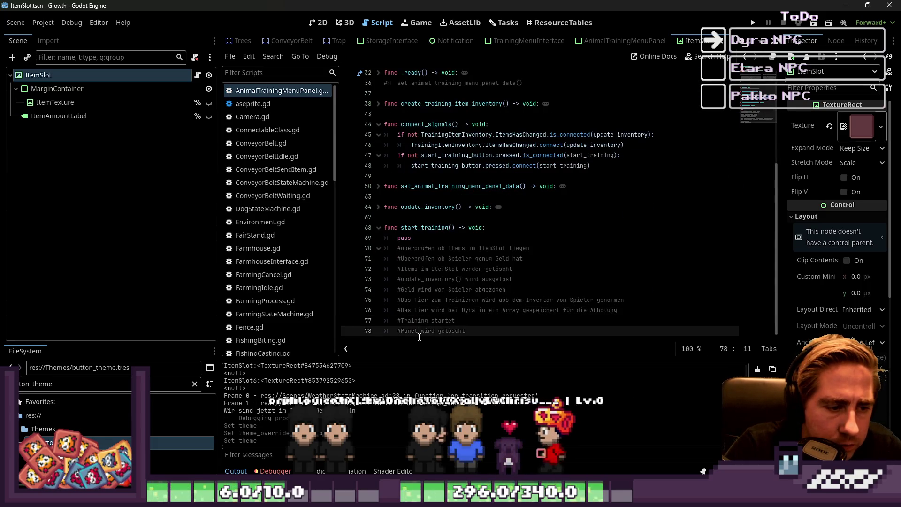
click(504, 23)
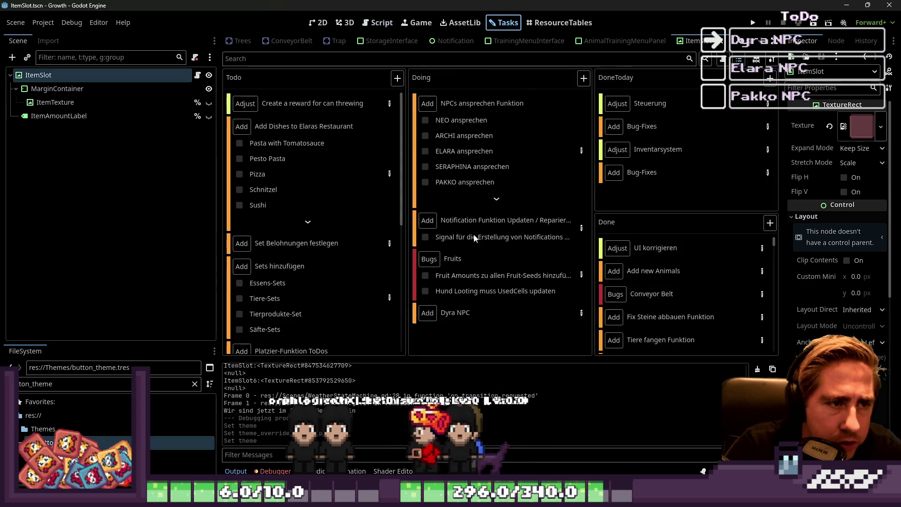
double_click(498, 317)
scroll(385, 304, down, 10)
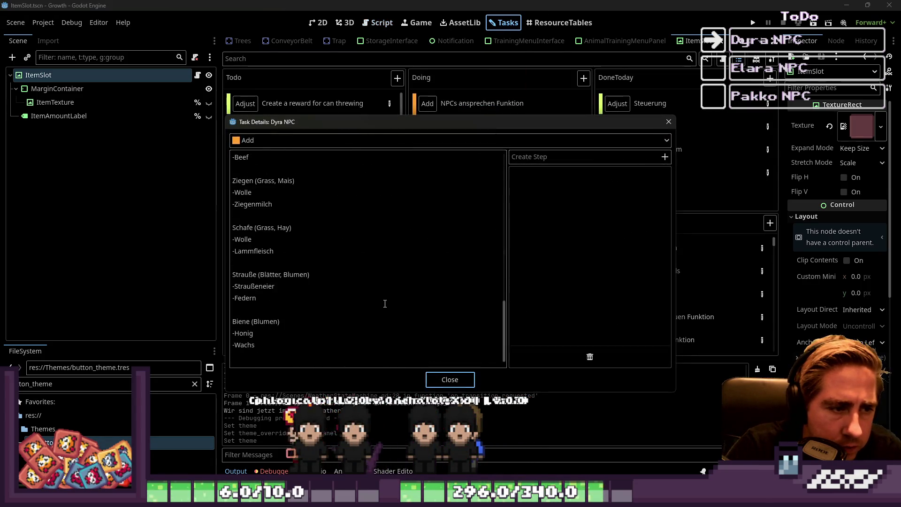
scroll(359, 346, up, 10)
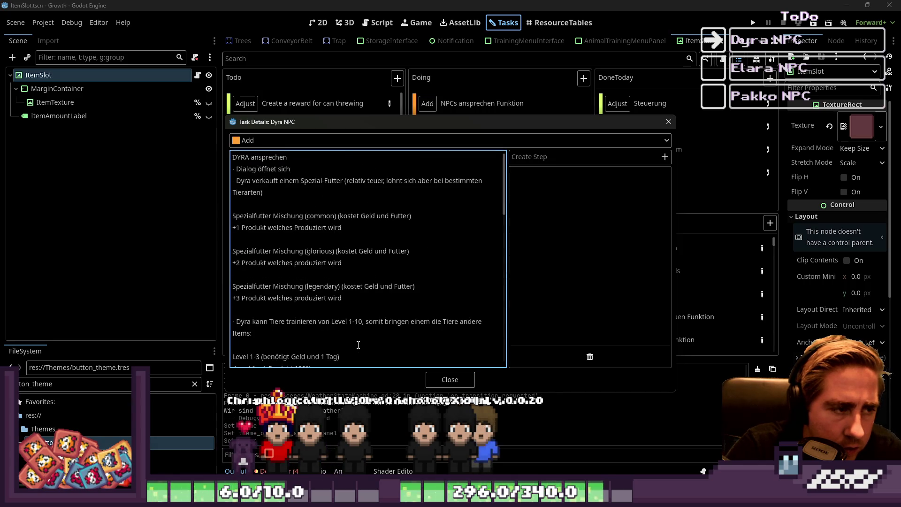
scroll(358, 346, down, 10)
drag(451, 117, 445, 2)
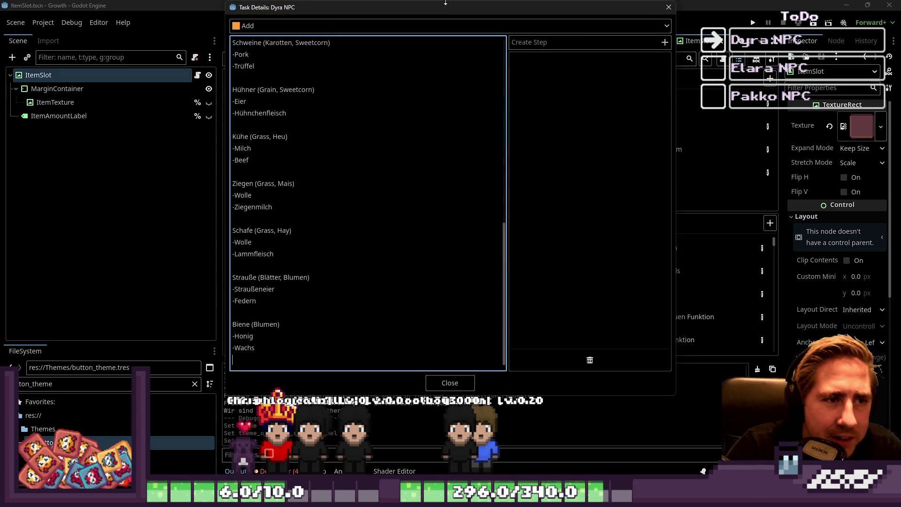
- Start a new line after -Wachs with a draft 'SlotData, AbgabeZeit : Tag + Time' format
key(Return)
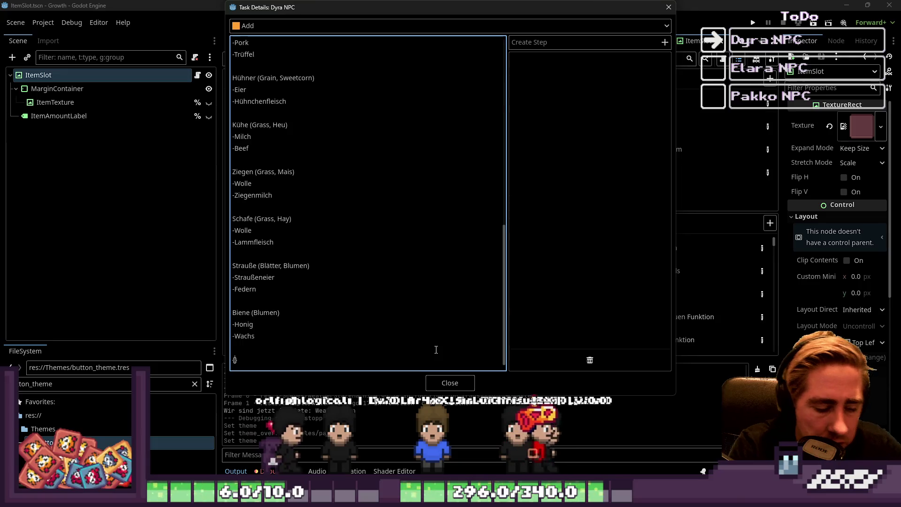
text(")
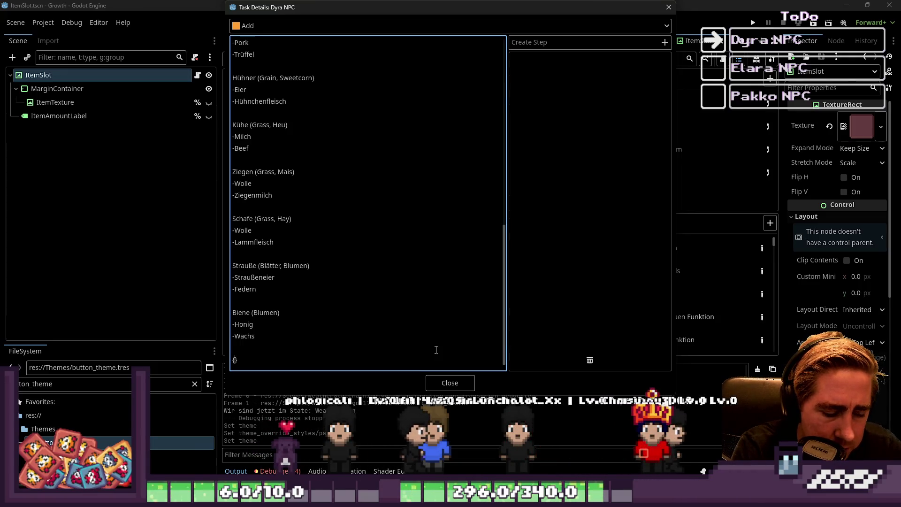
key(BackSpace)
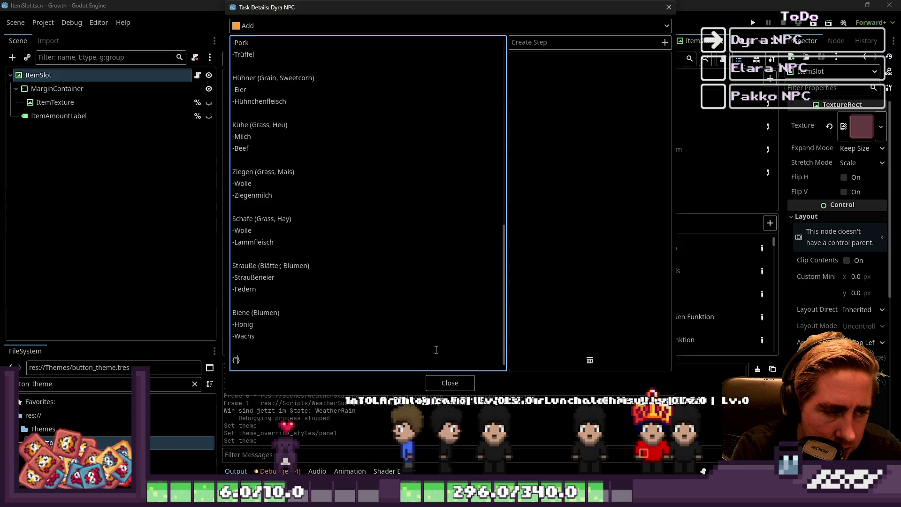
text(SlotData, AbgabeZeit)
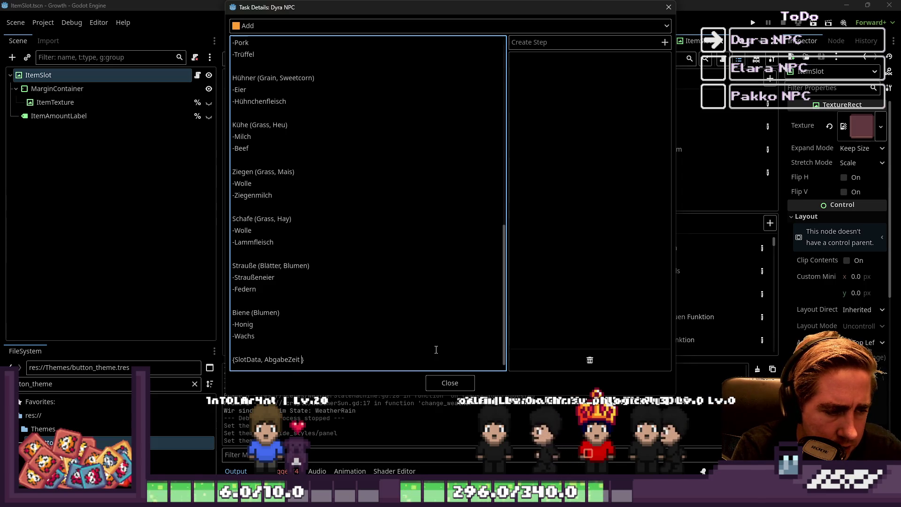
key(BackSpace)
key(BackSpace)
text(: )
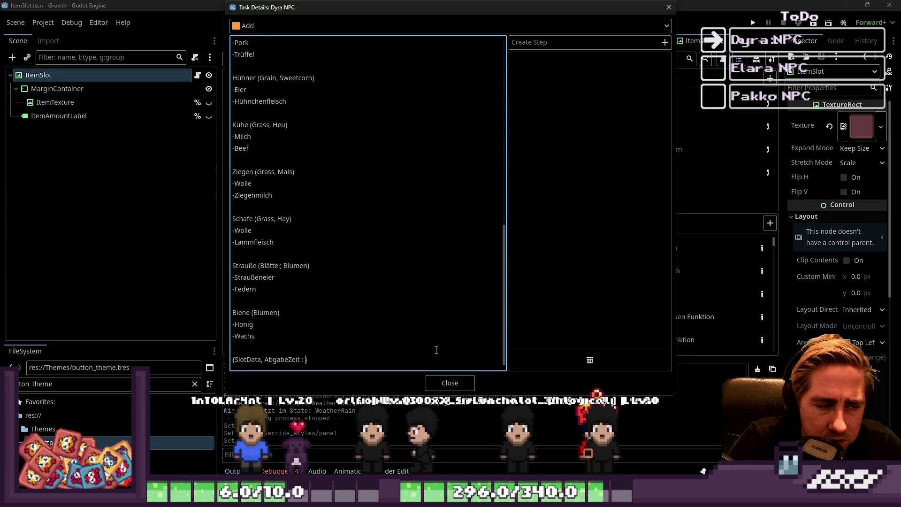
text(Tag und S)
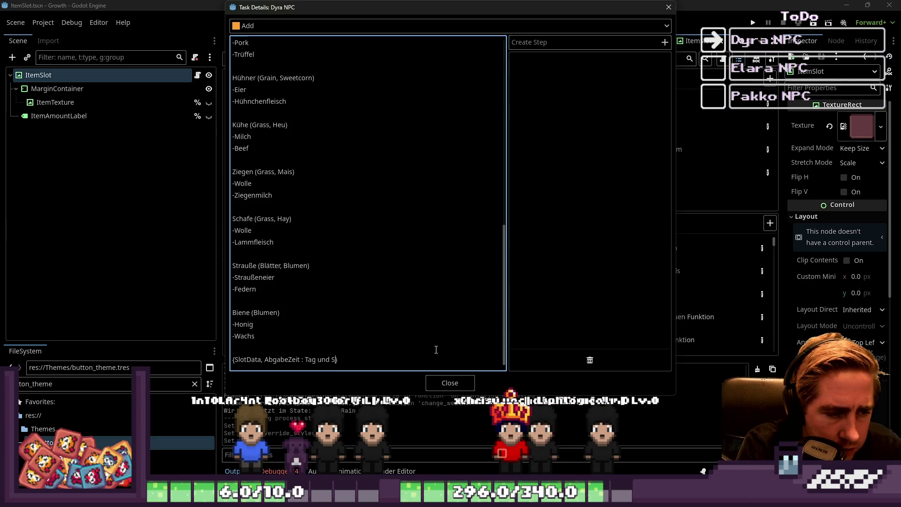
text(Tag)
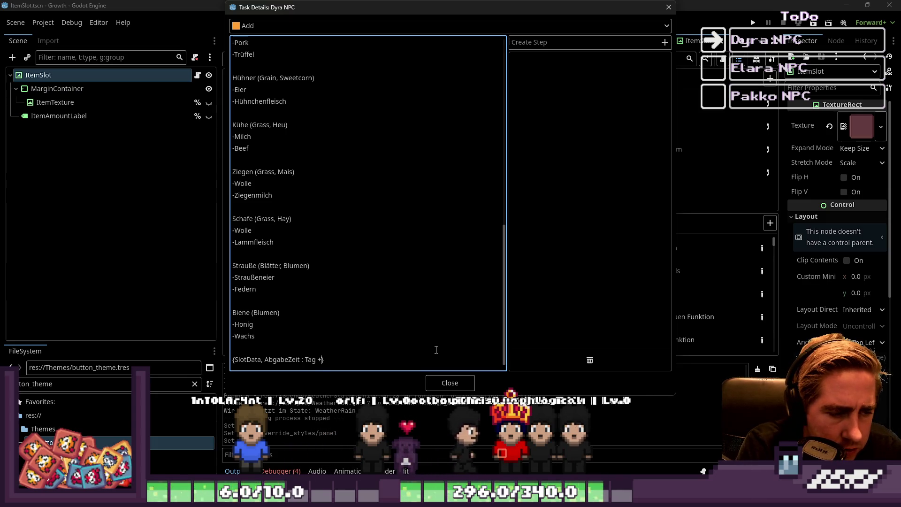
text( + Time)
key(BackSpace)
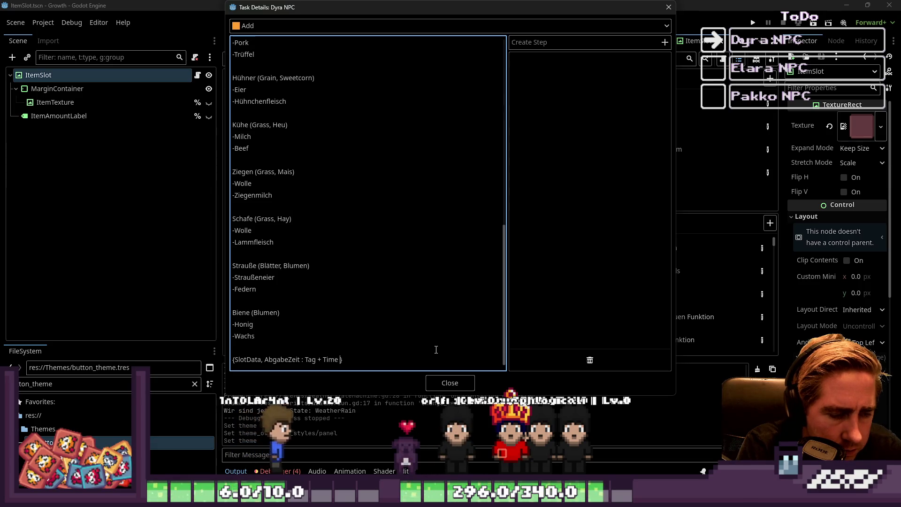
- Revise the pickup time to '(Tag * TagLänge) + AktuelleUhrzeit' and close the brackets
key(Up)
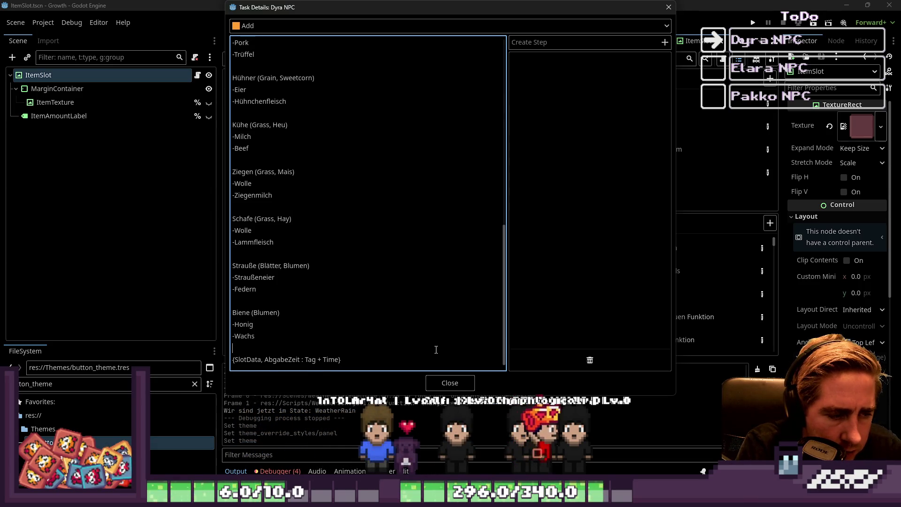
key(Down)
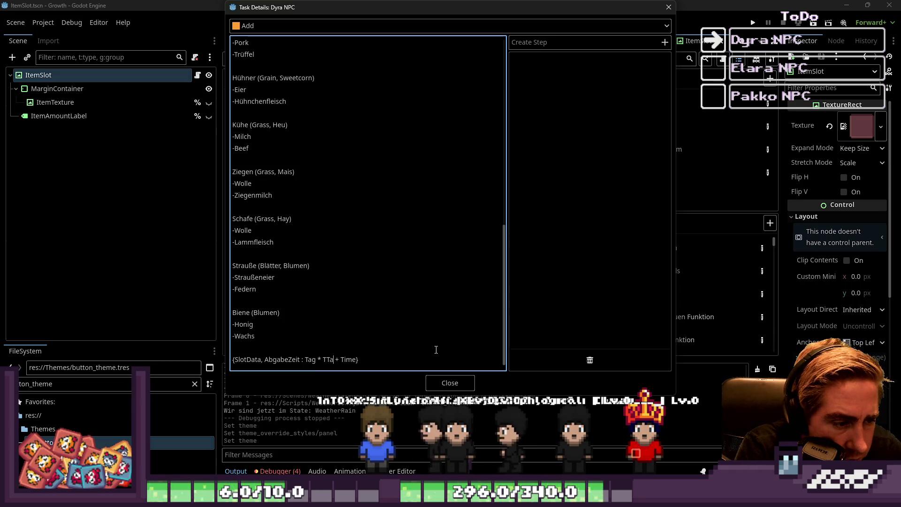
text(agLänge)
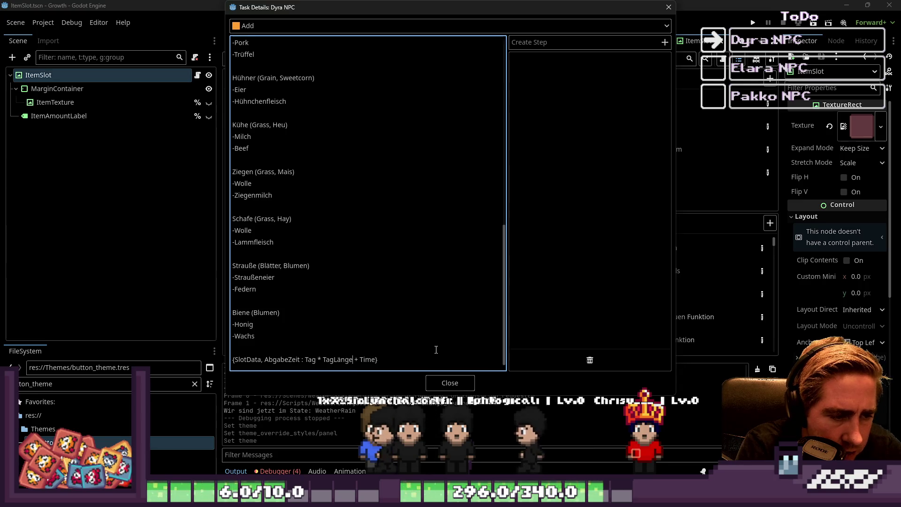
key(Right)
key(Right)
key(ctrl+shift+Right)
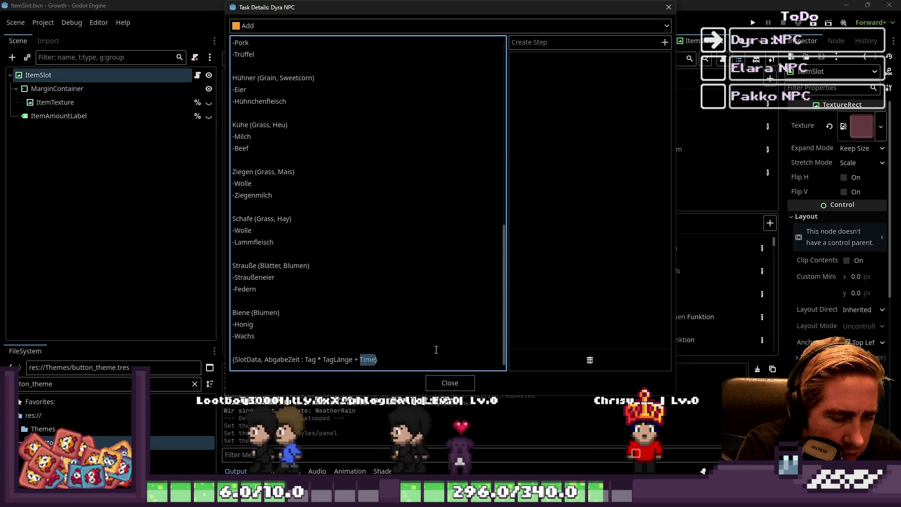
text(Aktuel)
text(leUhrzeit)
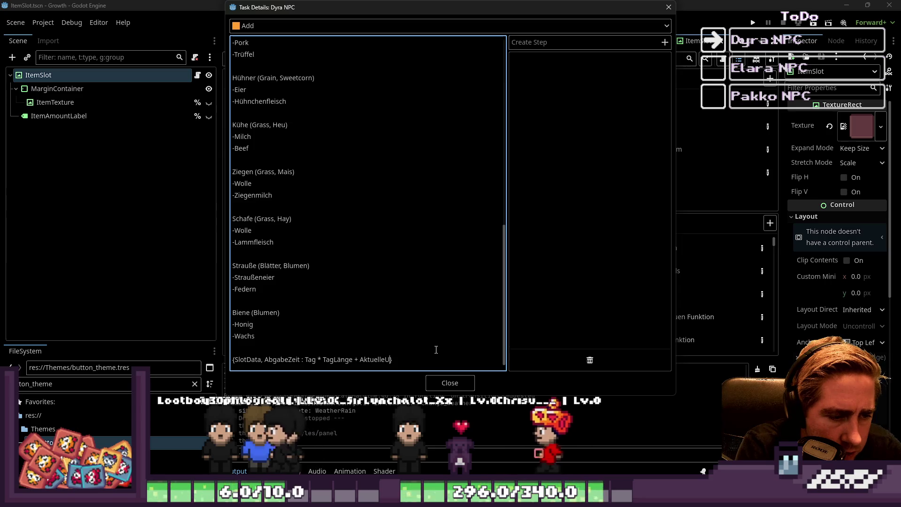
key(ctrl+Left)
key(ctrl+Left)
key(ctrl+Left)
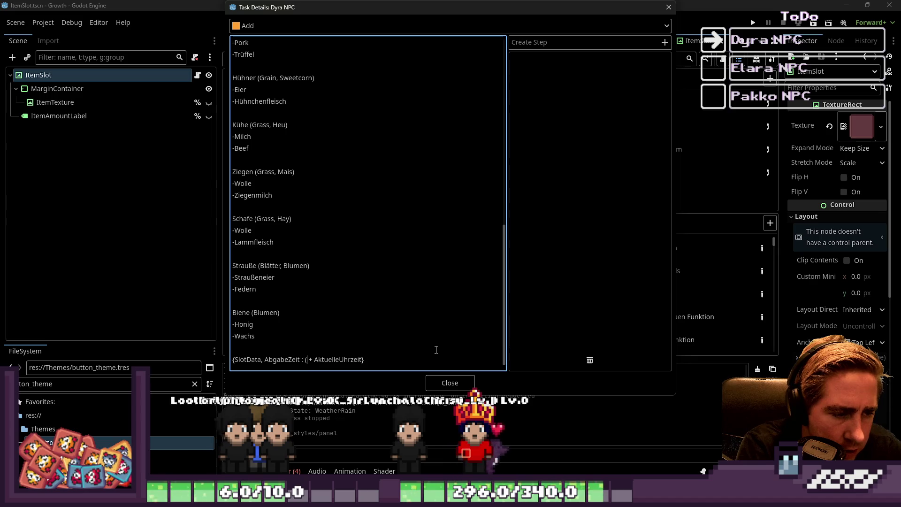
key(ctrl+z)
key(Left)
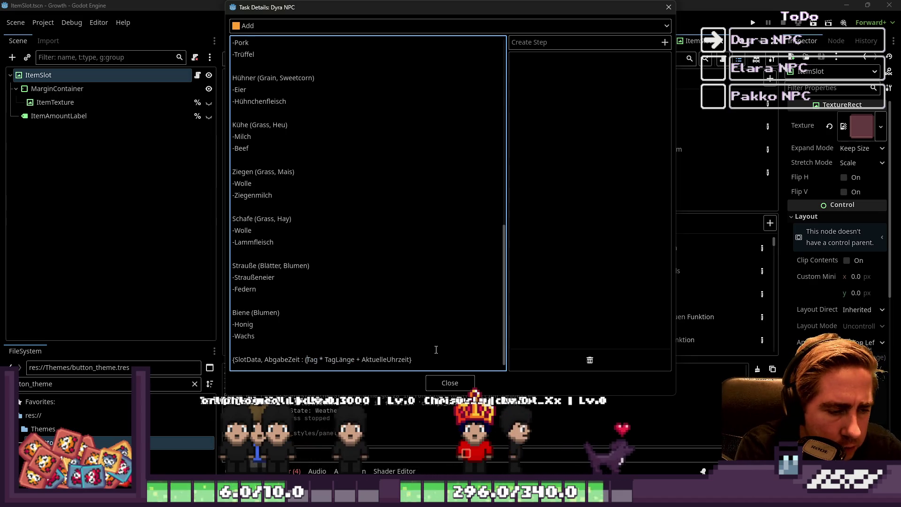
key(ctrl+Right)
key(ctrl+Right)
key(ctrl+Right)
text())
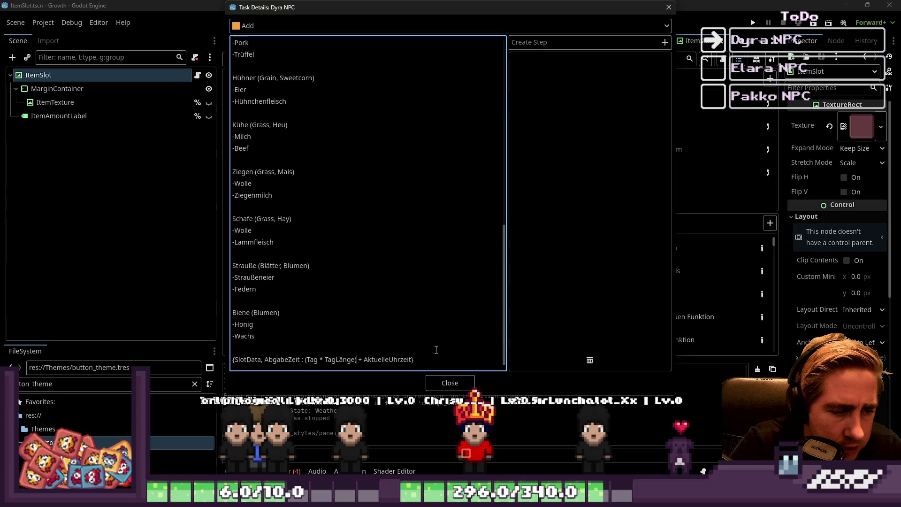
key(Return)
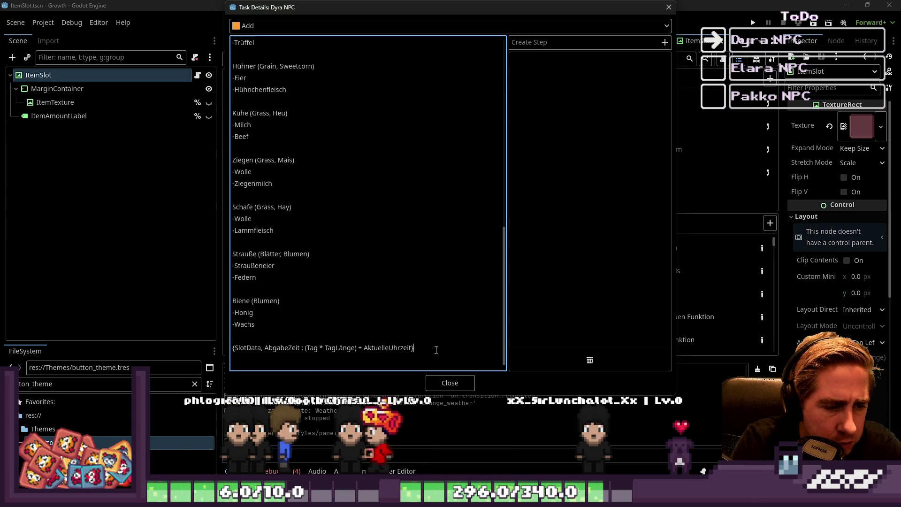
text())
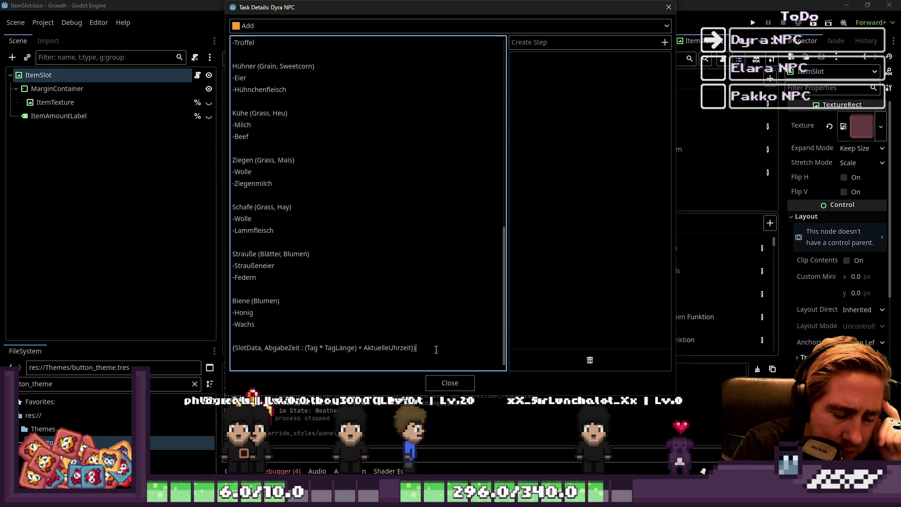
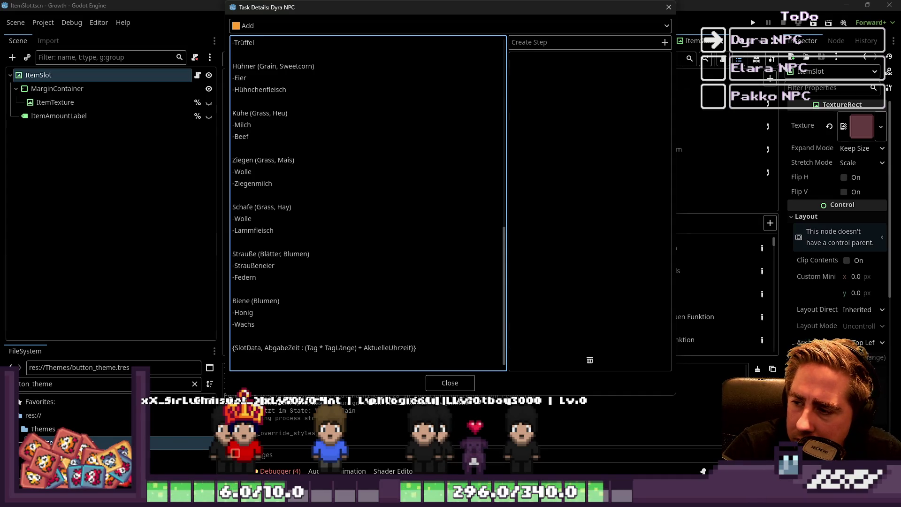
- Widen the Task Details dialog and replace the AbgabeZeit time formula with AbgabeZeitCount: 0
click(296, 348)
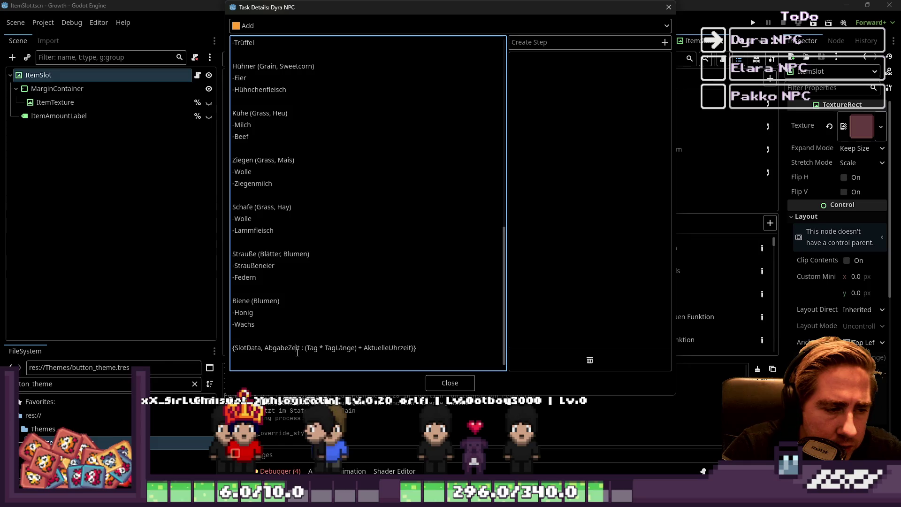
drag(675, 160, 853, 160)
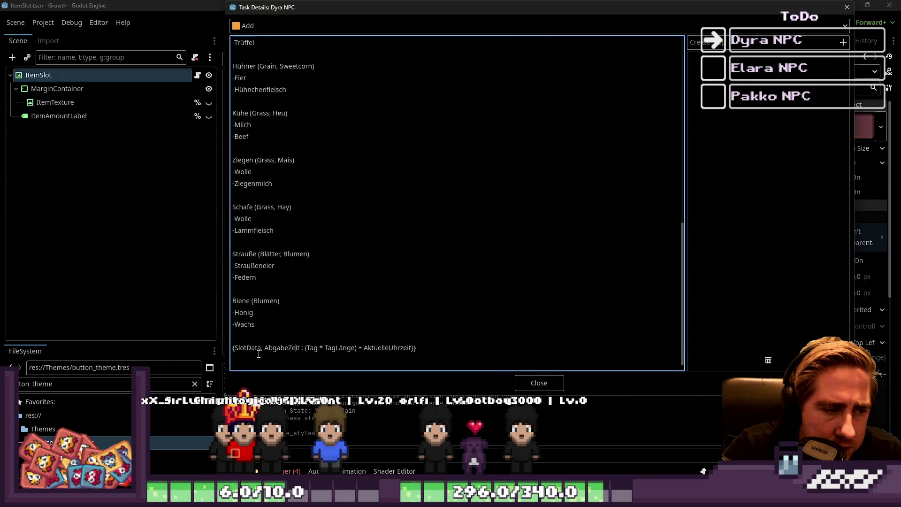
click(313, 358)
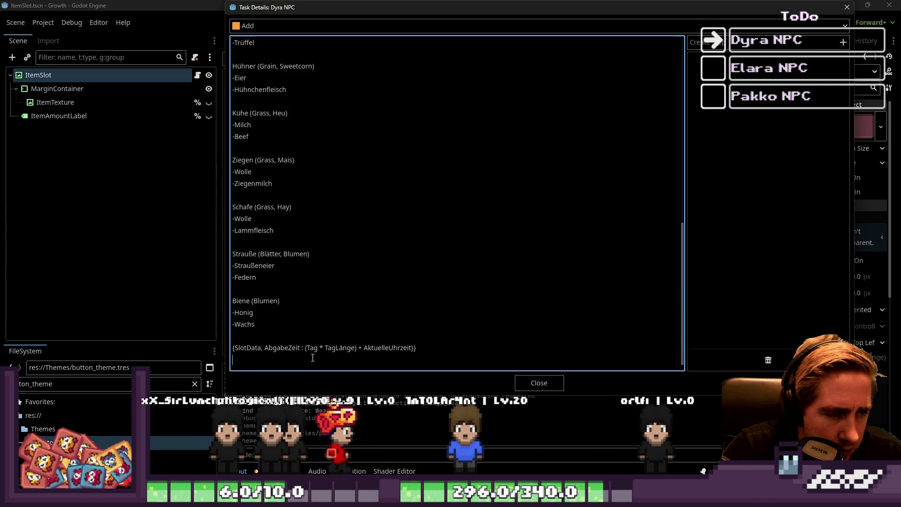
key(BackSpace)
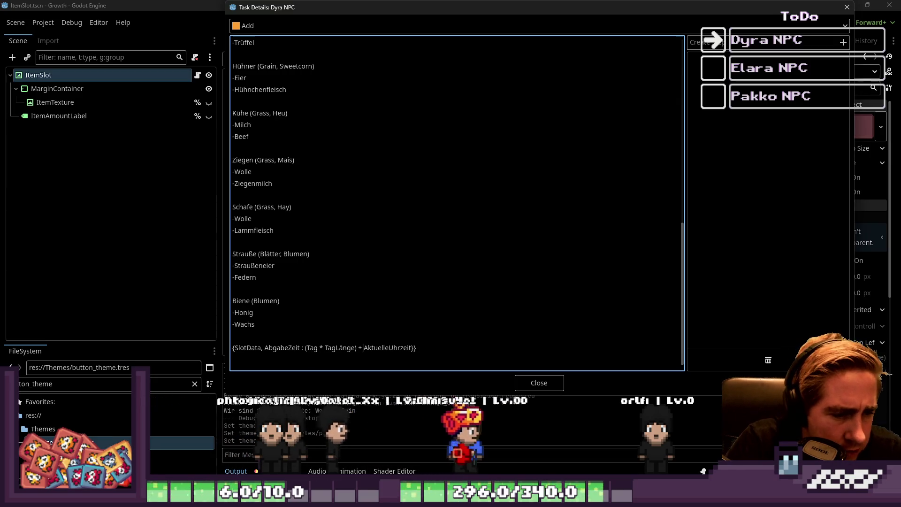
click(306, 348)
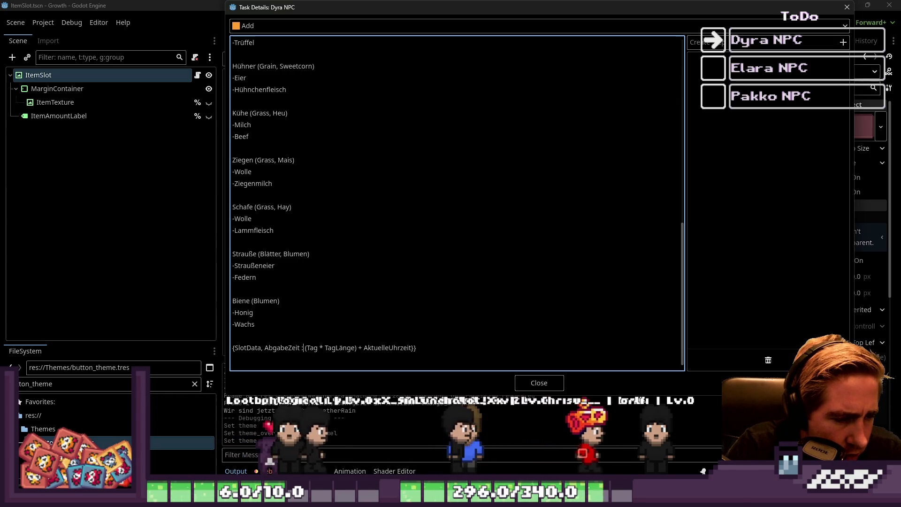
key(shift+End)
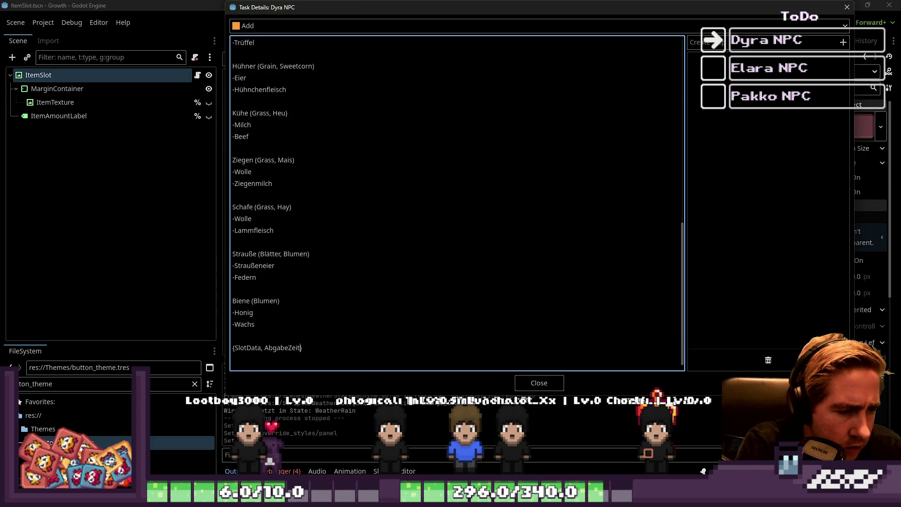
text(Count: 0)
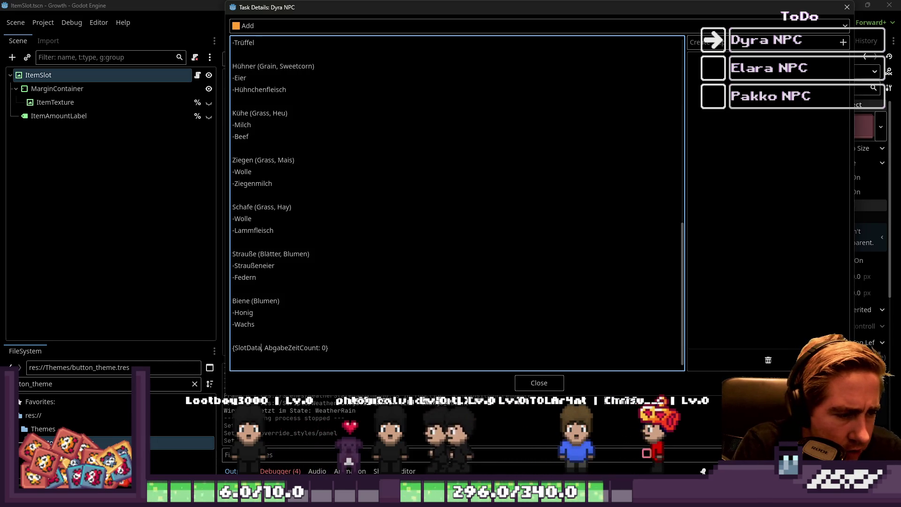
- Rename the SlotData key to TierItemSlotData and put AbgabeZeitCount in quotes
click(233, 348)
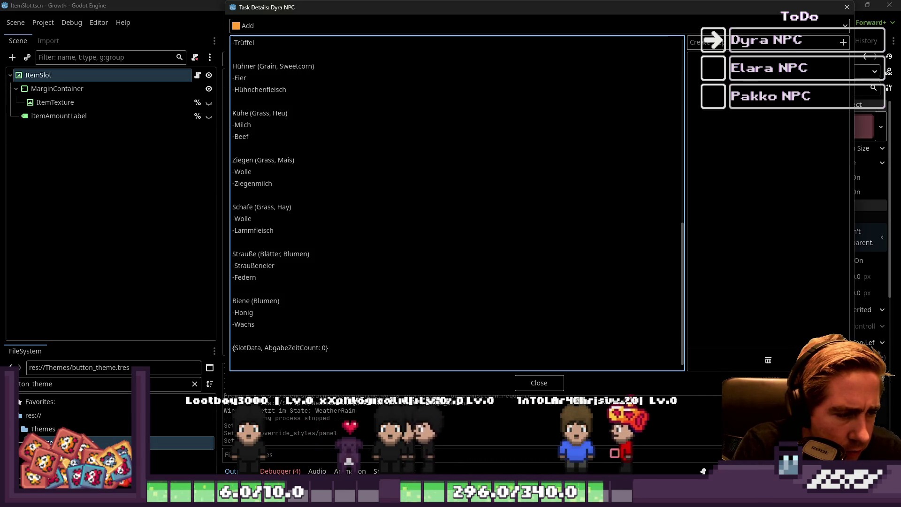
text(Tier)
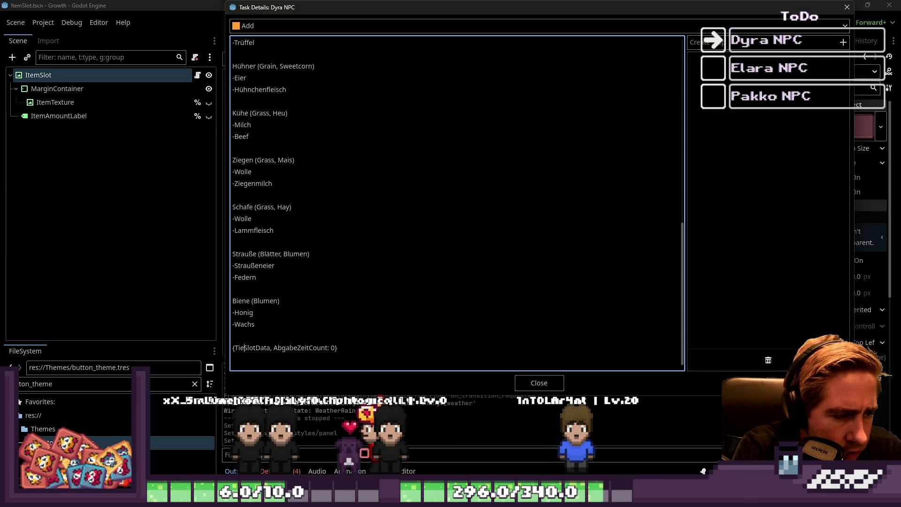
text(ItemData)
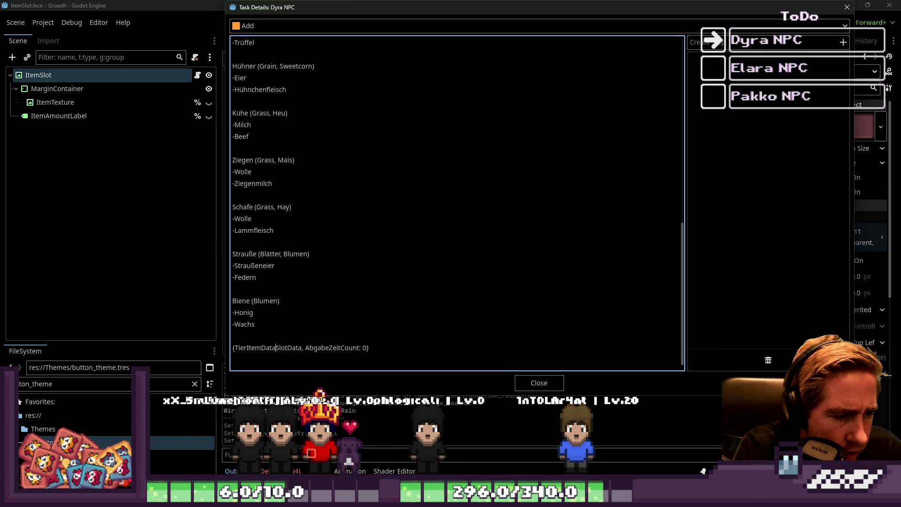
key(BackSpace)
key(BackSpace)
text(SlotData :)
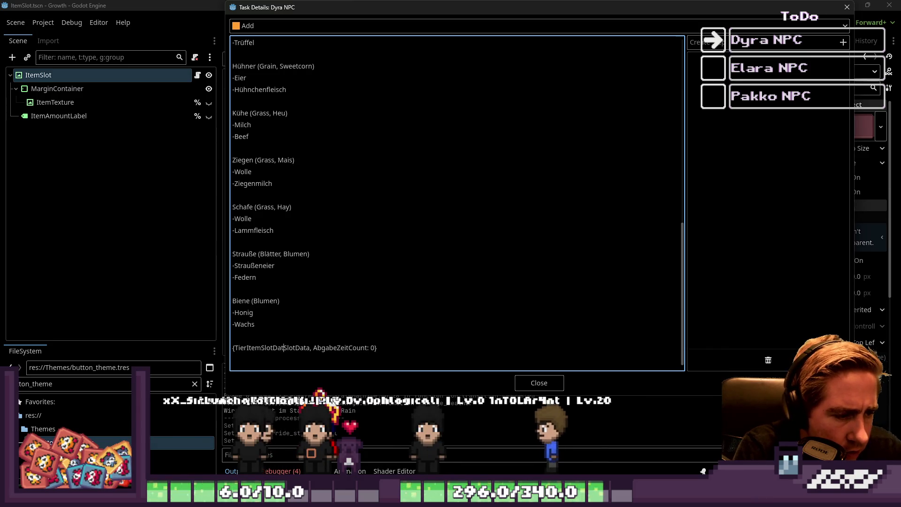
click(325, 348)
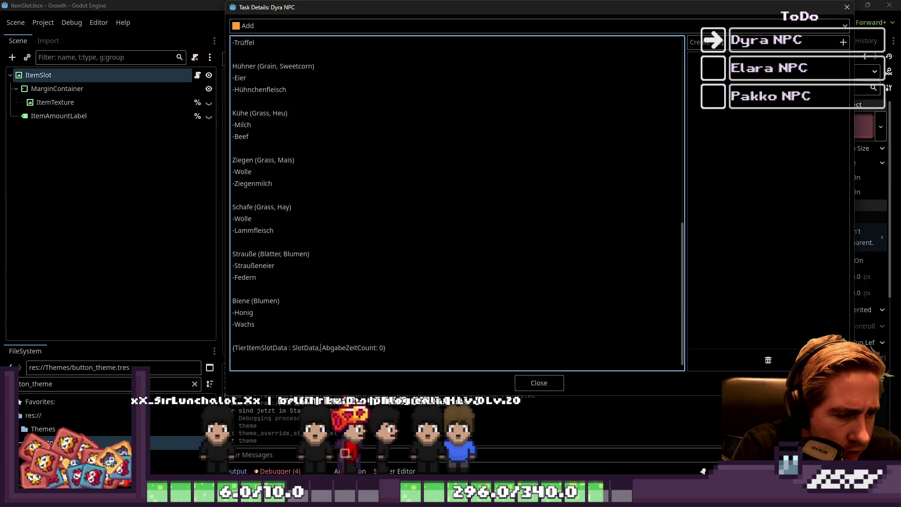
text(")
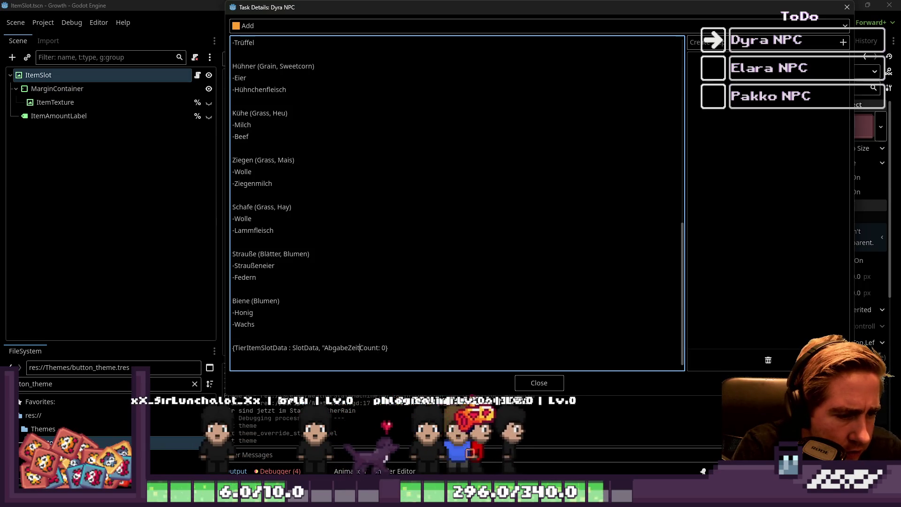
click(381, 347)
text(" :)
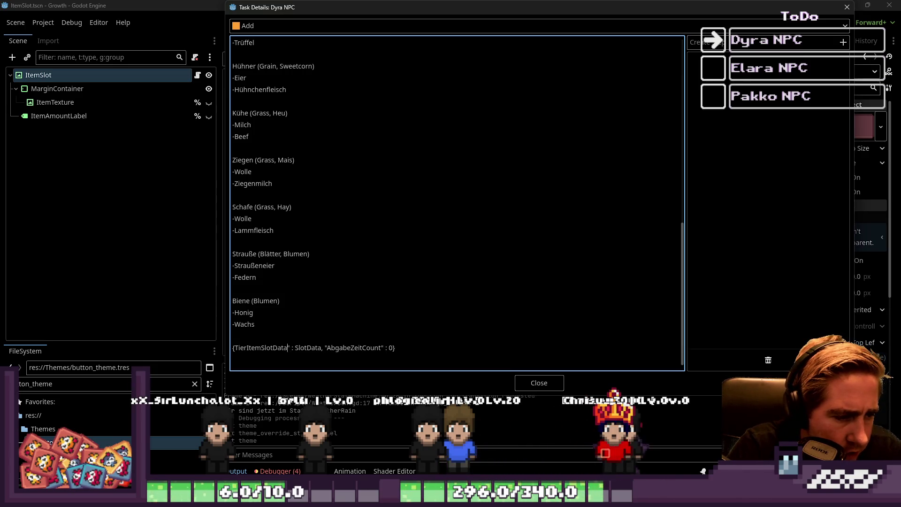
text(")
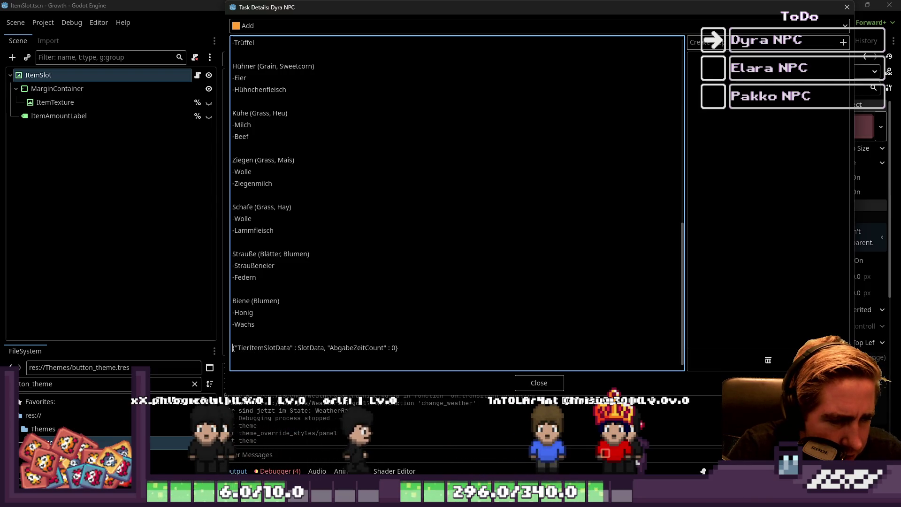
drag(233, 348, 384, 348)
- Write a 'For Animal in Array:' loop containing an AbgabeZeitCount += 1 line in the notes
click(233, 336)
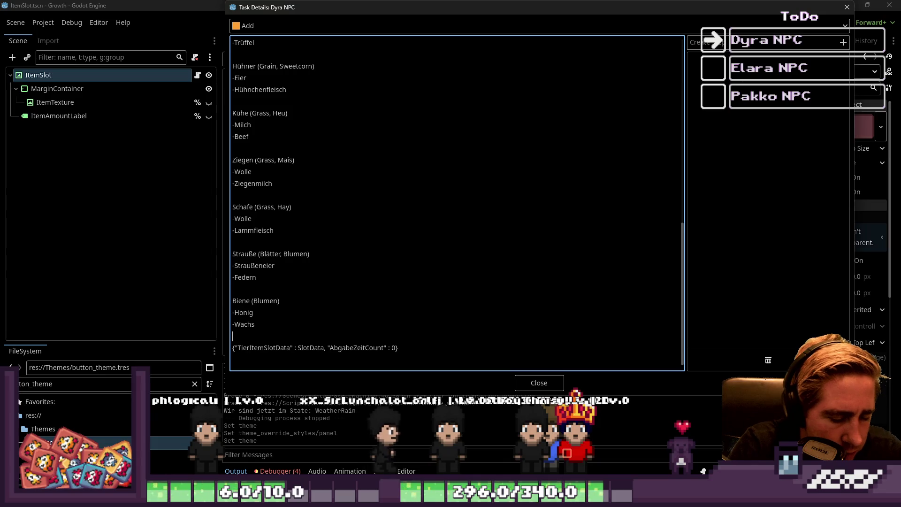
text([)
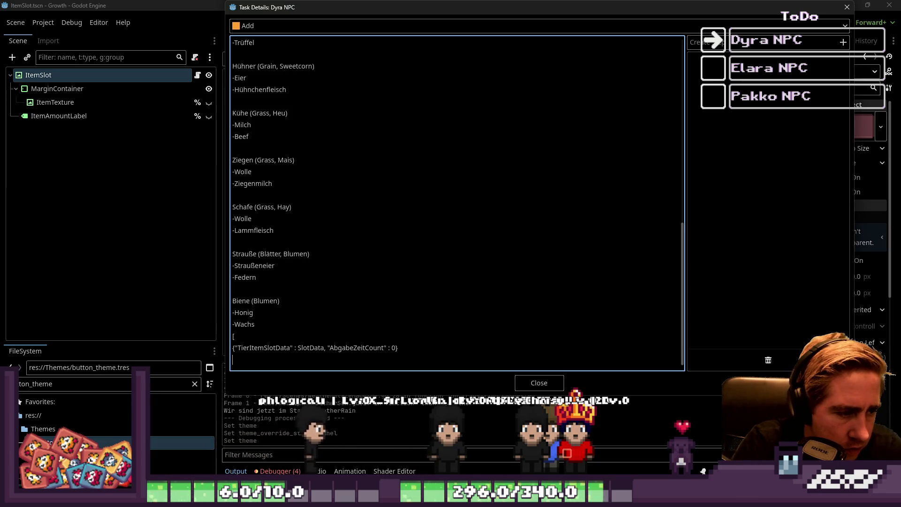
text({])
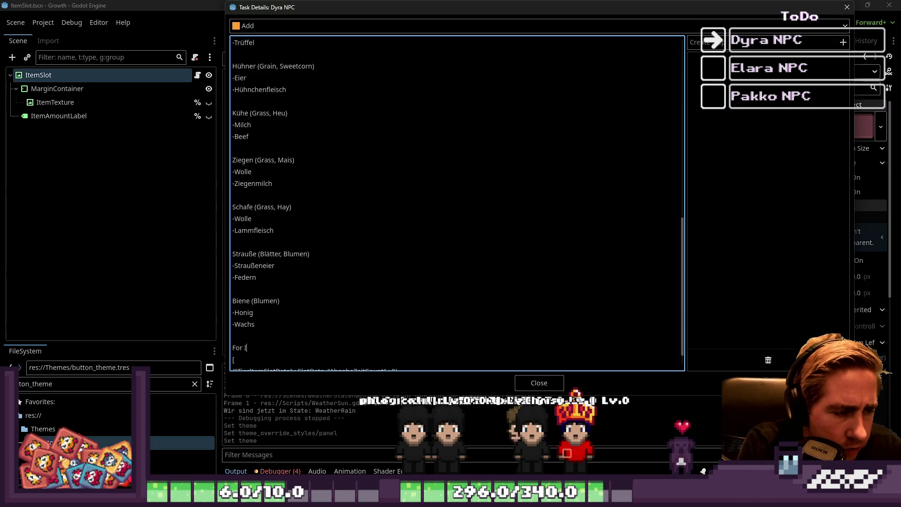
text(nimal in)
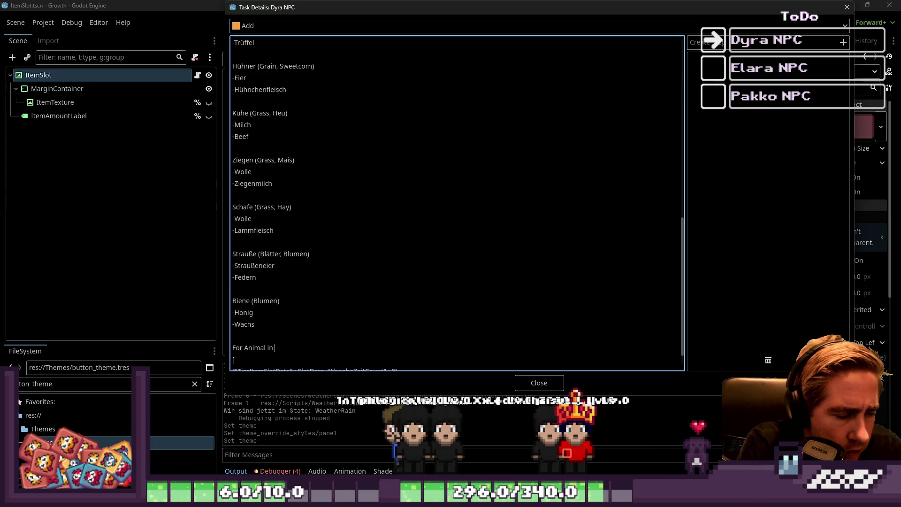
scroll(439, 276, down, 2)
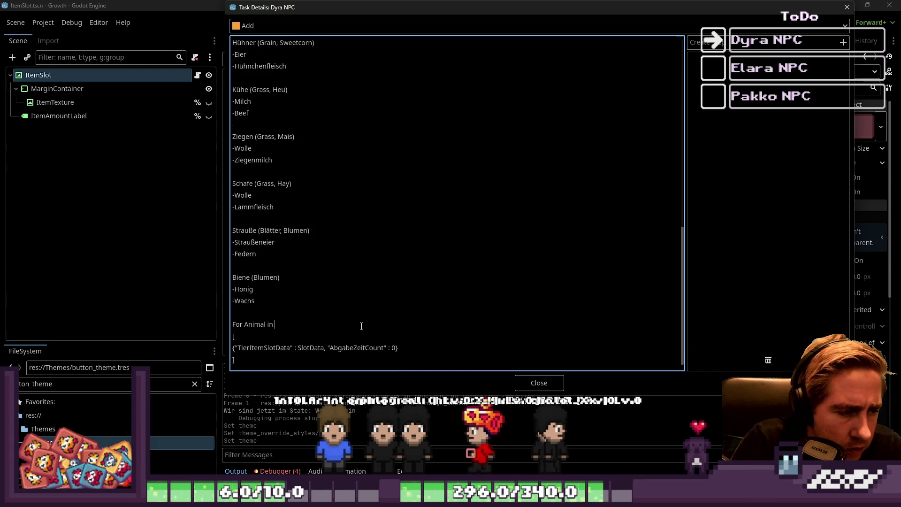
text(Array:)
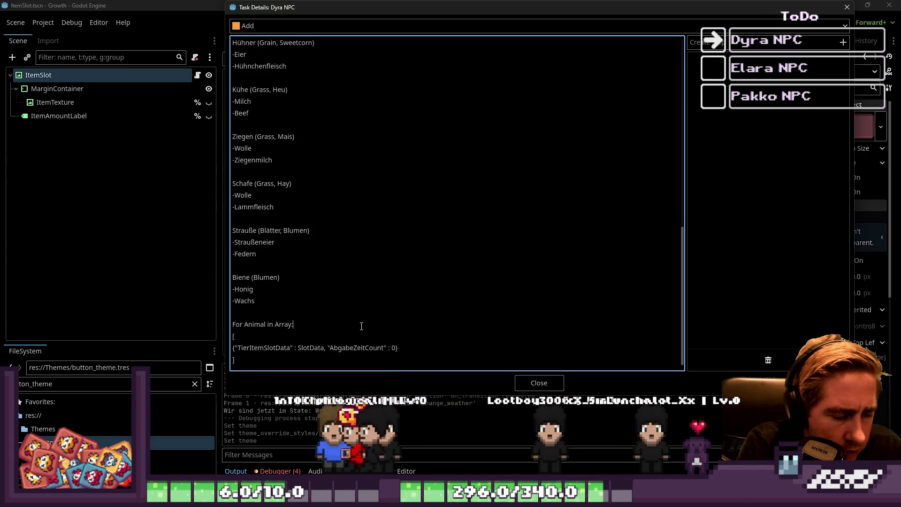
key(Return)
text(AbgabeZeitCount)
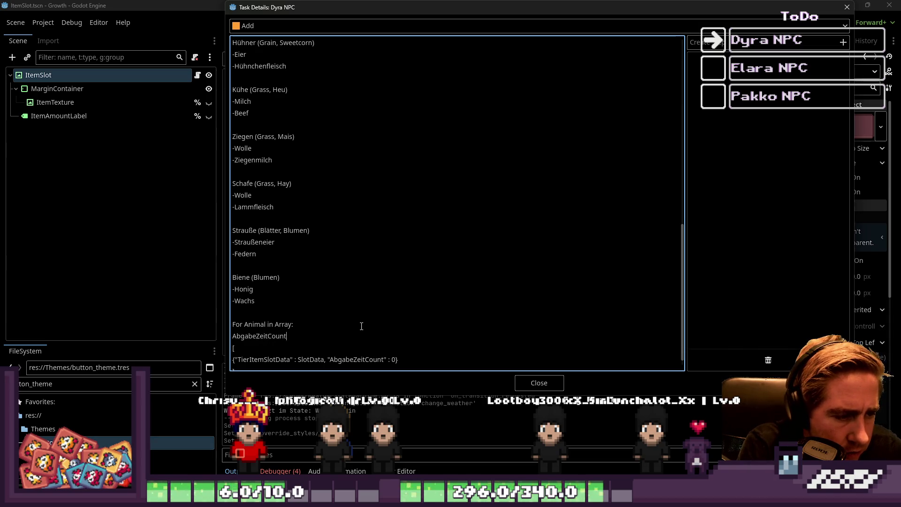
text( += 1)
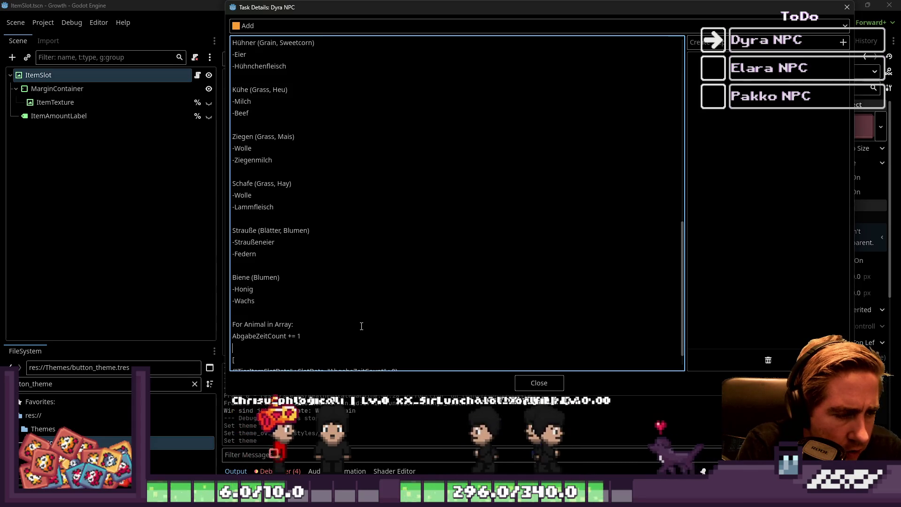
key(Return)
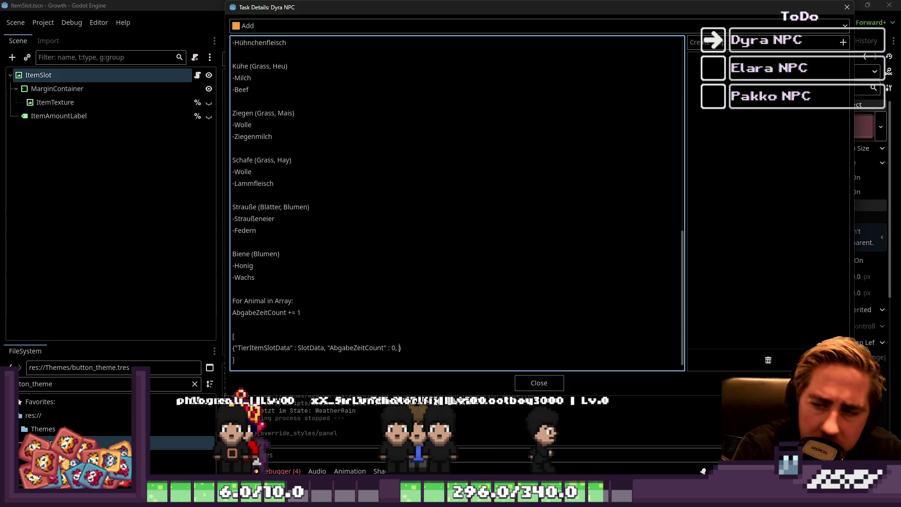
- Add "CanBePickedUp" : false, delete the unfinished if line, and close the task details
text("C)
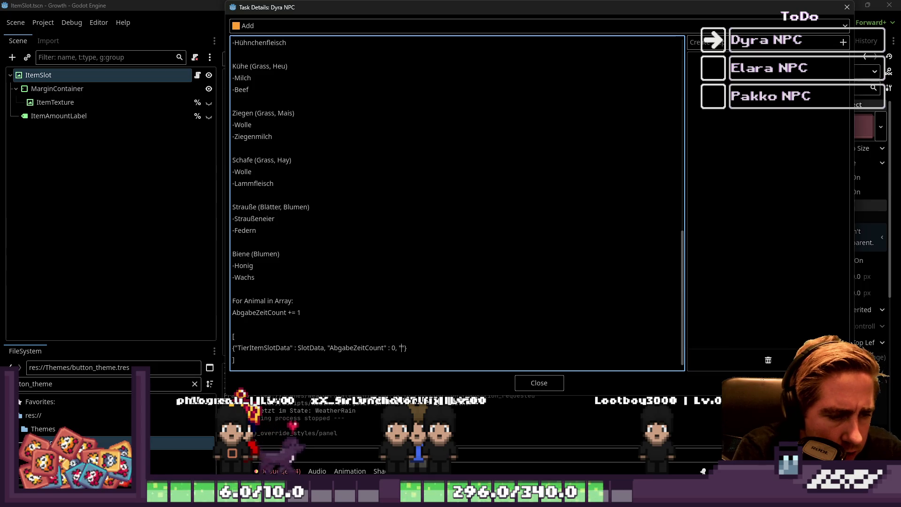
text(anBe)
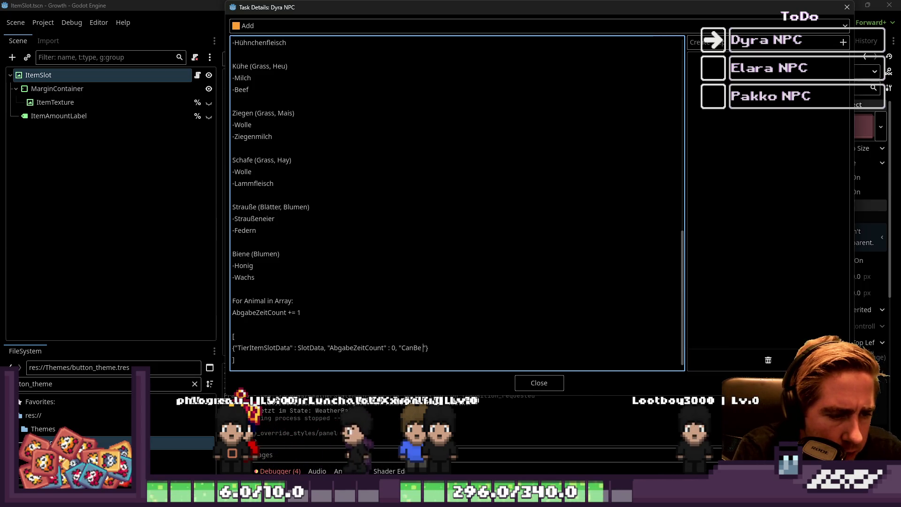
text(PickedUp" )
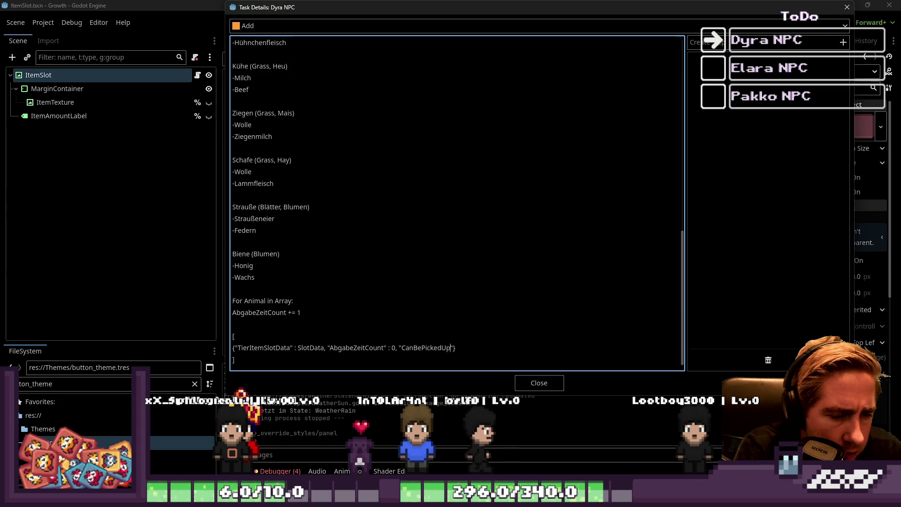
text(: fa)
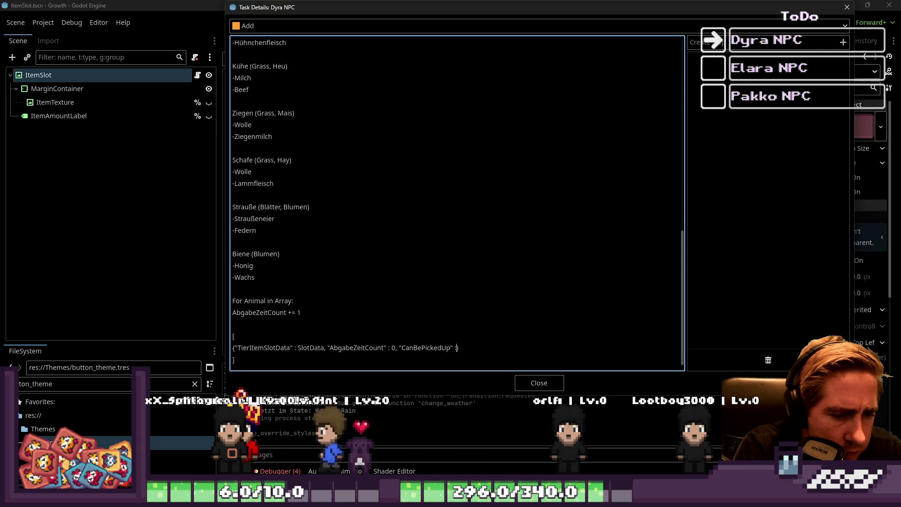
text(lse)
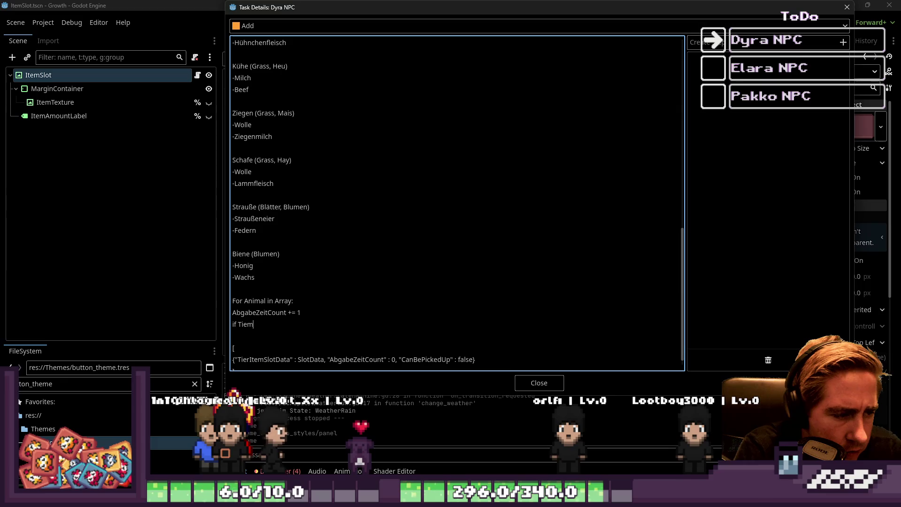
key(BackSpace)
key(BackSpace)
key(BackSpace)
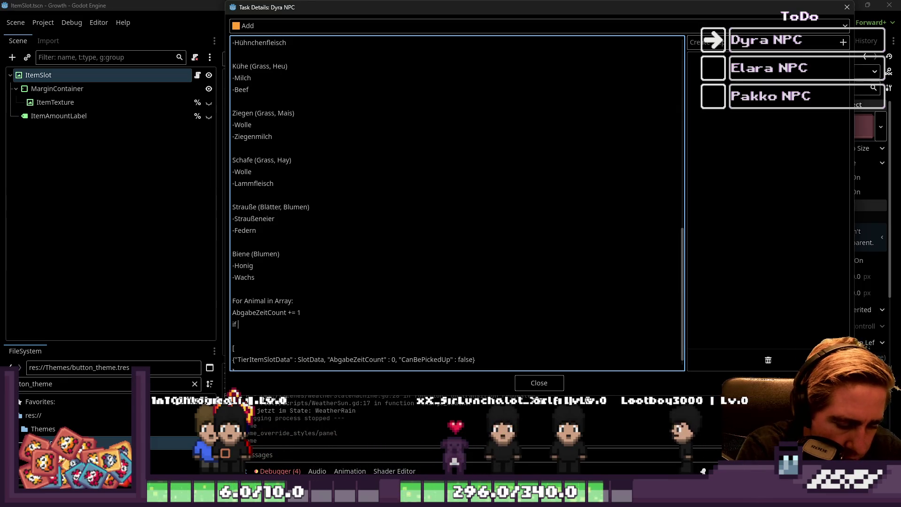
text(Item)
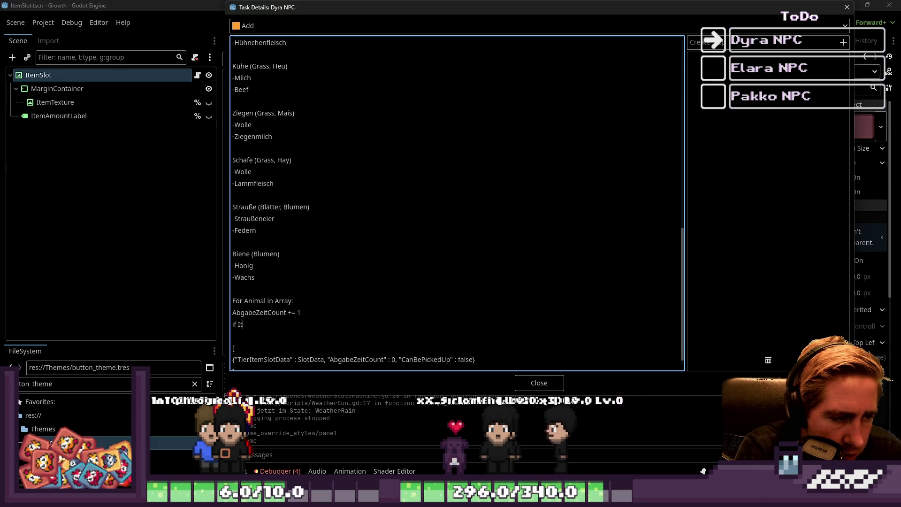
key(BackSpace)
key(BackSpace)
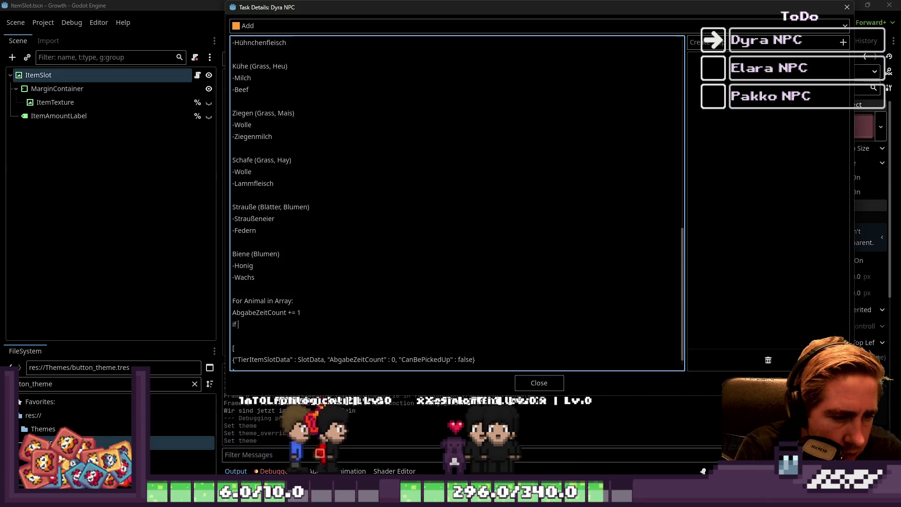
key(BackSpace)
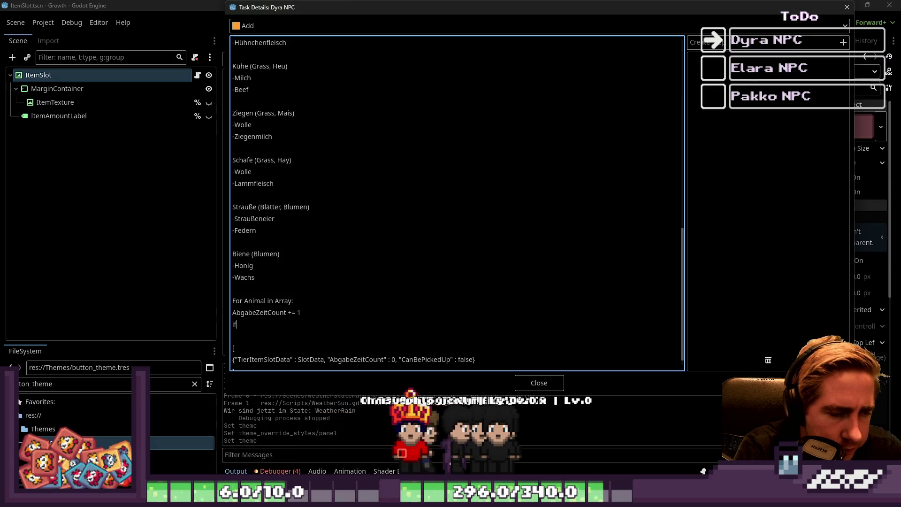
key(BackSpace)
key(BackSpace)
key(BackSpace)
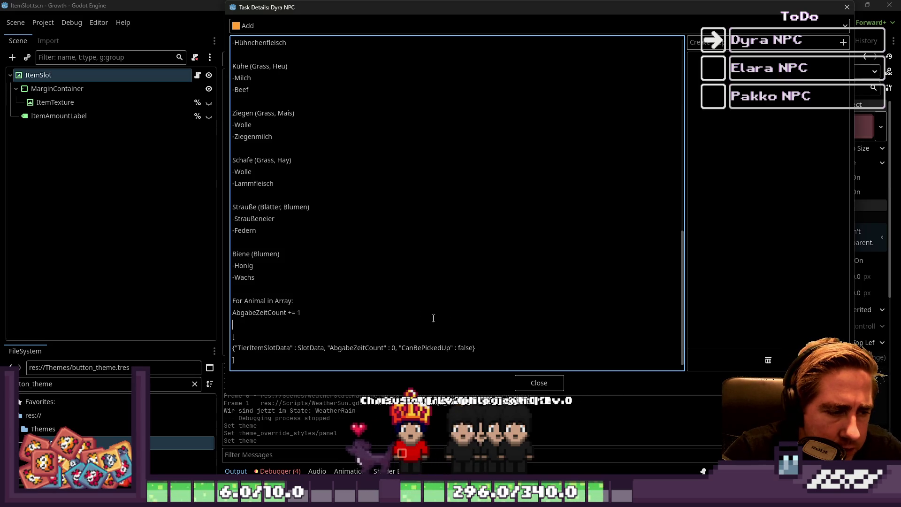
click(535, 384)
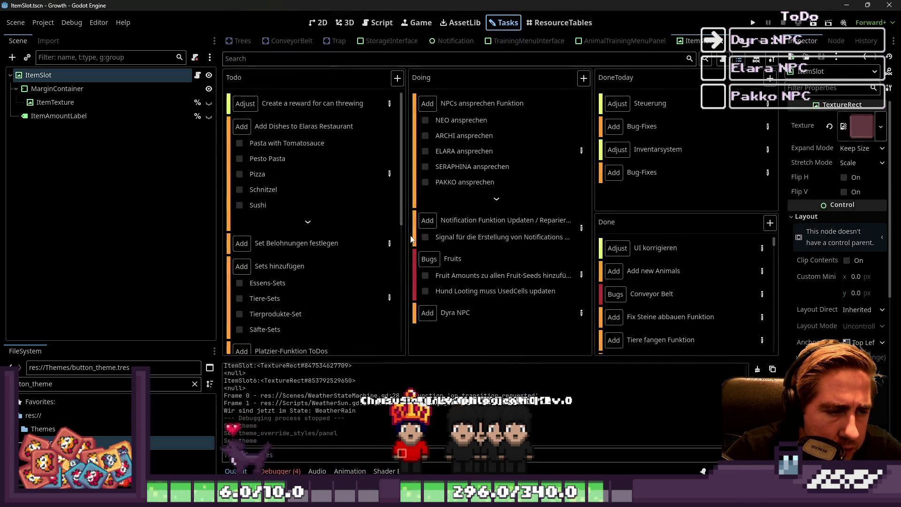
click(540, 29)
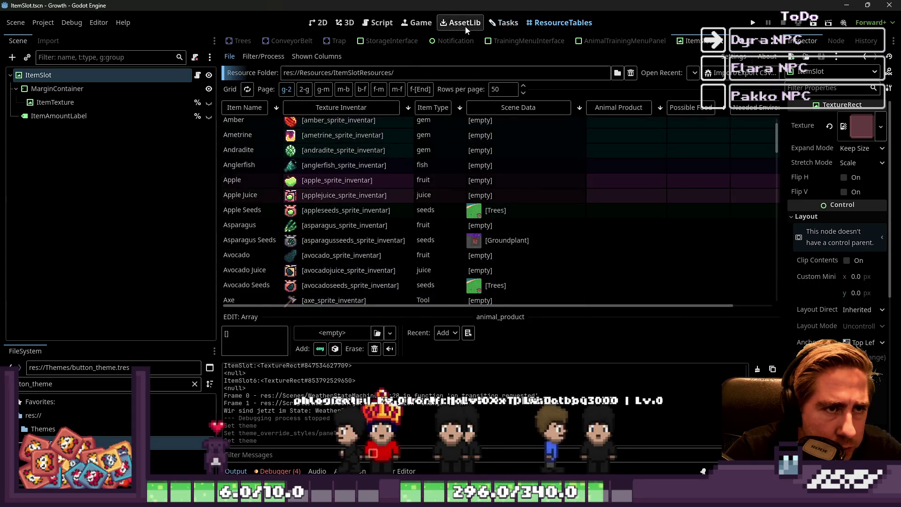
click(489, 24)
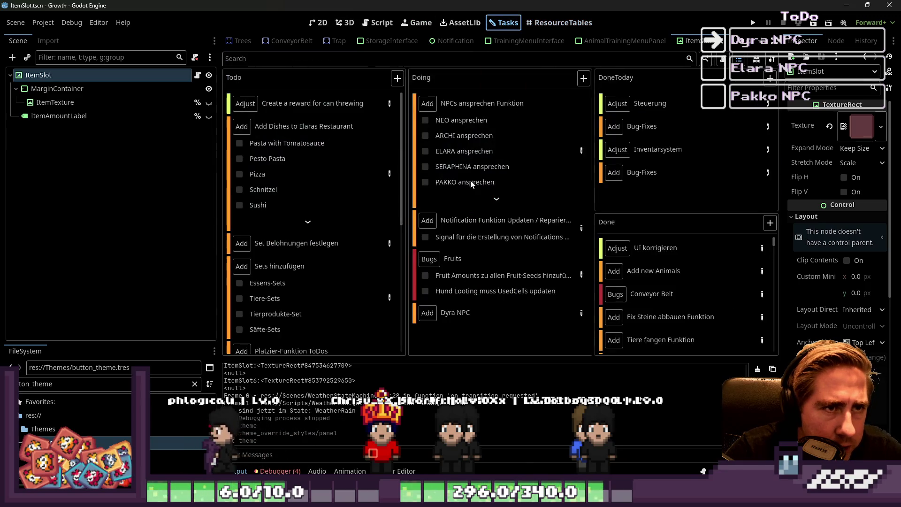
click(581, 313)
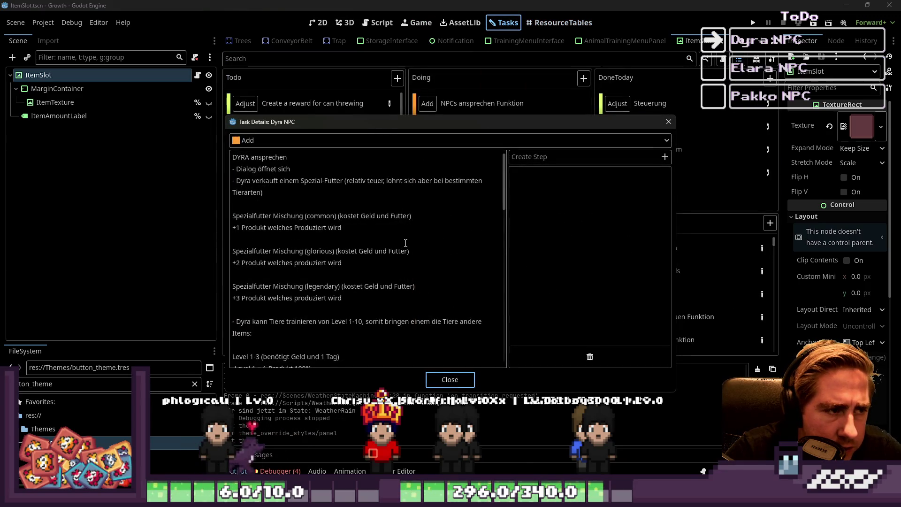
drag(428, 117, 429, 3)
scroll(309, 217, down, 3)
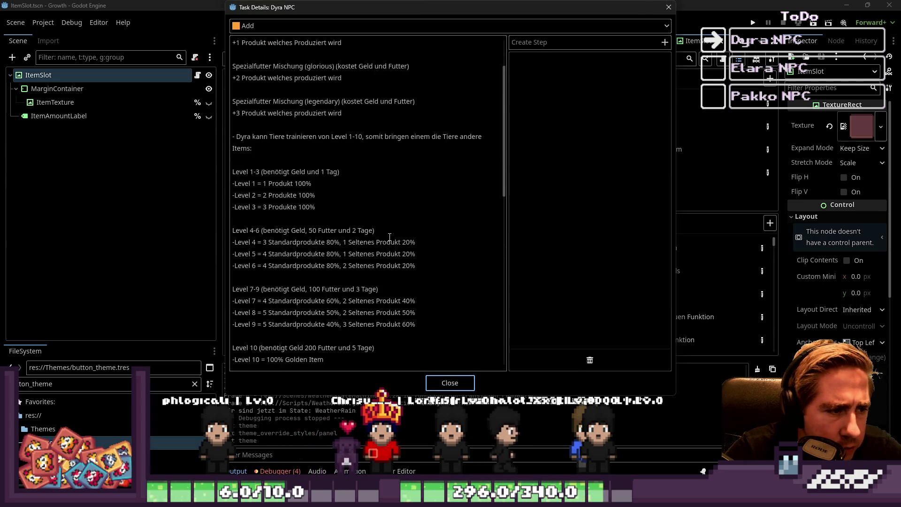
drag(234, 195, 288, 205)
scroll(336, 241, down, 1)
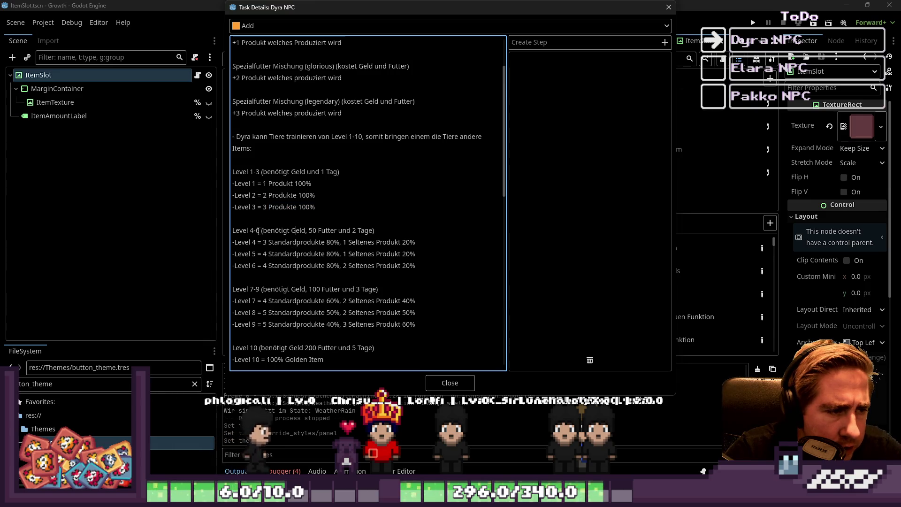
click(334, 254)
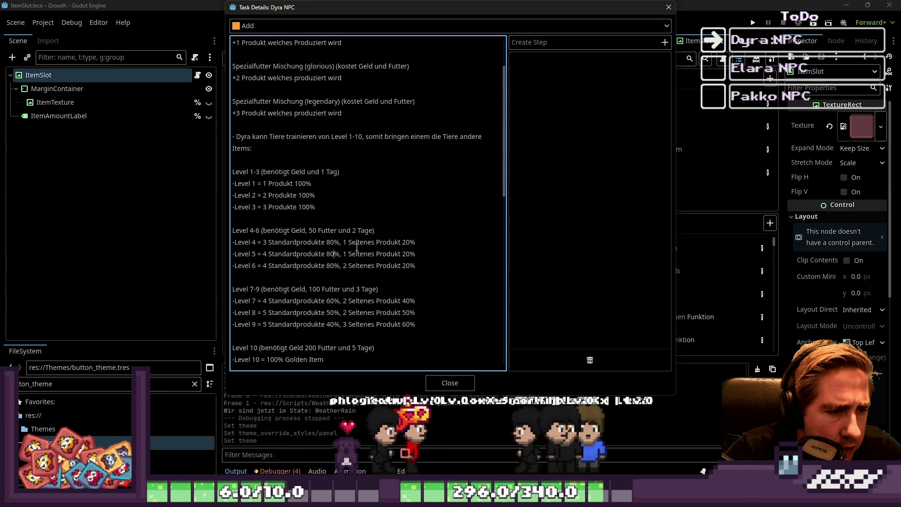
scroll(357, 247, up, 2)
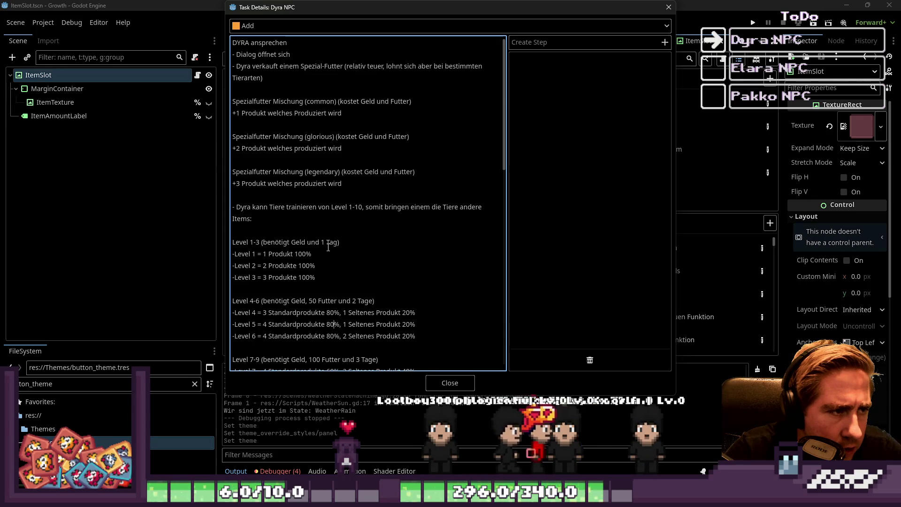
scroll(328, 247, down, 5)
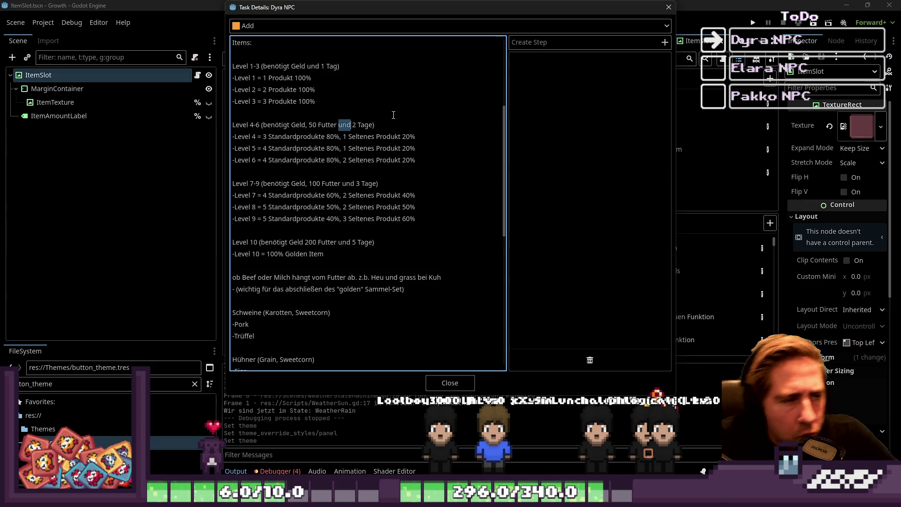
scroll(397, 192, down, 2)
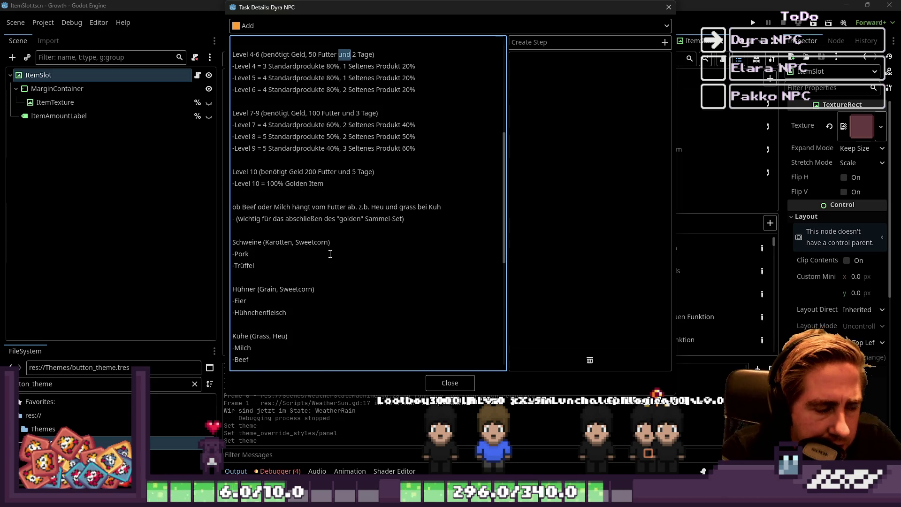
scroll(330, 254, up, 4)
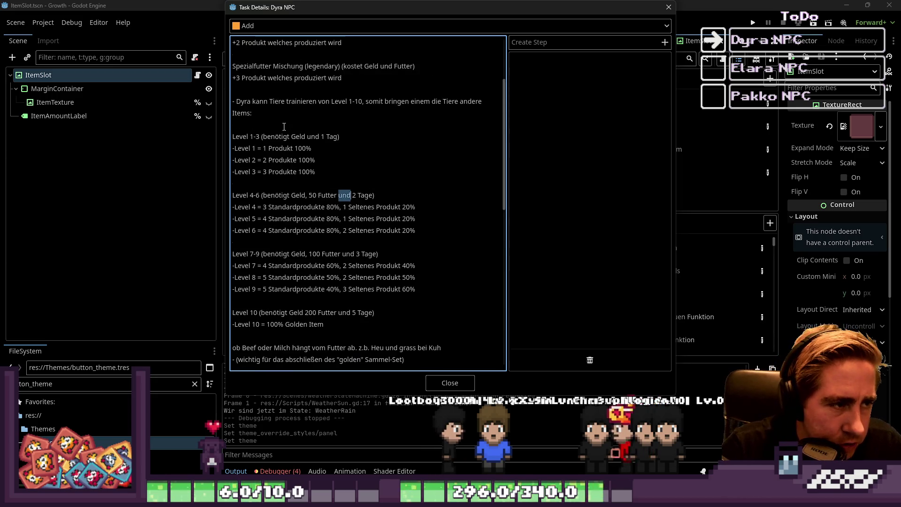
key(Return)
key(Return)
text(()
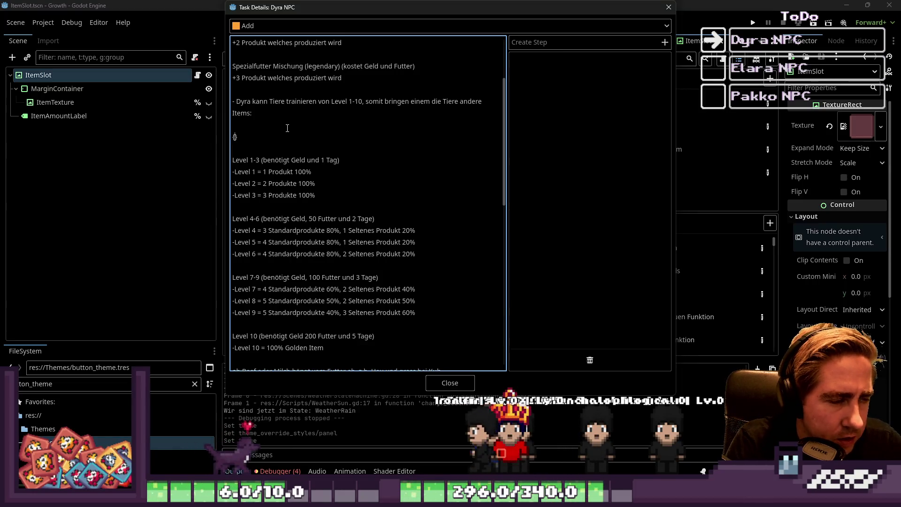
text(1 :)
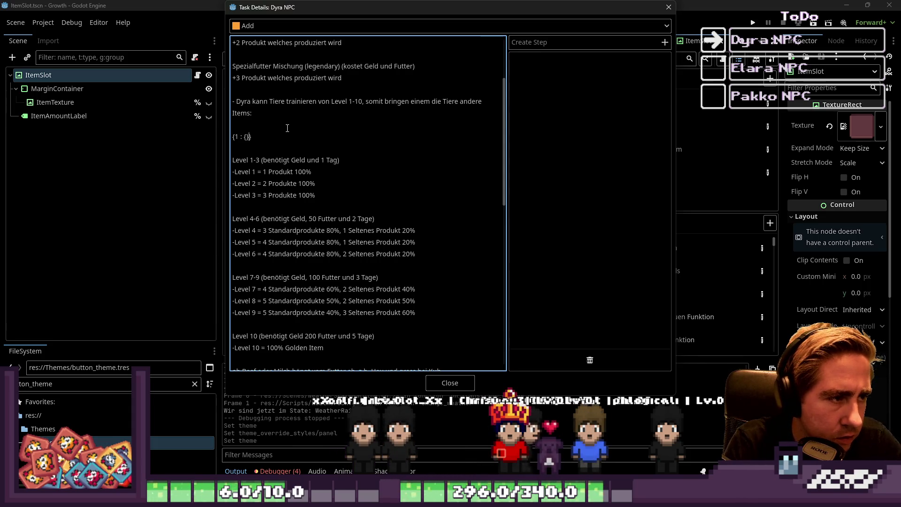
key(Left)
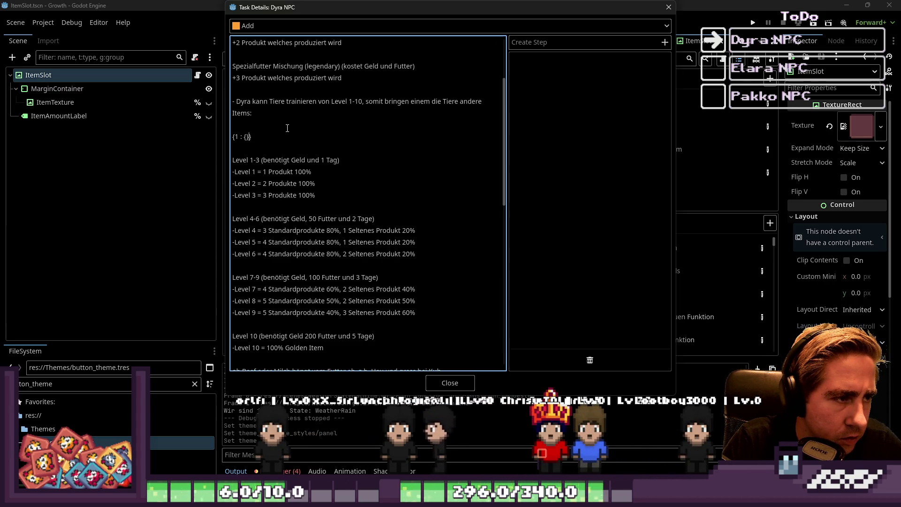
key(shift+Up)
key(shift+Up)
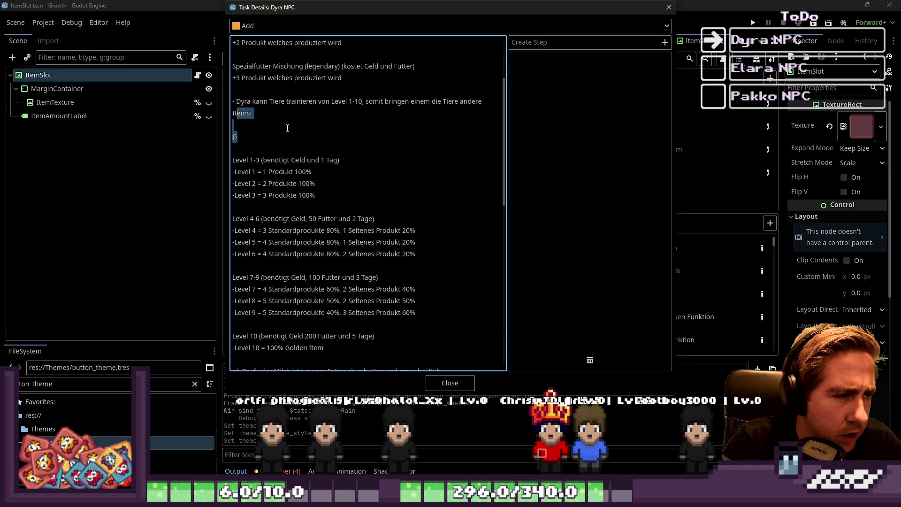
key(BackSpace)
key(Delete)
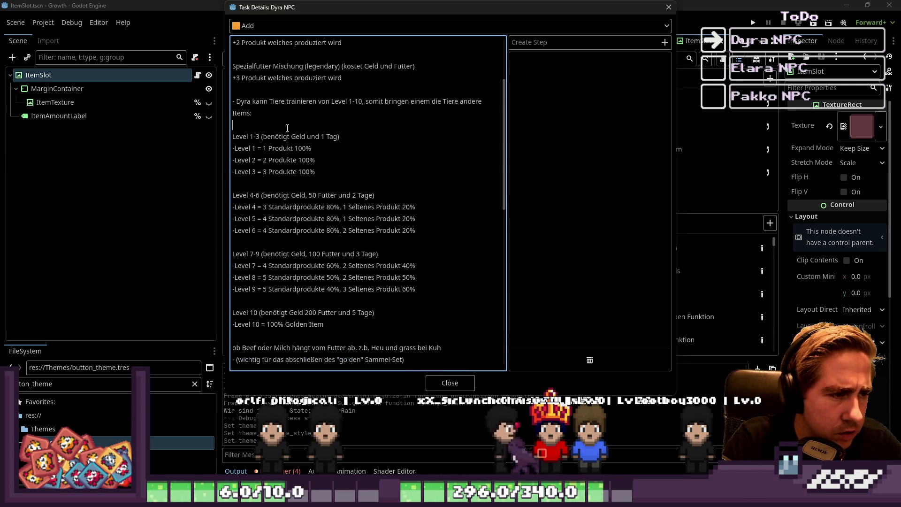
click(451, 387)
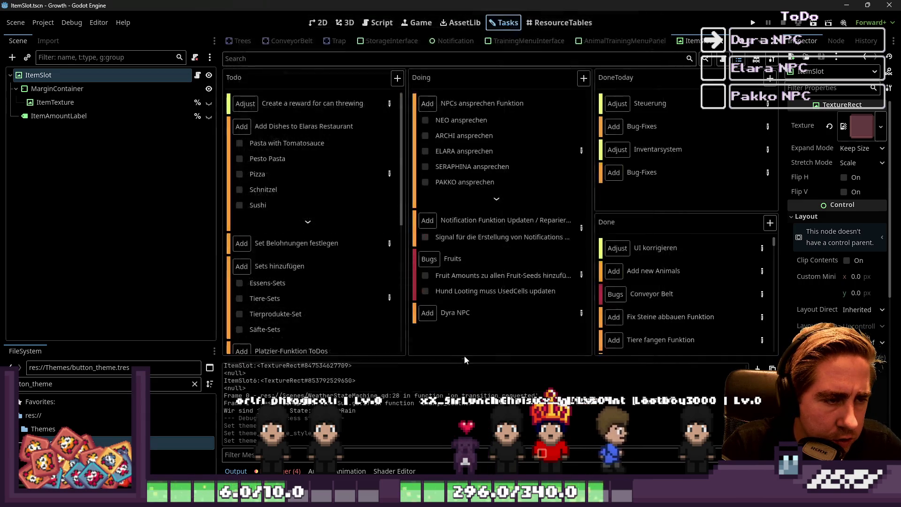
- Open the AnimalTrainingMenuPanel scene's script at its commented level data
click(540, 23)
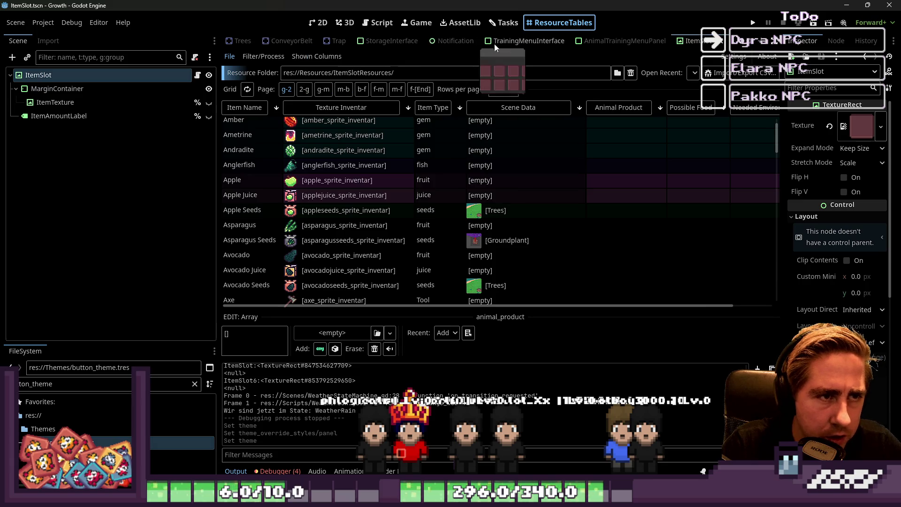
click(610, 41)
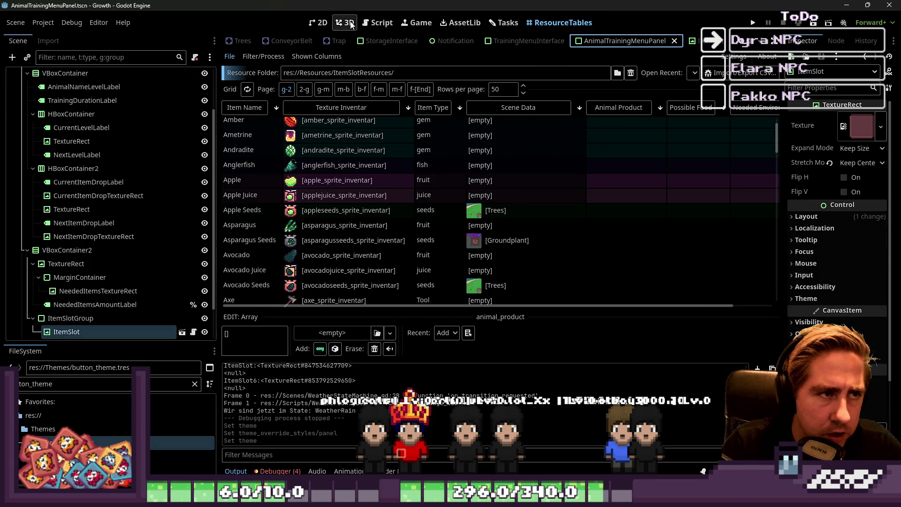
click(378, 23)
scroll(482, 127, up, 10)
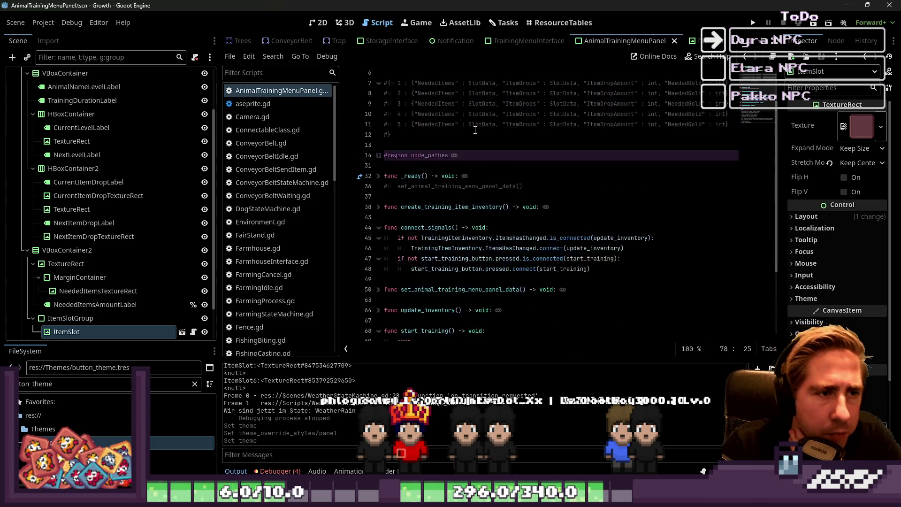
click(453, 160)
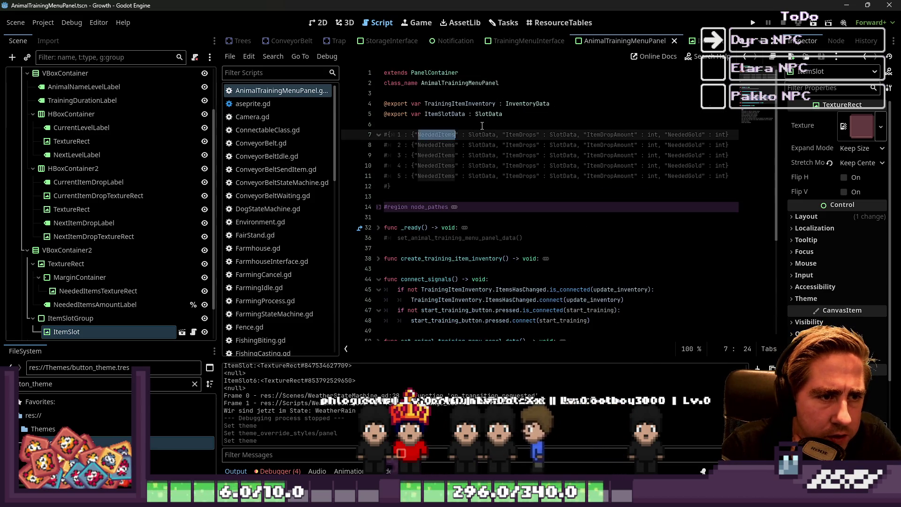
- Append , "NeededGold" : int, "NeededDays" : int to the end of line 7
double_click(521, 135)
double_click(563, 135)
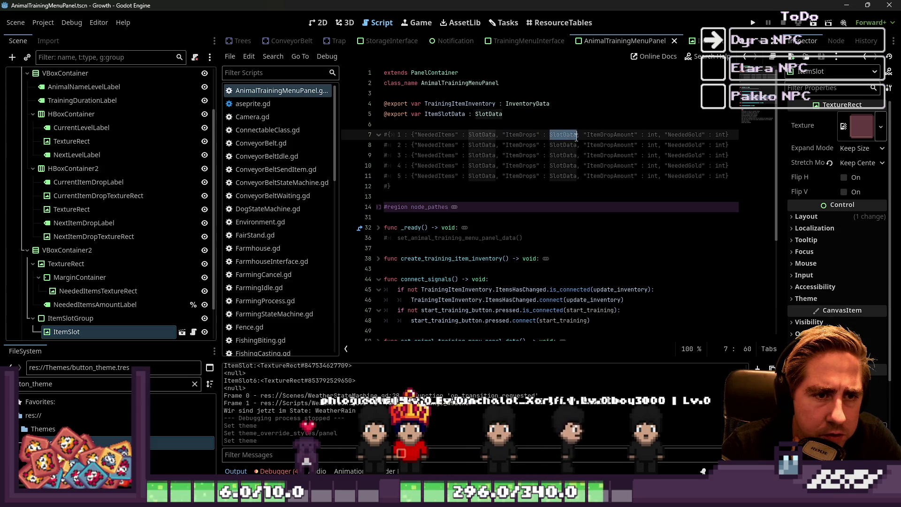
double_click(611, 135)
click(683, 135)
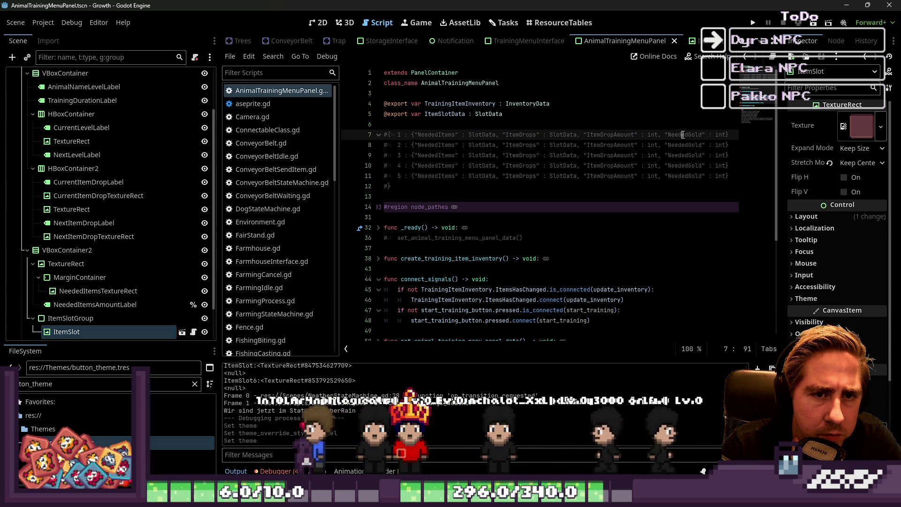
click(731, 135)
text(, "NeededGold" : int,)
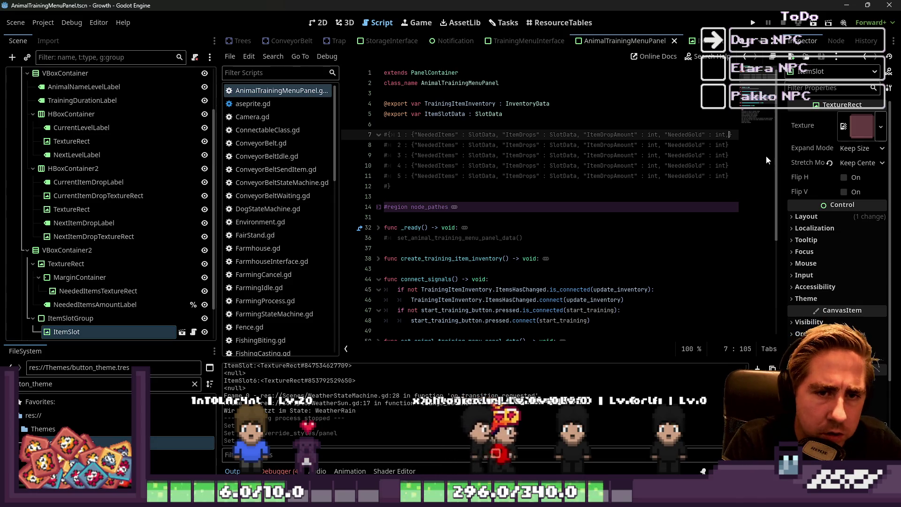
text( ")
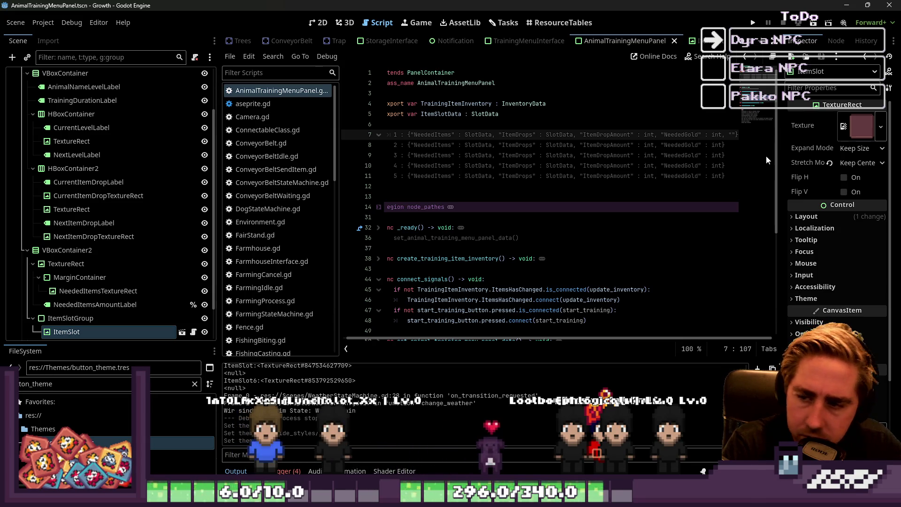
text(Needed)
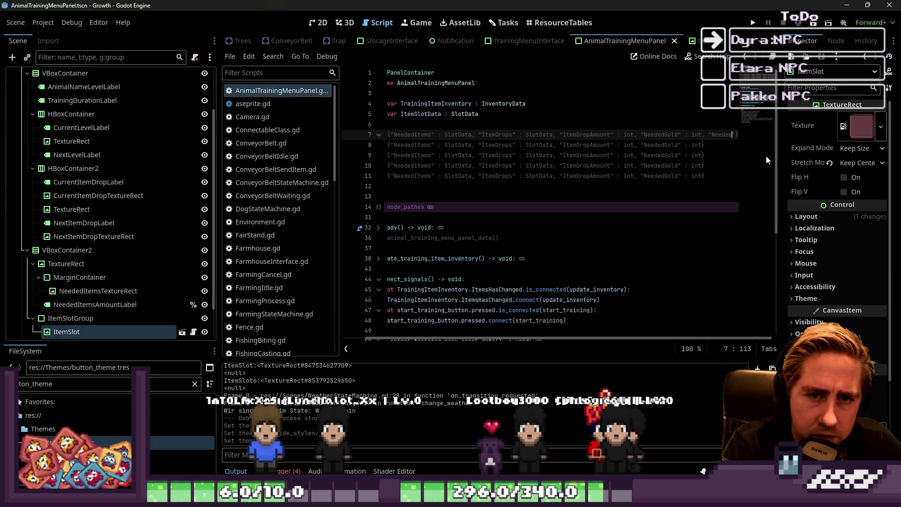
text(Days" : )
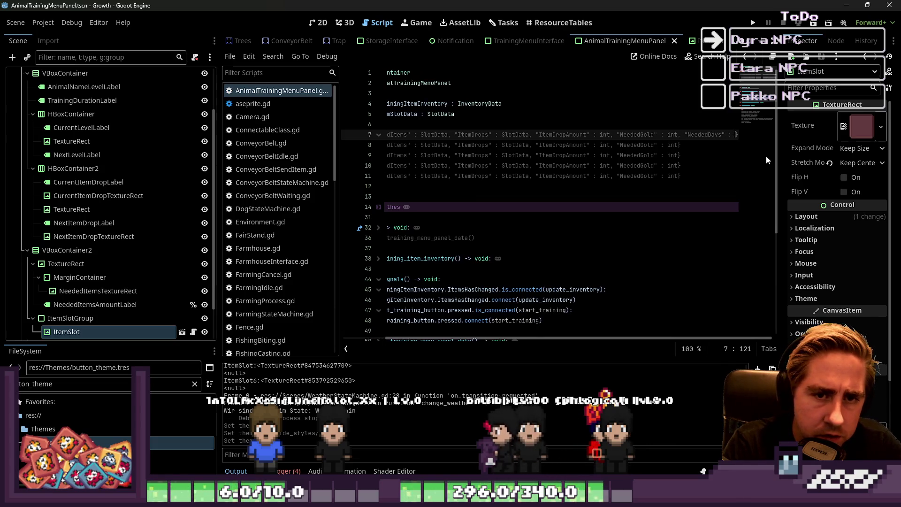
text(0)
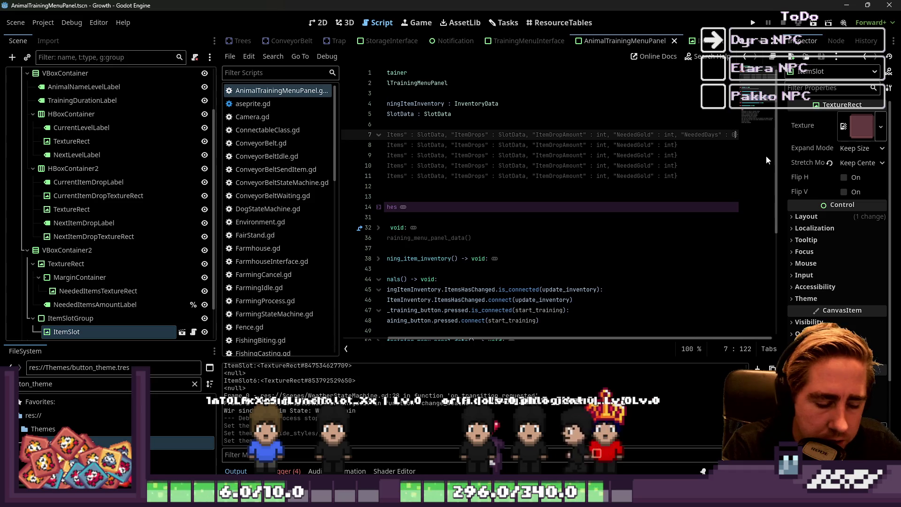
key(BackSpace)
text(int)
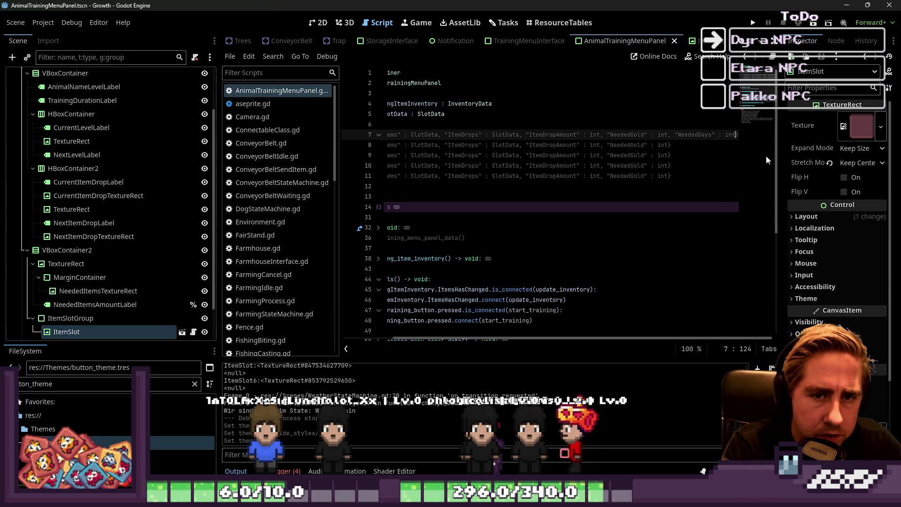
- Undo the stray edits so lines 7–11 each end with "NeededDays" : int, then save
key(Down)
key(Home)
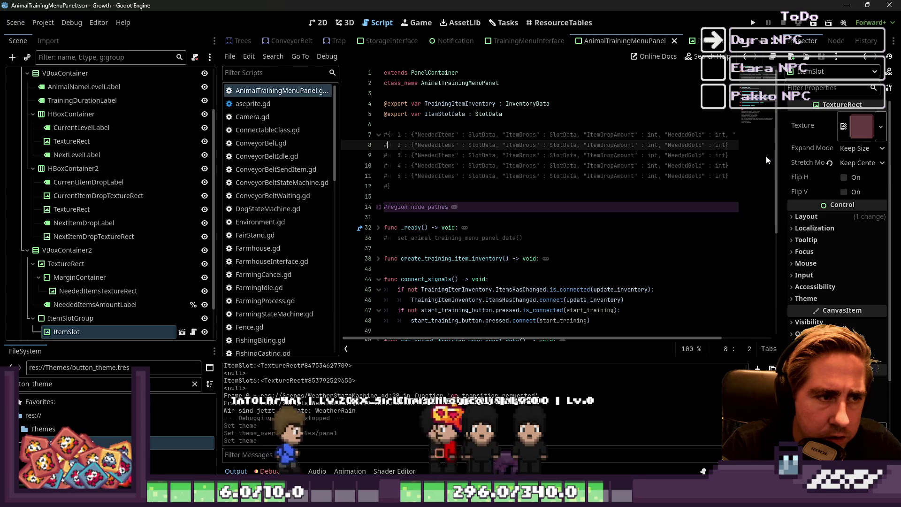
key(Up)
key(End)
key(Left)
key(Left)
key(Left)
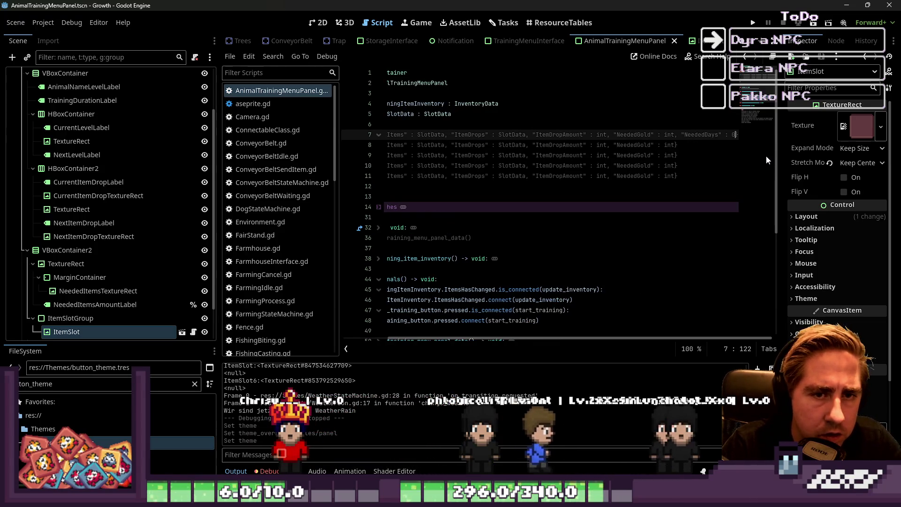
key(BackSpace)
key(BackSpace)
key(BackSpace)
key(Delete)
key(Delete)
key(Delete)
key(ctrl+z)
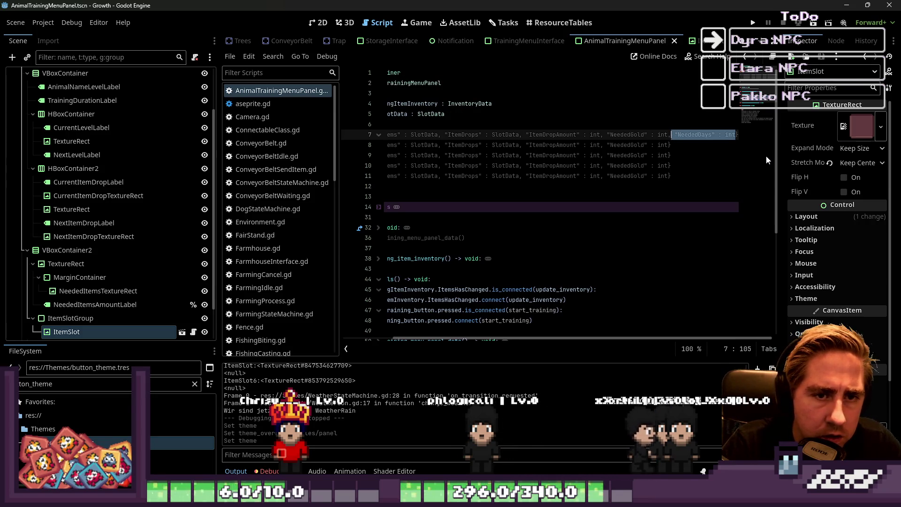
key(ctrl+z)
key(ctrl+z)
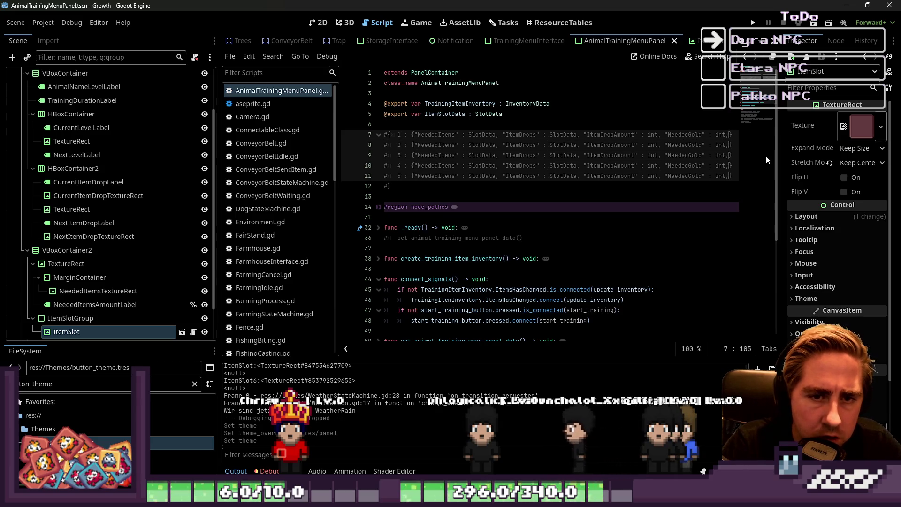
key(ctrl+z)
key(ctrl+z)
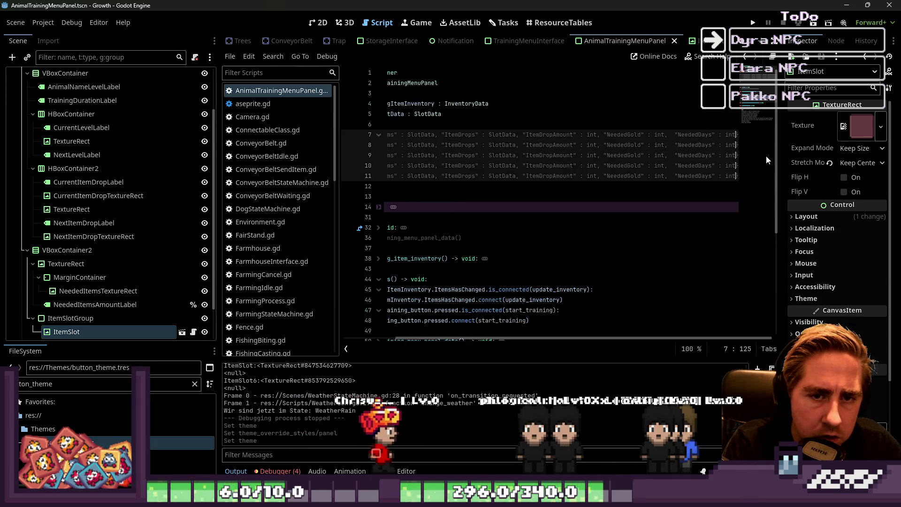
key(ctrl+z)
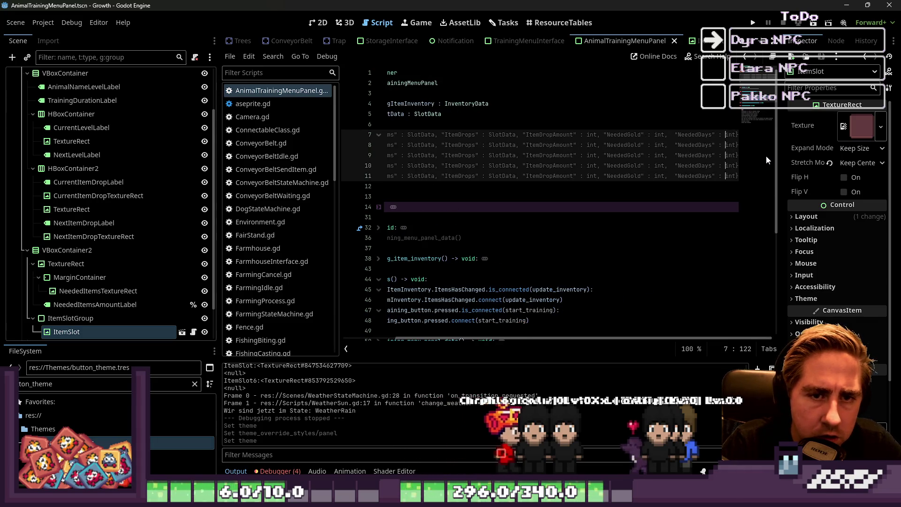
key(ctrl+z)
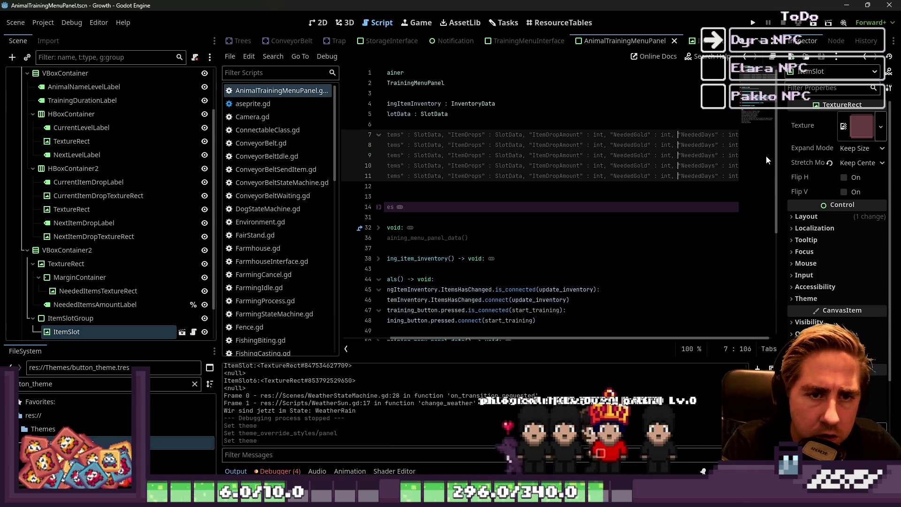
key(ctrl+z)
key(Down)
key(Down)
key(Down)
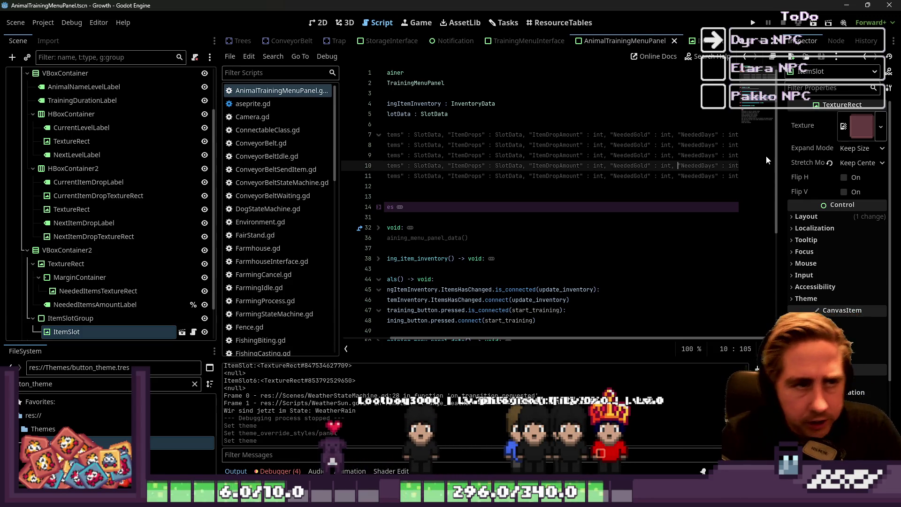
key(ctrl+s)
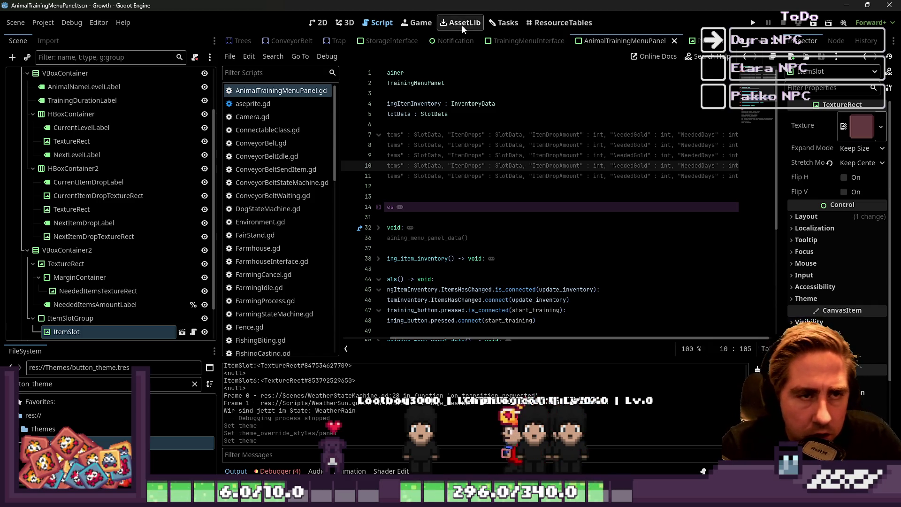
- Open the Dyra NPC task from the Tasks board and make its details dialog taller
click(502, 23)
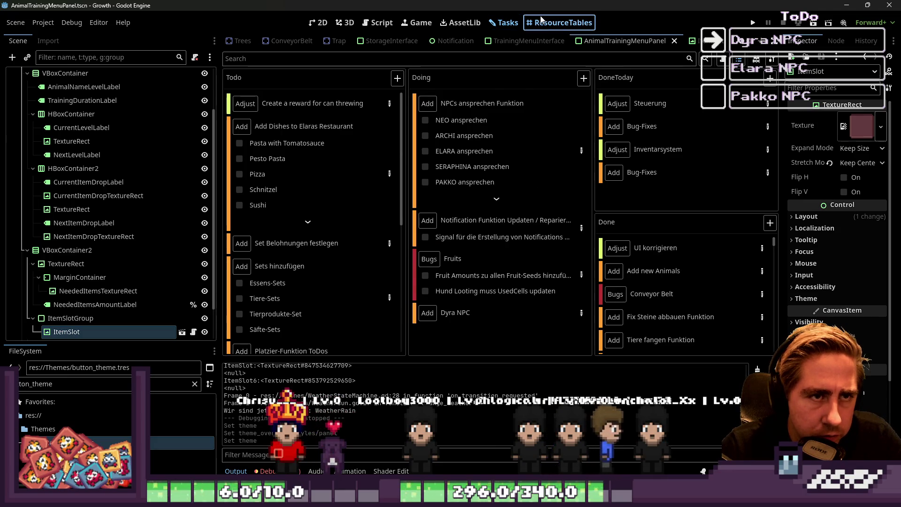
click(541, 21)
click(378, 23)
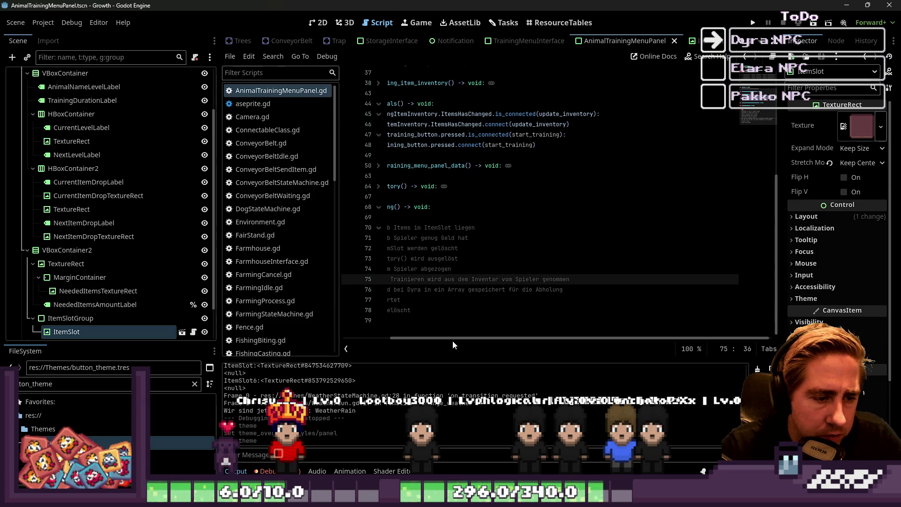
drag(453, 340, 405, 340)
click(423, 290)
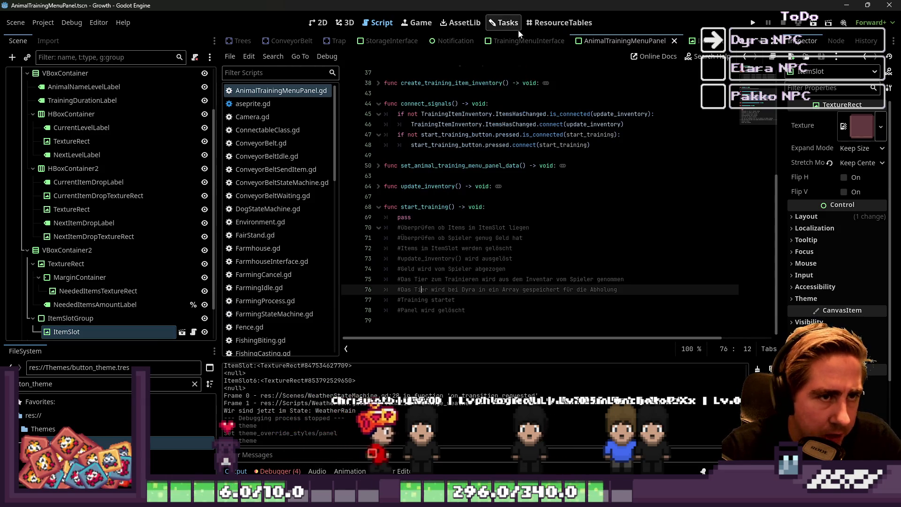
click(503, 22)
double_click(571, 312)
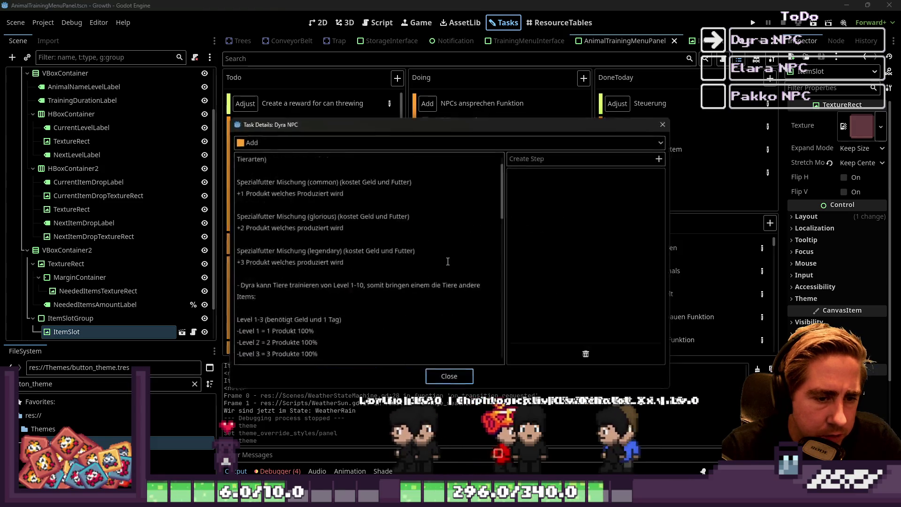
scroll(384, 199, down, 10)
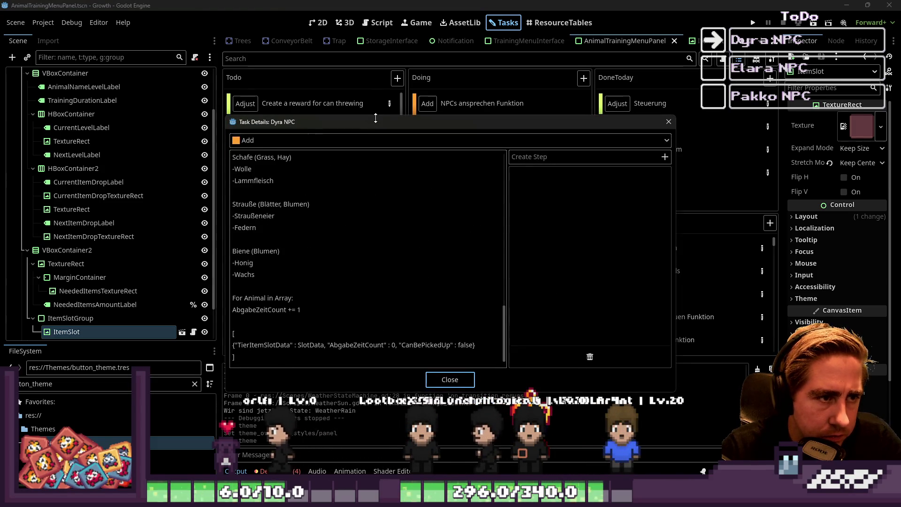
drag(375, 116, 374, 2)
click(322, 318)
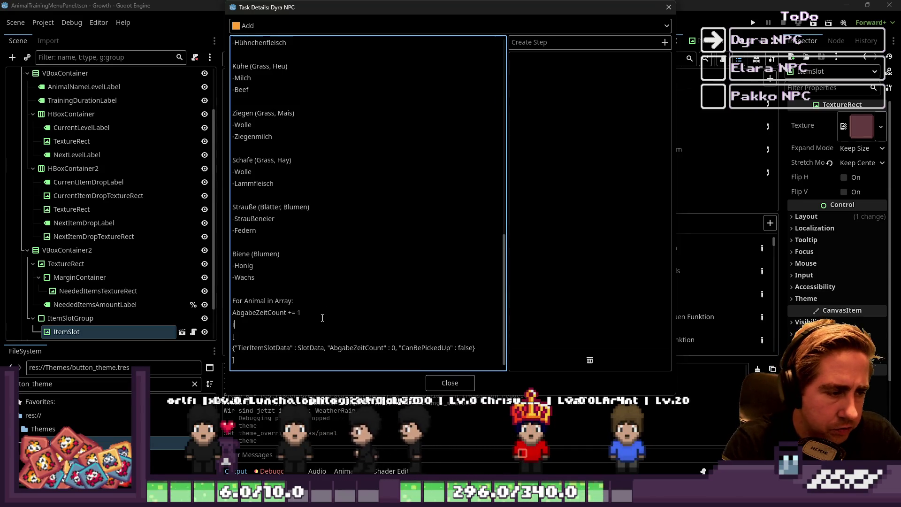
- Add an if line comparing AbgabeZeitCount with the level's NeededDays via TierItemSlotData.item_level
key(Return)
text(if Abgab)
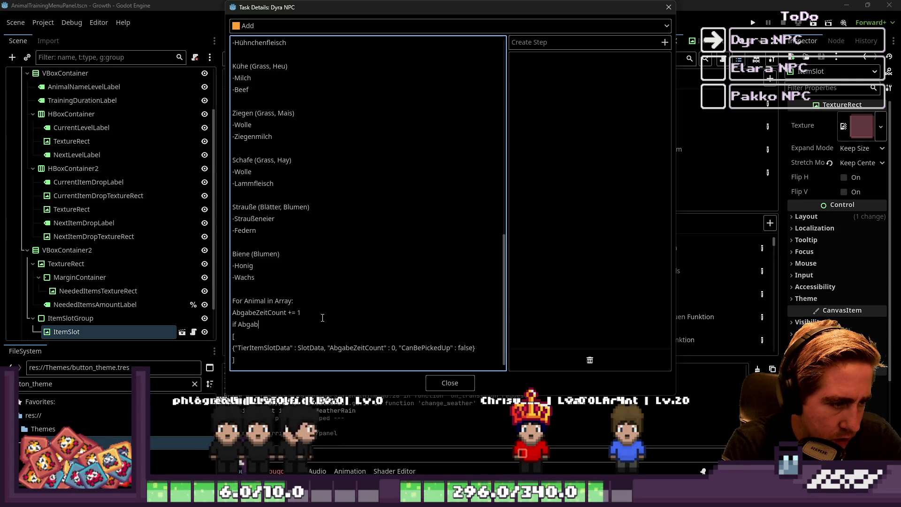
text(eZeitCount ==)
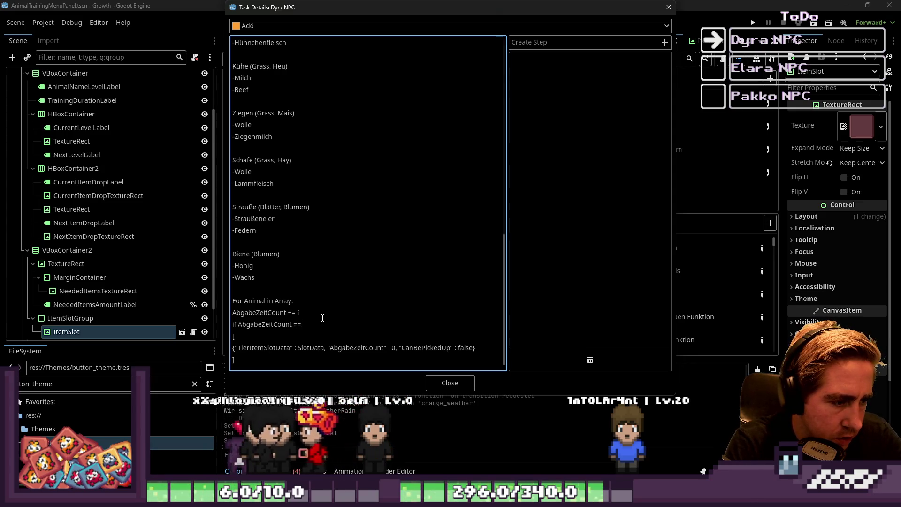
text( TierItemSlotData.get)
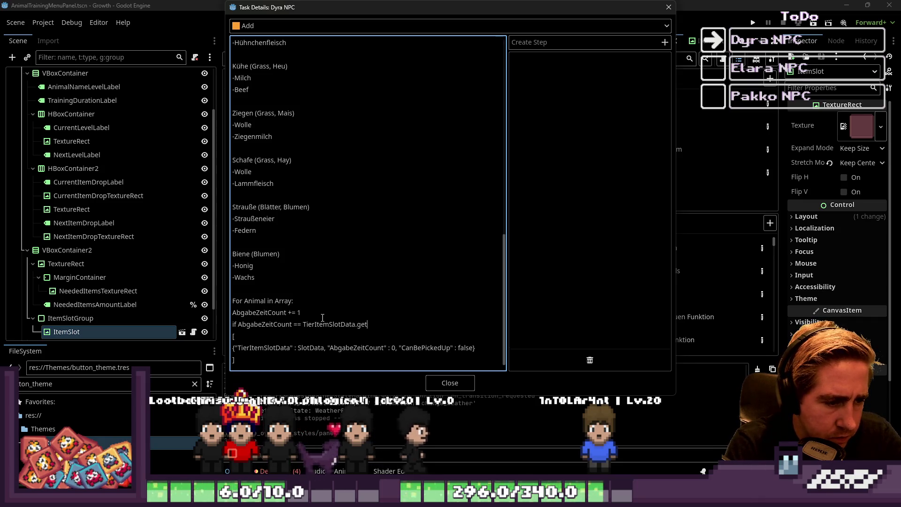
key(BackSpace)
key(BackSpace)
key(BackSpace)
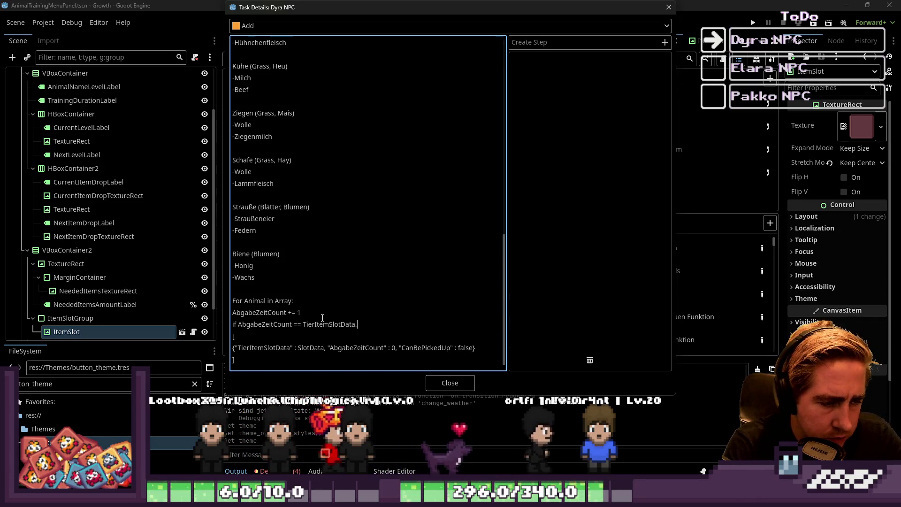
text(LevelDictionary.get(Tie)
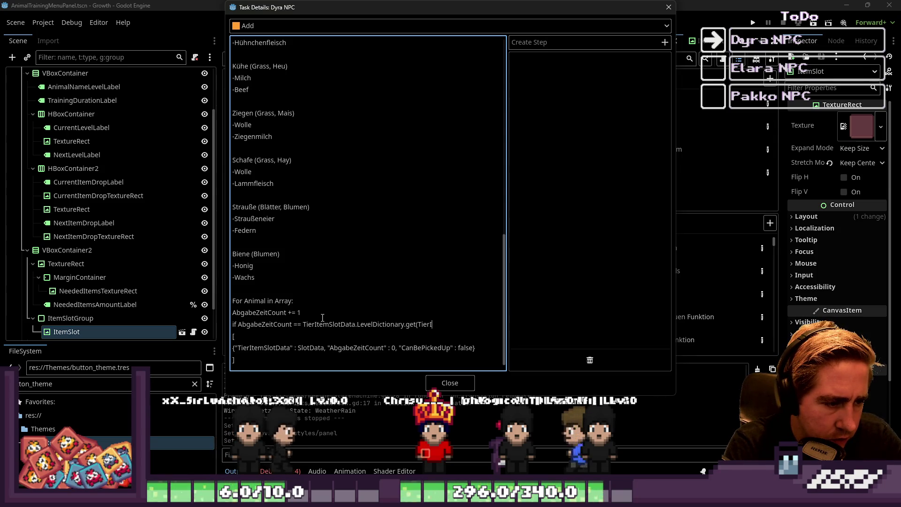
text(rItemSlotData)
text(.)
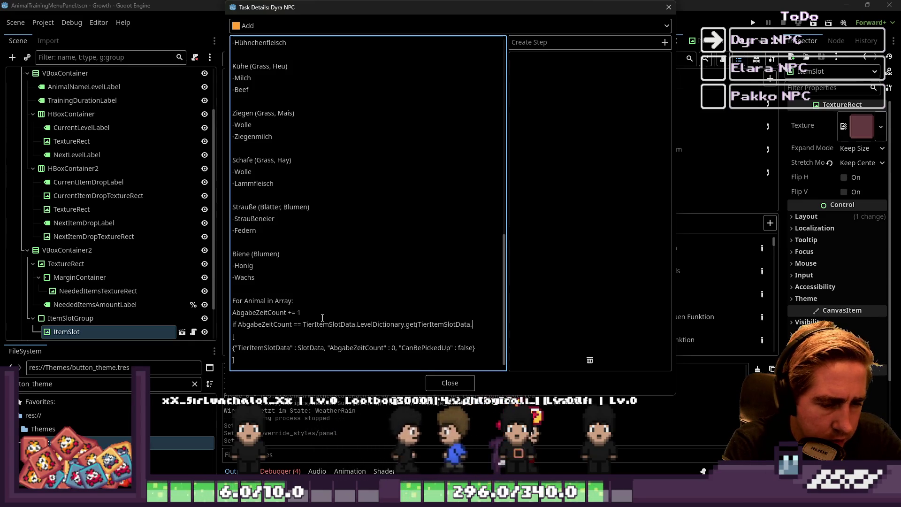
text(item_level).)
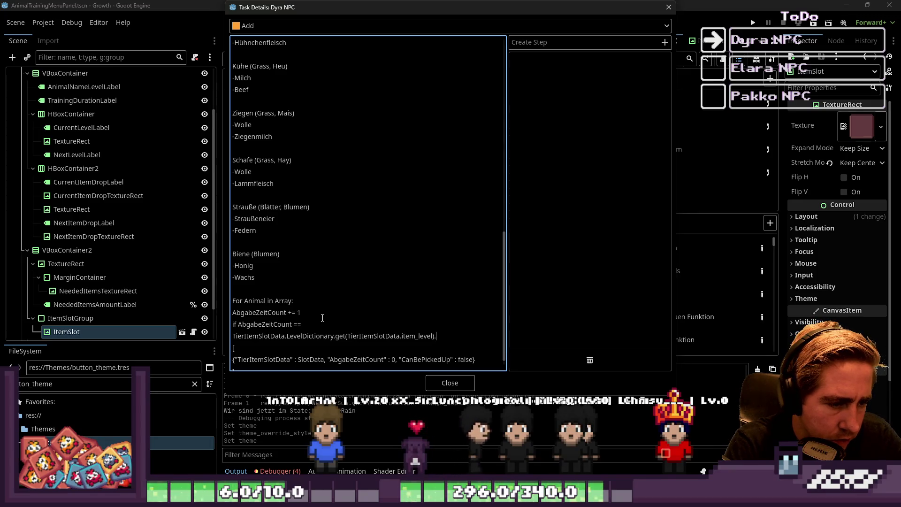
text(get(Needed)
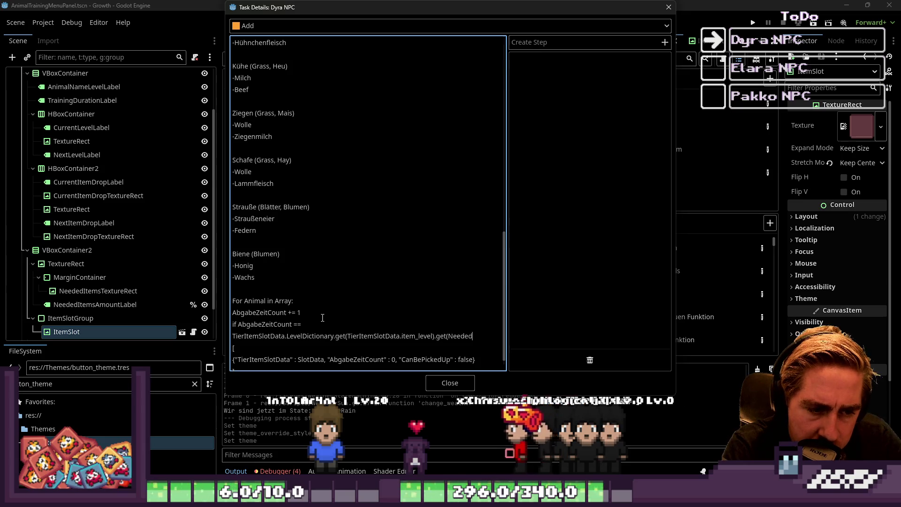
text(Days))
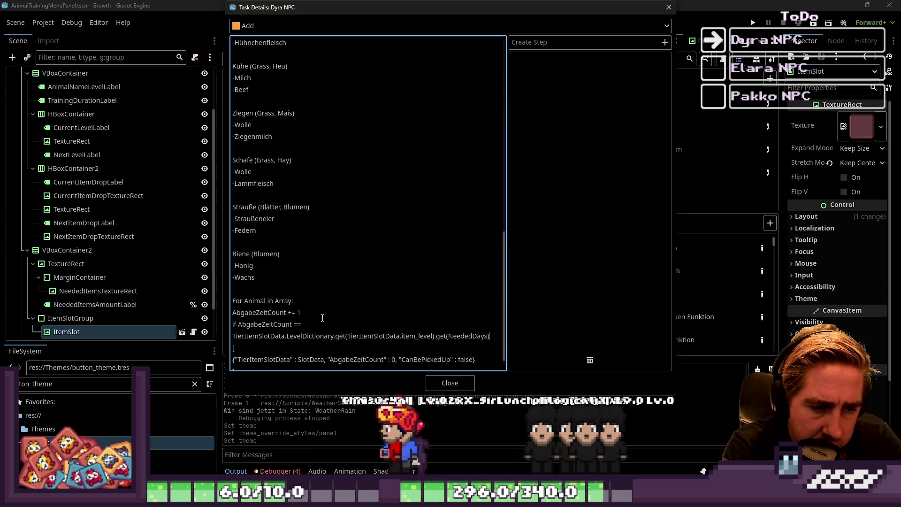
key(Return)
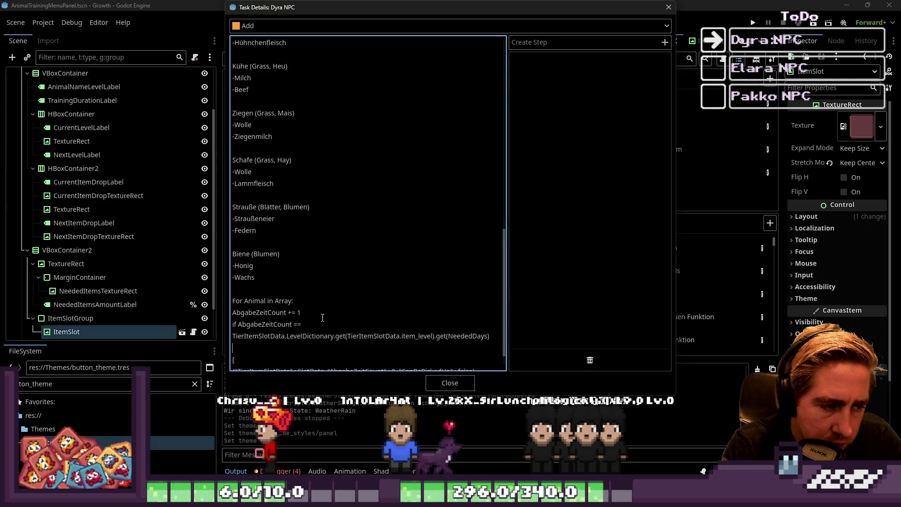
- Add an Animal.set("CanBePickedUp", true) line under the check and close the task details
scroll(230, 242, down, 1)
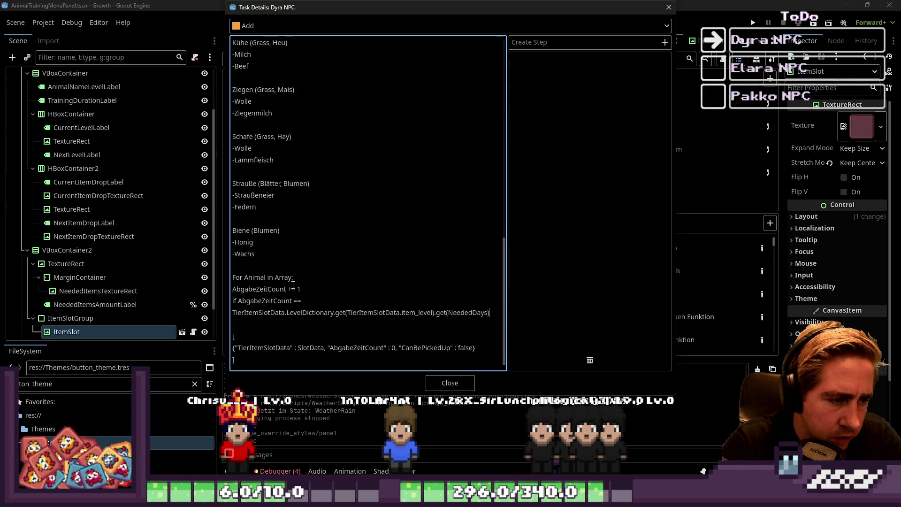
text(:)
key(Return)
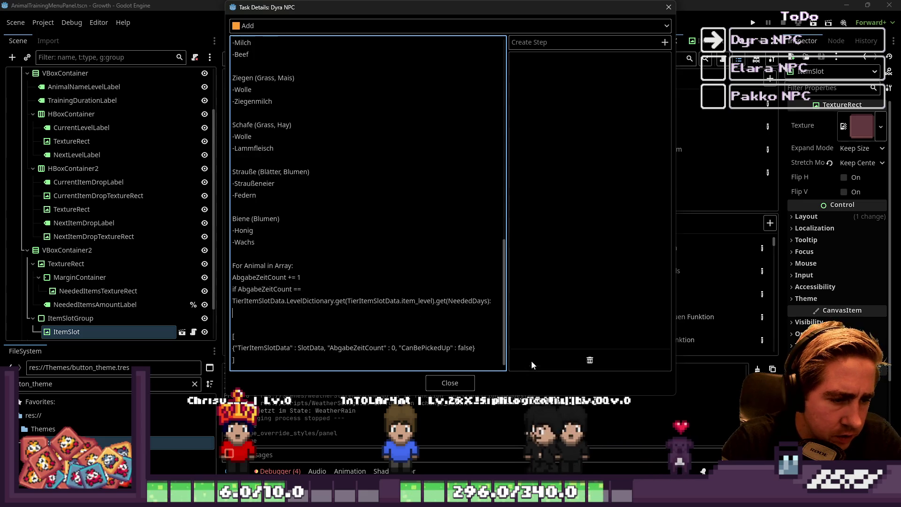
drag(507, 317, 566, 317)
text(A)
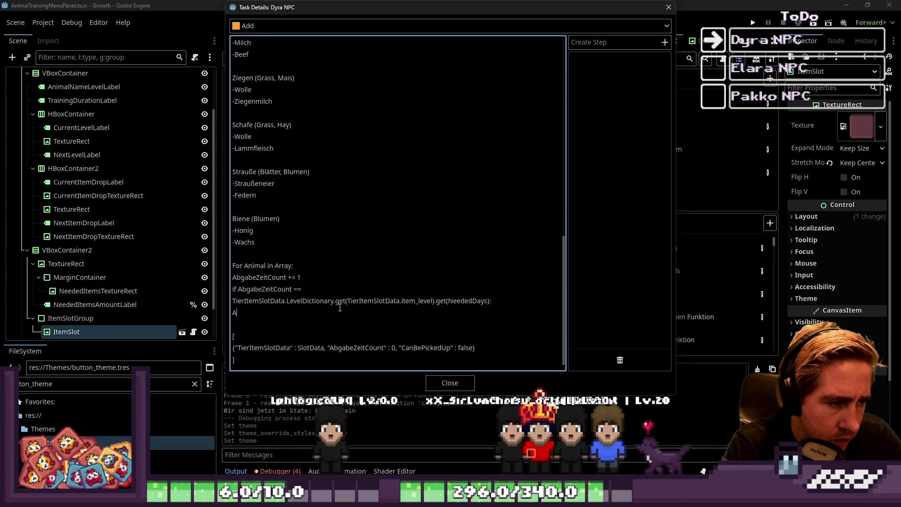
text(nima)
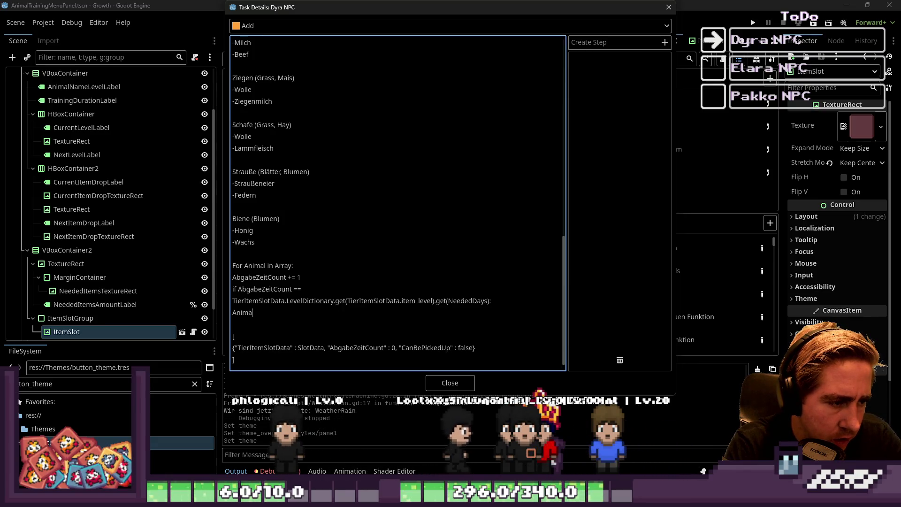
text(l.set()
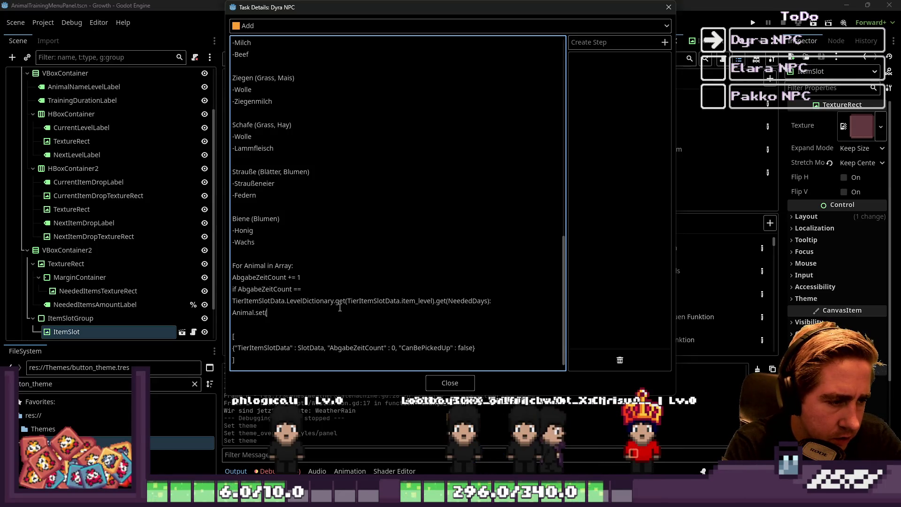
text("CanBePickedUp =)
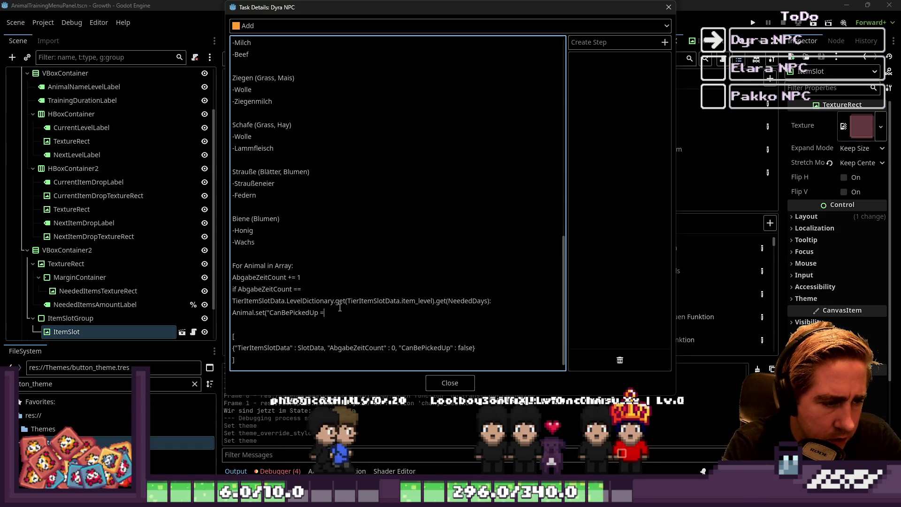
text(, true)
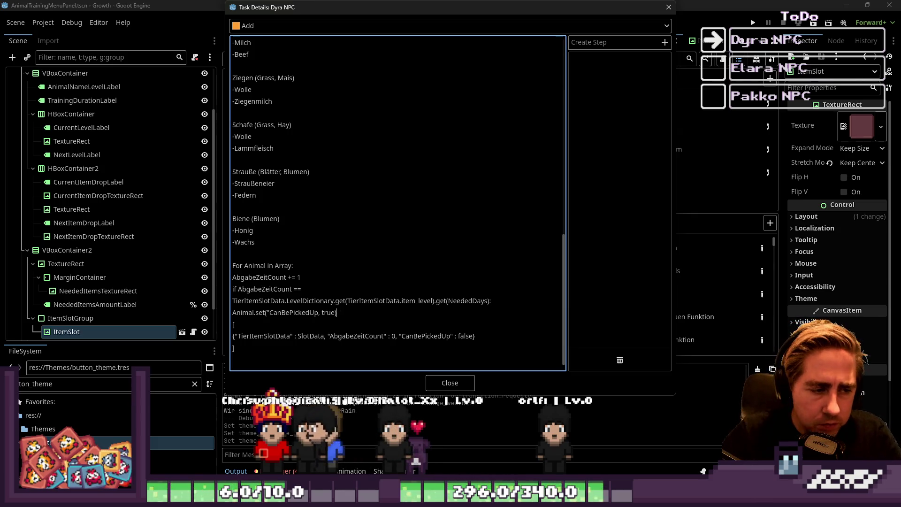
click(450, 383)
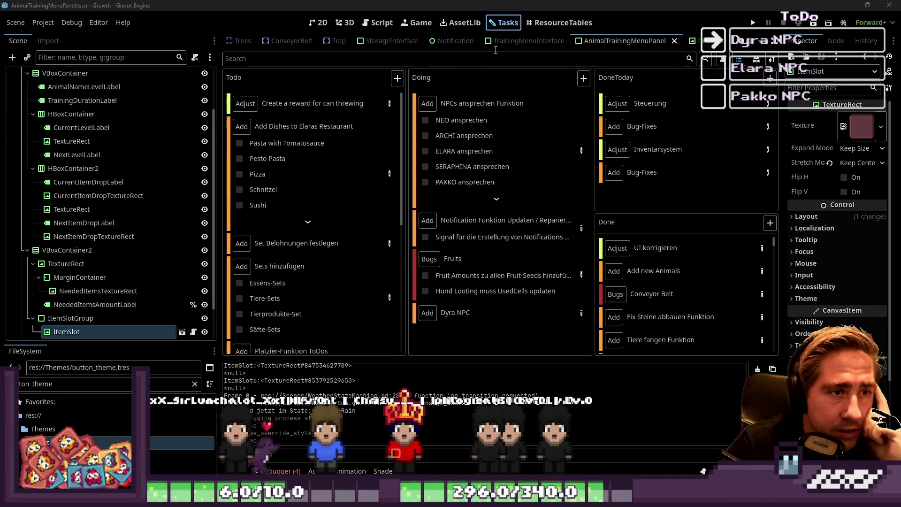
- Return to AnimalTrainingMenuPanel.gd and fold the start_training() function
key(ctrl+F3)
key(Up)
key(Up)
key(Up)
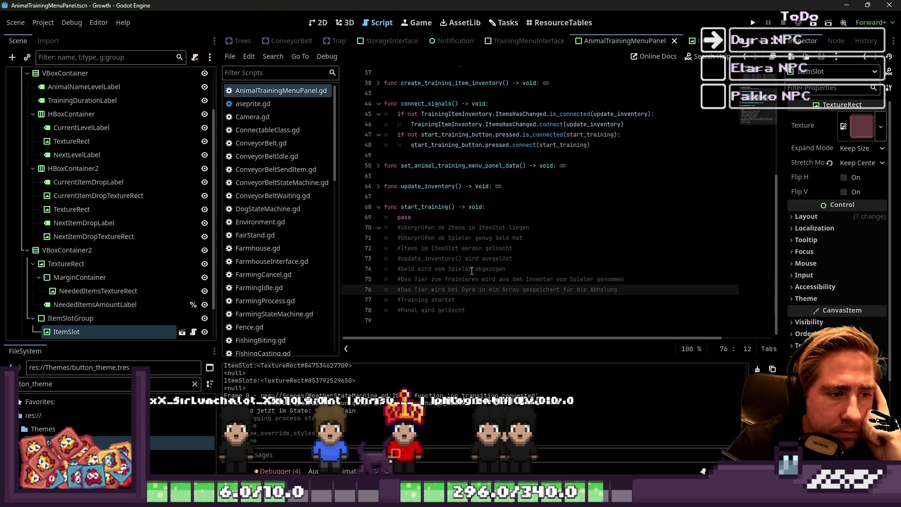
mouse_move(475, 310)
mouse_down()
mouse_move(422, 258)
mouse_move(365, 229)
mouse_up()
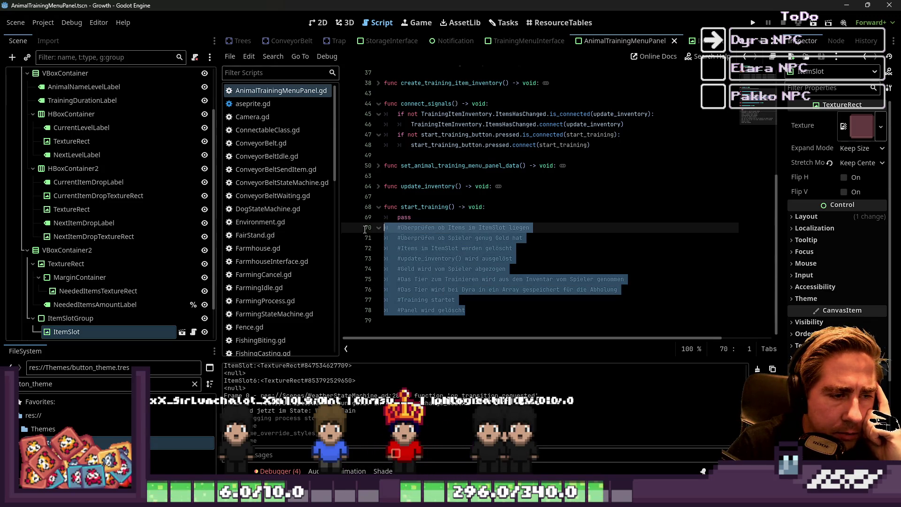
mouse_move(466, 310)
mouse_down()
mouse_move(390, 235)
mouse_move(423, 308)
mouse_move(346, 228)
mouse_up()
key(shift+Up)
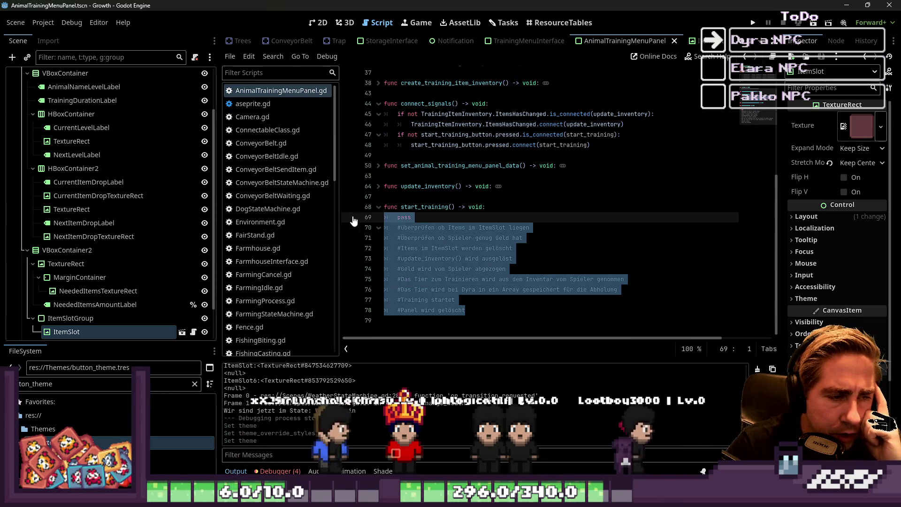
click(414, 201)
click(378, 208)
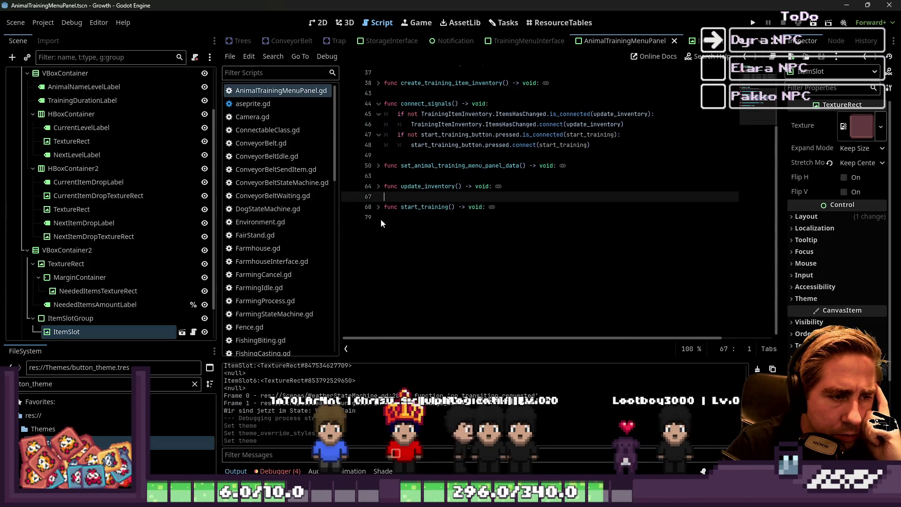
- Leave a blank line at the end of the script and save the scene
click(439, 237)
key(Return)
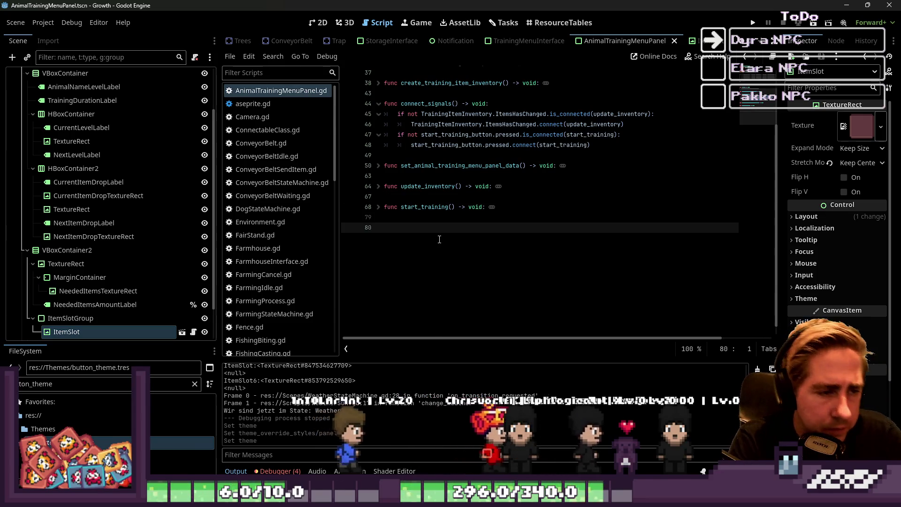
text(func get_)
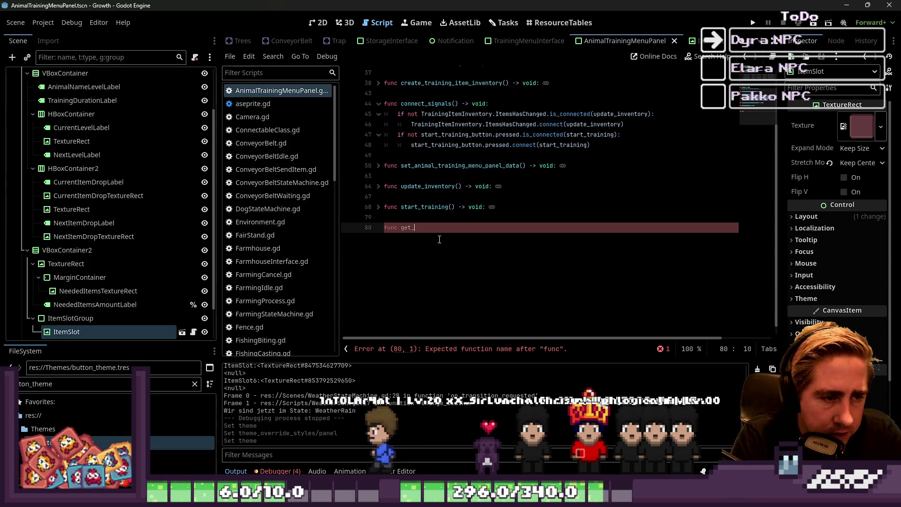
key(BackSpace)
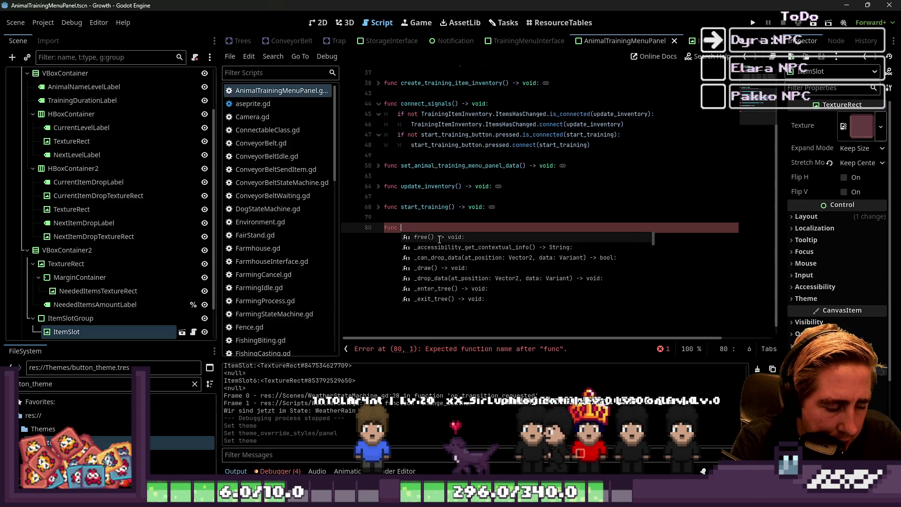
key(BackSpace)
key(BackSpace)
key(BackSpace)
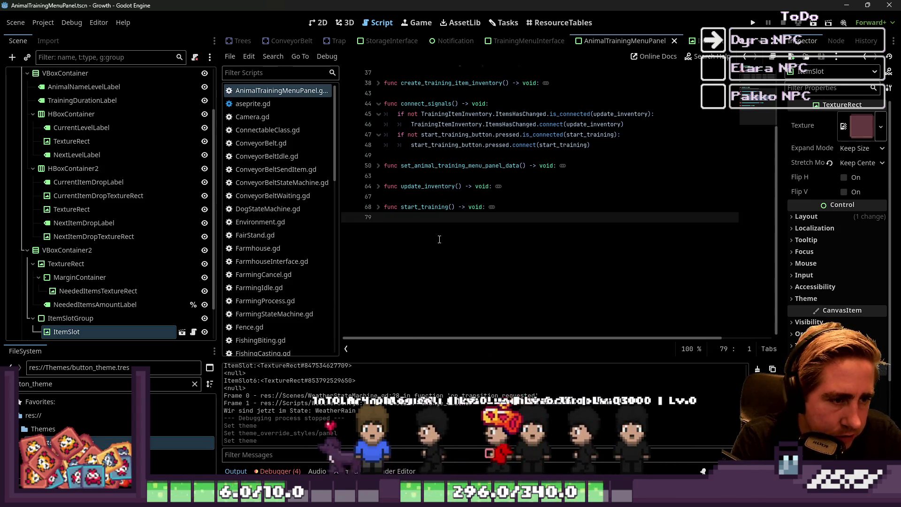
key(Return)
key(ctrl+s)
scroll(440, 239, up, 6)
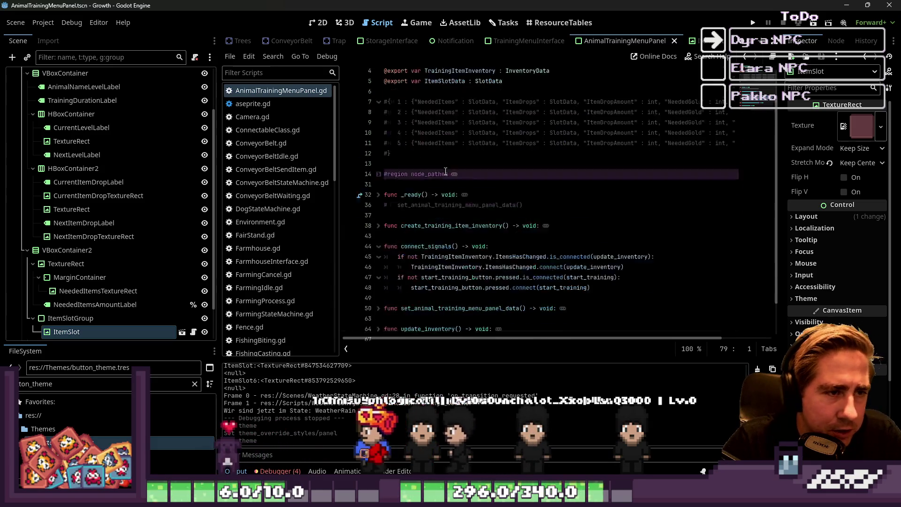
- Inspect the ItemSlotData variable and the _ready() function in AnimalTrainingMenuPanel.gd
double_click(446, 114)
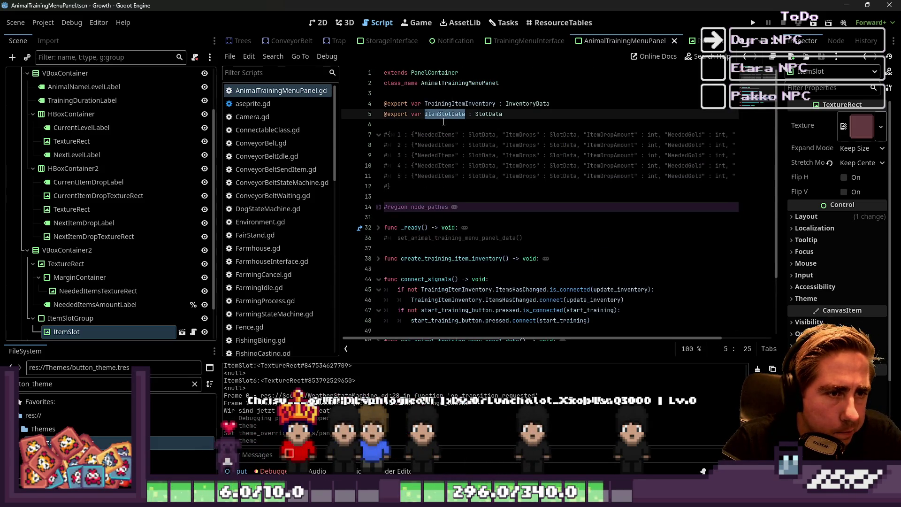
double_click(441, 114)
double_click(451, 104)
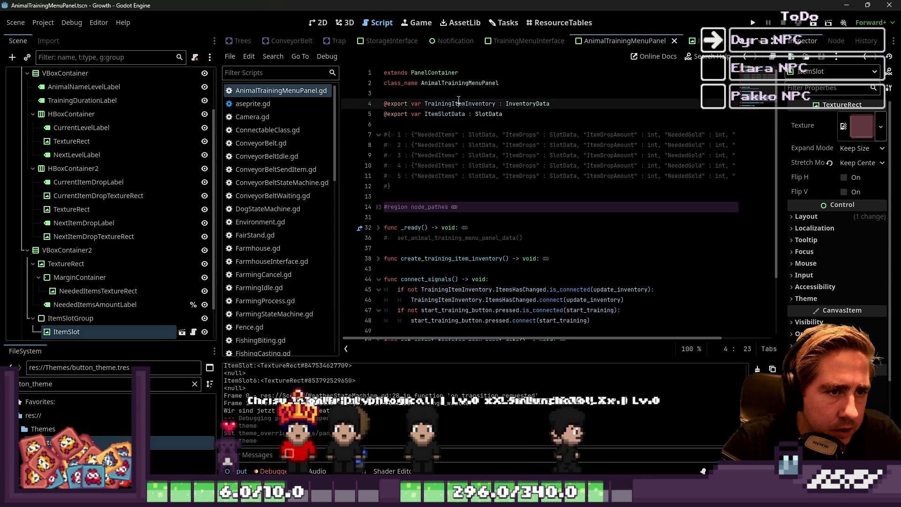
double_click(451, 113)
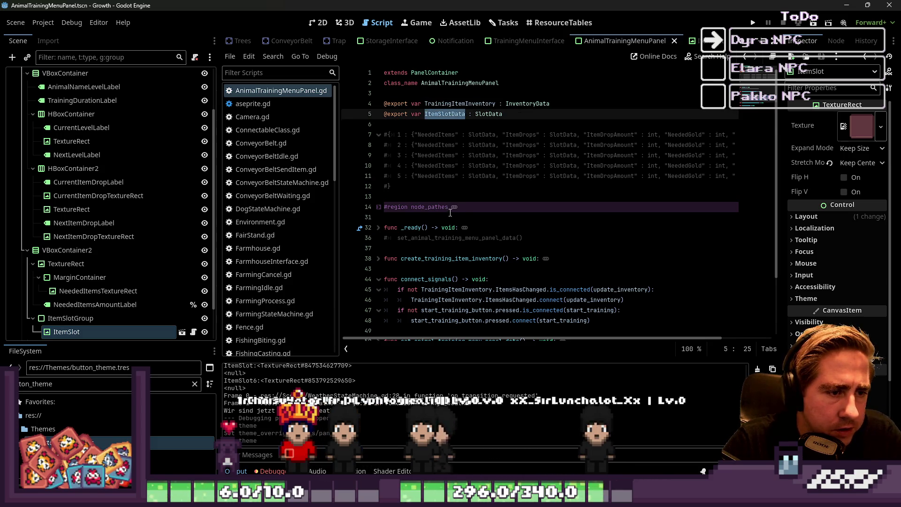
click(379, 228)
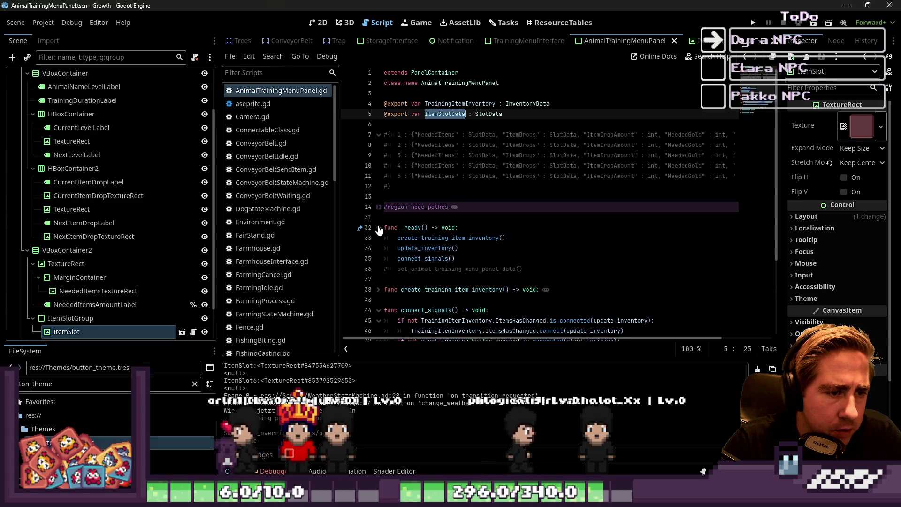
click(379, 228)
click(429, 114)
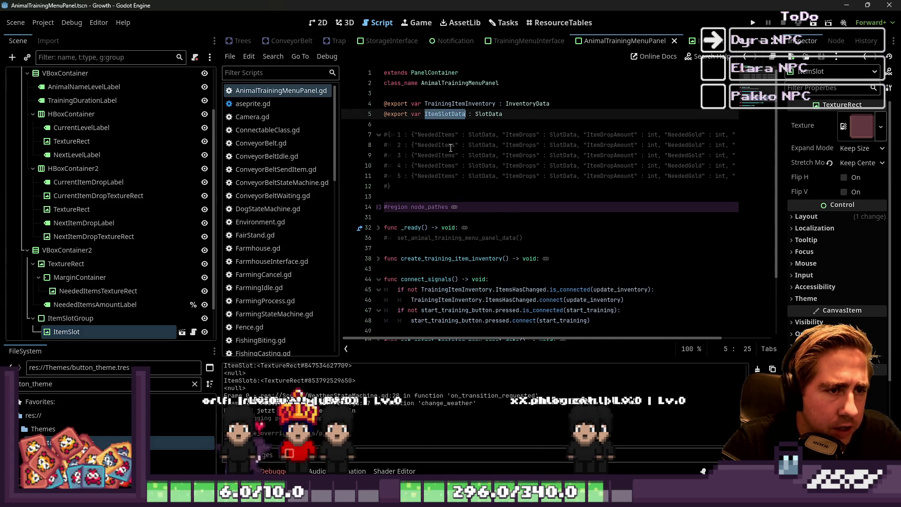
scroll(450, 148, down, 1)
scroll(446, 141, up, 1)
click(445, 114)
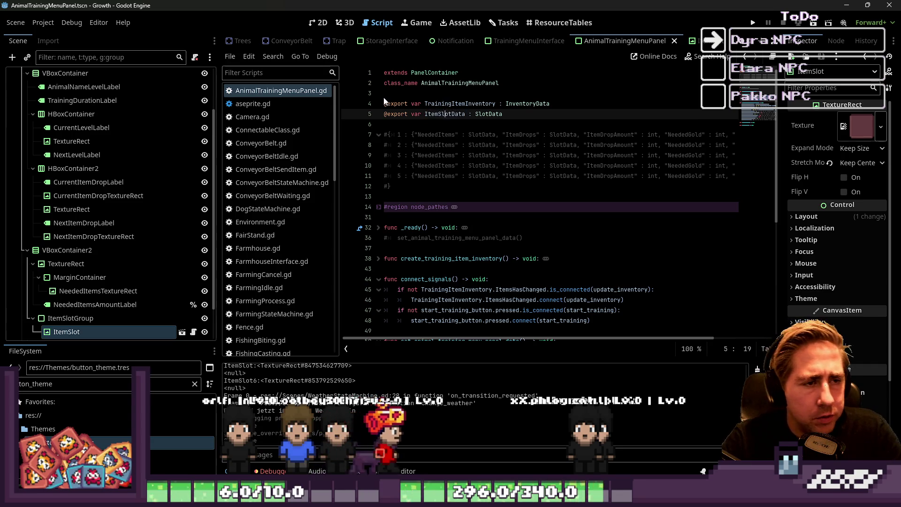
- Open TrainingMenuInterface.gd from the script list
scroll(289, 111, down, 5)
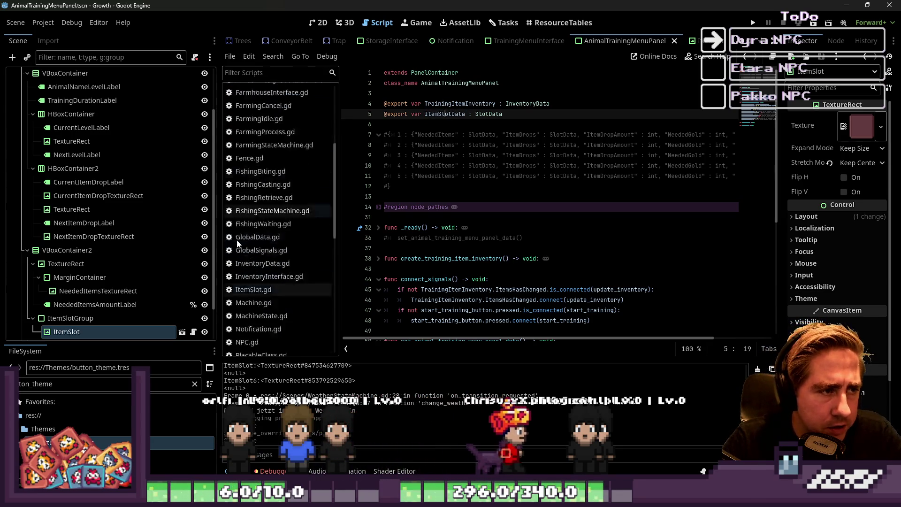
scroll(237, 244, down, 8)
click(266, 190)
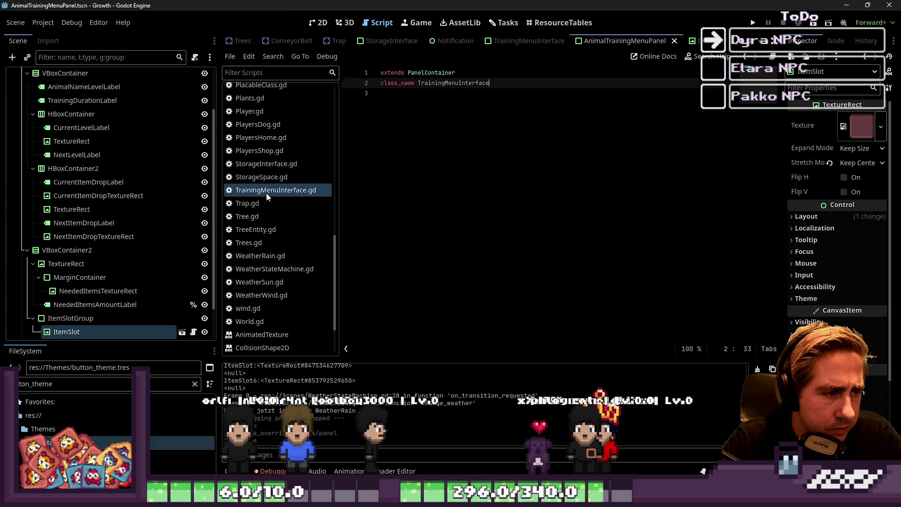
- Add a _ready() -> void function calling set_animal_training_menu_panels() below class_name
click(382, 193)
key(Return)
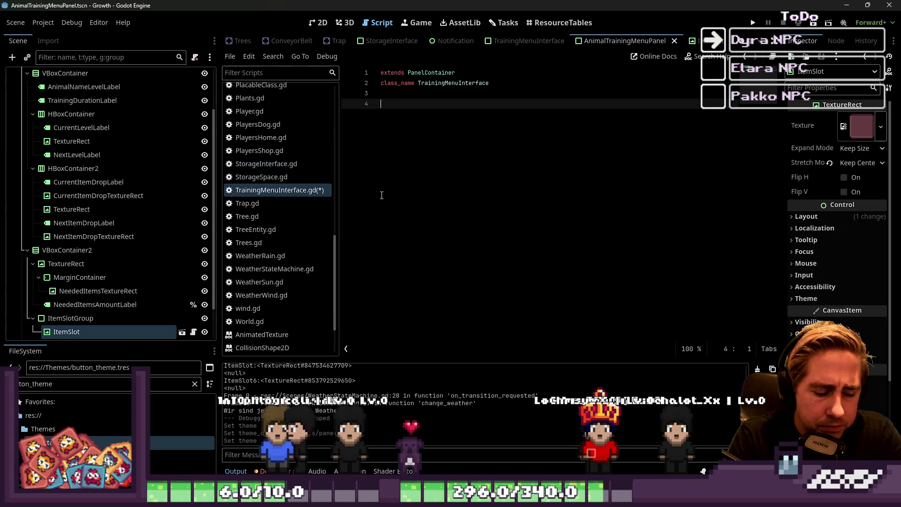
text(fu)
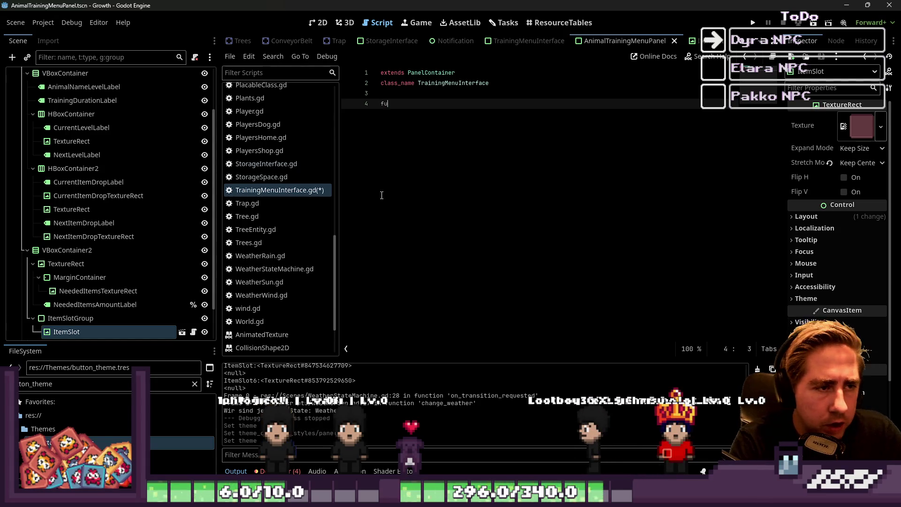
text(nc _re)
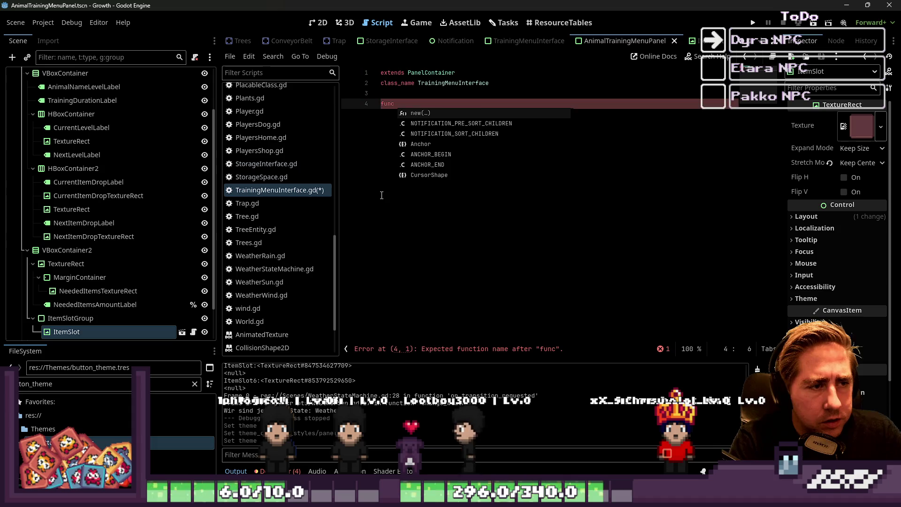
key(Return)
key(Return)
text(se)
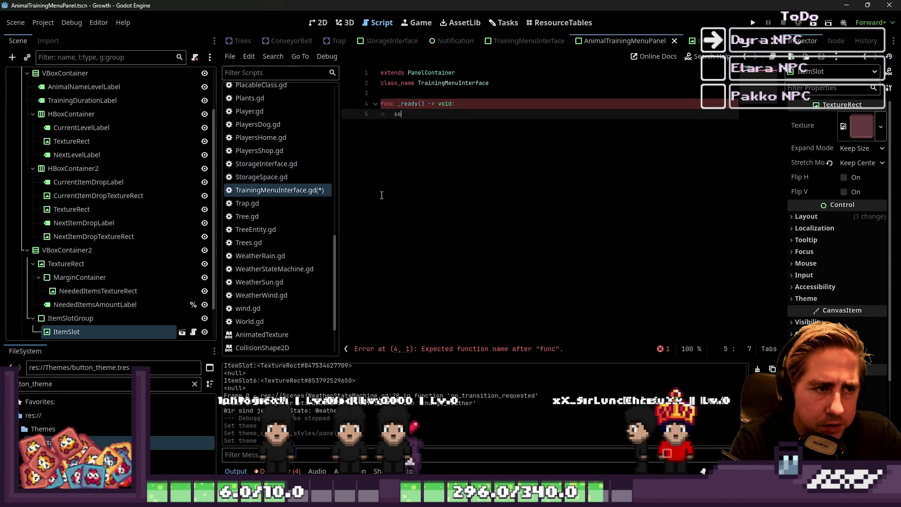
text(t_)
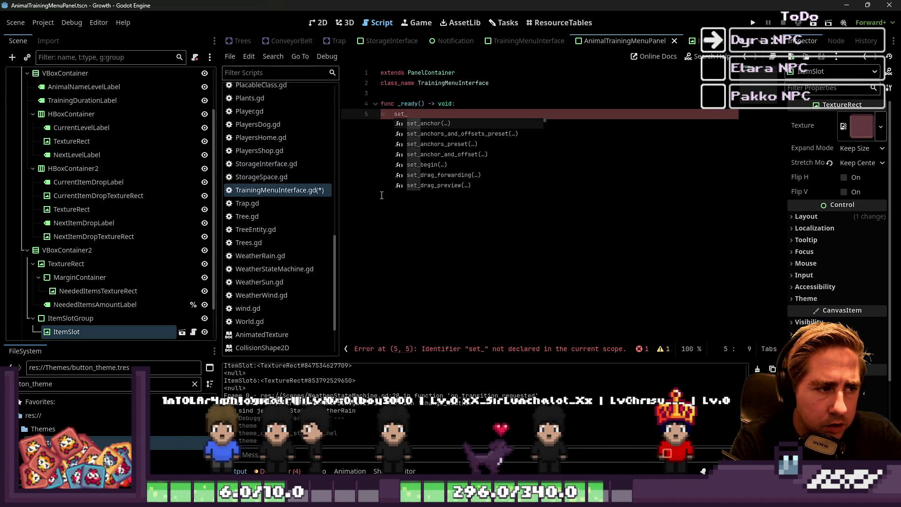
text(animal)
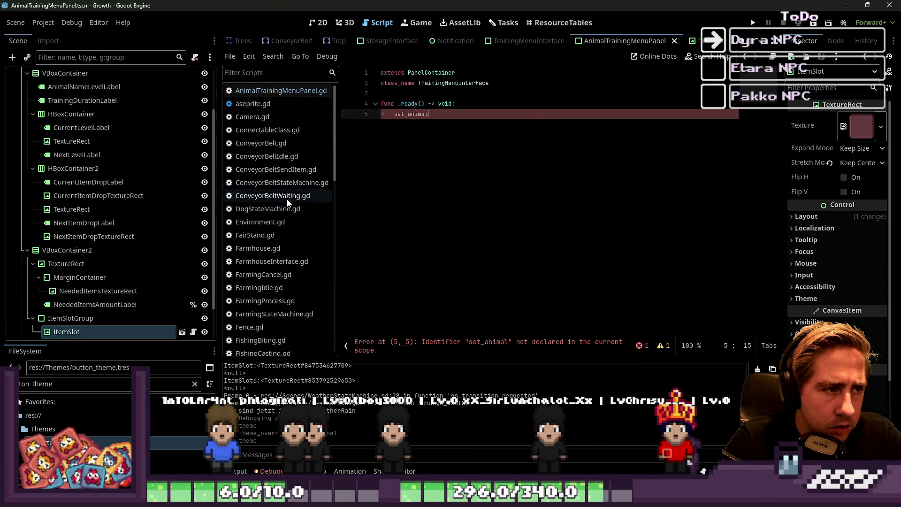
text(_training_men)
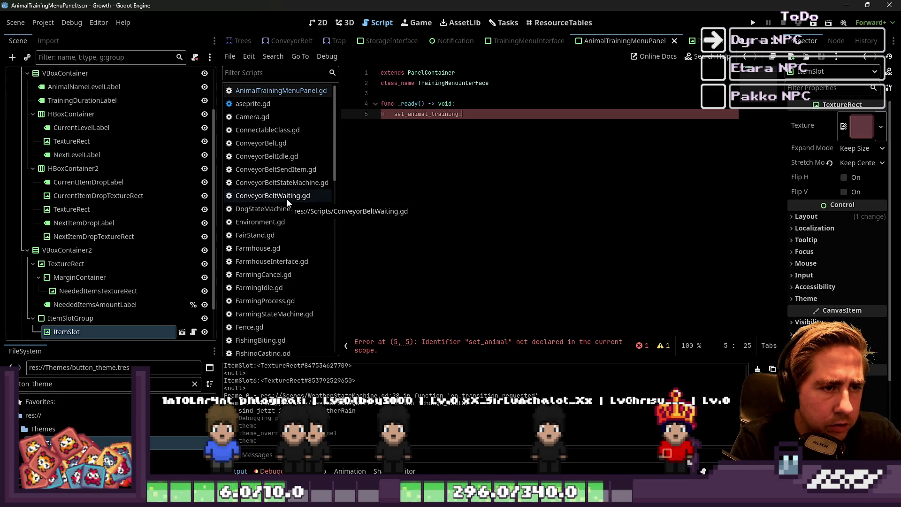
text(u_)
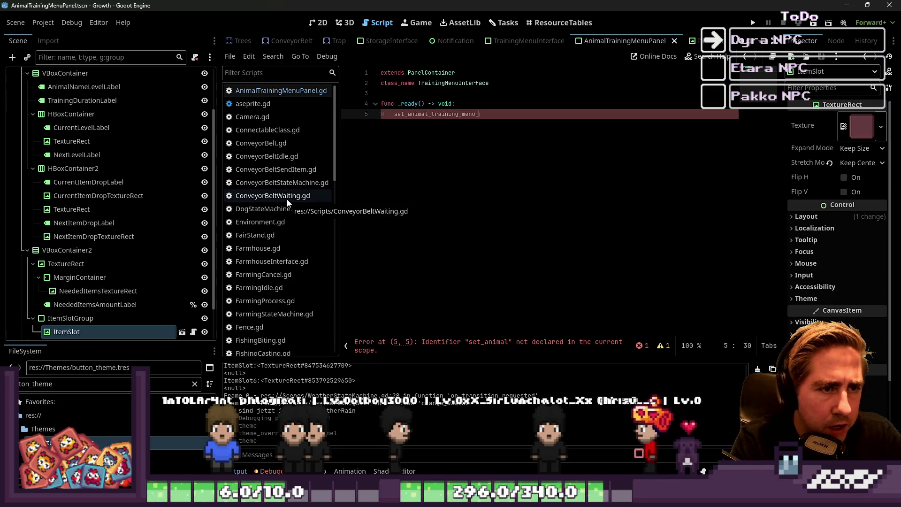
text(panels())
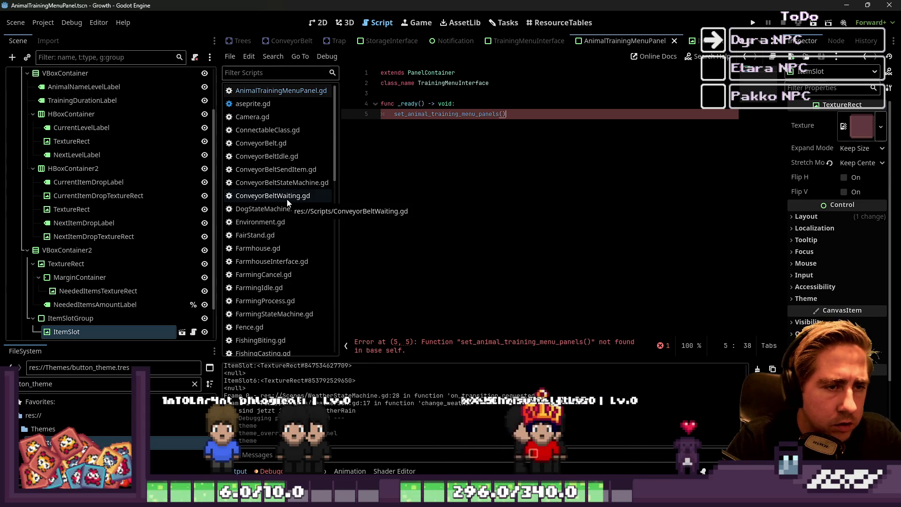
key(Return)
key(Return)
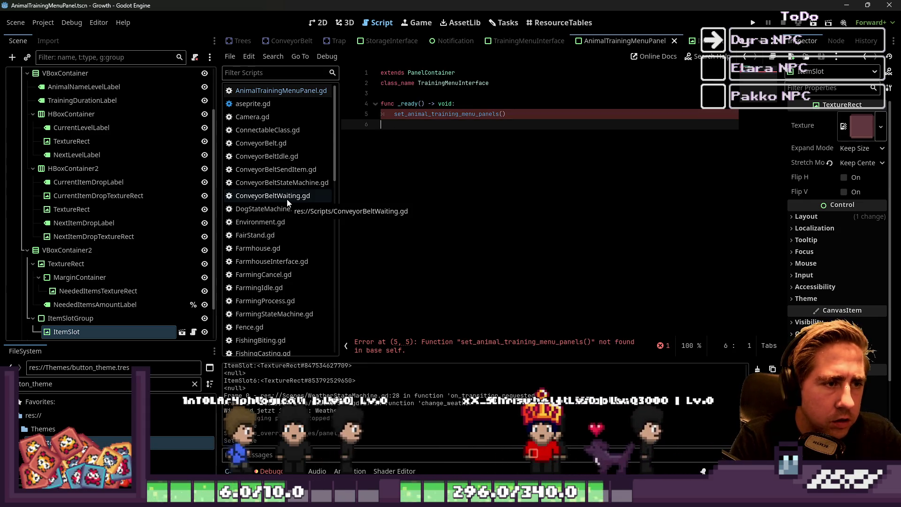
scroll(52, 289, up, 3)
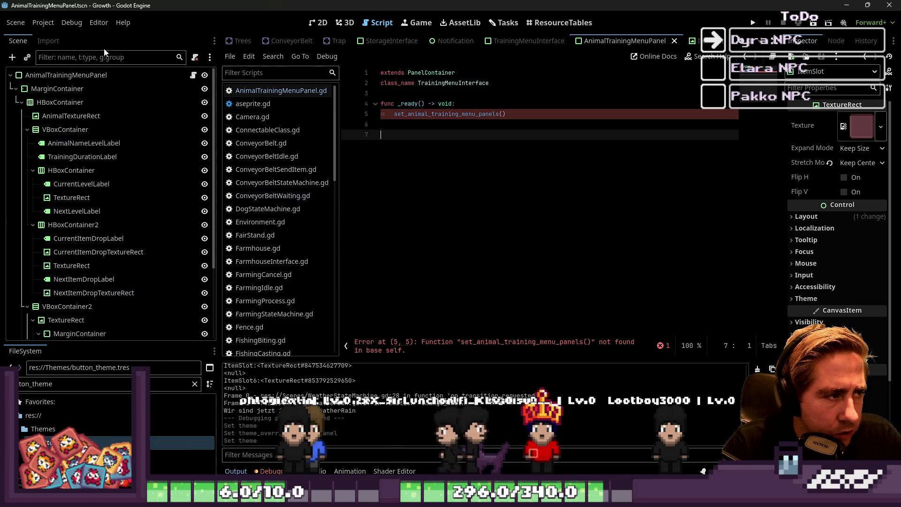
- In the TrainingMenuInterface scene, rename the inner VBoxContainer to AnimalTrainingMenuPanelGroup
click(318, 23)
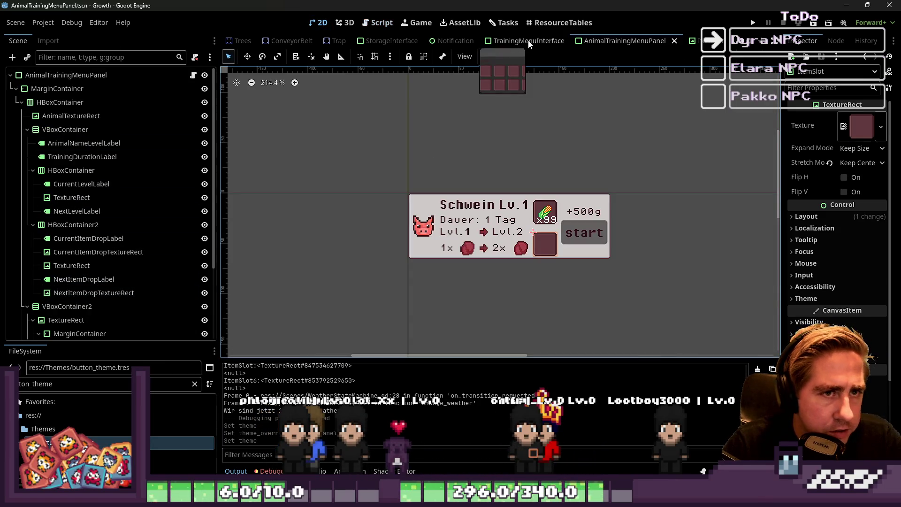
click(529, 40)
click(71, 142)
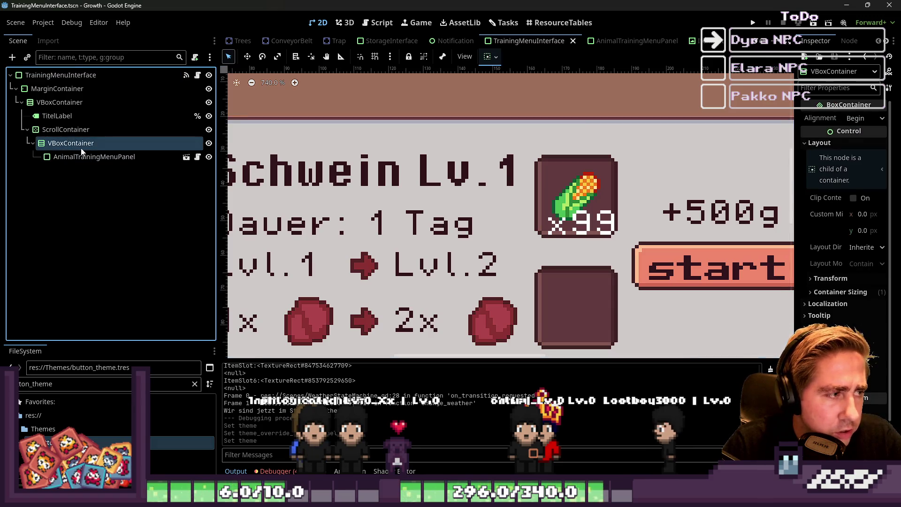
double_click(84, 142)
text(AnimalTrainingMenuP)
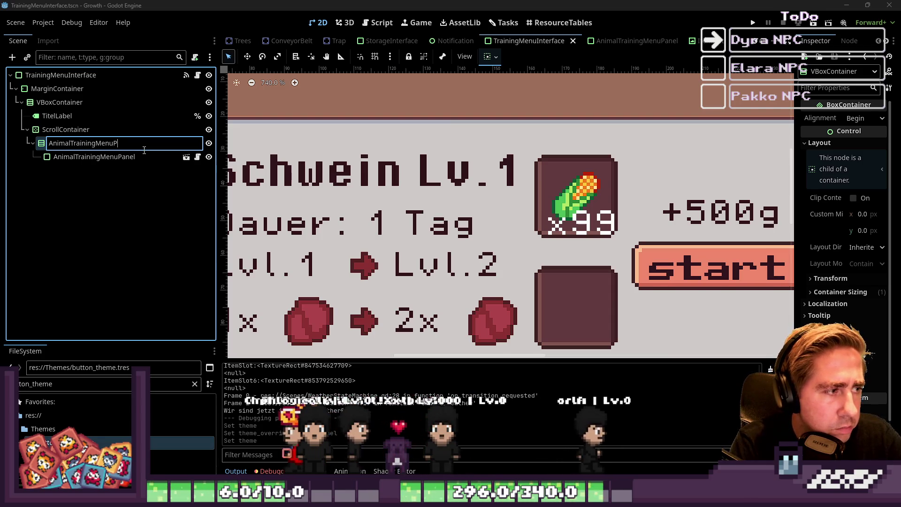
text(anelGroup)
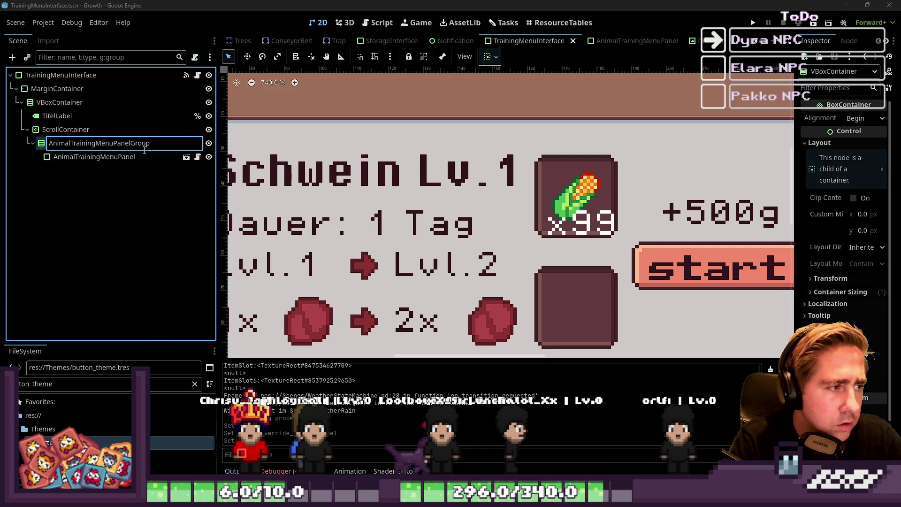
key(Return)
click(105, 118)
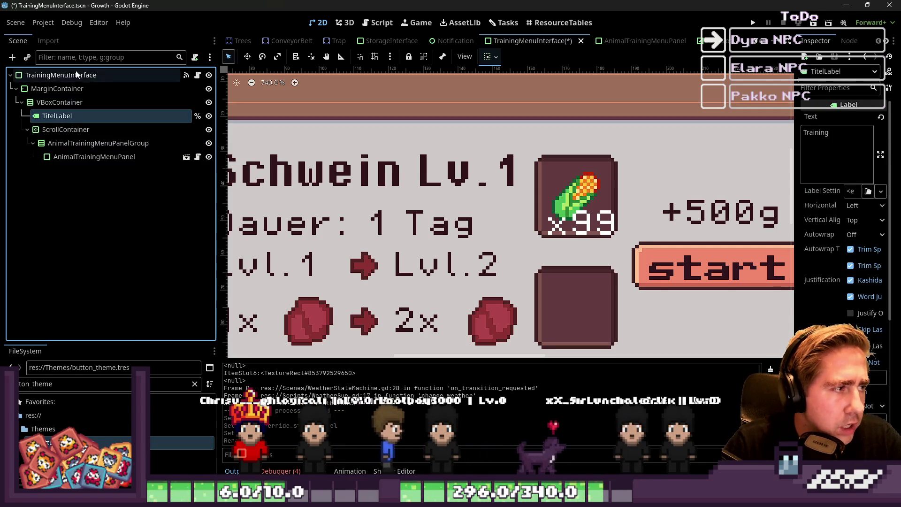
click(362, 28)
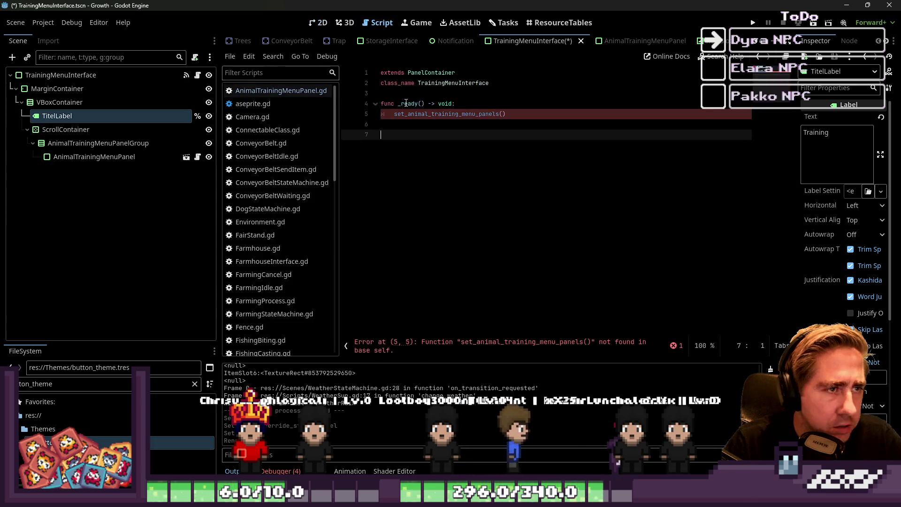
click(417, 93)
key(Return)
key(Return)
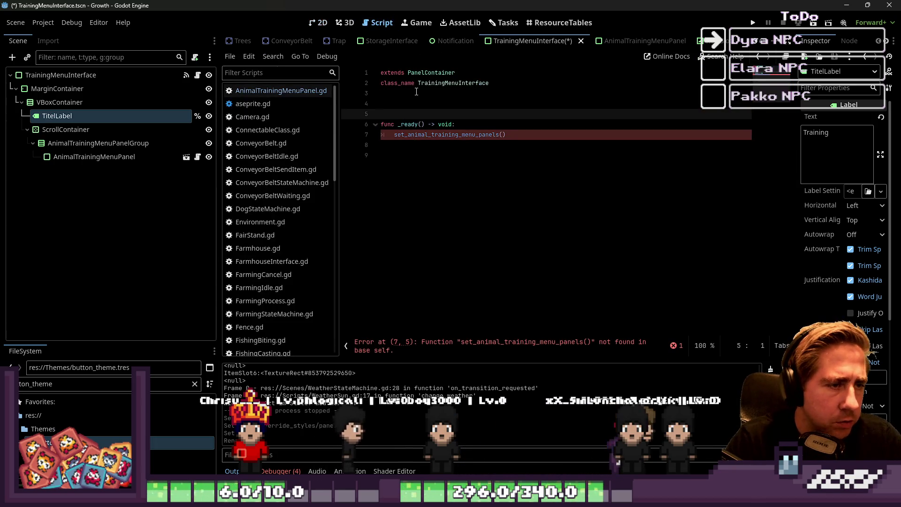
key(Up)
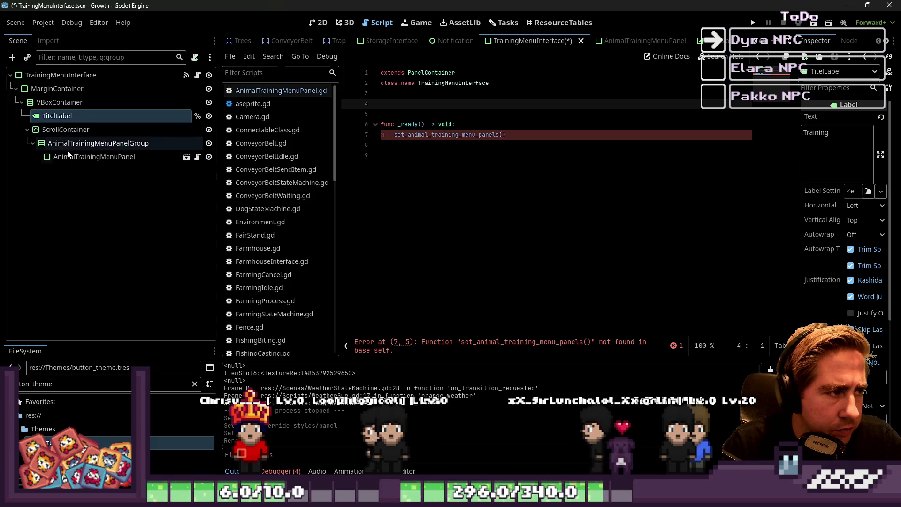
click(108, 157)
mouse_move(120, 158)
mouse_down()
mouse_move(512, 141)
mouse_move(430, 116)
mouse_up()
key(Down)
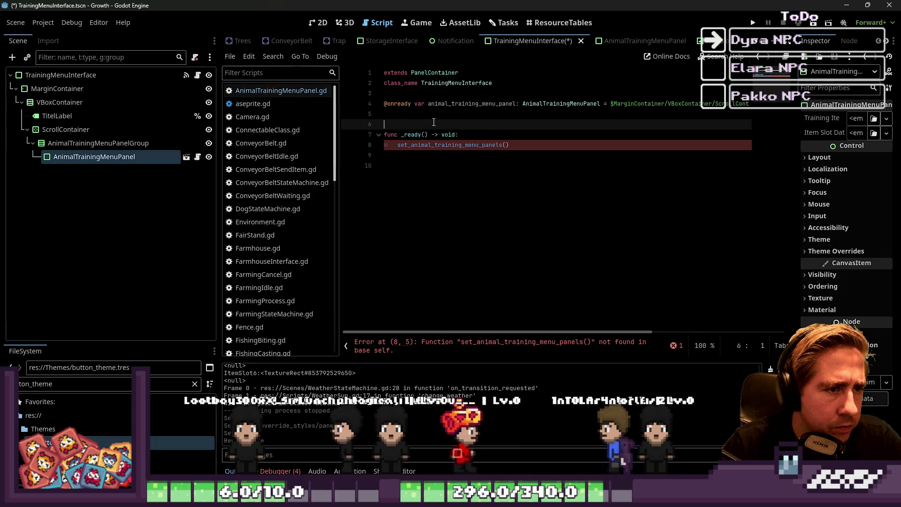
key(BackSpace)
key(Up)
key(ctrl+shift+Left)
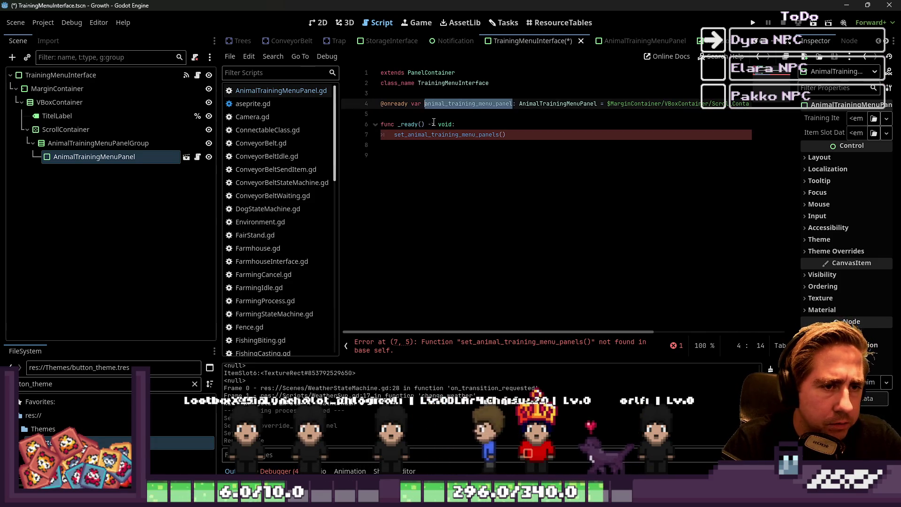
- Begin a new 'func set' function below _ready()
key(Down)
key(Down)
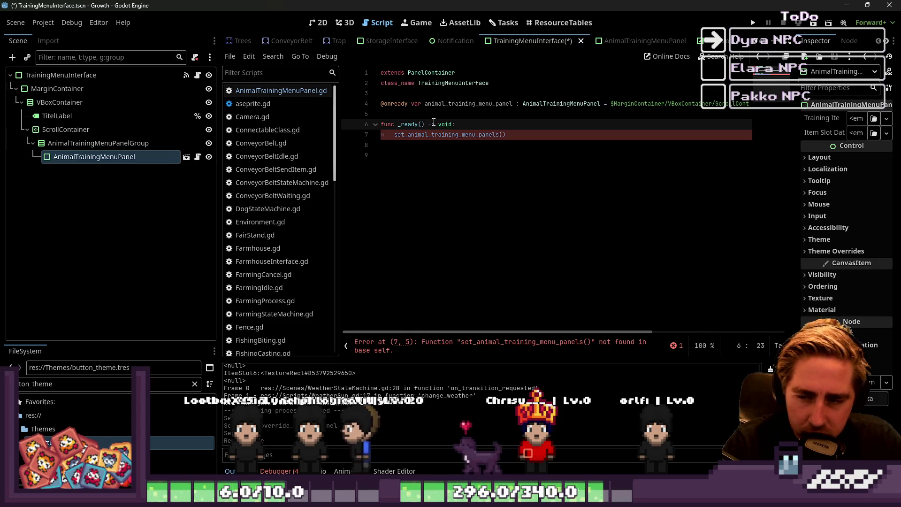
key(Down)
key(Down)
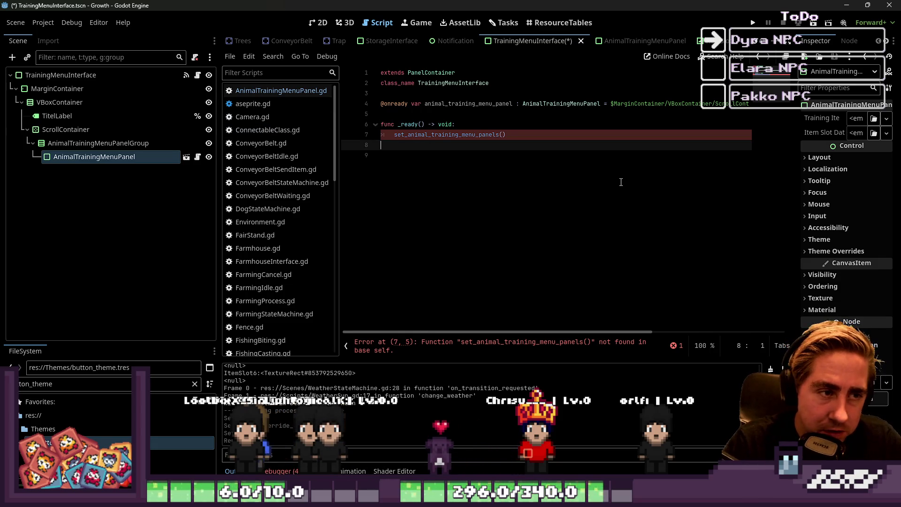
key(Return)
key(Delete)
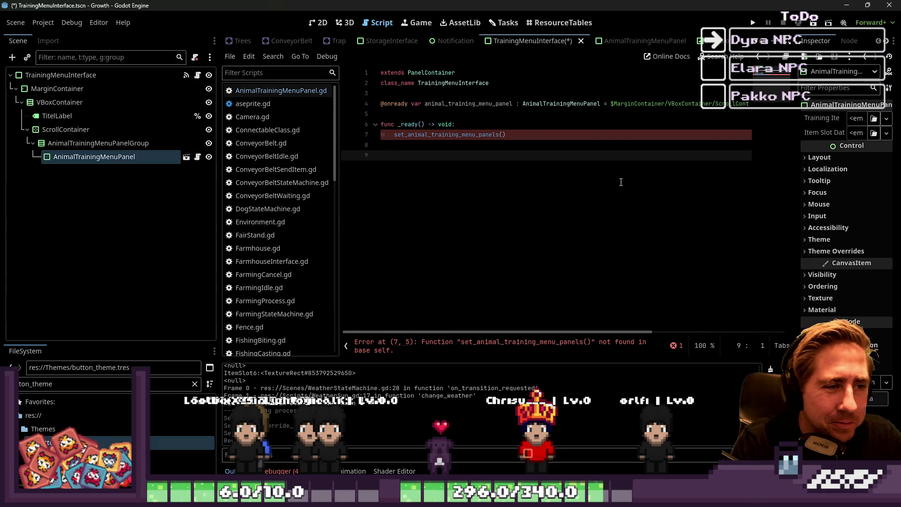
text(func )
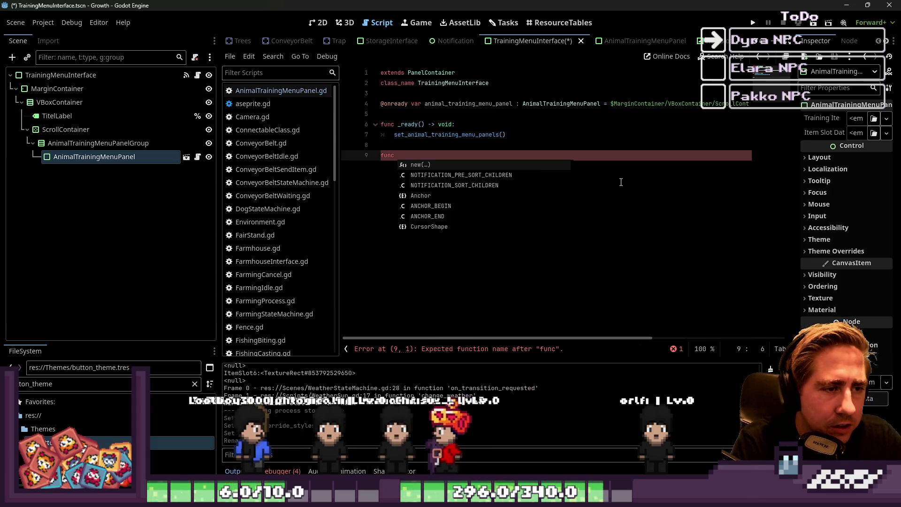
text(set)
- Define func set_animal_training_menu_panels() using the function name called on line 7
key(Escape)
key(Up)
key(Up)
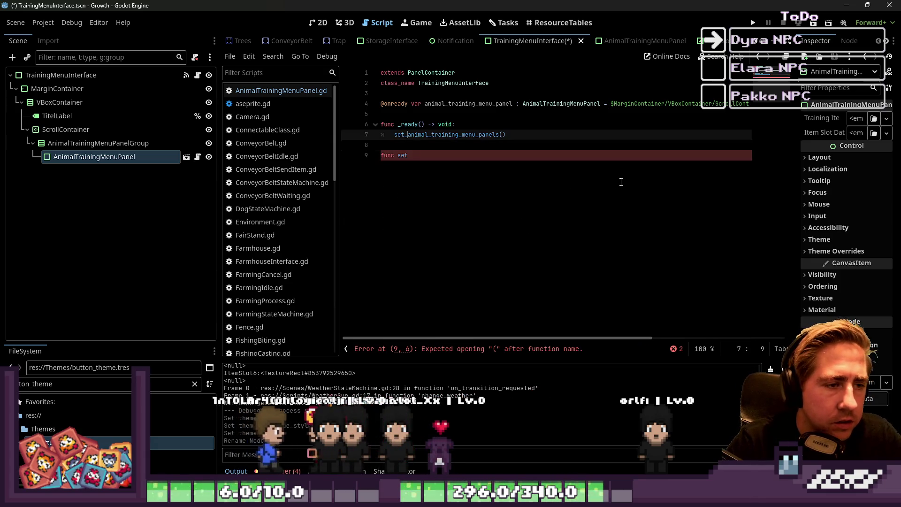
key(ctrl+c)
key(Down)
key(Down)
key(ctrl+shift+Left)
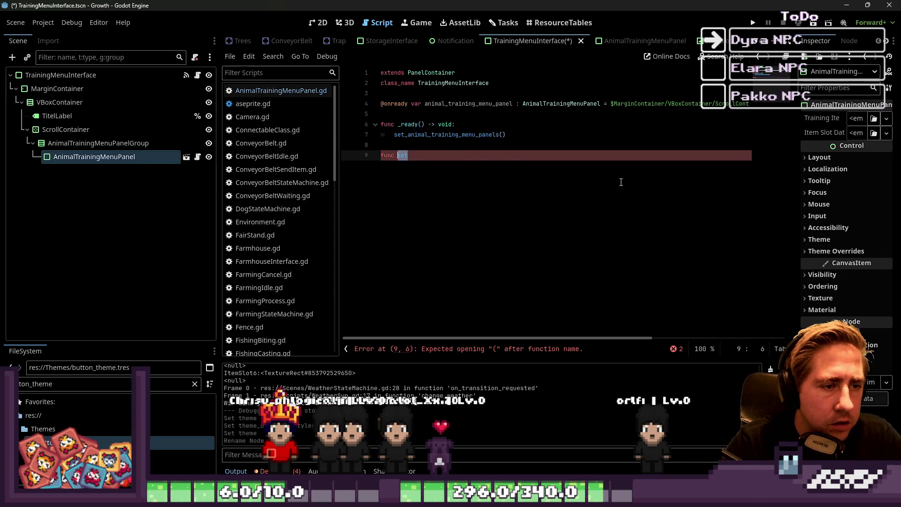
key(ctrl+v)
text(->)
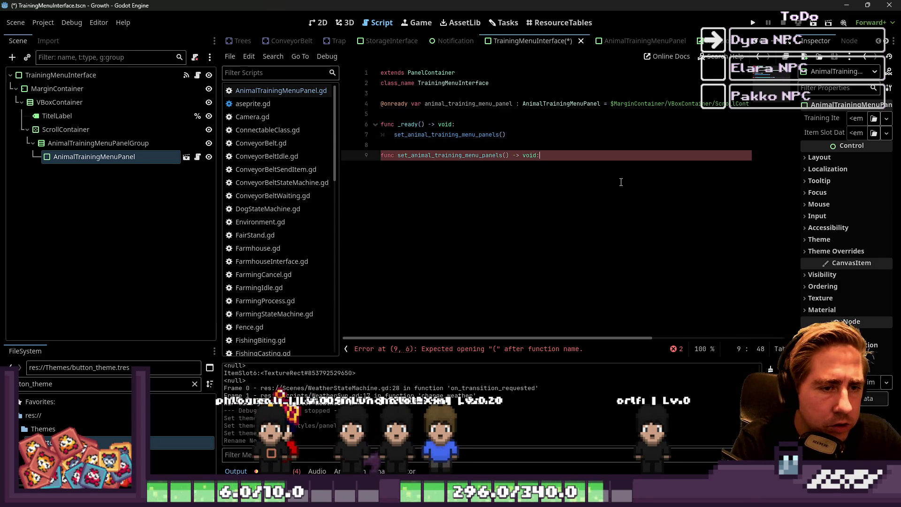
key(Return)
click(477, 112)
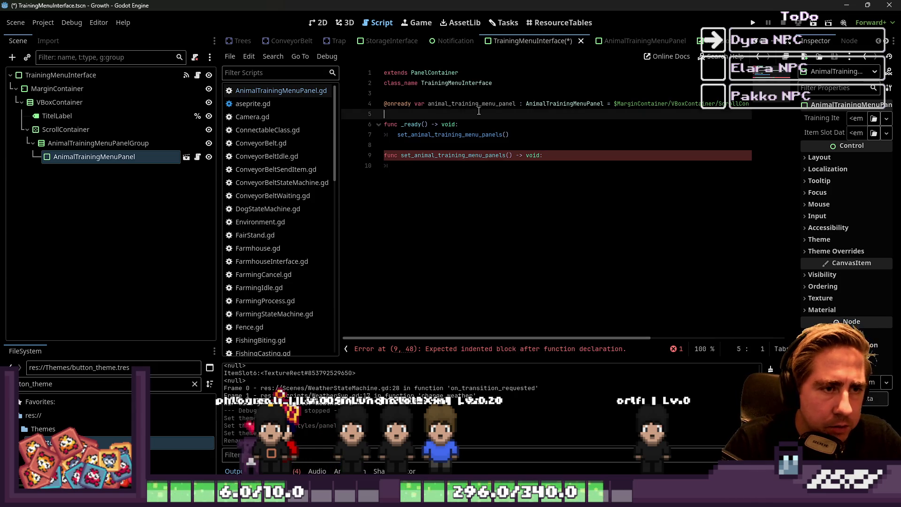
double_click(472, 103)
click(448, 171)
text(for i)
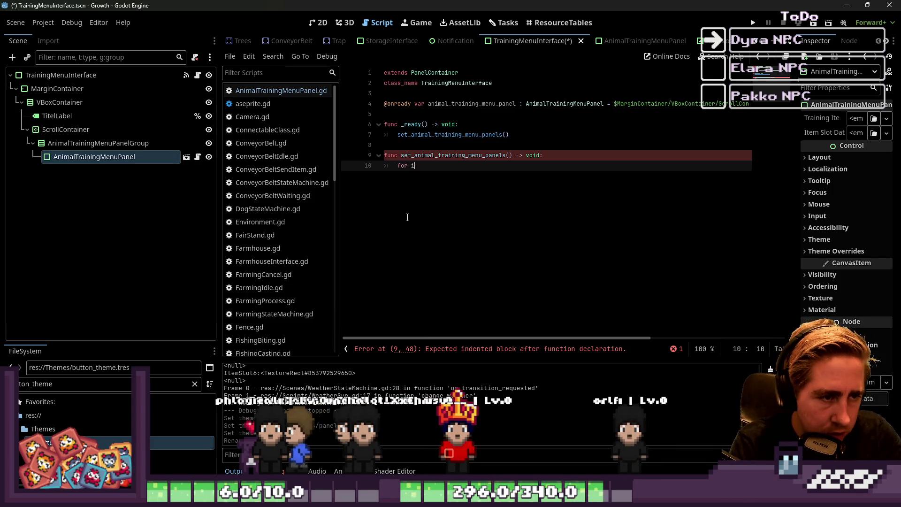
- Declare var player_animals_in_inventory : Array[SlotData] = [] inside the new function
text(var)
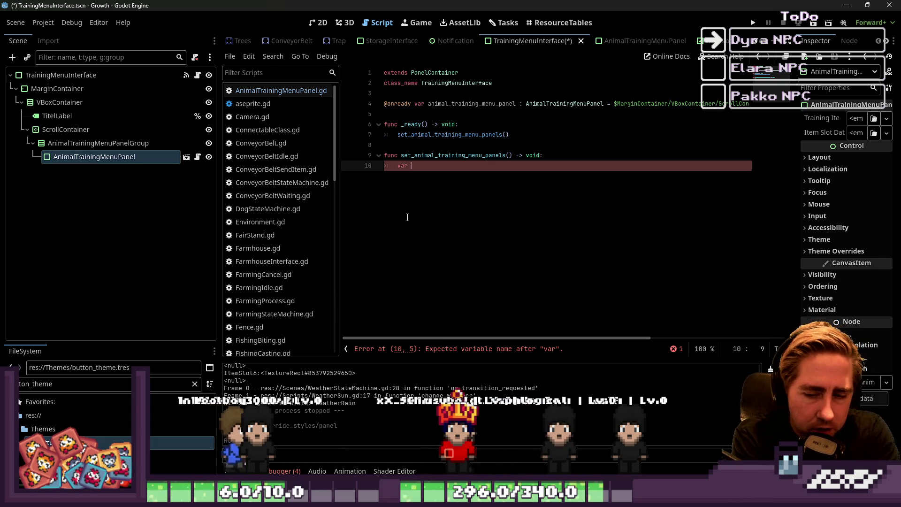
key(BackSpace)
key(BackSpace)
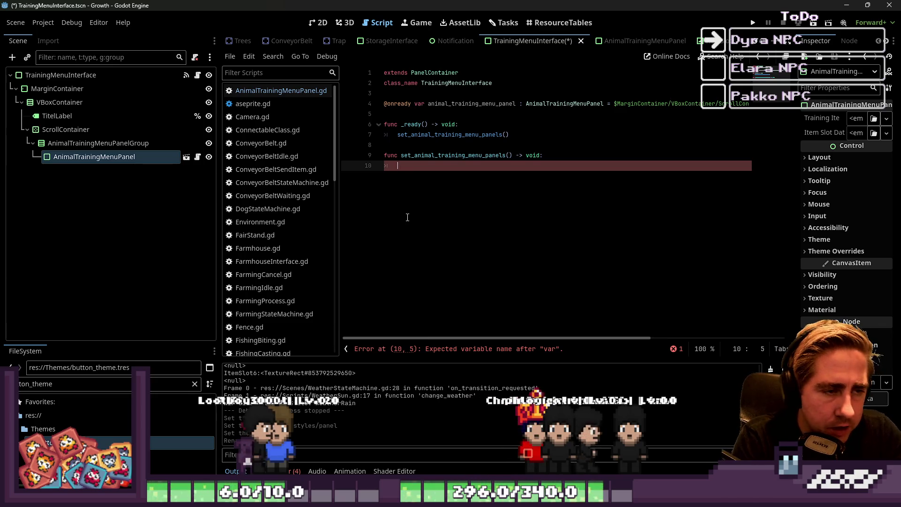
text(var )
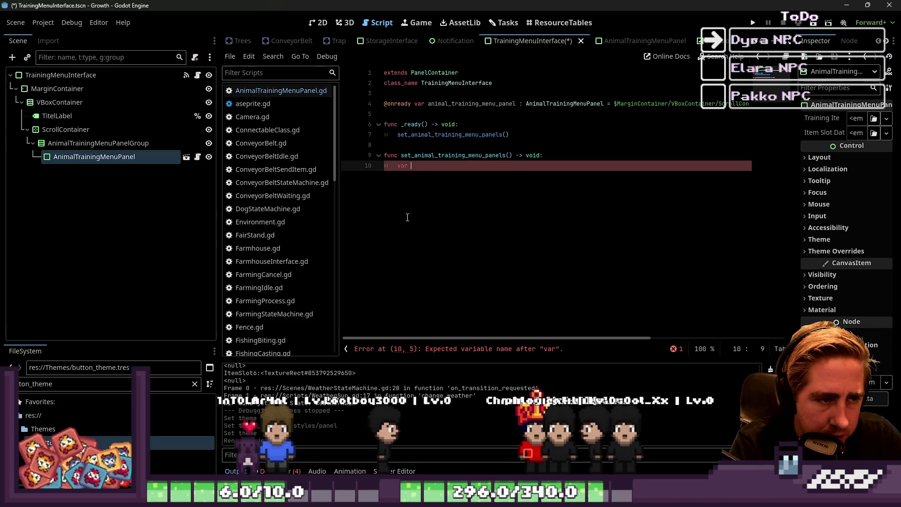
text(p)
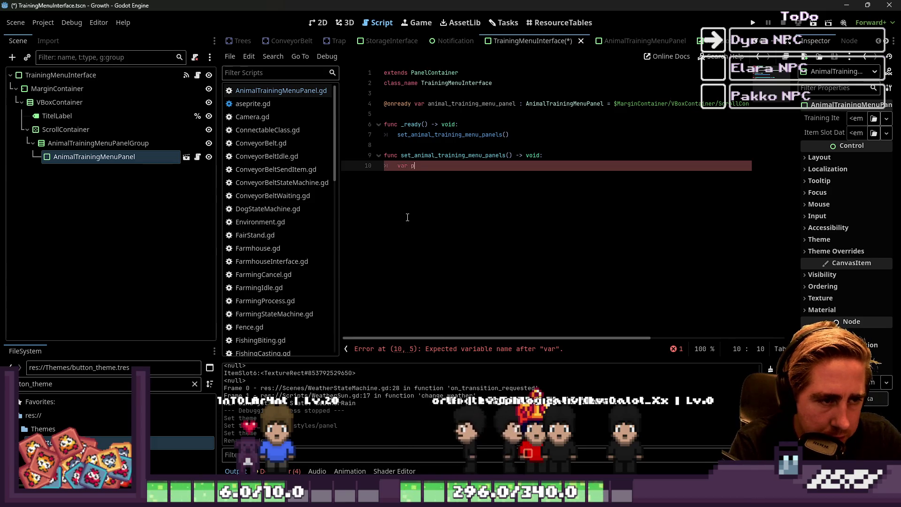
text(layers_ani)
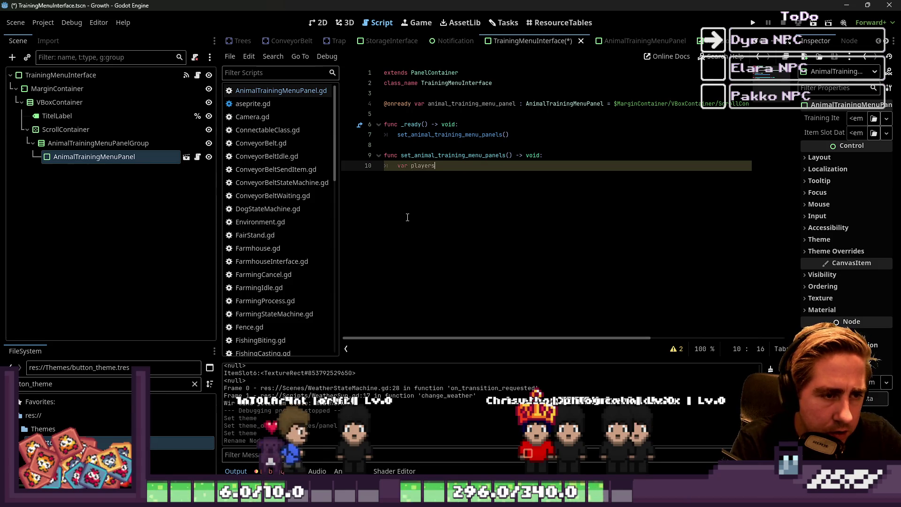
text(animal)
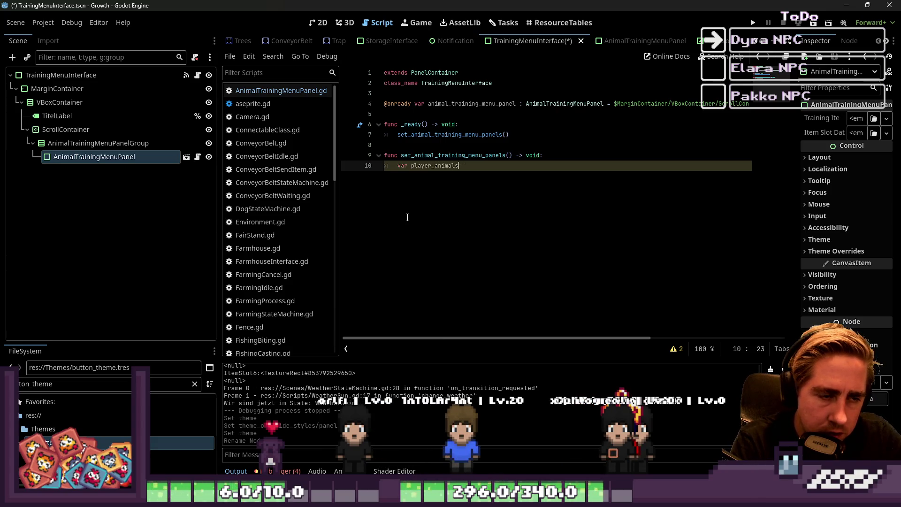
key(BackSpace)
key(BackSpace)
key(BackSpace)
text(_in_inventory)
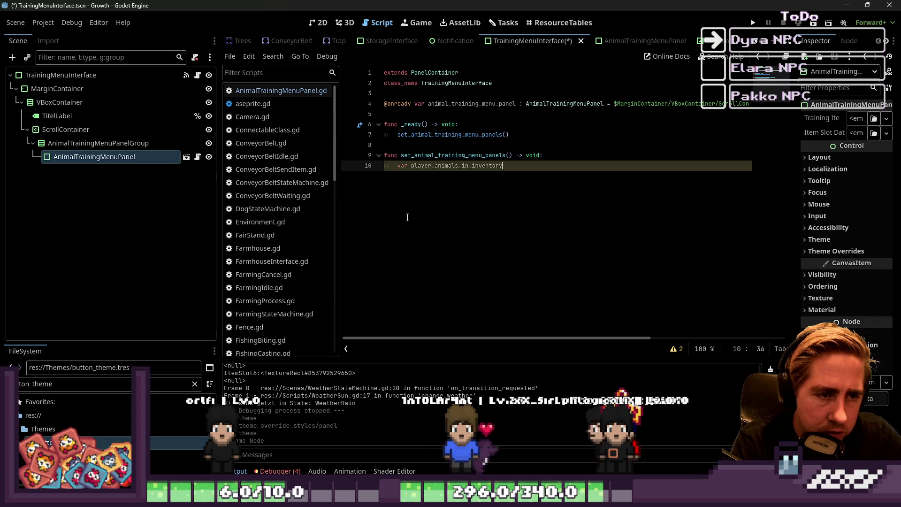
text( : )
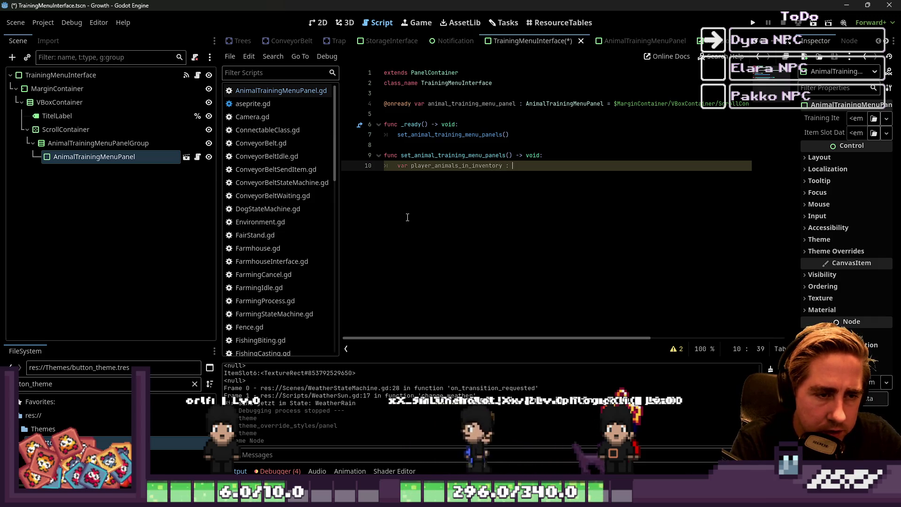
text(Arra)
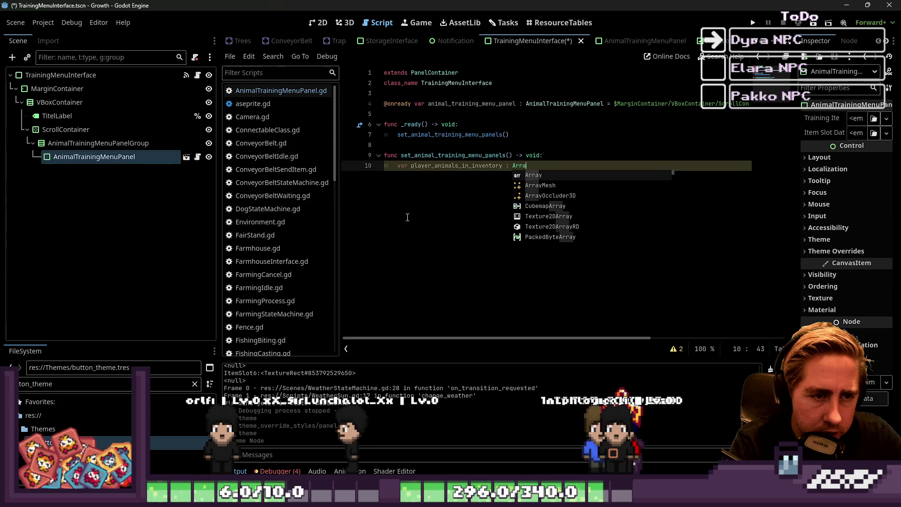
text(y)
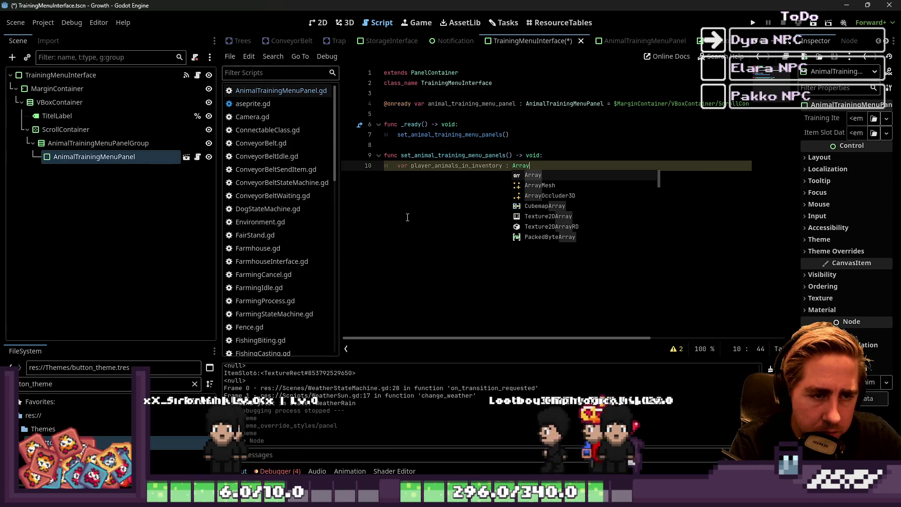
text([SlotData])
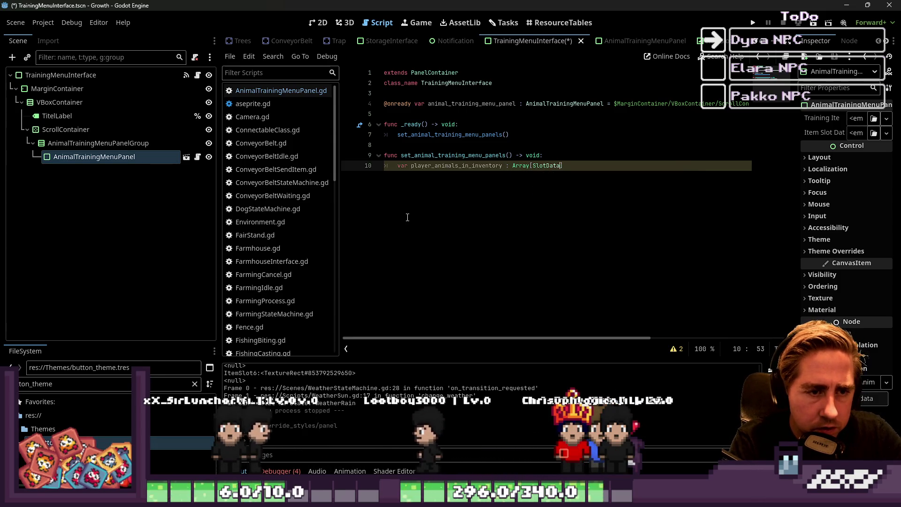
text( = [])
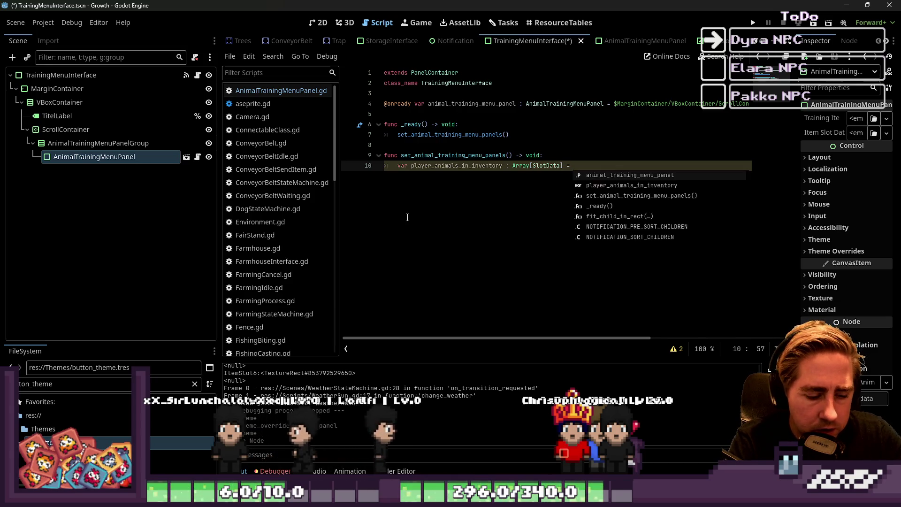
key(Return)
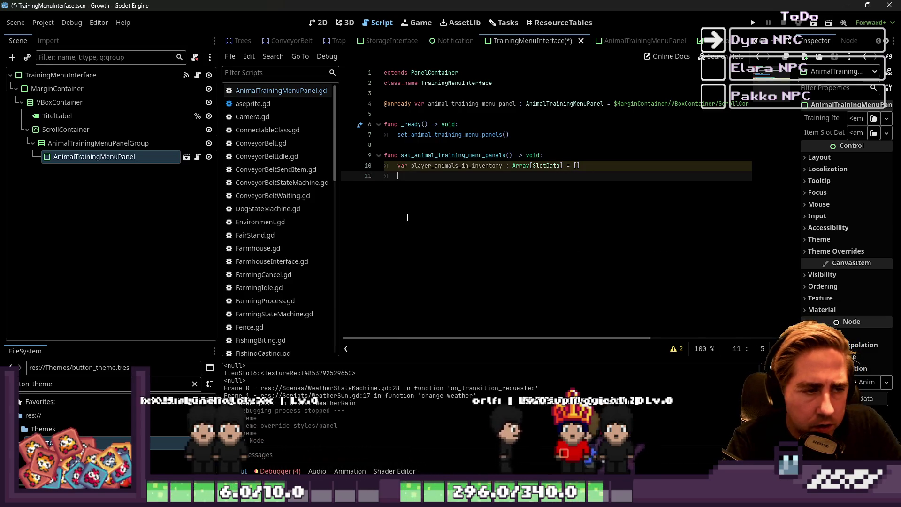
- Replace the empty array with a call to get_animals_from_player_inventory()
key(Up)
key(End)
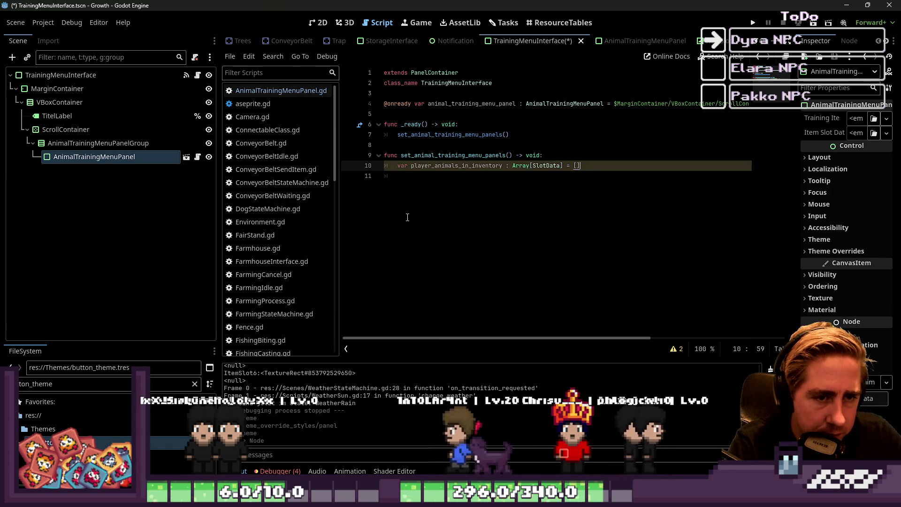
key(shift+Left)
key(shift+Left)
key(shift+Left)
key(shift+Right)
key(shift+Right)
key(shift+Right)
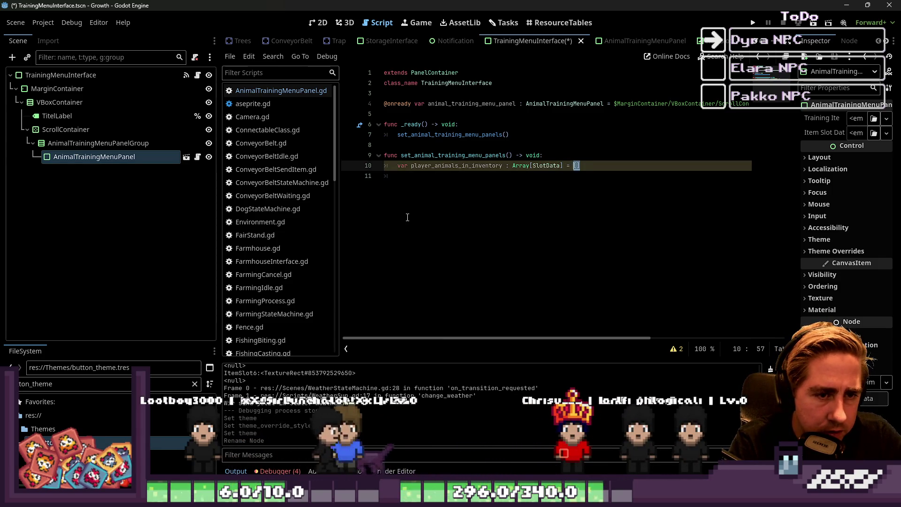
text(t_ani)
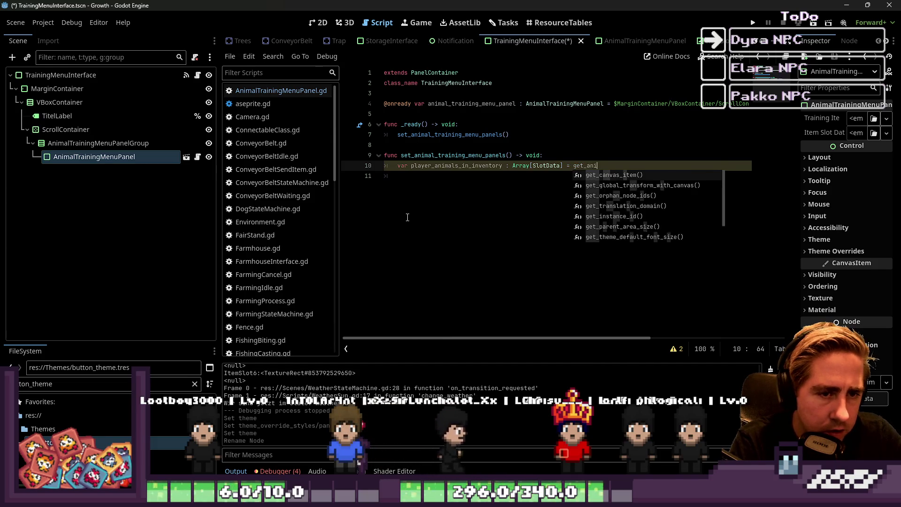
text(mals_from_)
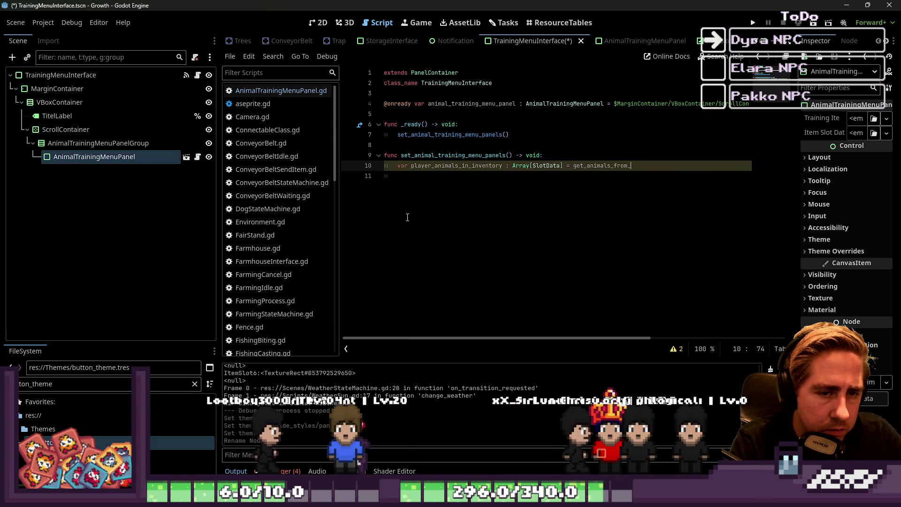
text(player_in)
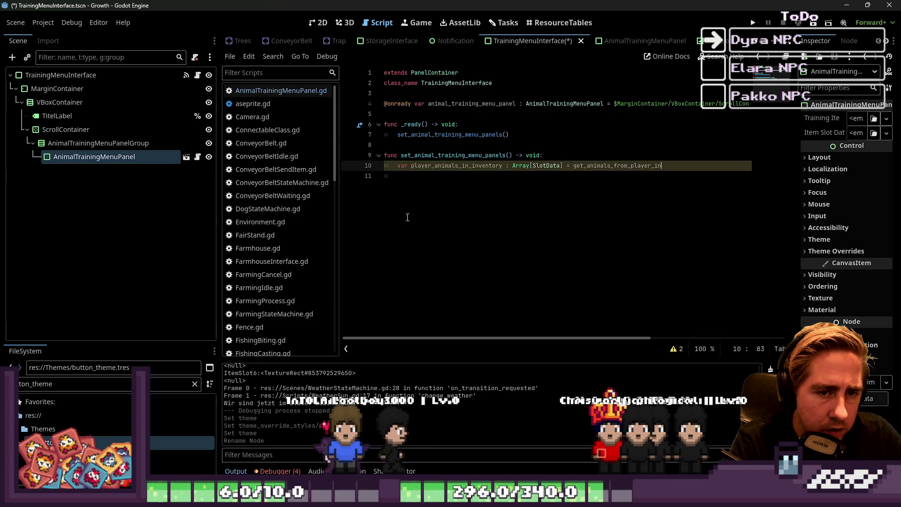
text(ventory()
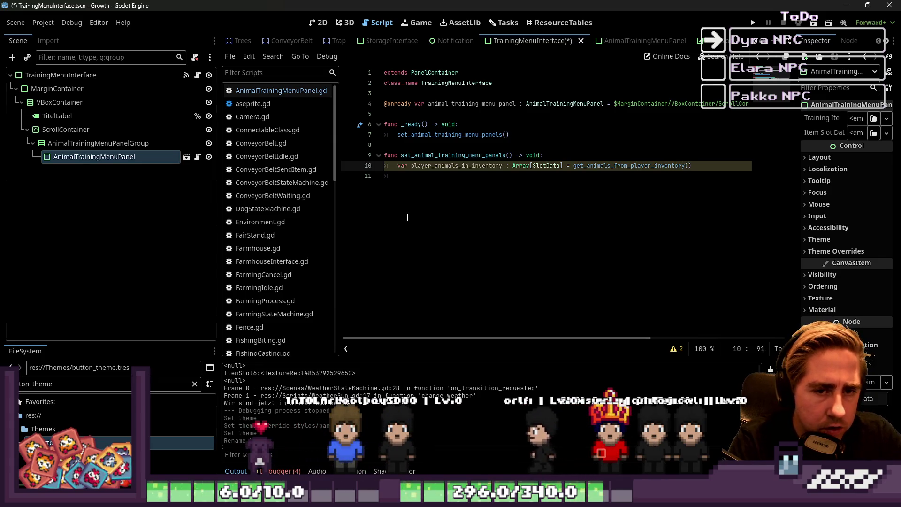
key(Down)
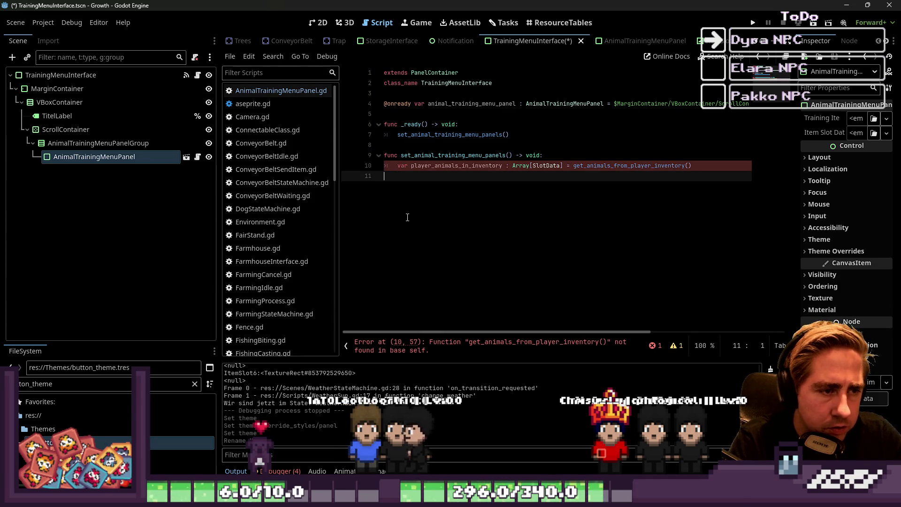
key(Return)
- Add the header func get_animals_from_player_inventory() -> Array:
text(func get_animals_from_player_inventory() -)
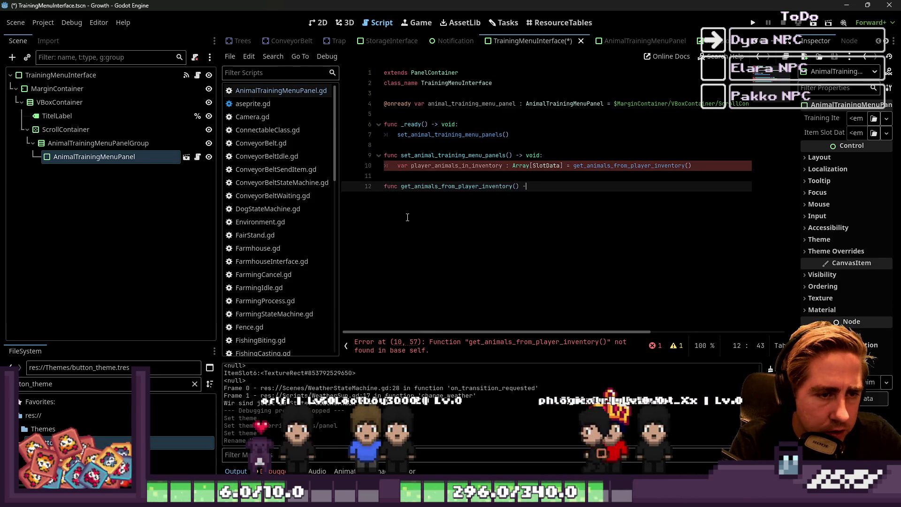
key(BackSpace)
key(BackSpace)
key(BackSpace)
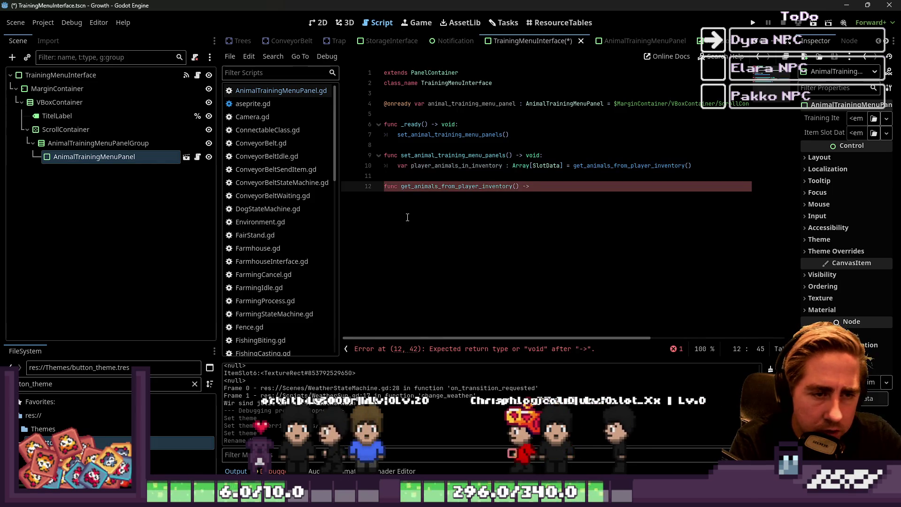
text(Array)
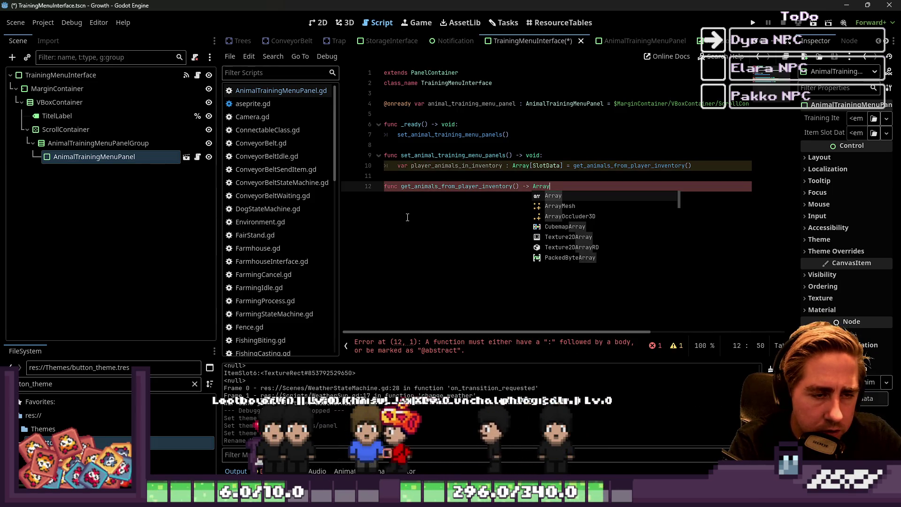
text(:)
key(Return)
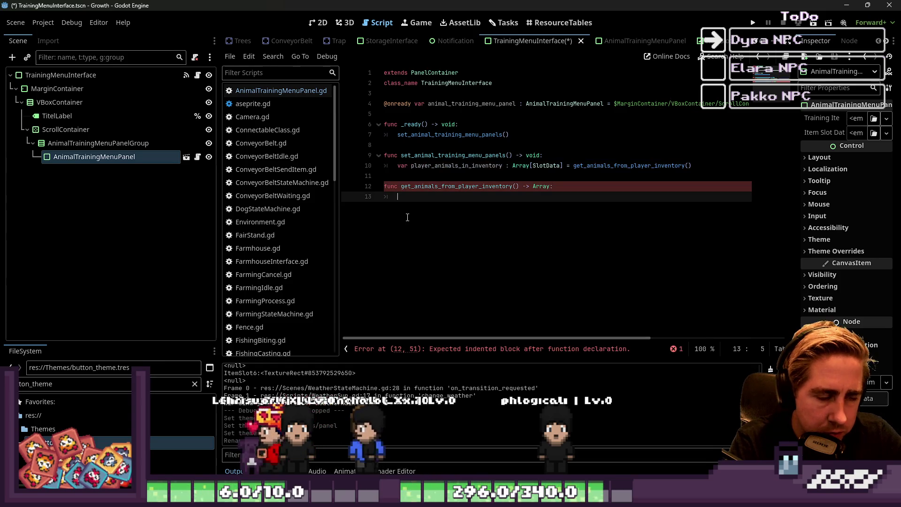
- Declare temp_animal_array : Array[SlotData] = [] and start a for loop over the player's inventory items
text(var temp_)
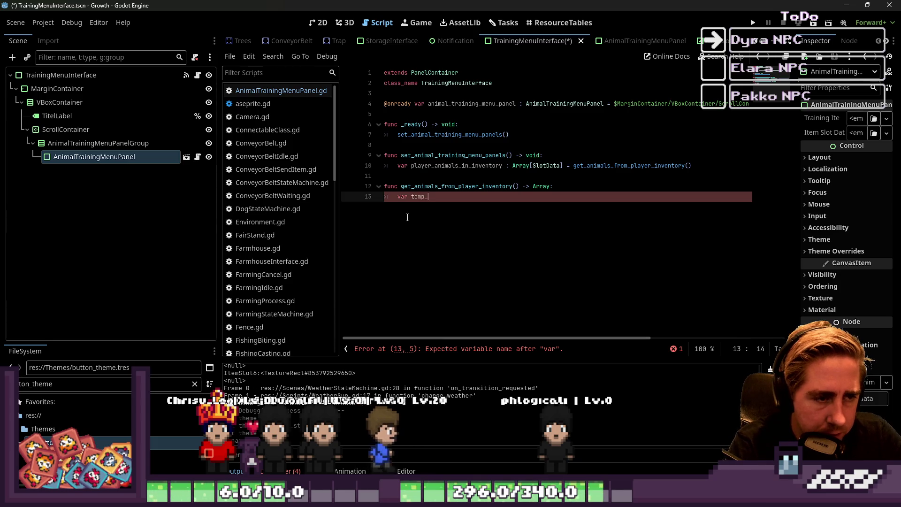
text(animal_a)
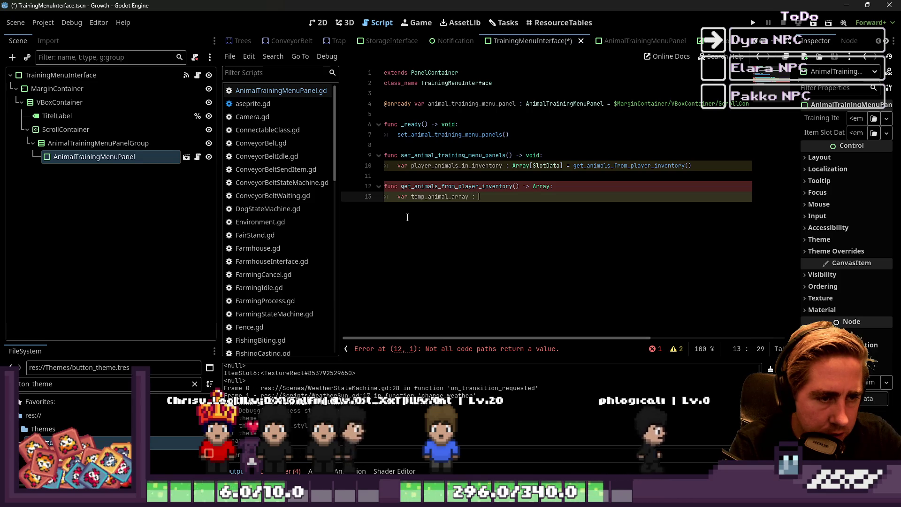
text(rray : Array =)
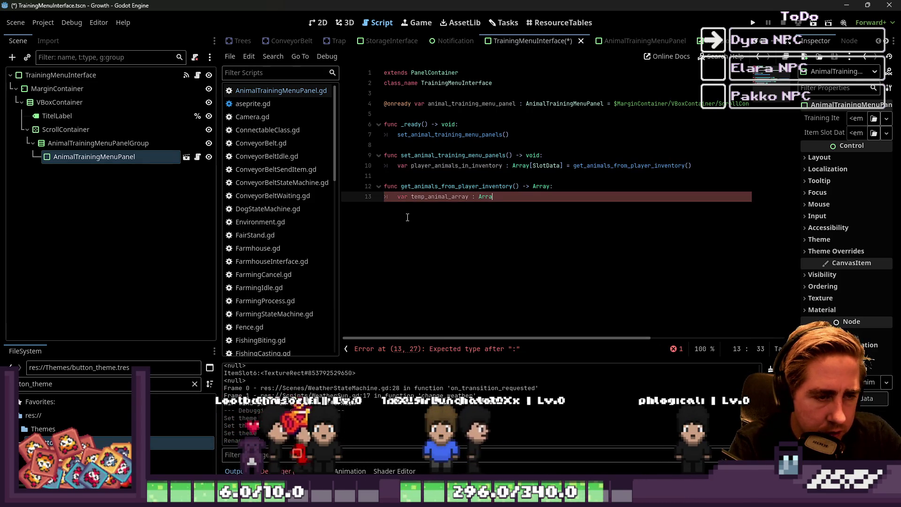
key(BackSpace)
key(BackSpace)
key(BackSpace)
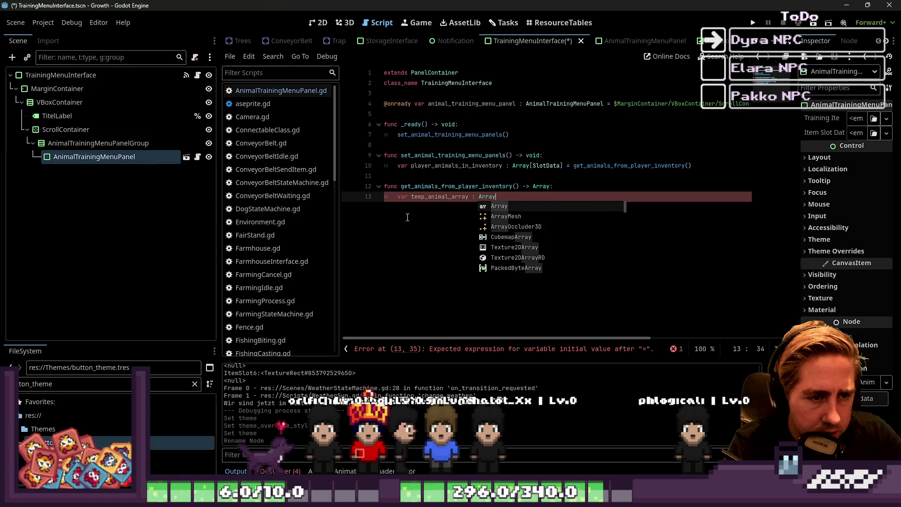
text([SlotData] = )
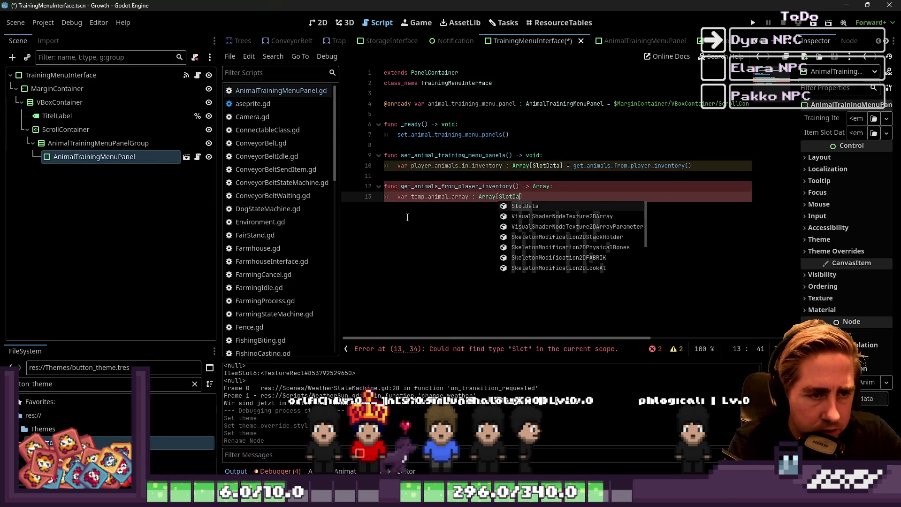
text([])
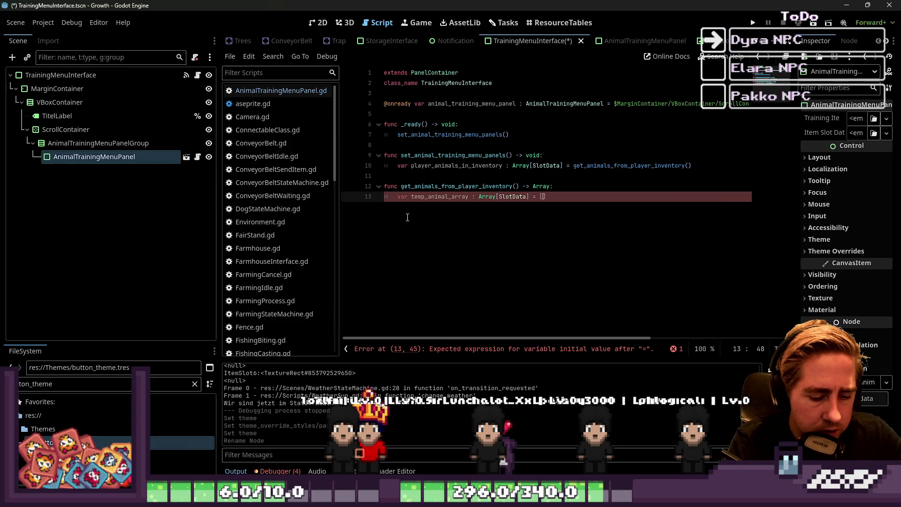
key(Return)
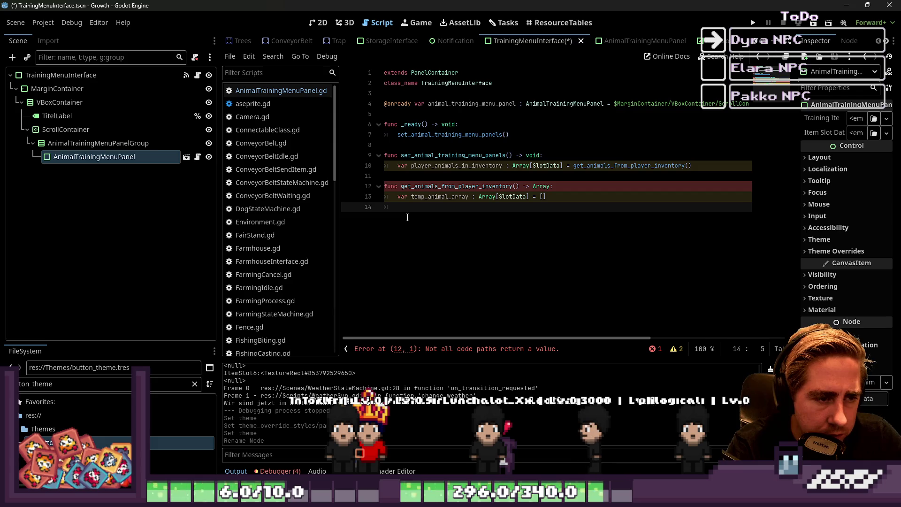
text(foritem in)
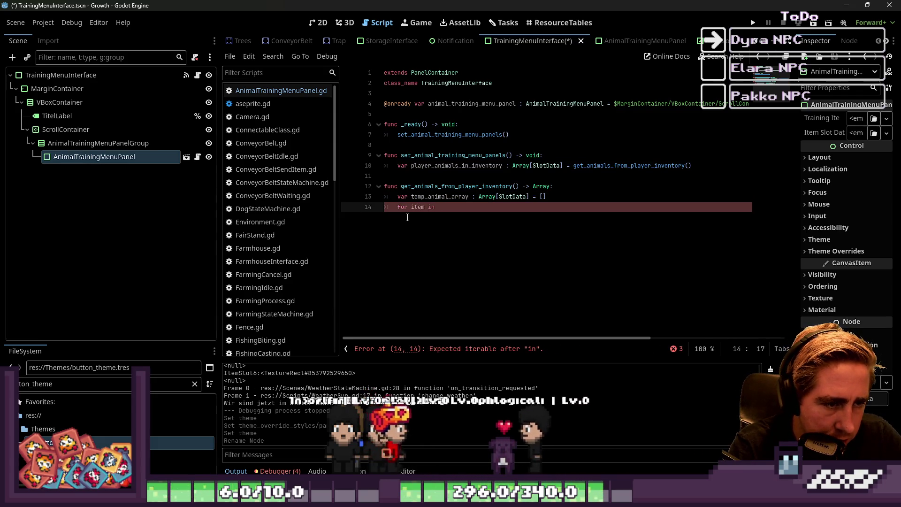
text( GlobalData.playe)
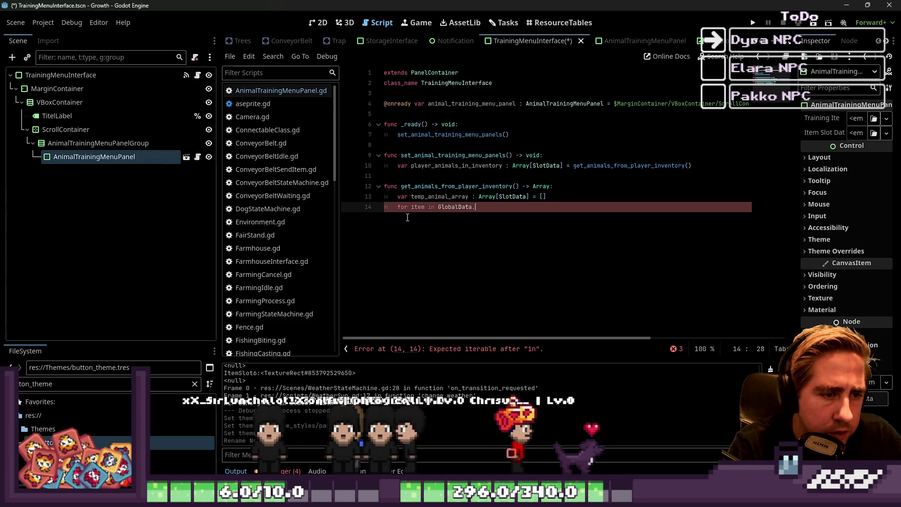
text(r.)
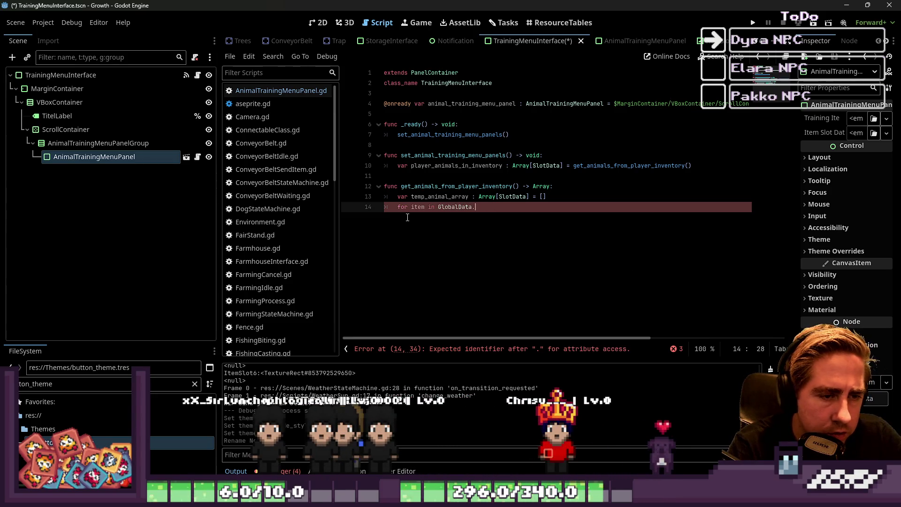
text(or)
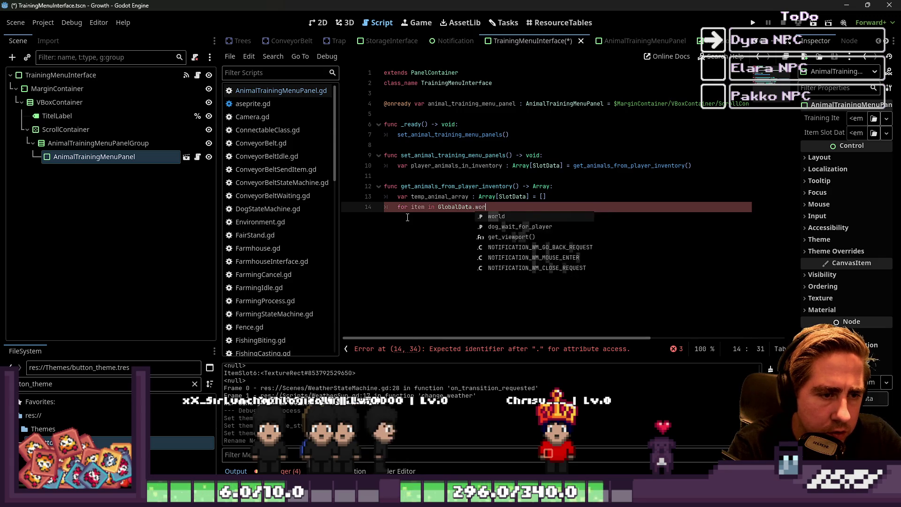
text(ld.t_node("P)
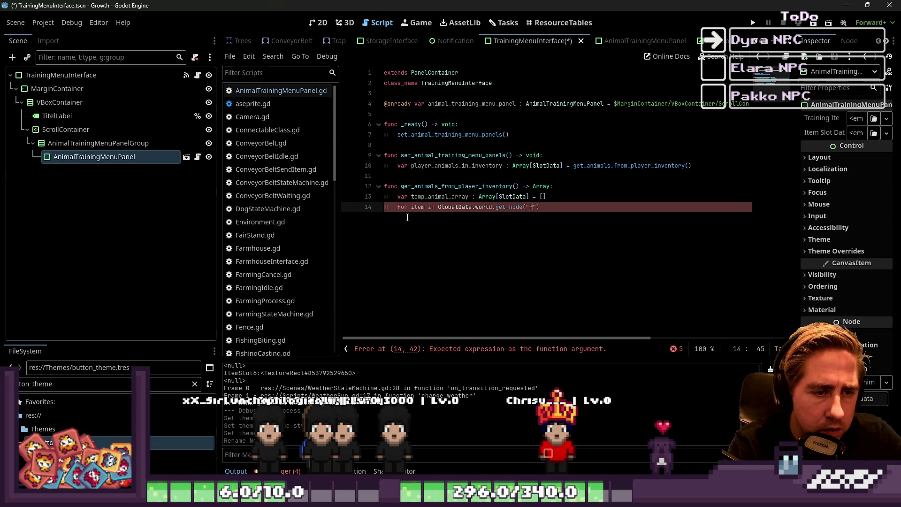
text(layer").i)
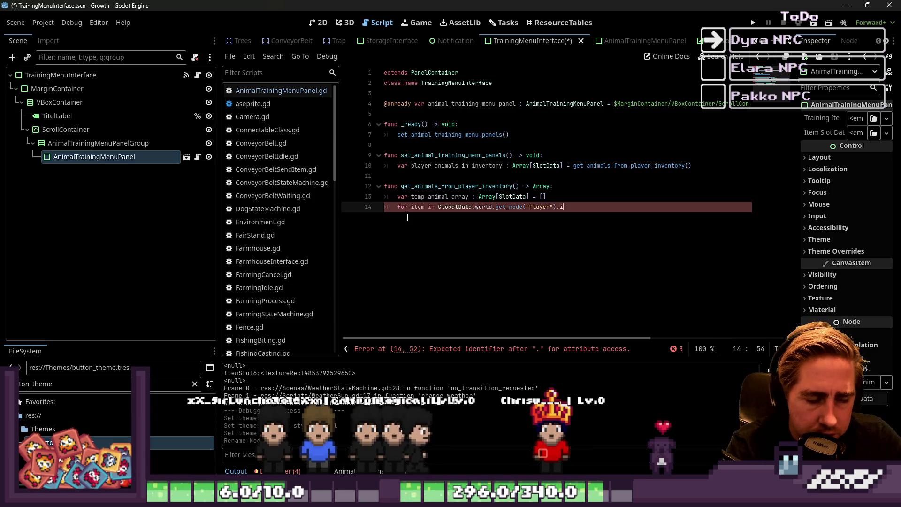
text(nventory.items)
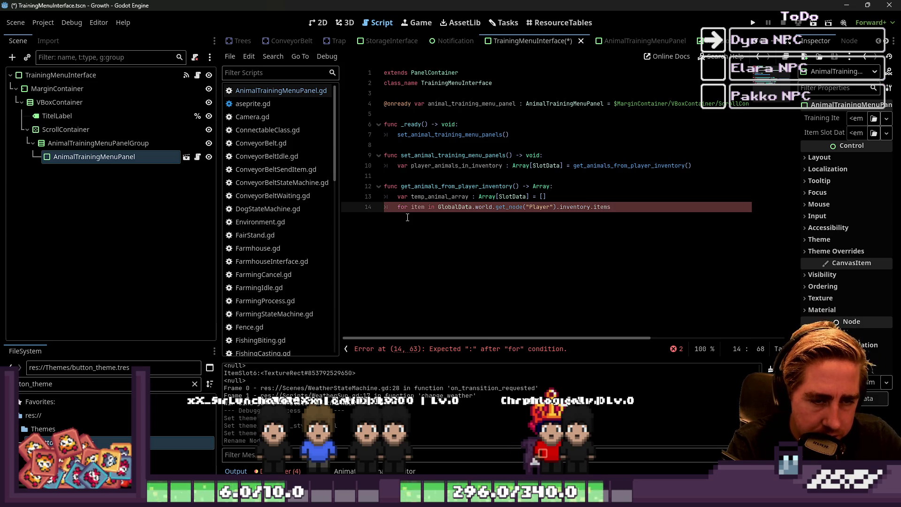
text(:)
- Skip null items in the loop with 'if item == null: continue'
key(Return)
text(if)
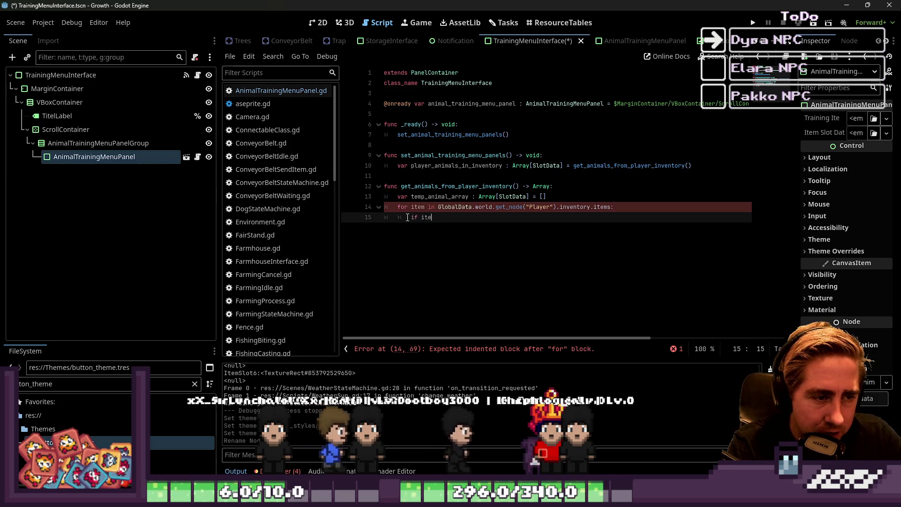
text(item is)
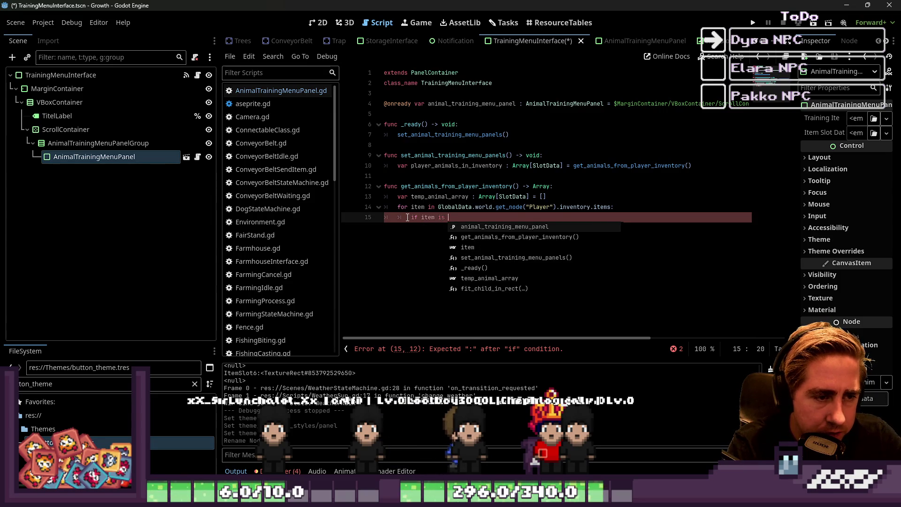
key(BackSpace)
key(BackSpace)
key(BackSpace)
text(== )
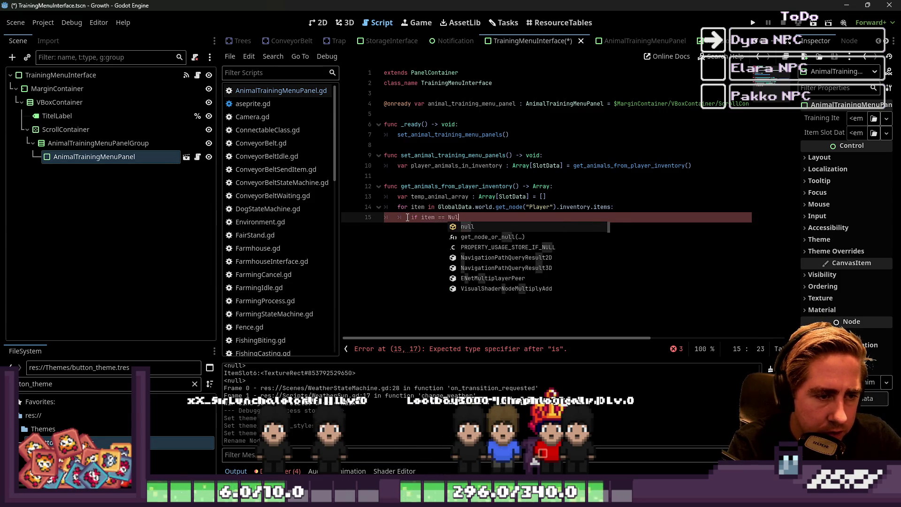
text(nz)
key(BackSpace)
text(ull)
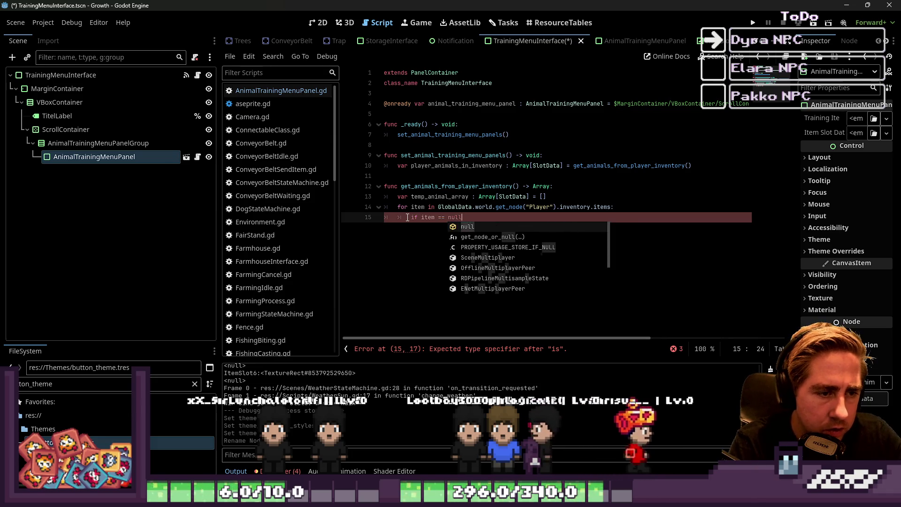
text(:)
key(Return)
text(r)
key(BackSpace)
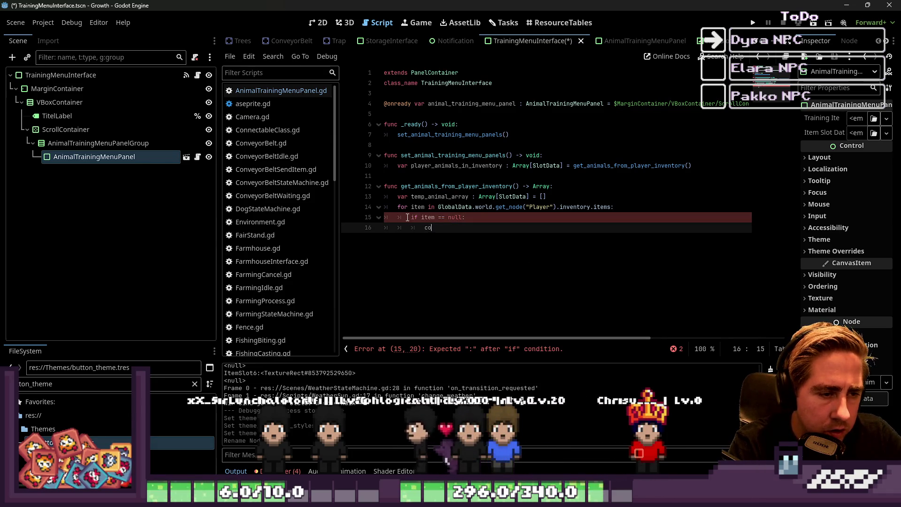
text(continue)
key(Return)
text(if item)
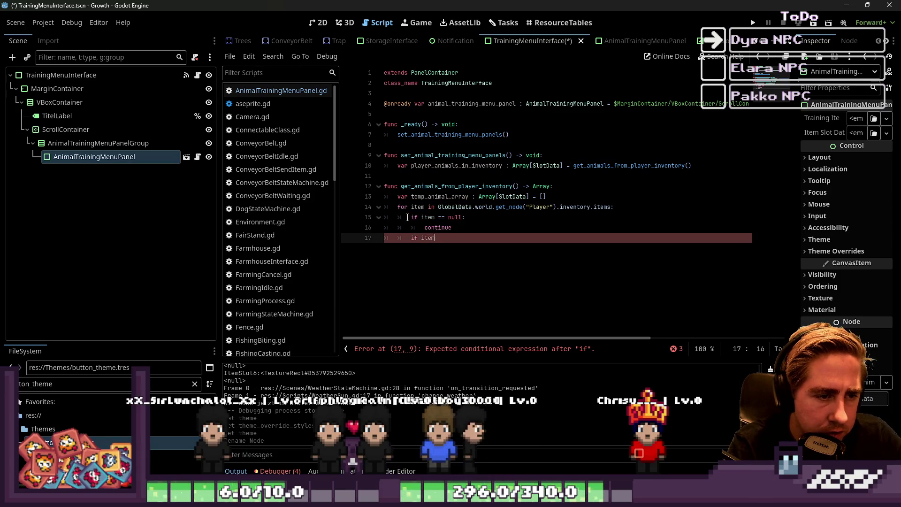
- Skip items whose item_type is not "animal" with continue
text(!=)
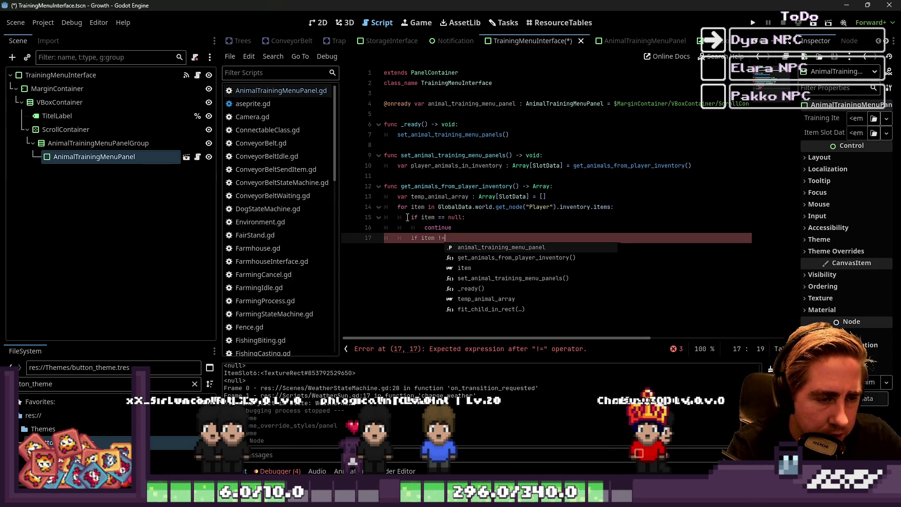
key(BackSpace)
key(BackSpace)
key(BackSpace)
text(.)
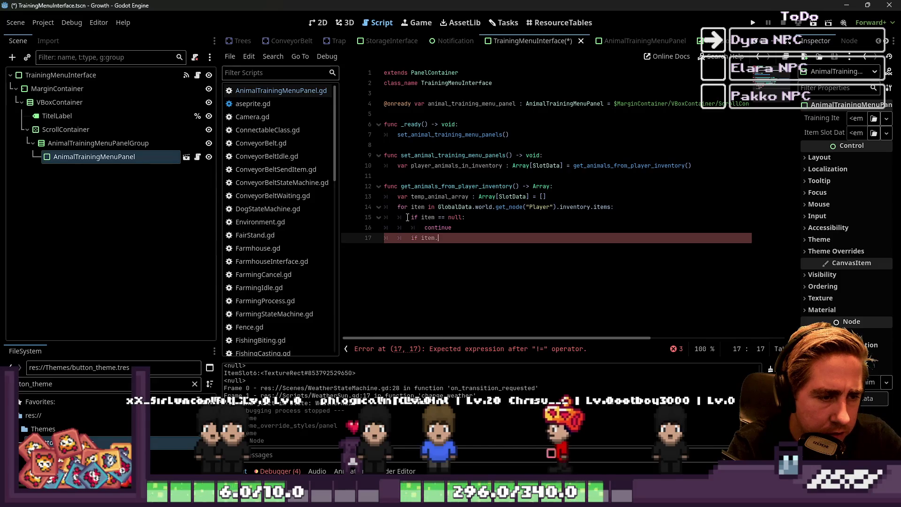
text(typ)
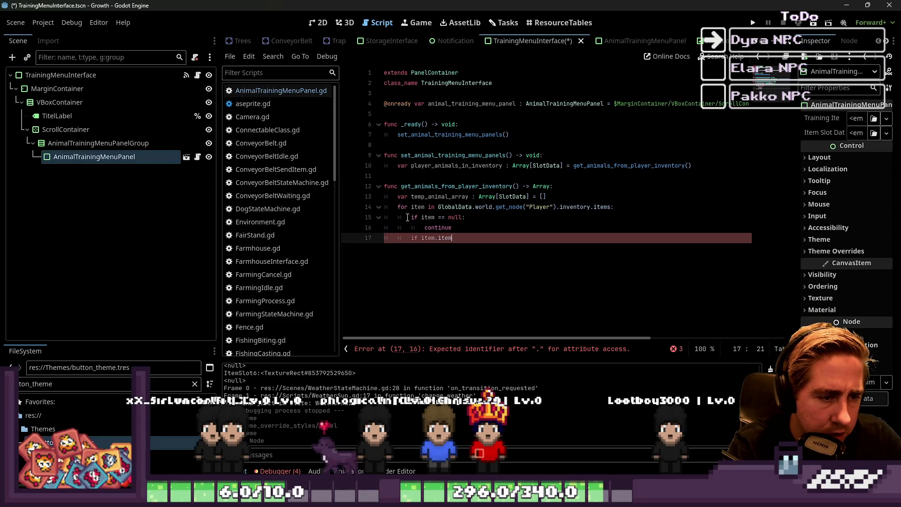
text(_type !=)
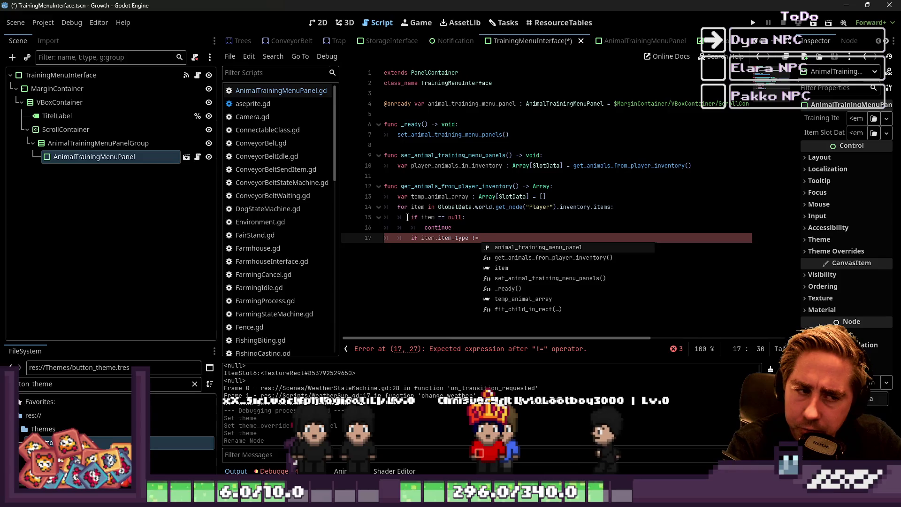
text( "animal)
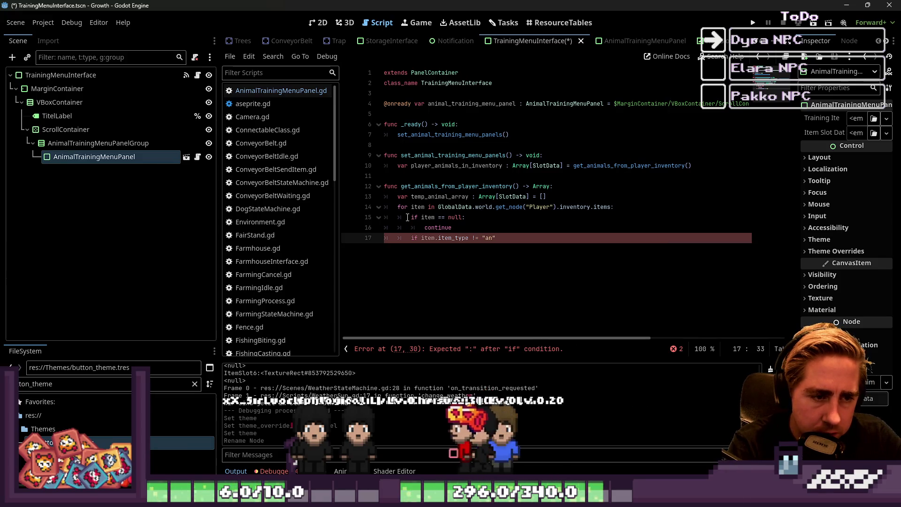
text(":)
key(Return)
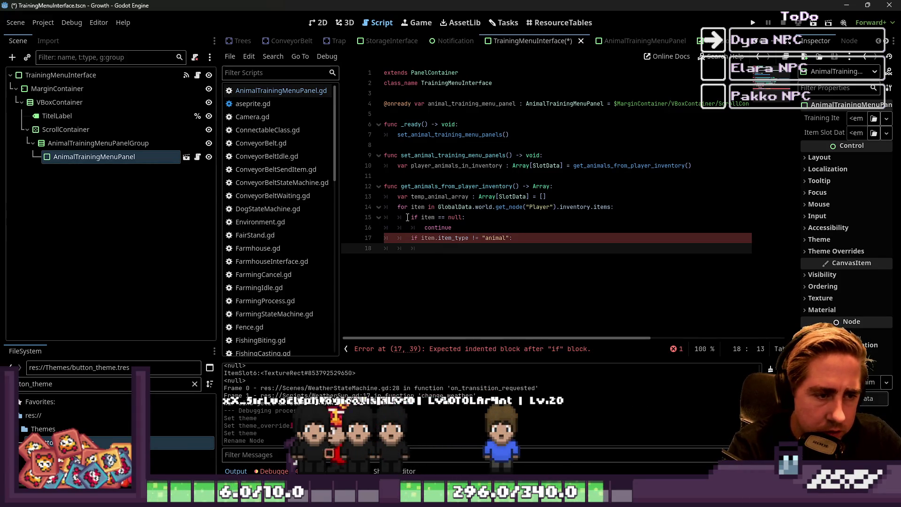
text(continue)
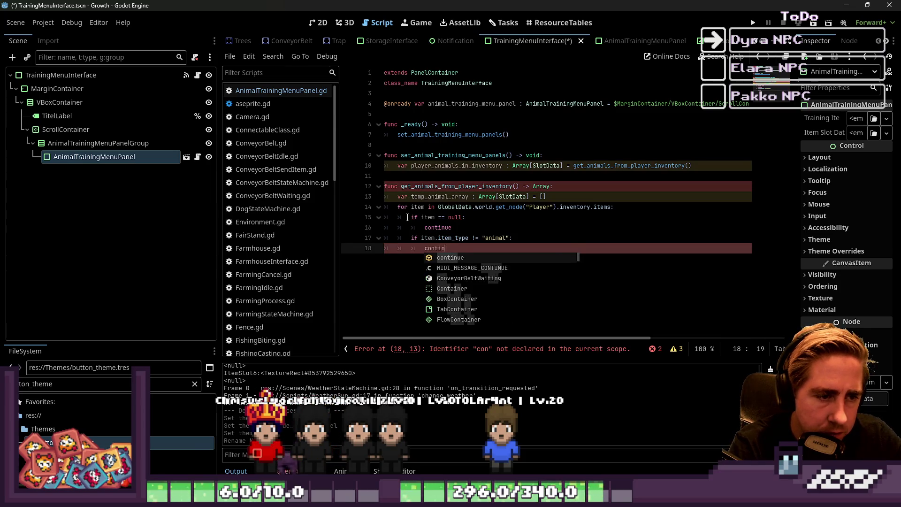
key(Return)
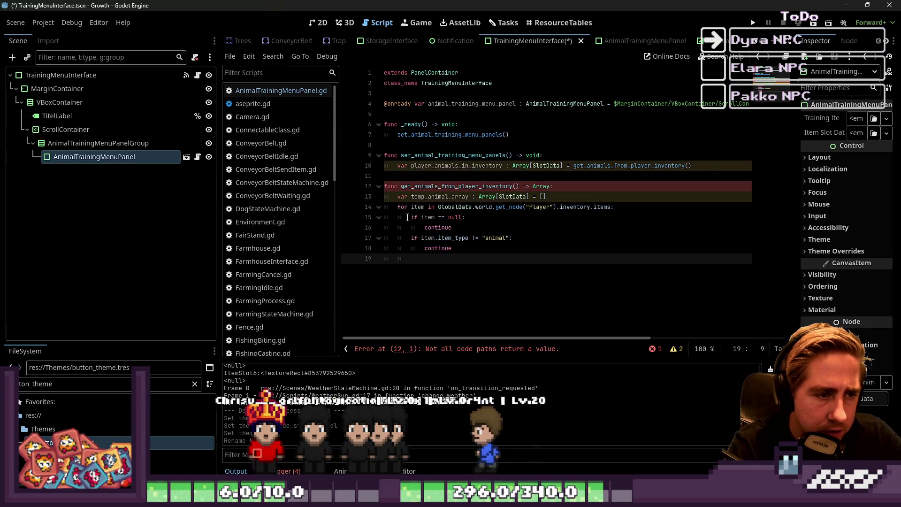
- Append each remaining item to temp_animal_array
text(temp)
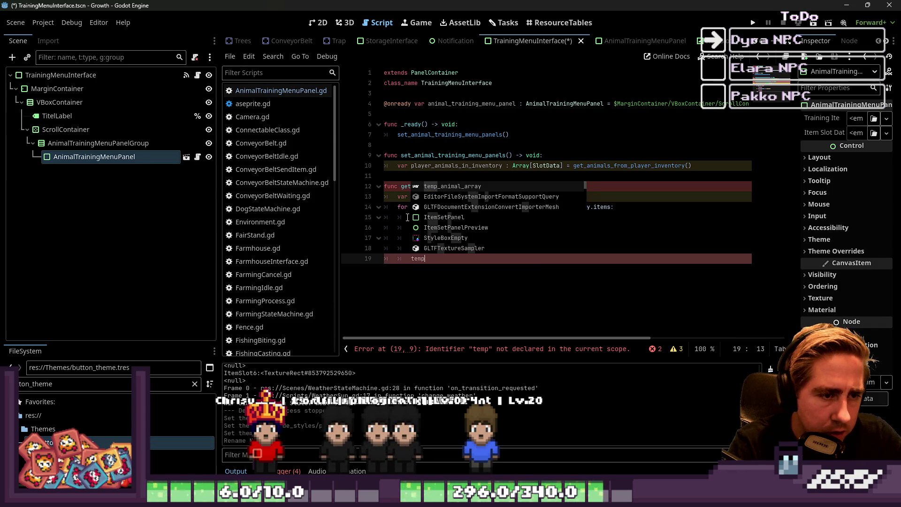
key(Return)
text(.append()
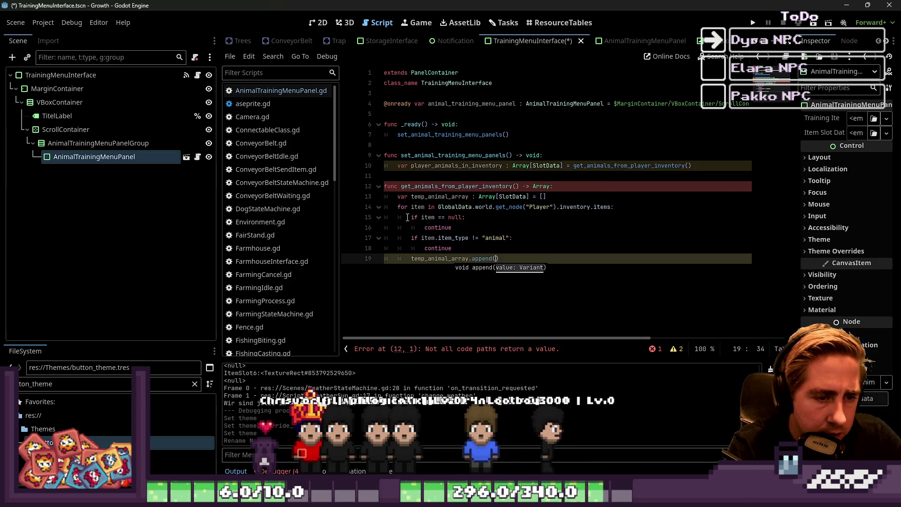
key(Return)
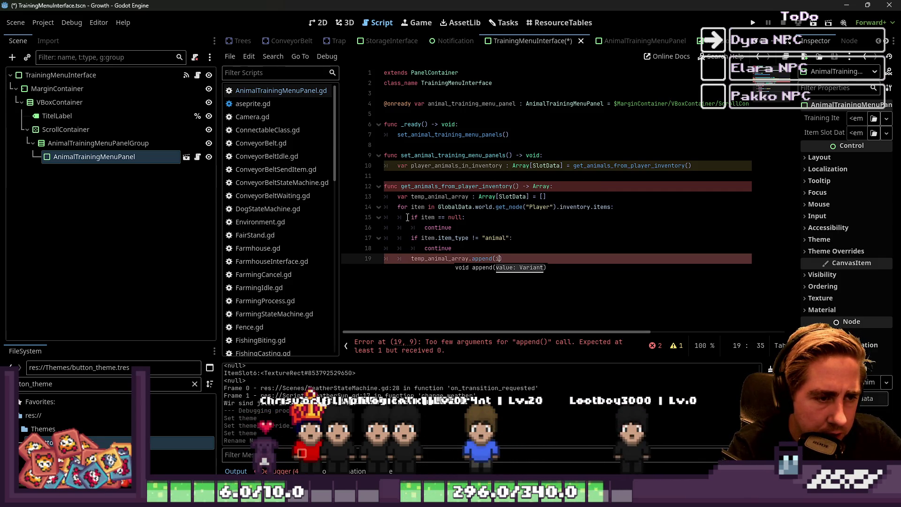
text(tem)
key(Return)
key(Return)
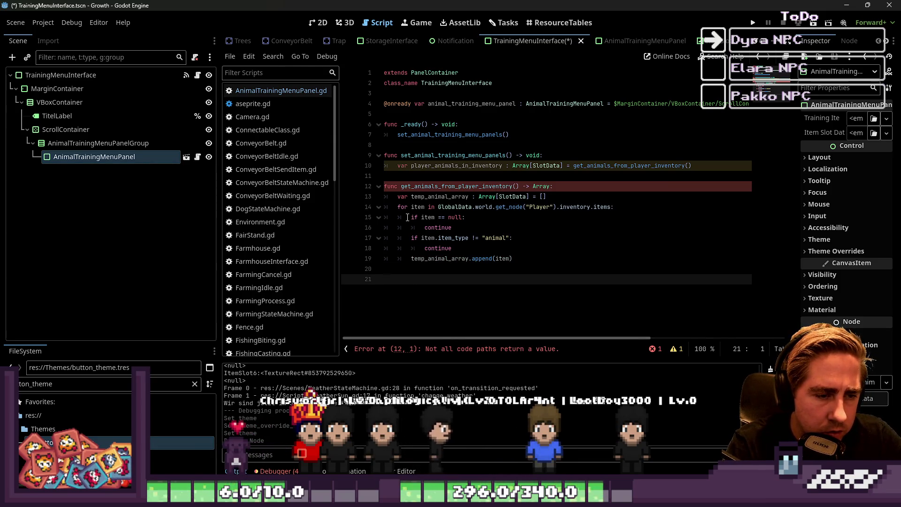
key(BackSpace)
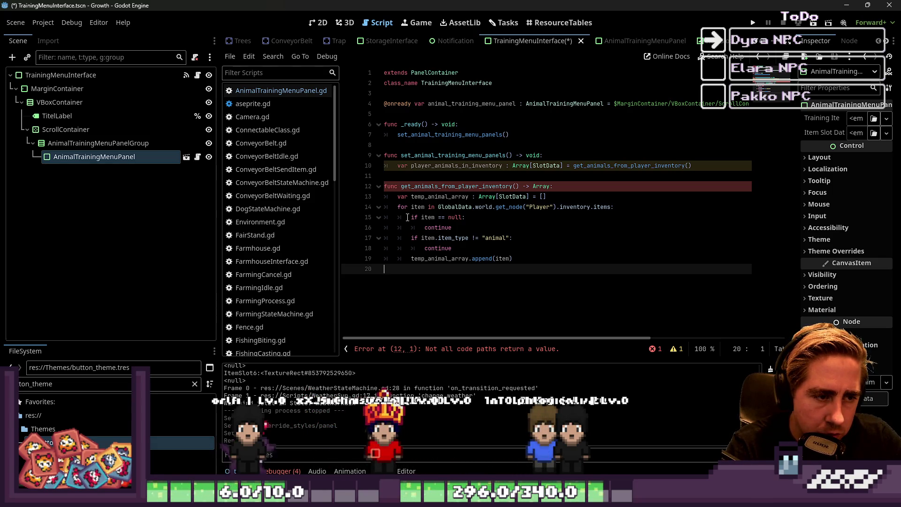
- Duplicate the filtering loop and make the first loop read inventory_data.items
key(Return)
key(Up)
key(Up)
key(Up)
key(shift+End)
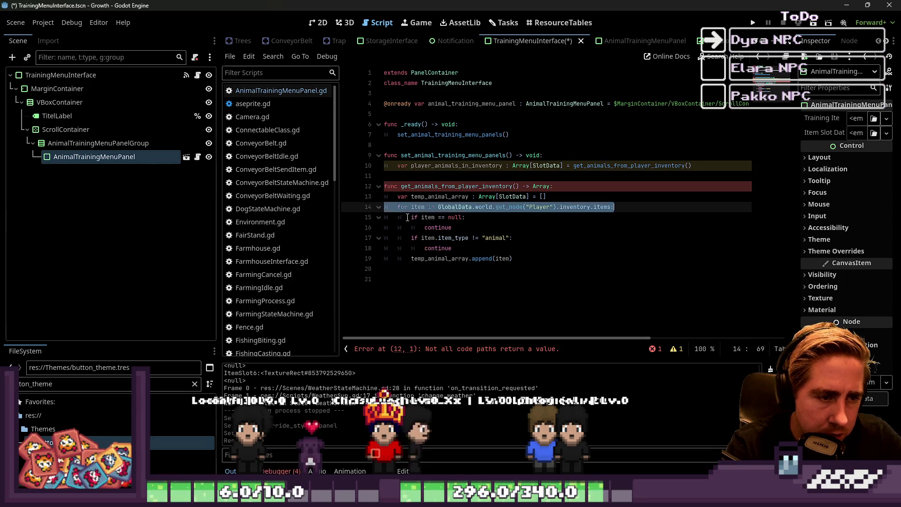
key(shift+Down)
key(shift+Down)
key(shift+Down)
key(shift+Down)
key(shift+Down)
key(ctrl+c)
key(Down)
key(Down)
key(ctrl+v)
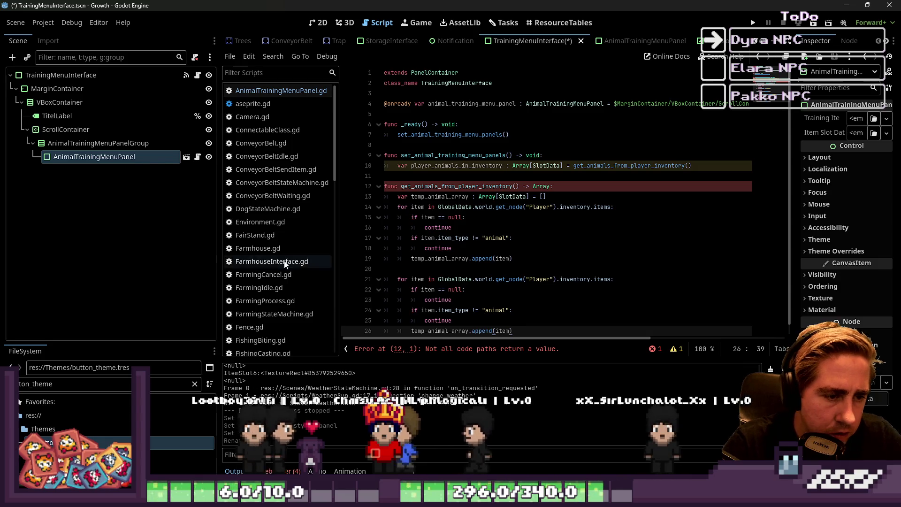
mouse_move(437, 339)
mouse_down()
mouse_move(571, 342)
mouse_move(438, 339)
mouse_up()
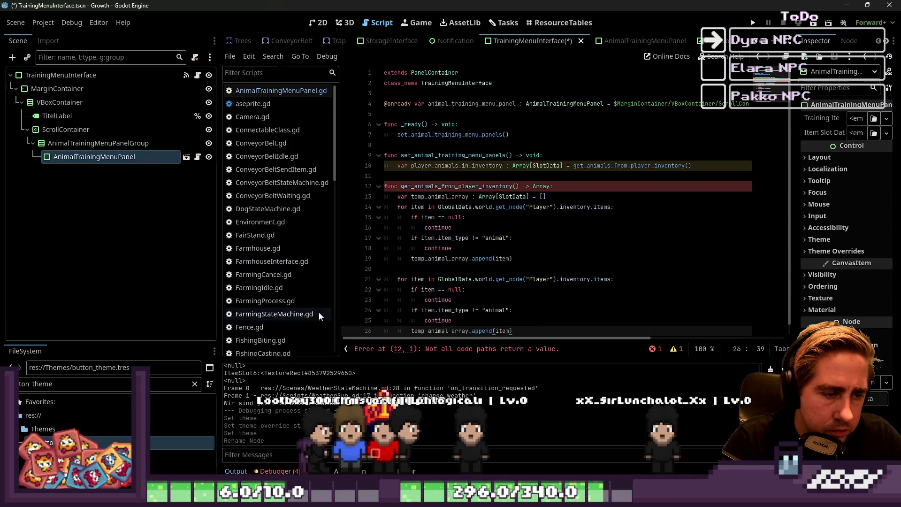
click(464, 267)
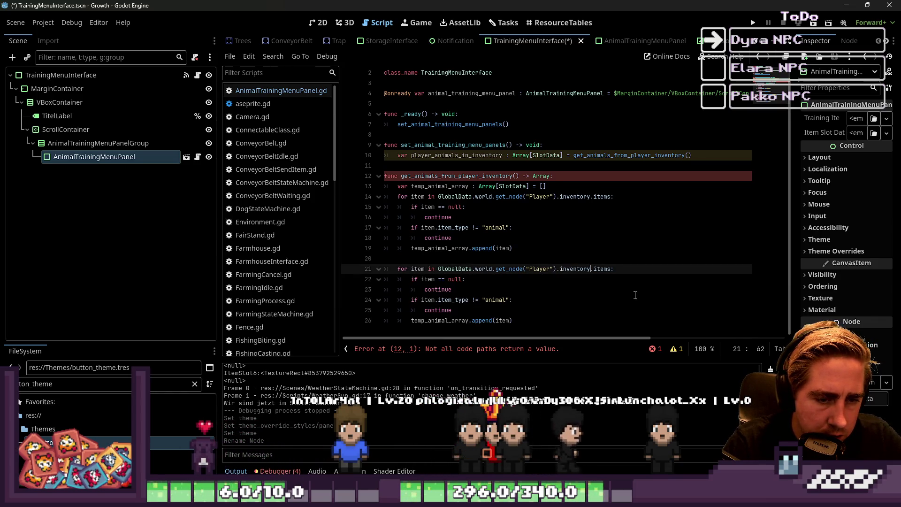
text(_da)
key(Up)
key(Up)
key(Up)
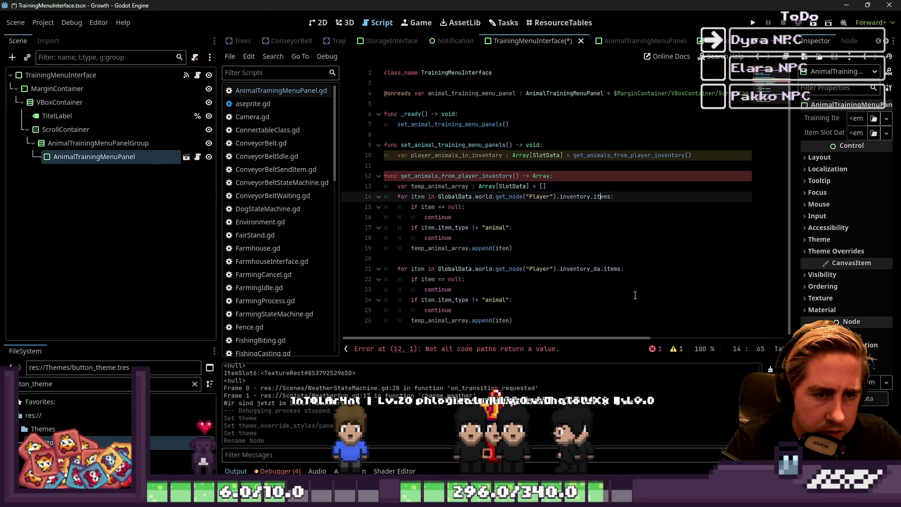
text(ta)
key(Down)
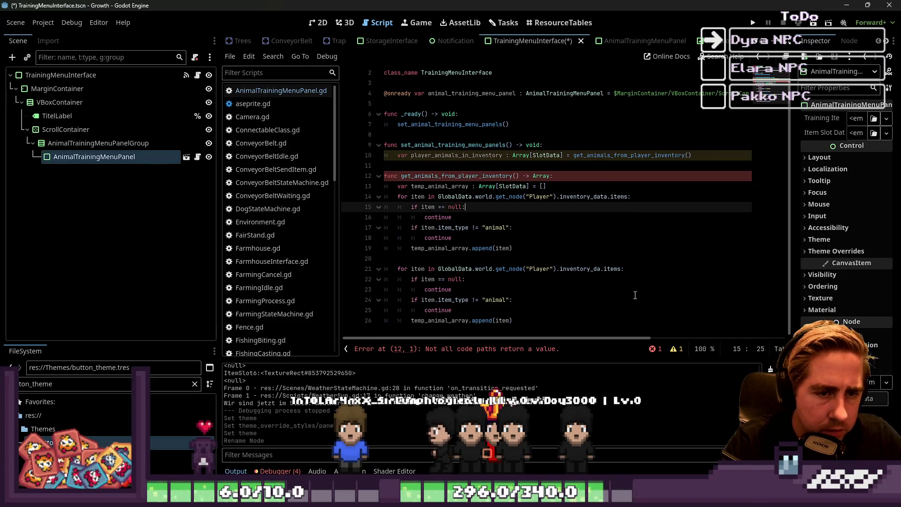
- Open the Player scene and view the Player root node's properties in a widened Inspector
scroll(263, 41, up, 5)
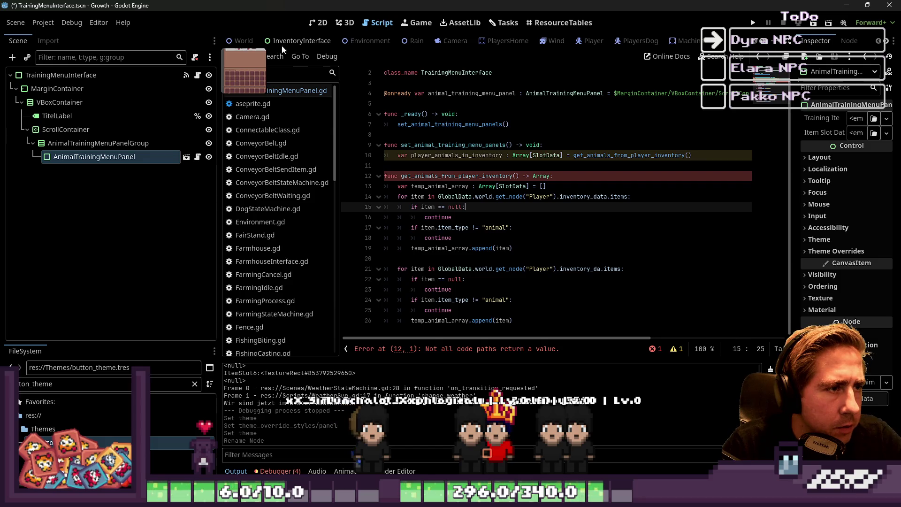
click(576, 42)
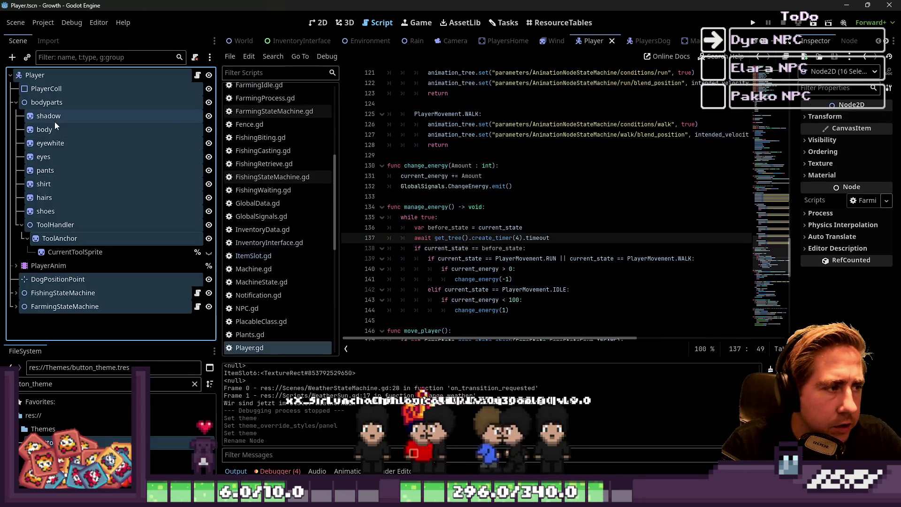
click(54, 118)
click(147, 76)
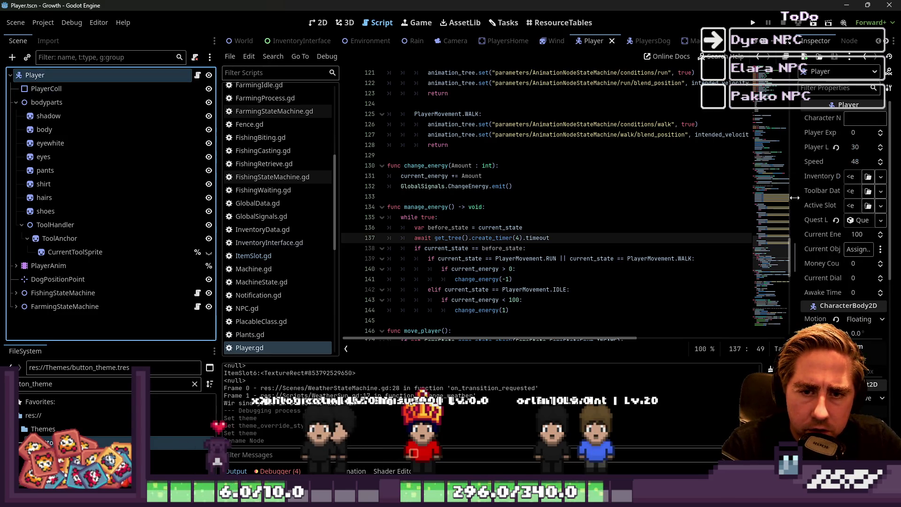
drag(791, 201, 761, 201)
scroll(548, 256, down, 10)
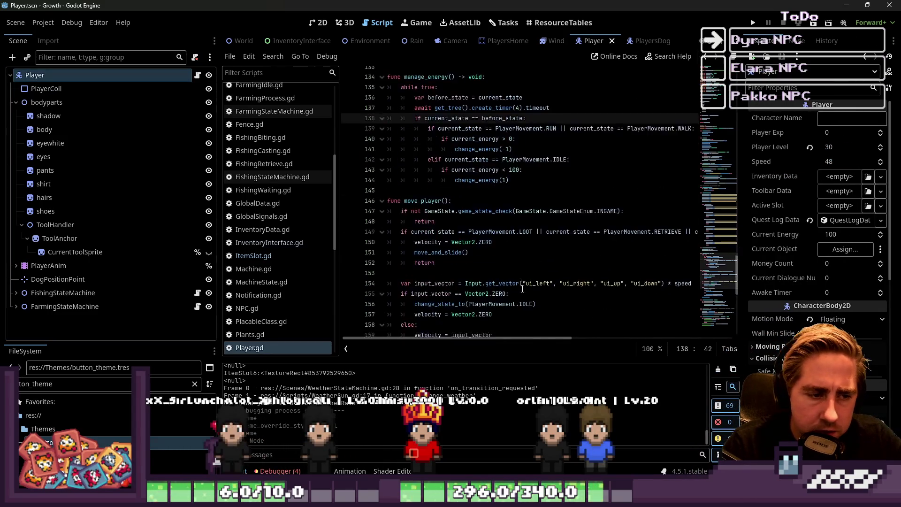
scroll(260, 189, down, 5)
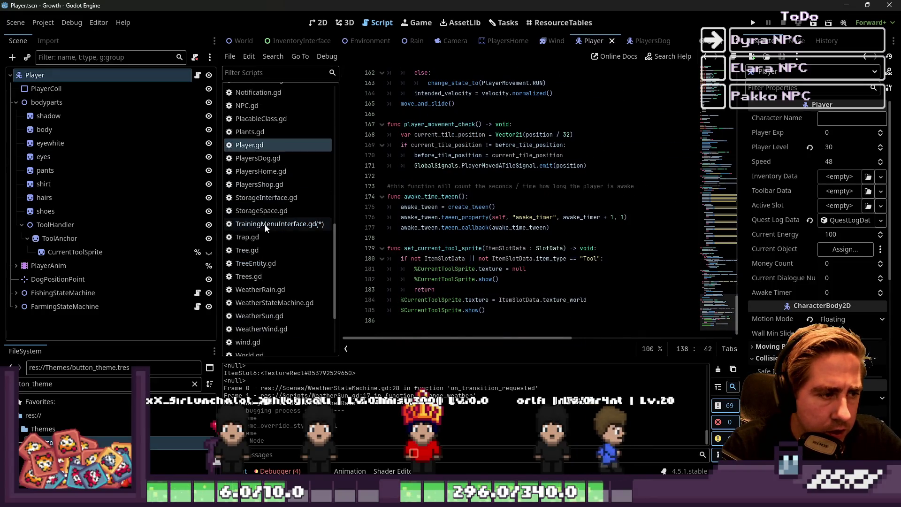
- Make the second loop in TrainingMenuInterface.gd read toolbar_data.items
click(277, 224)
click(483, 299)
double_click(577, 270)
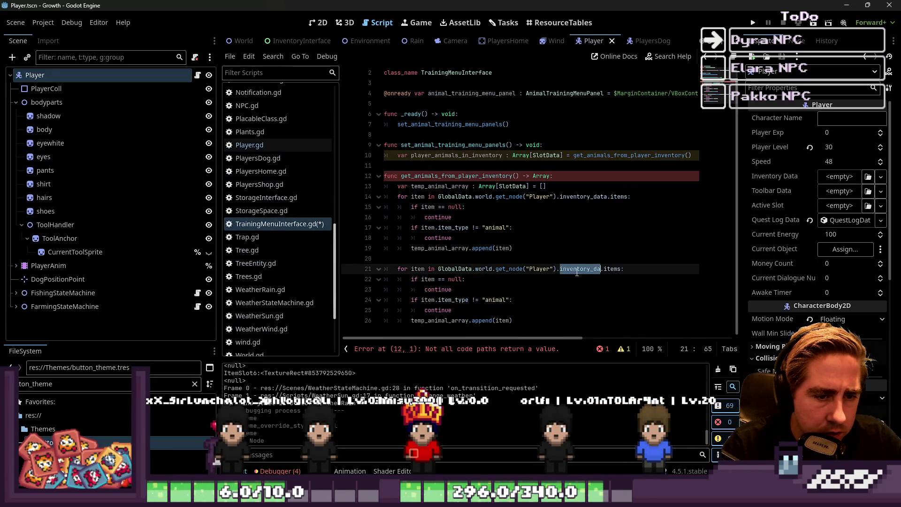
text(toolbar_data)
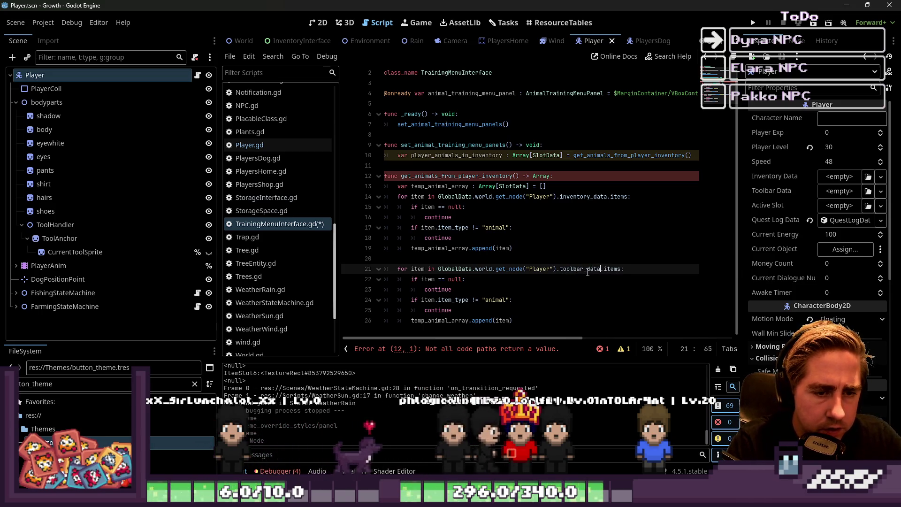
key(Down)
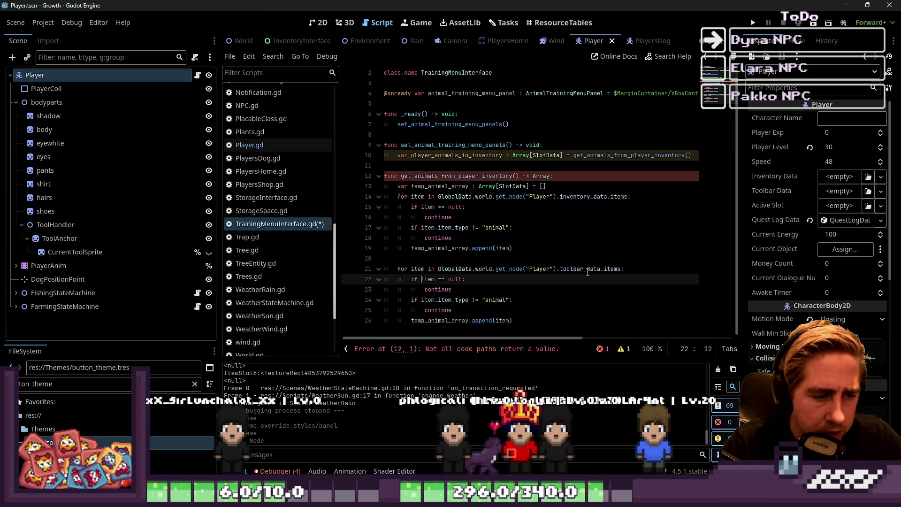
key(Down)
key(Down)
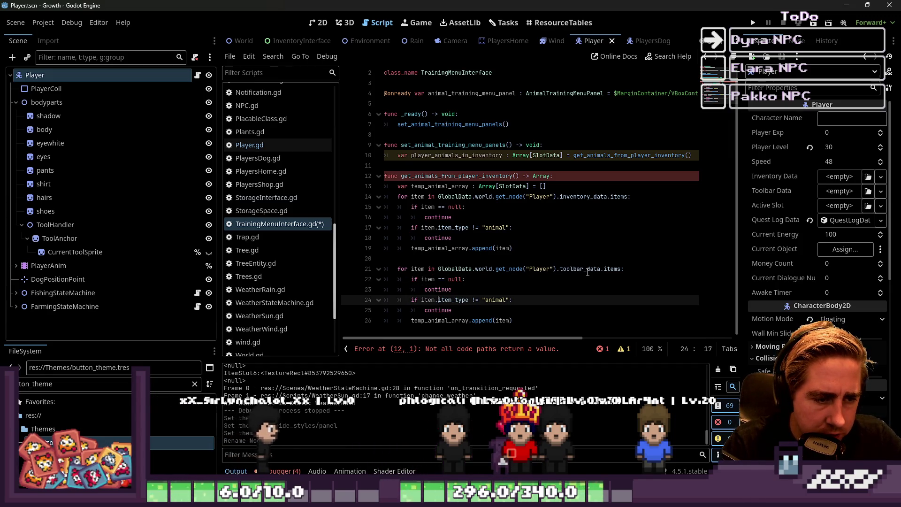
key(End)
key(Left)
key(Left)
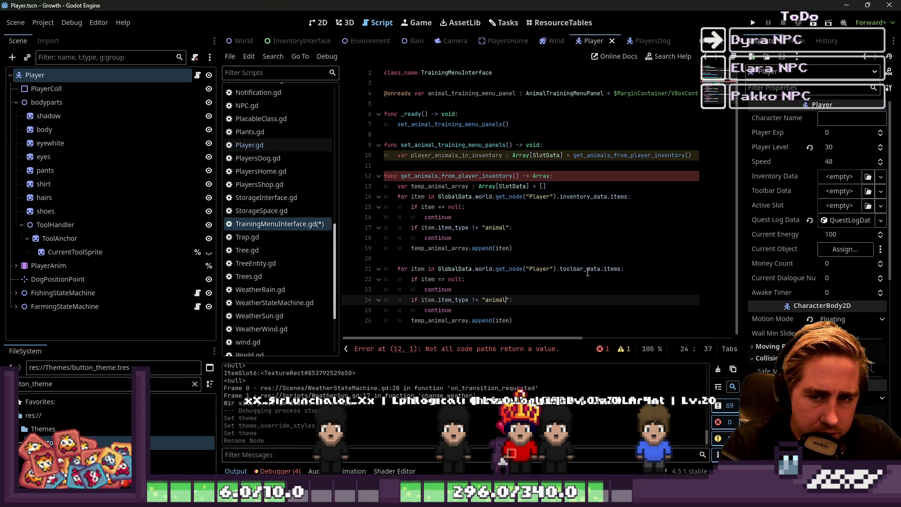
- Clear the FileSystem filter and inspect the pig slot resource's item type
double_click(28, 383)
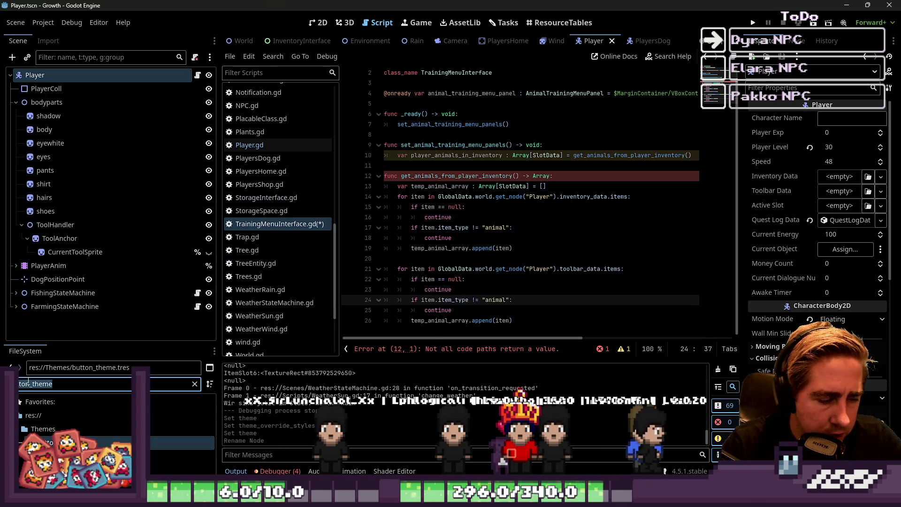
key(BackSpace)
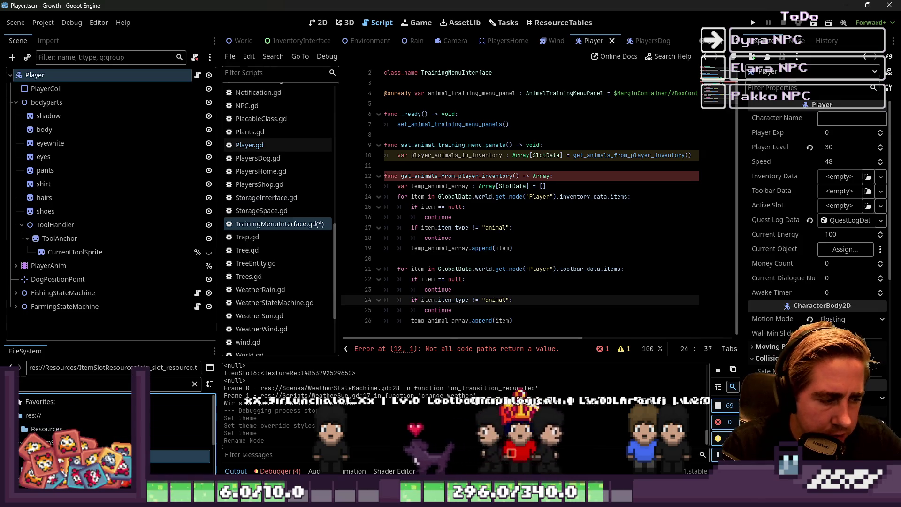
click(179, 456)
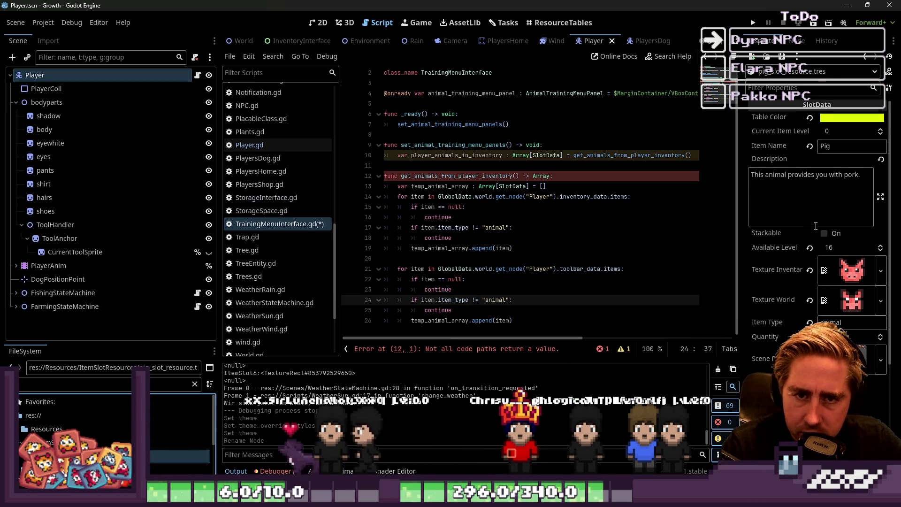
scroll(796, 246, down, 2)
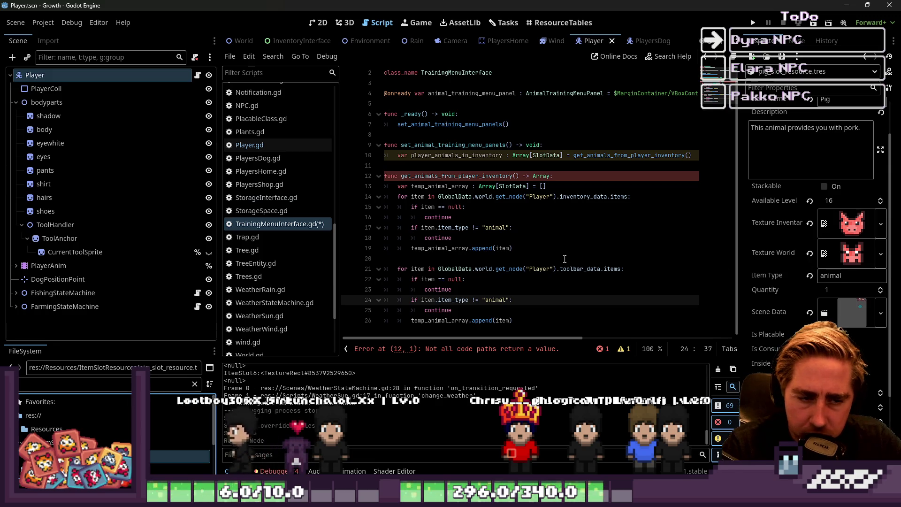
- End the function with return temp_animal_array and save the script
click(492, 321)
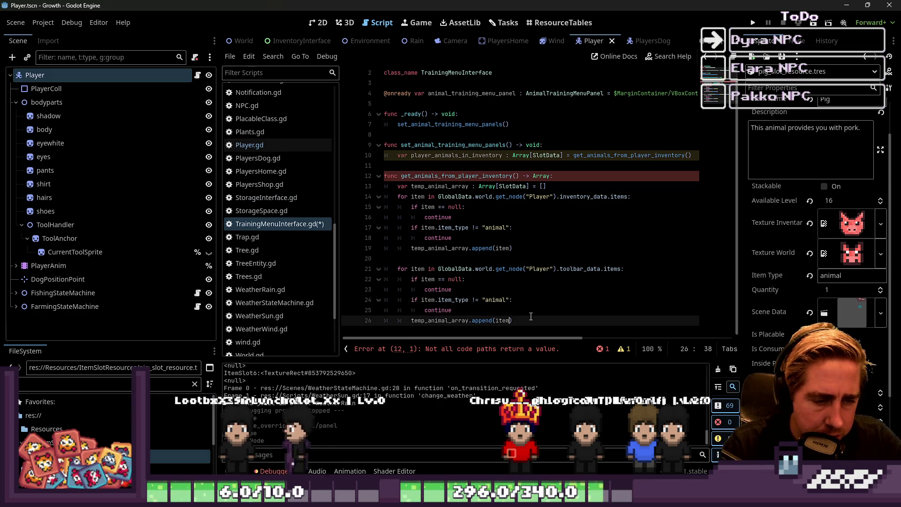
click(556, 321)
key(Return)
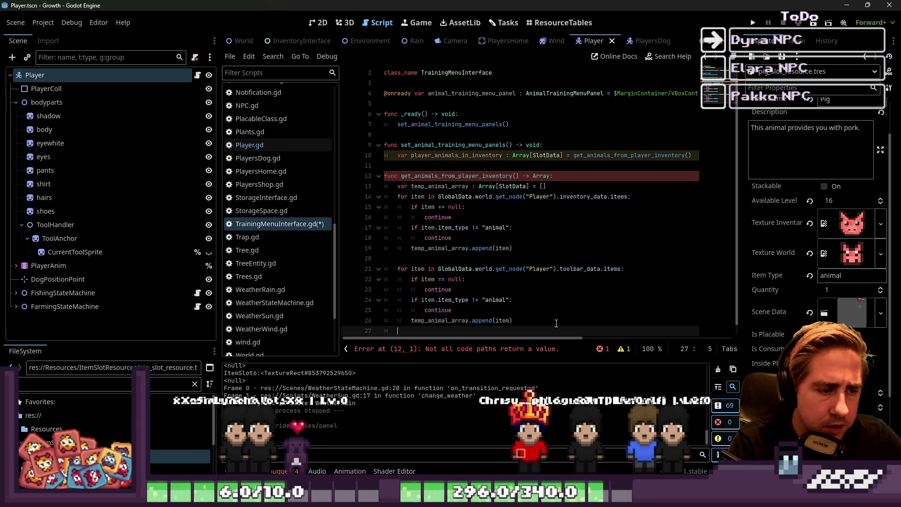
scroll(464, 205, down, 1)
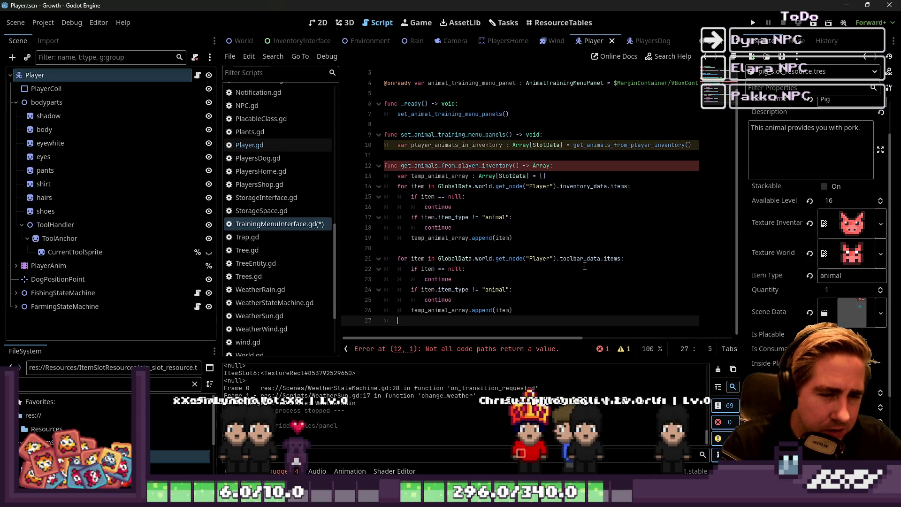
text(return temp)
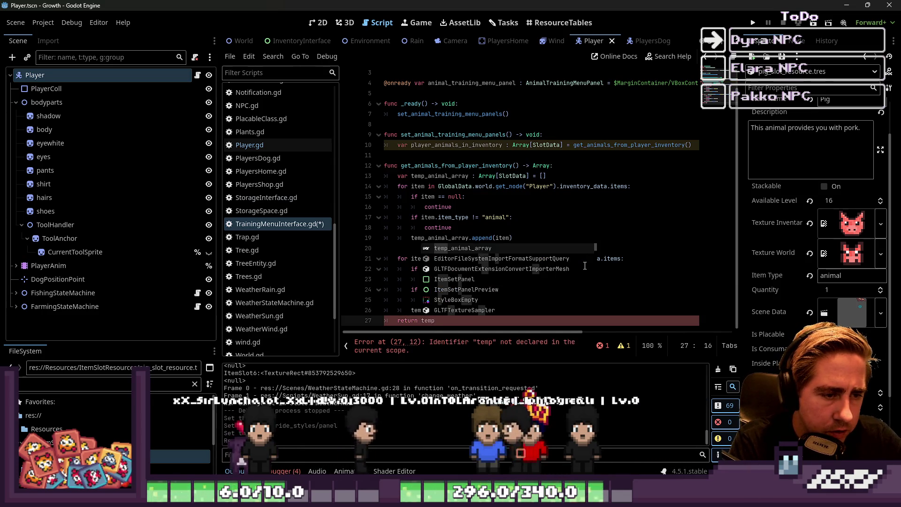
key(Return)
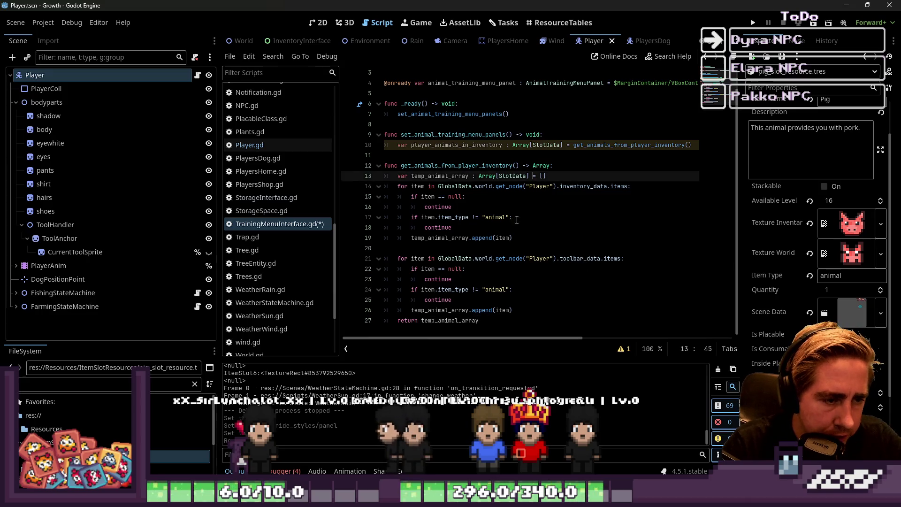
scroll(484, 231, up, 2)
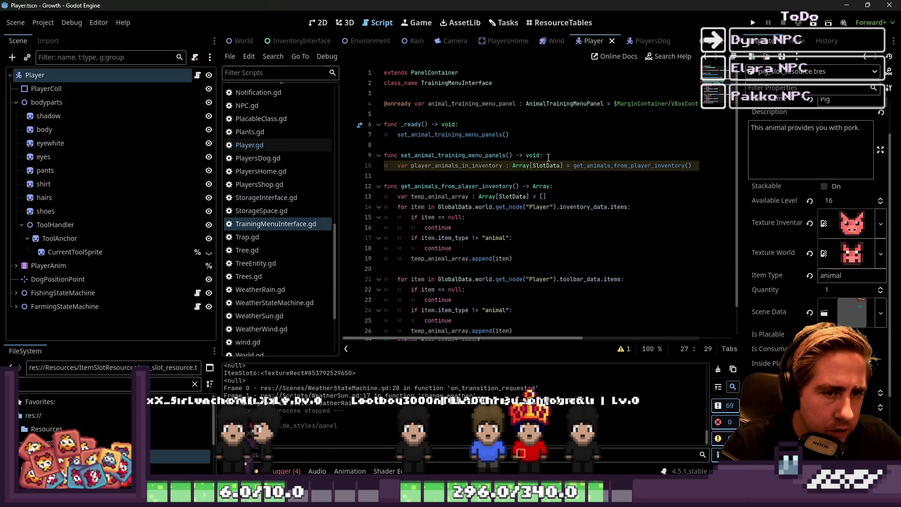
key(ctrl+s)
click(696, 167)
- Add 'if player_animals_in_inventory.is_empty(): return' below line 10 and save
key(Return)
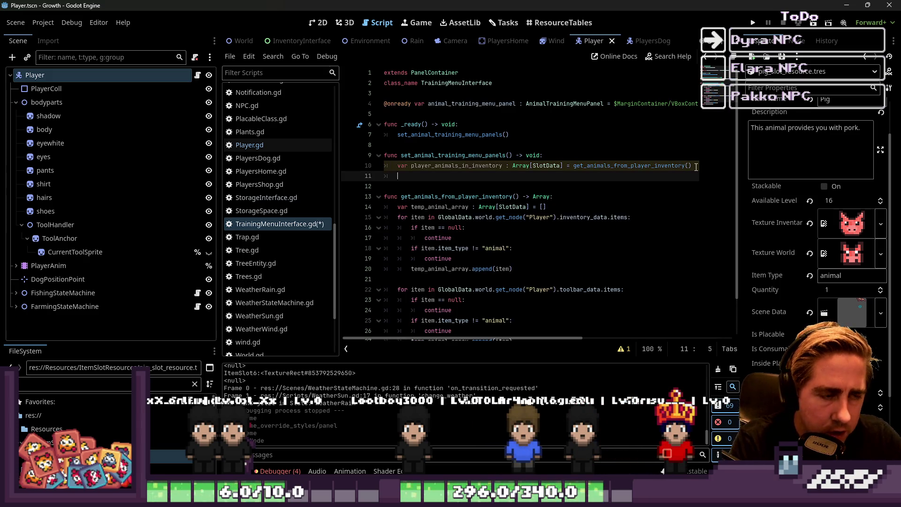
text(if player)
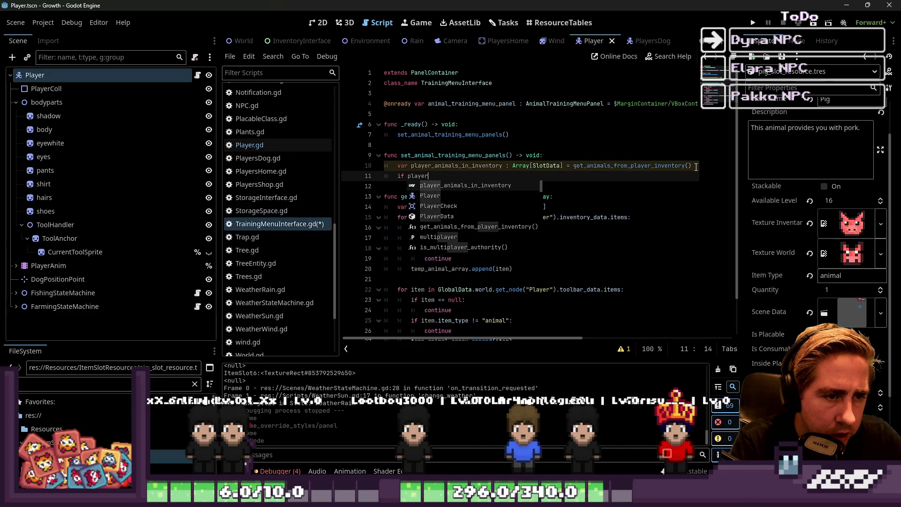
key(Return)
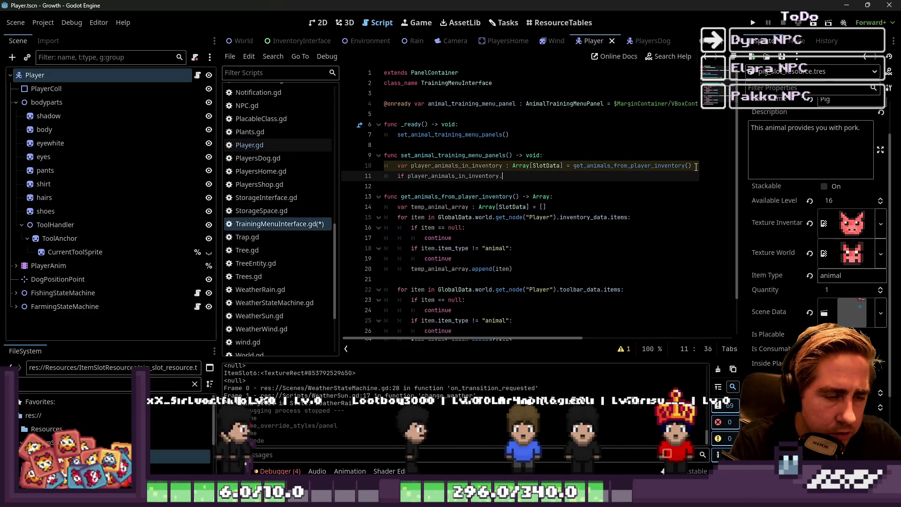
key(BackSpace)
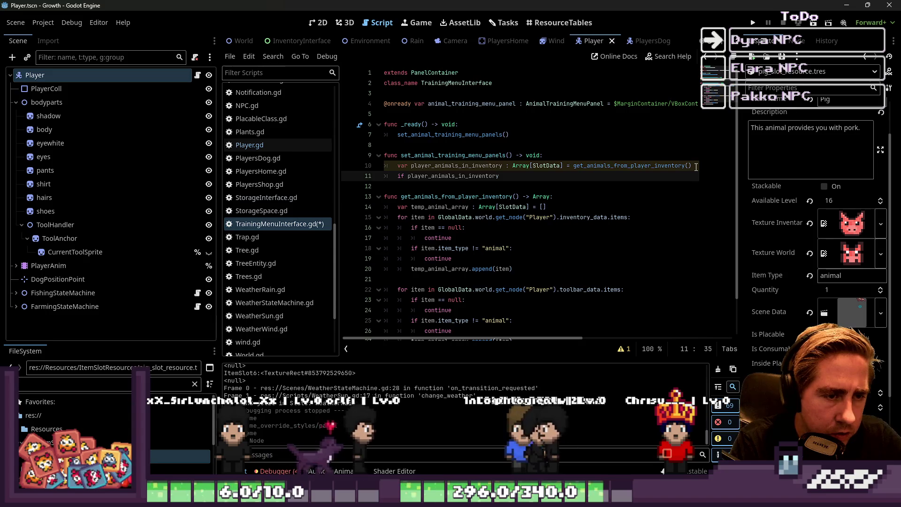
text(.i)
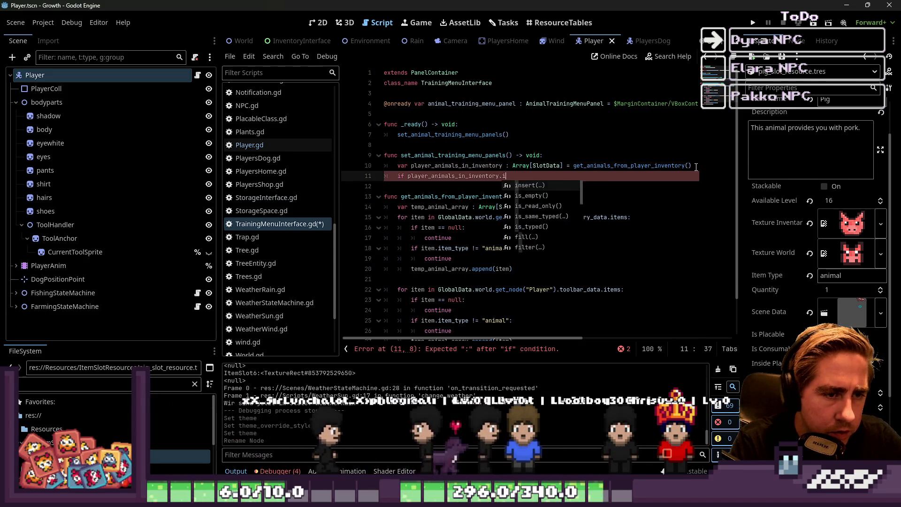
text(s)
key(Return)
text(:)
key(Return)
text(r)
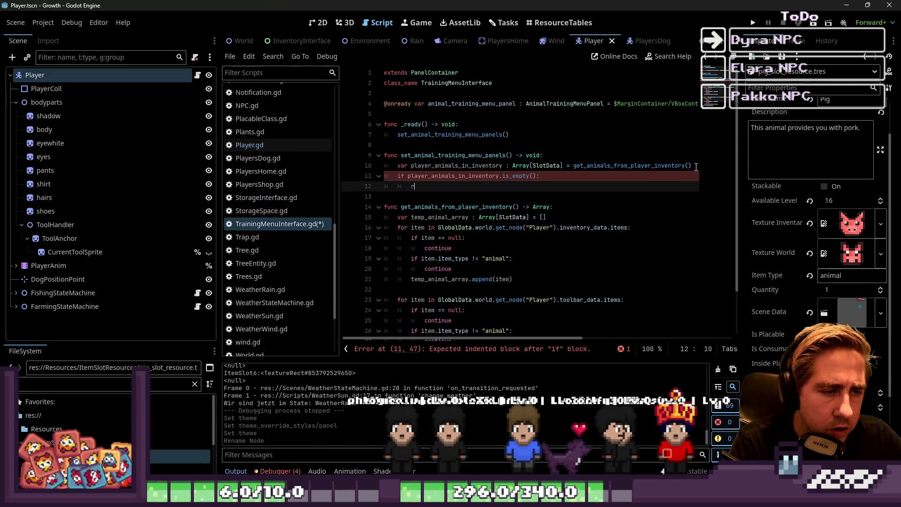
text(eturn)
key(Return)
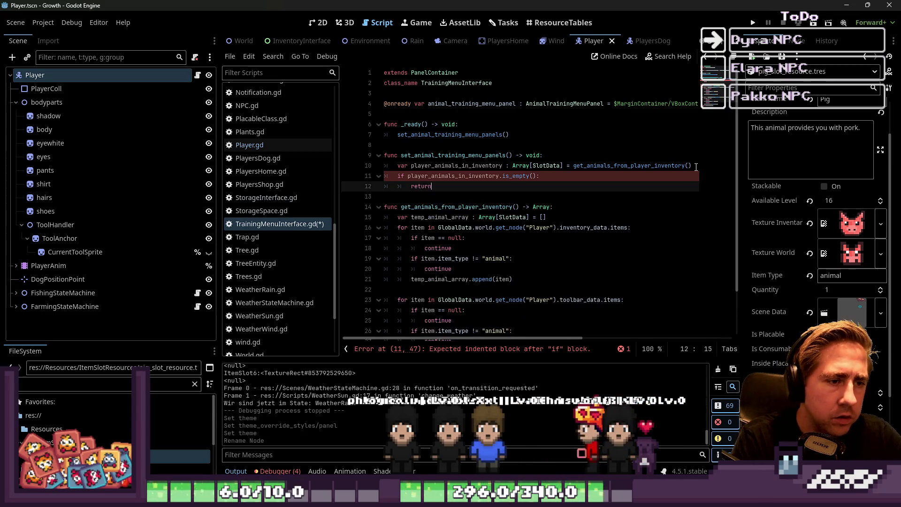
key(ctrl+s)
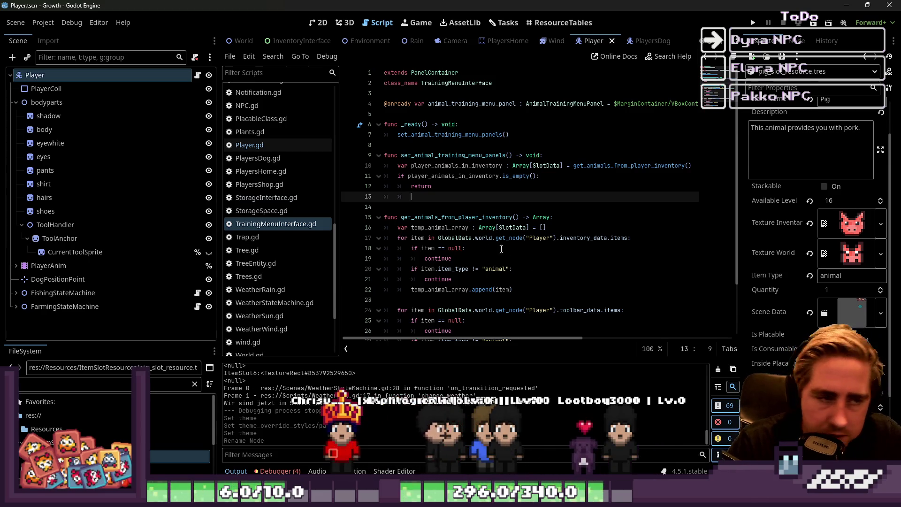
key(Return)
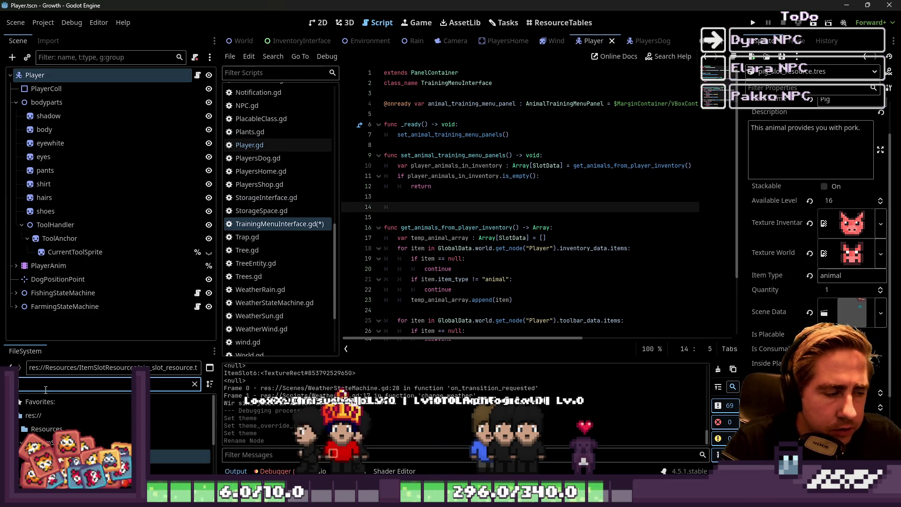
- Filter FileSystem for AnimalTraining and drop AnimalTrainingMenuPanel.tscn in as a preload const ANIMAL_TRAINING_MENU_PANEL
scroll(75, 418, down, 10)
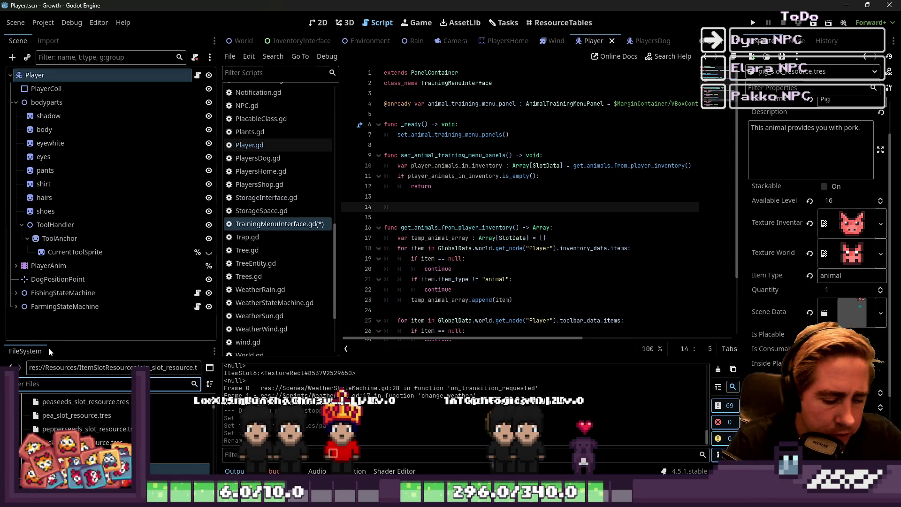
text(animal)
key(BackSpace)
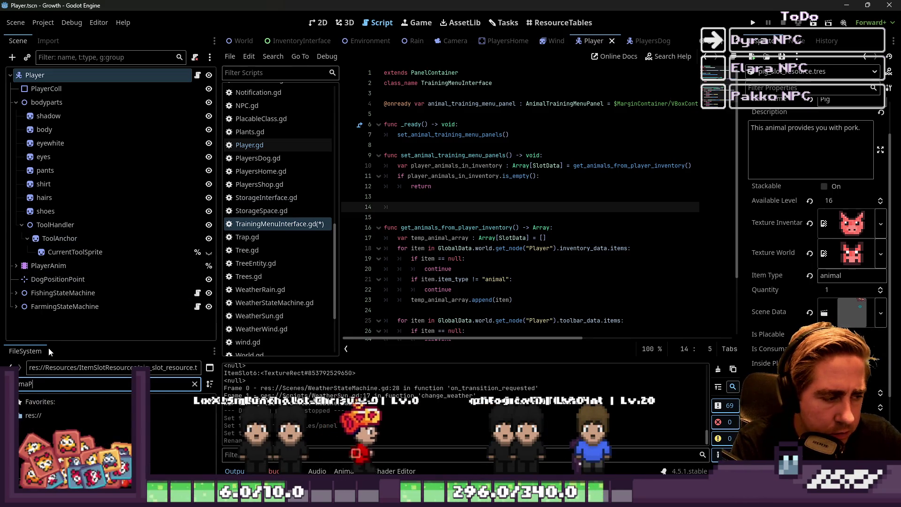
text(Tra)
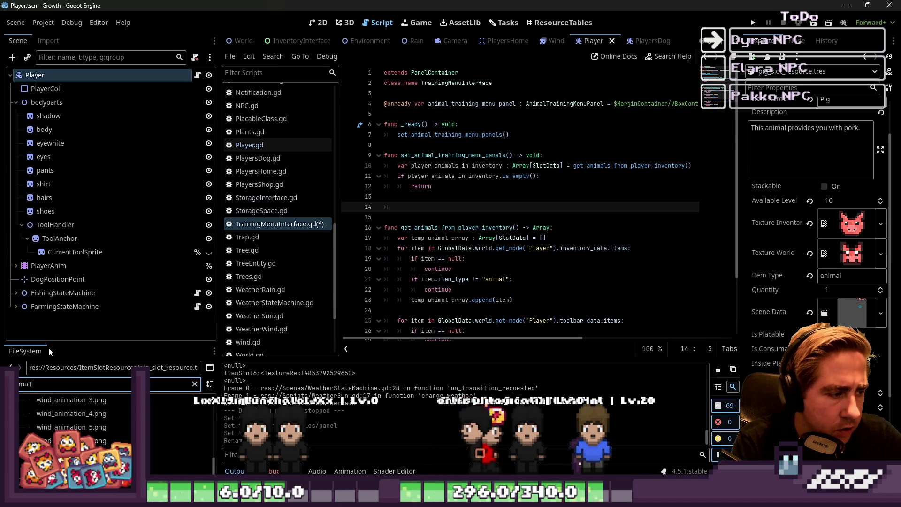
key(BackSpace)
key(BackSpace)
key(BackSpace)
text(l)
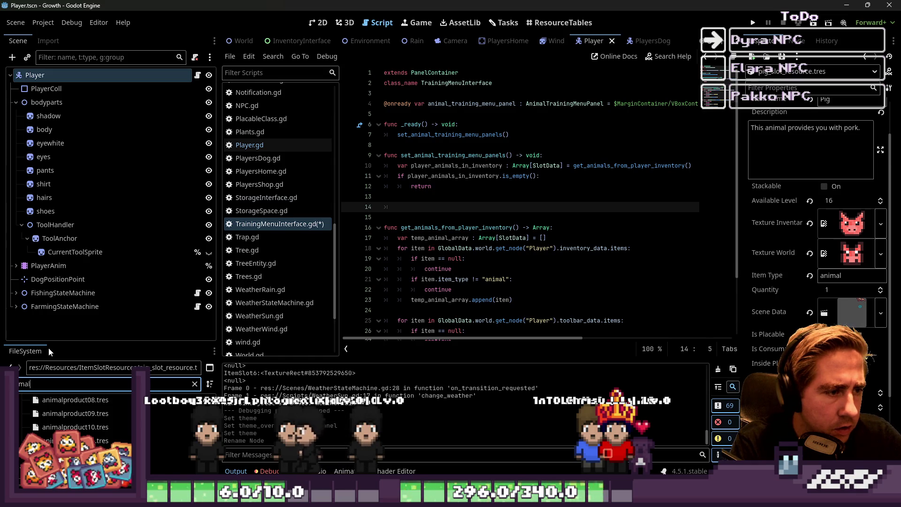
scroll(234, 175, up, 10)
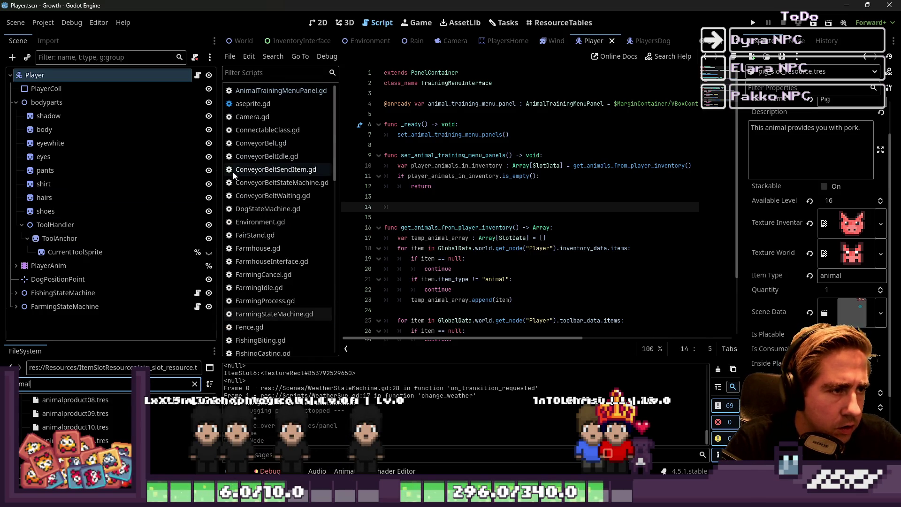
text(Training)
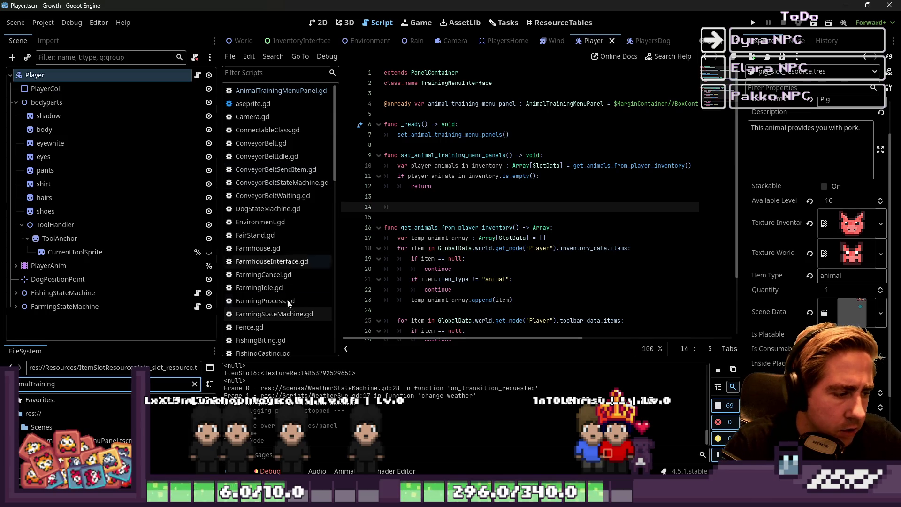
drag(117, 441, 519, 380)
mouse_move(447, 210)
mouse_down()
mouse_move(450, 130)
mouse_move(470, 93)
mouse_up()
- Add a blank line above the const and remove the extra blank line after the early return
key(Down)
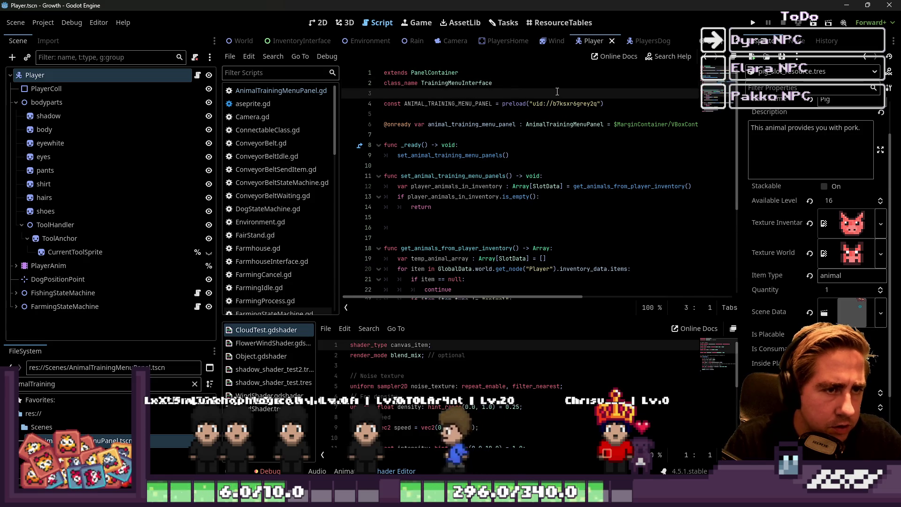
key(Home)
key(Return)
key(ctrl+Right)
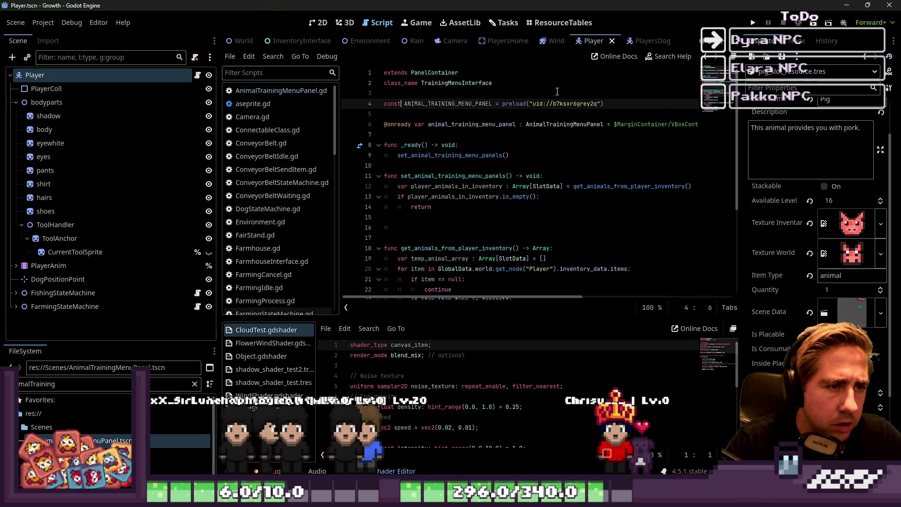
key(Down)
key(Down)
key(Down)
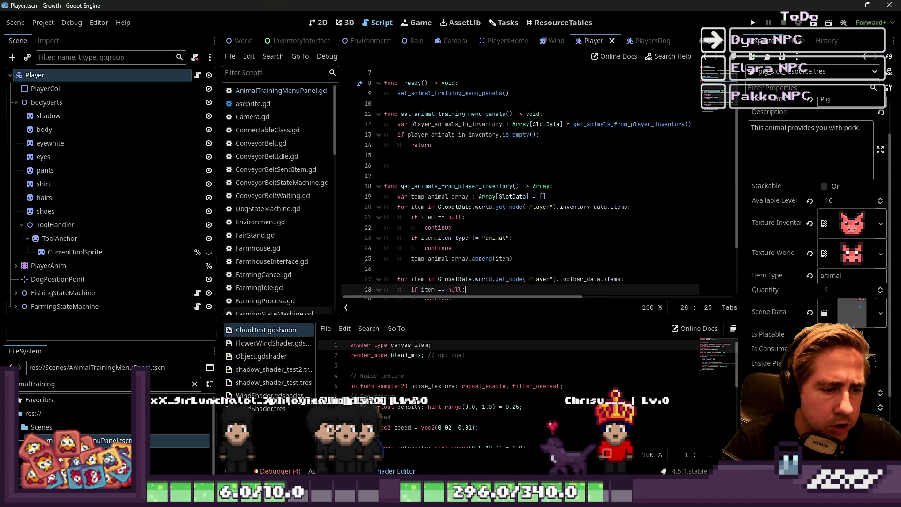
scroll(459, 179, up, 1)
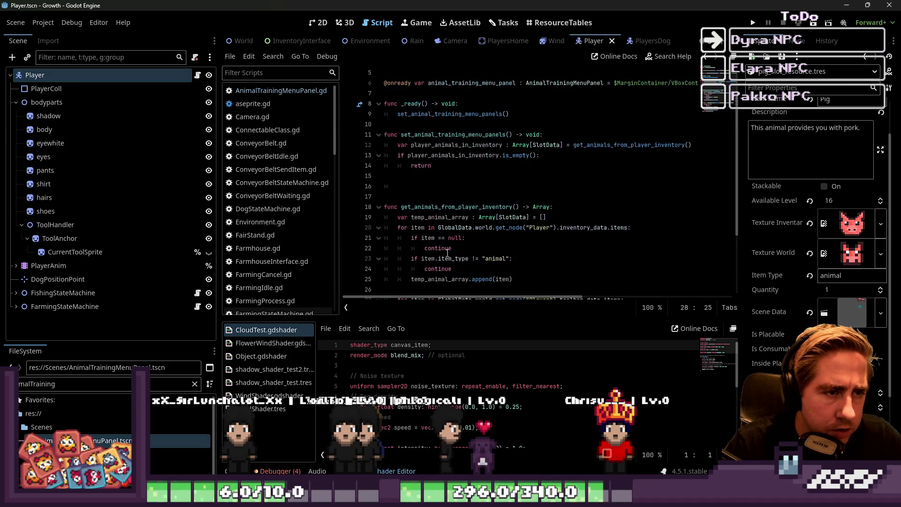
click(459, 179)
key(Down)
key(Down)
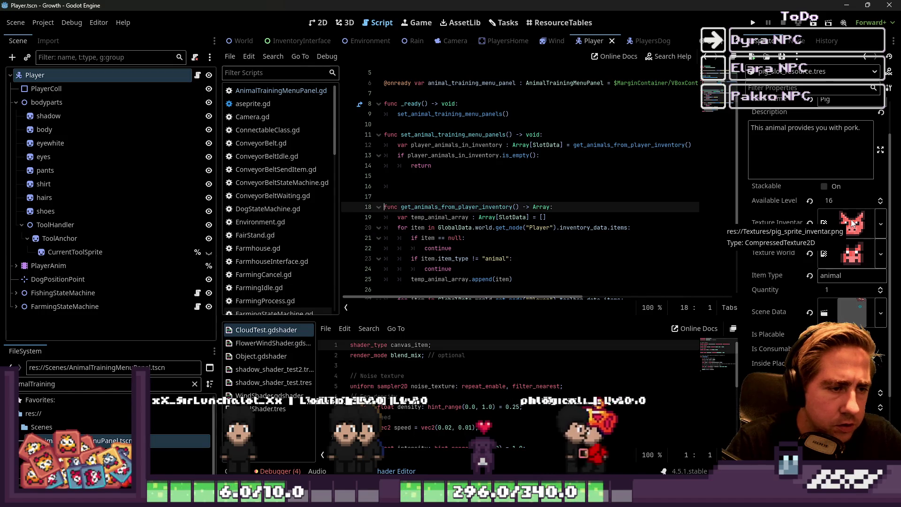
key(BackSpace)
key(Up)
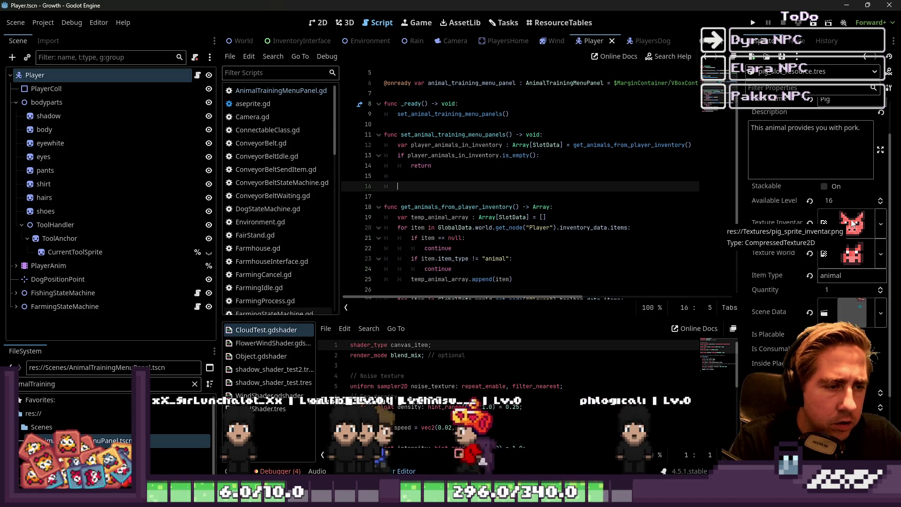
- Write 'for animal in player_animals_in_inventory:' and begin a var declaration in its body
key(Return)
text(for animal in pl)
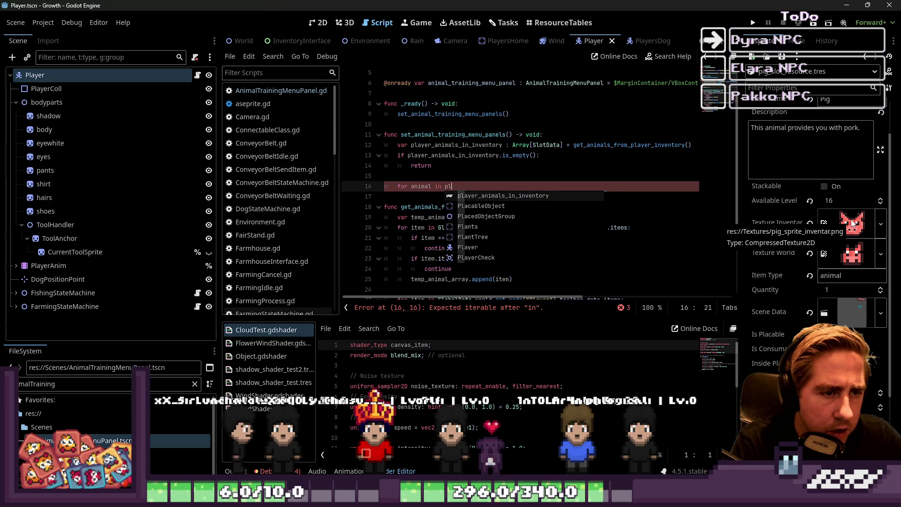
key(Return)
text(.)
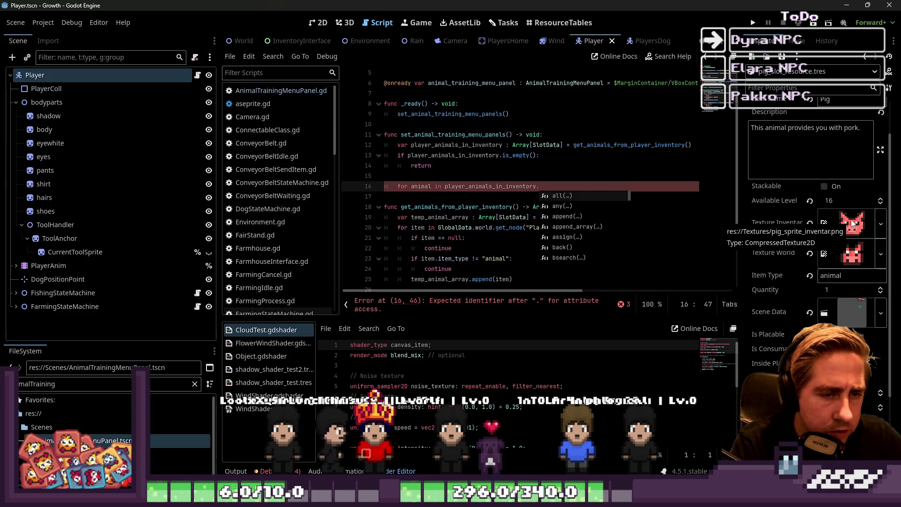
key(BackSpace)
text(:)
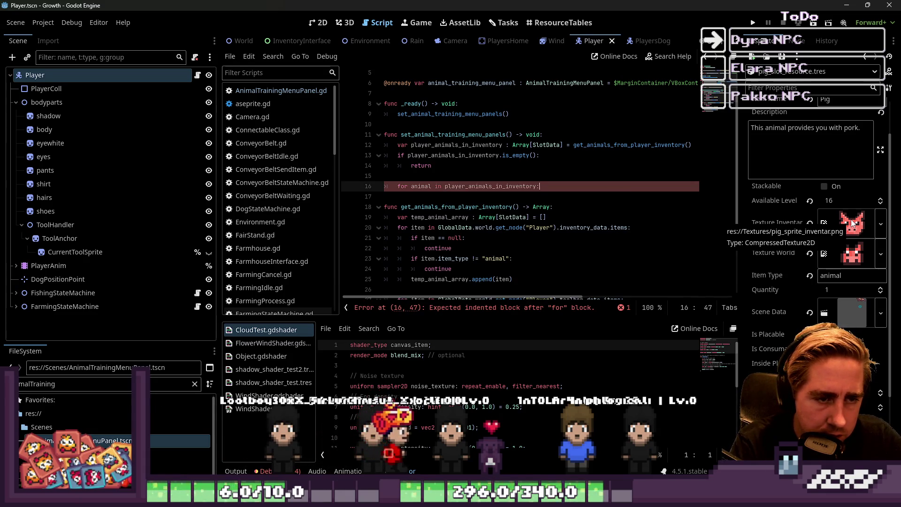
key(Return)
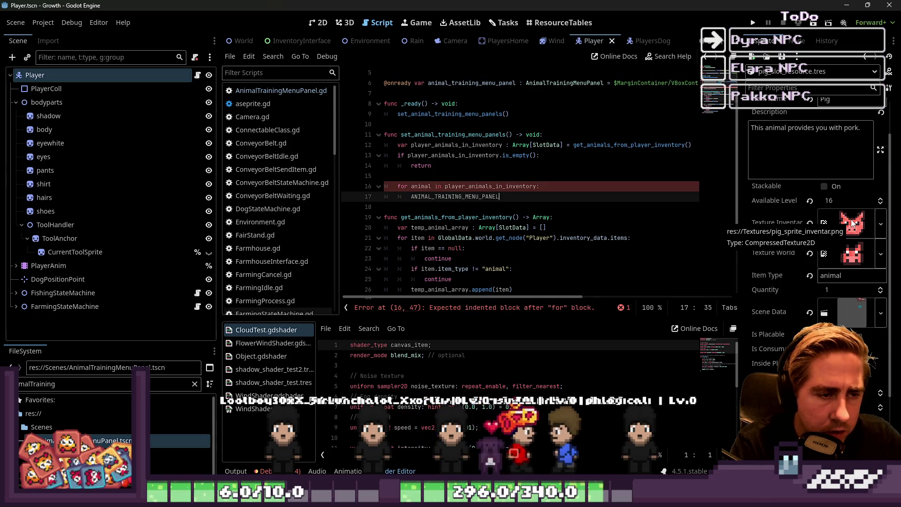
text(var new_panel : Ania)
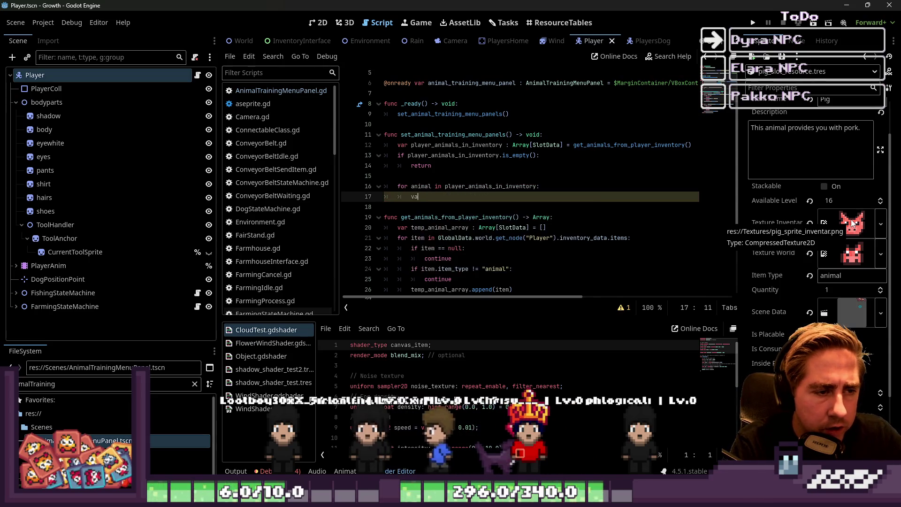
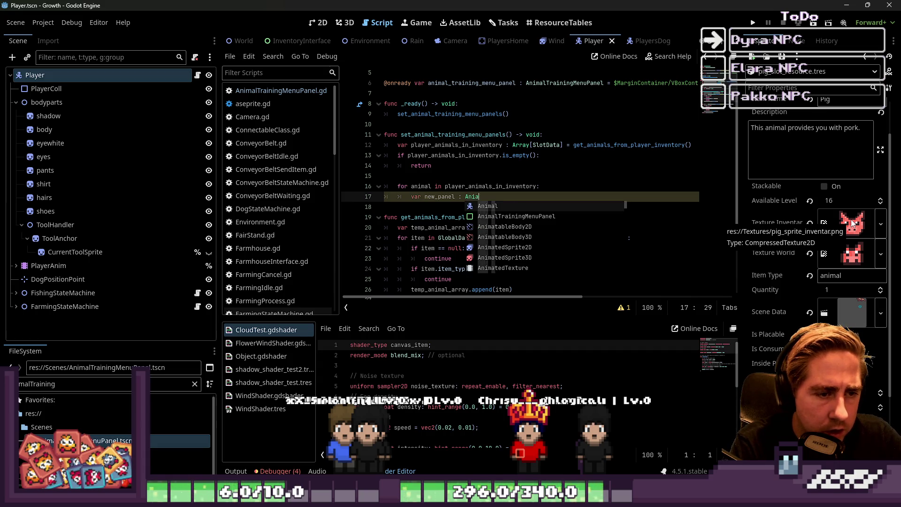
- Declare new_panel : AnimalTrainingMenuPanel = ANIMAL_TRAINING_MENU_PANEL.instantiate() inside the animal loop
key(Return)
text(Tr)
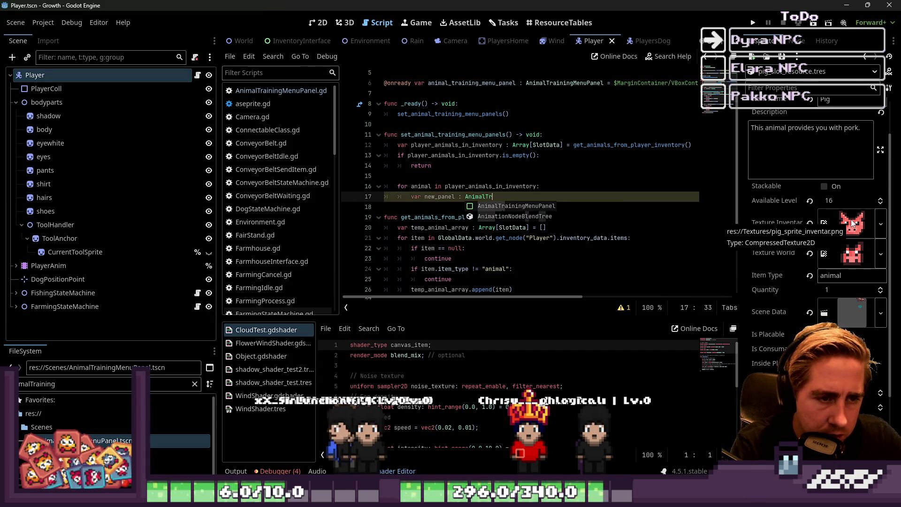
key(Return)
key(BackSpace)
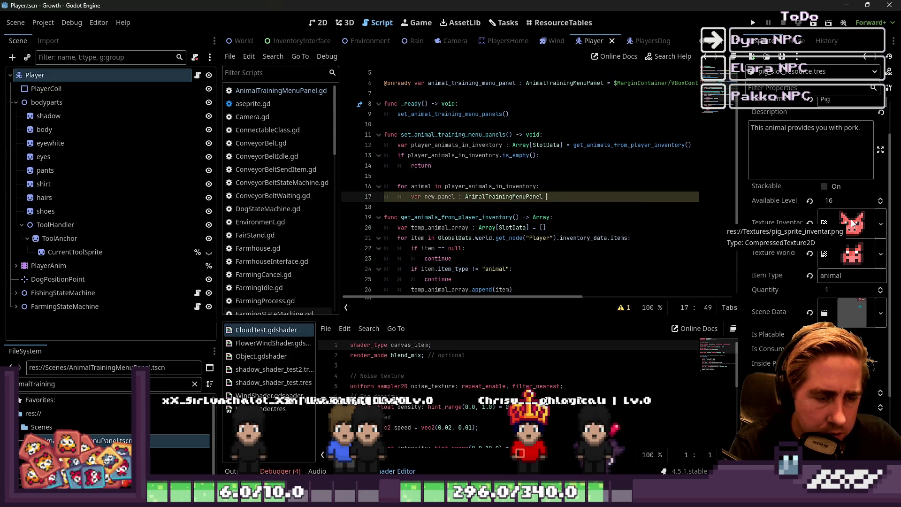
text(= ANIMAL_TRAINING_MENU_PANEL.in)
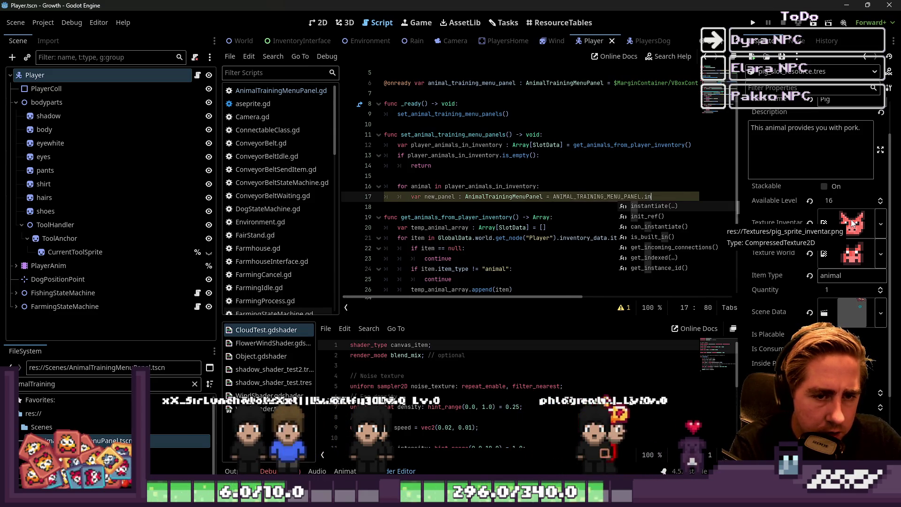
key(Return)
text())
key(Return)
text(new)
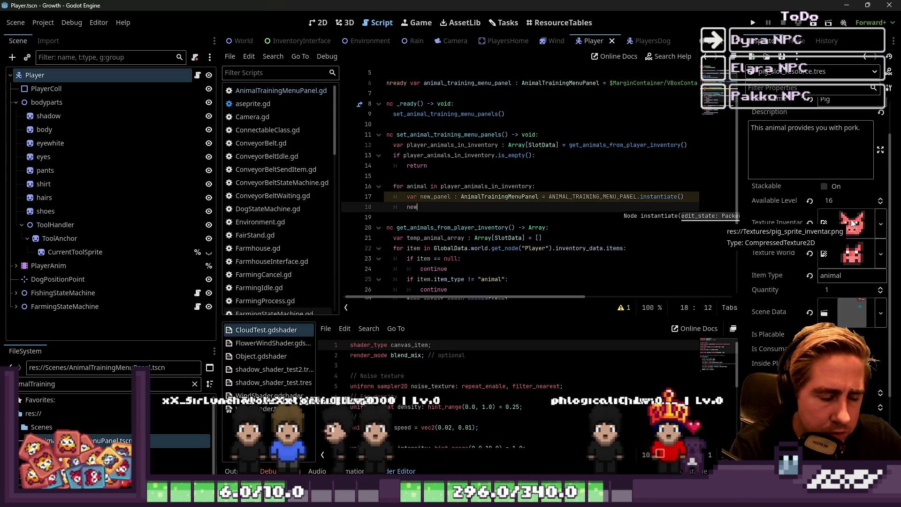
- Assign new_panel.item_slot = animal on the next loop line
text(_panel.)
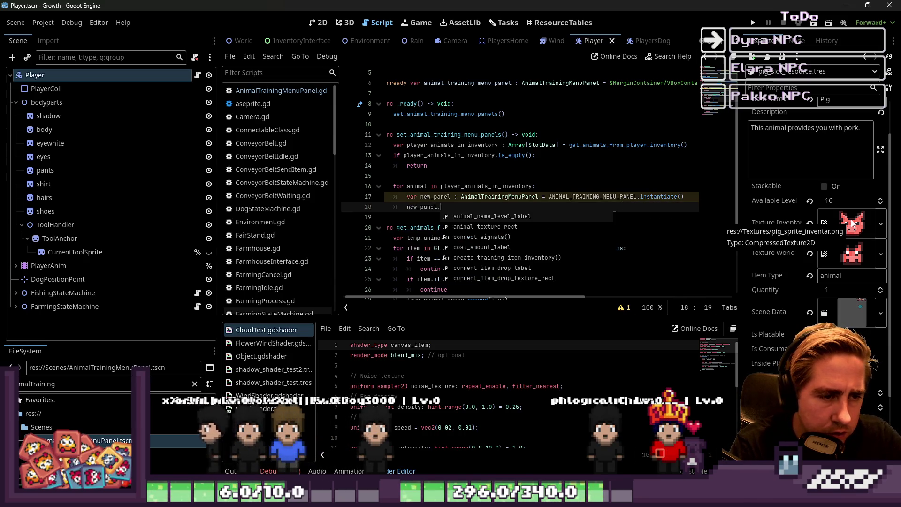
text(res)
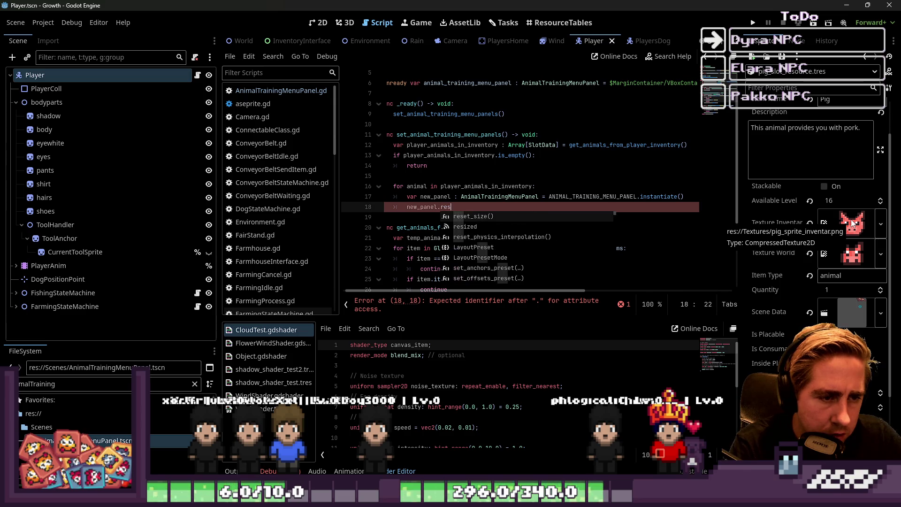
key(BackSpace)
text(i)
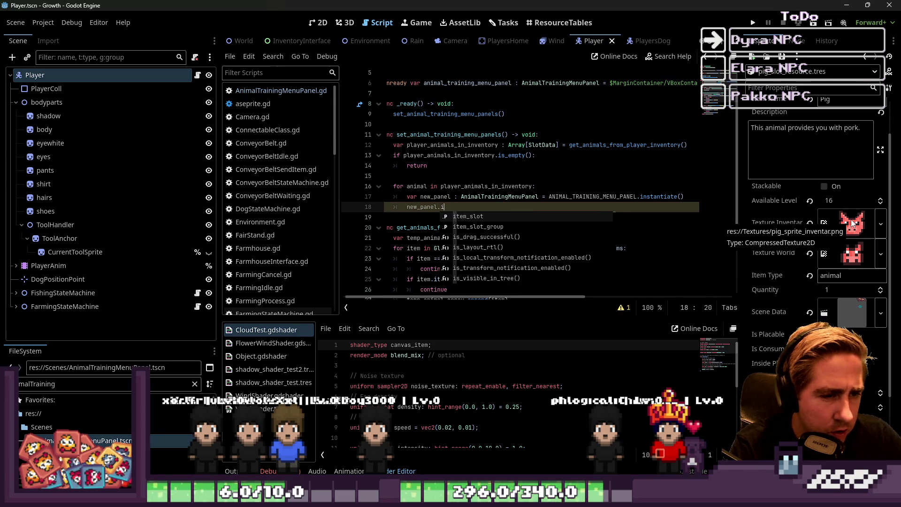
text(tem)
key(Return)
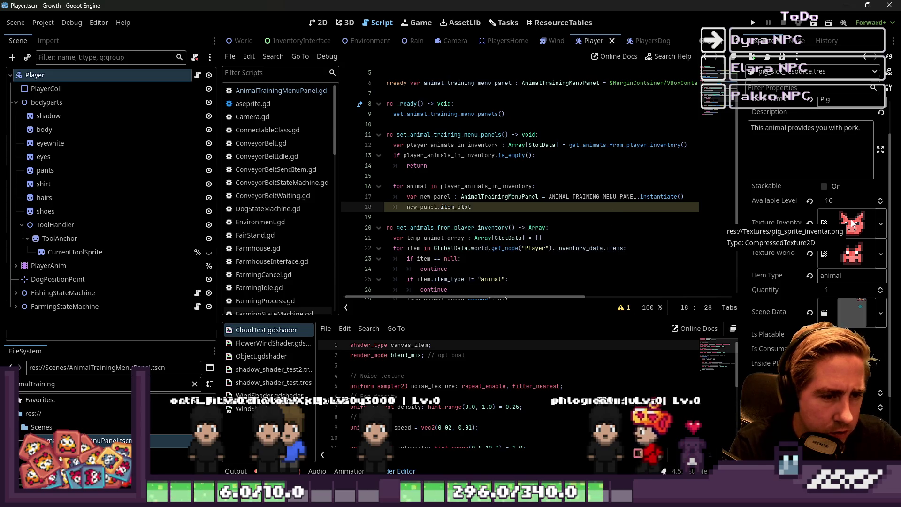
text( =)
text( an)
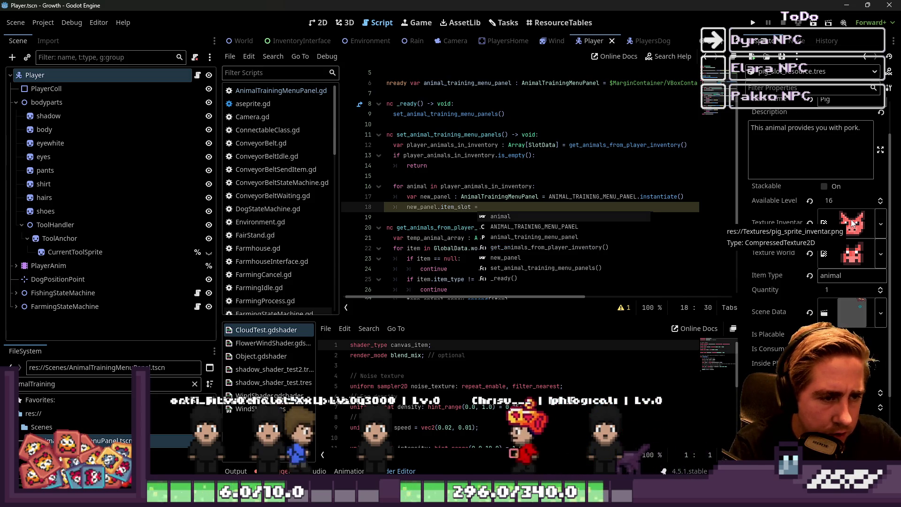
text(imal)
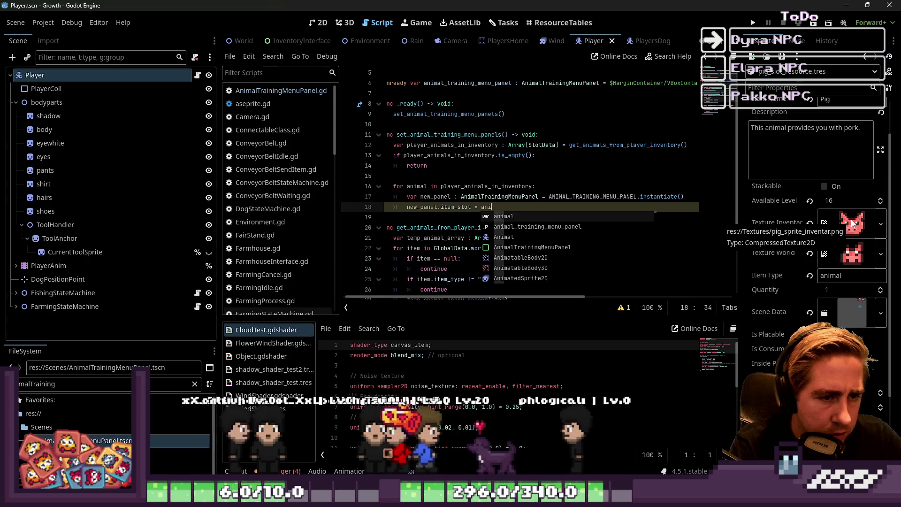
key(Return)
key(Return)
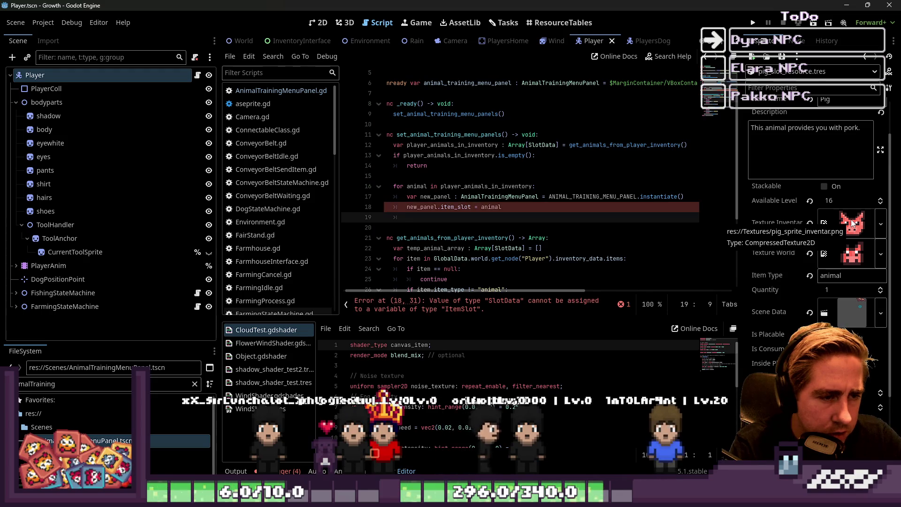
- Clear the partial text on line 19 and return to the line 6 panel declaration
key(BackSpace)
key(BackSpace)
key(BackSpace)
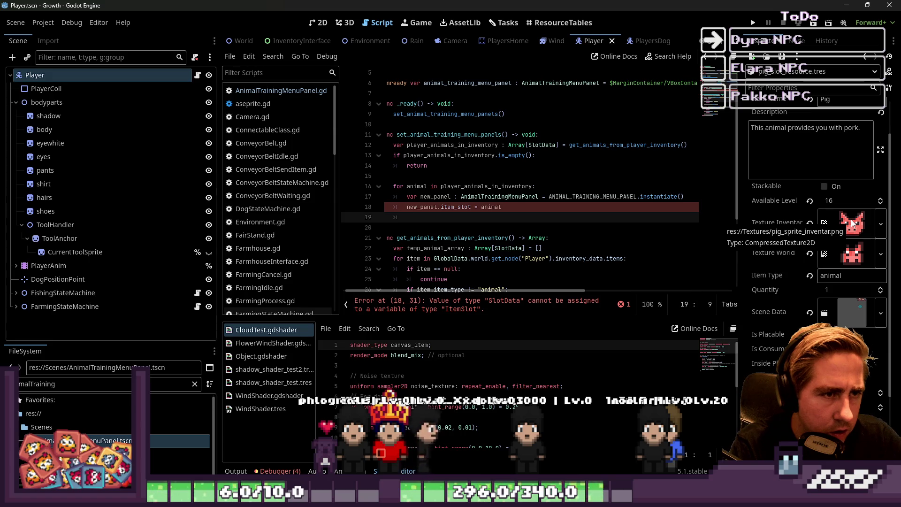
text(anim)
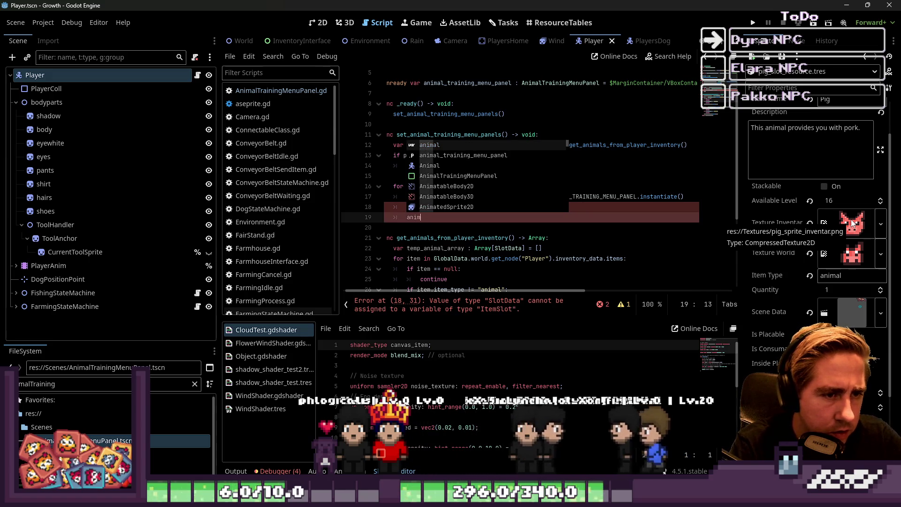
key(BackSpace)
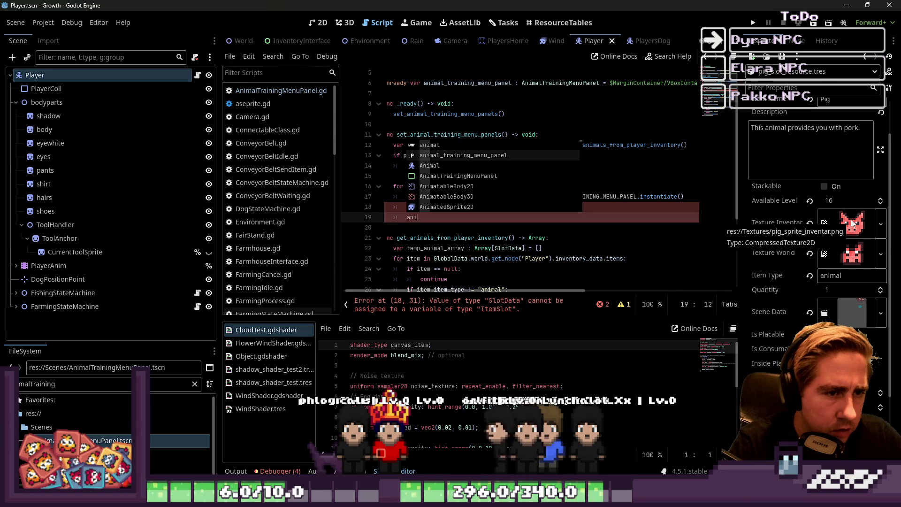
scroll(853, 224, up, 2)
scroll(474, 140, up, 2)
click(457, 124)
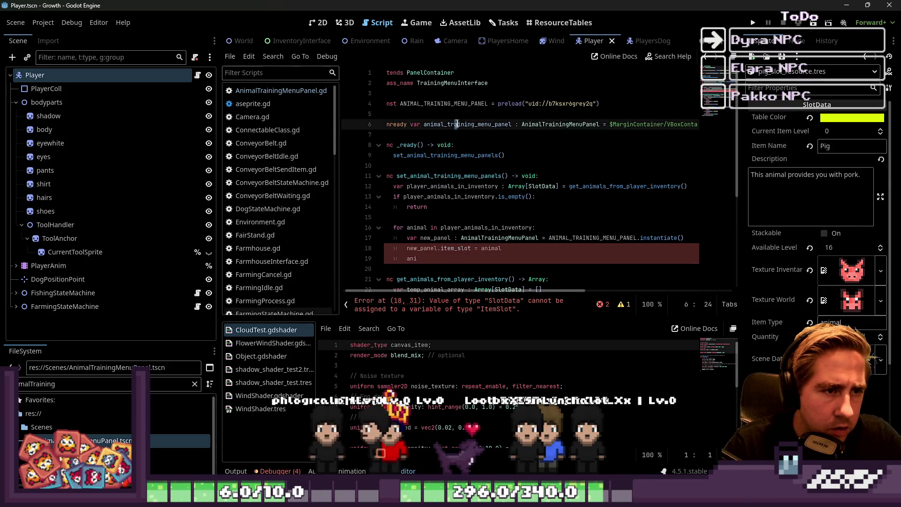
- Delete the placeholder AnimalTrainingMenuPanel node from the TrainingMenuInterface scene
key(ctrl+shift+Right)
double_click(463, 125)
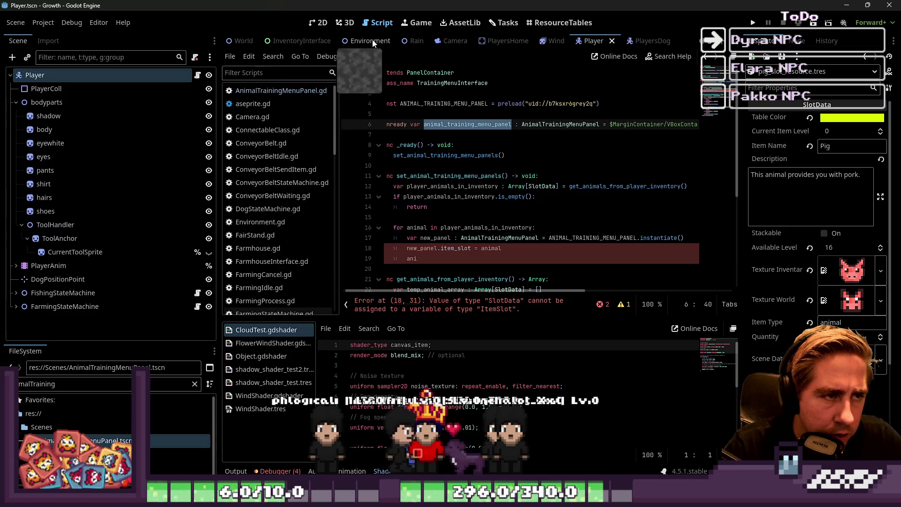
scroll(570, 46, down, 5)
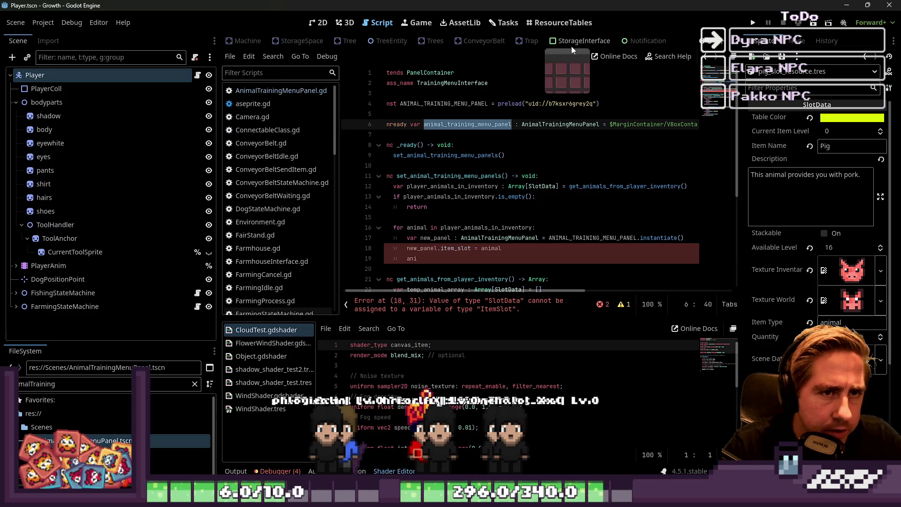
click(542, 44)
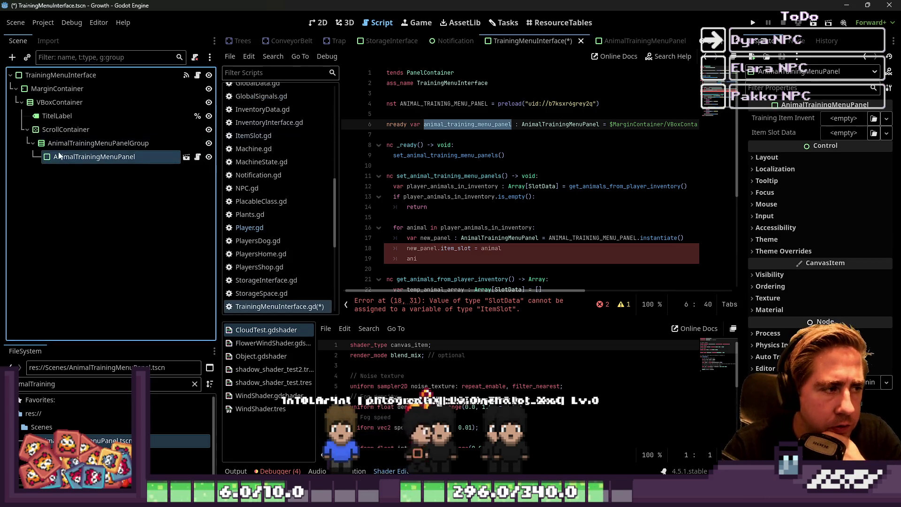
click(77, 162)
key(Delete)
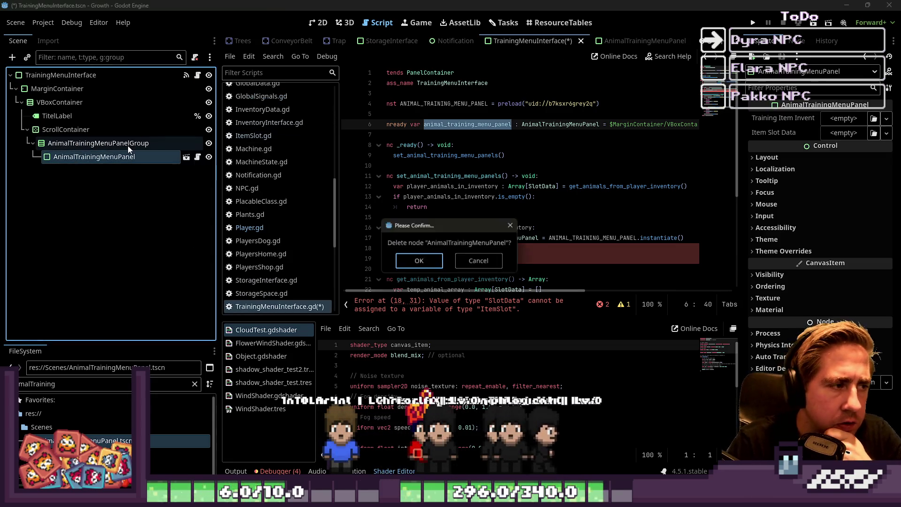
key(Return)
click(485, 124)
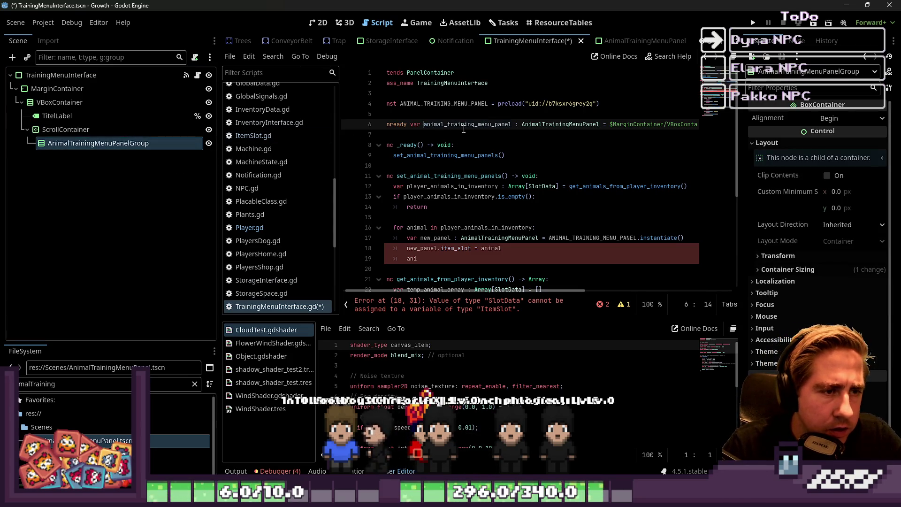
key(shift+End)
key(Left)
key(shift+End)
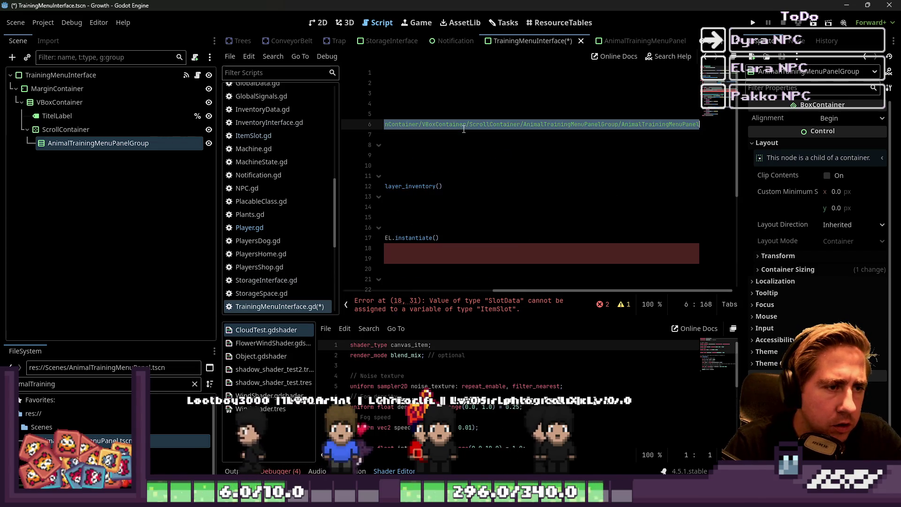
key(ctrl+z)
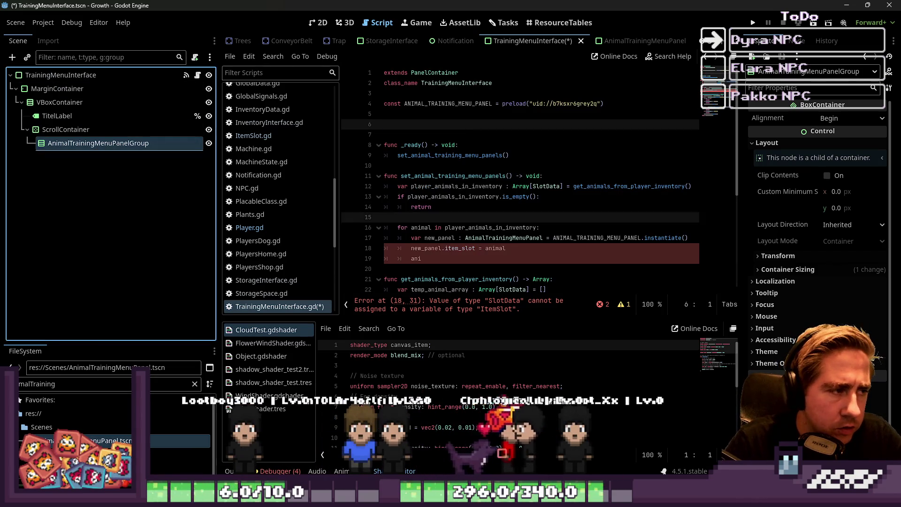
mouse_move(98, 142)
mouse_down()
mouse_move(620, 117)
mouse_move(469, 124)
mouse_up()
key(ctrl+z)
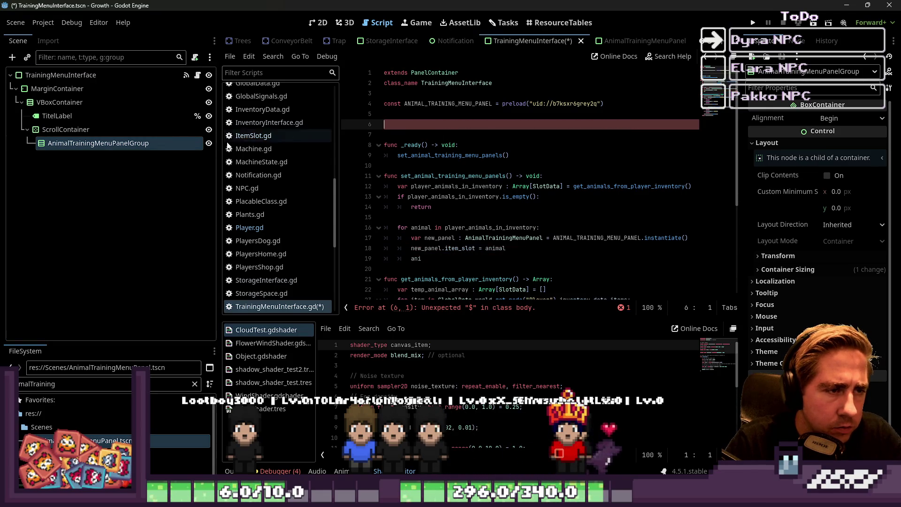
mouse_move(229, 146)
mouse_down()
mouse_move(414, 121)
mouse_move(459, 126)
mouse_up()
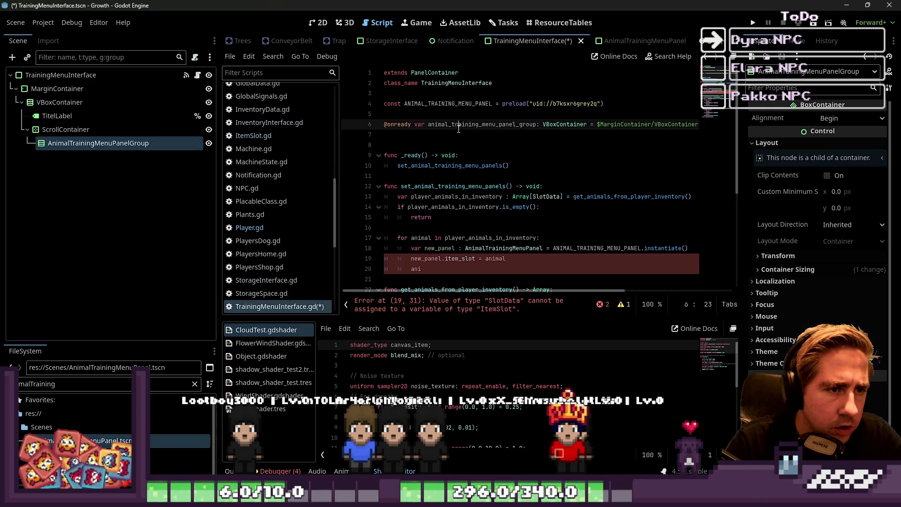
key(Down)
key(BackSpace)
- Add each panel to the group with animal_training_menu_panel_group.add_child(new_panel)
key(Down)
key(Down)
key(Down)
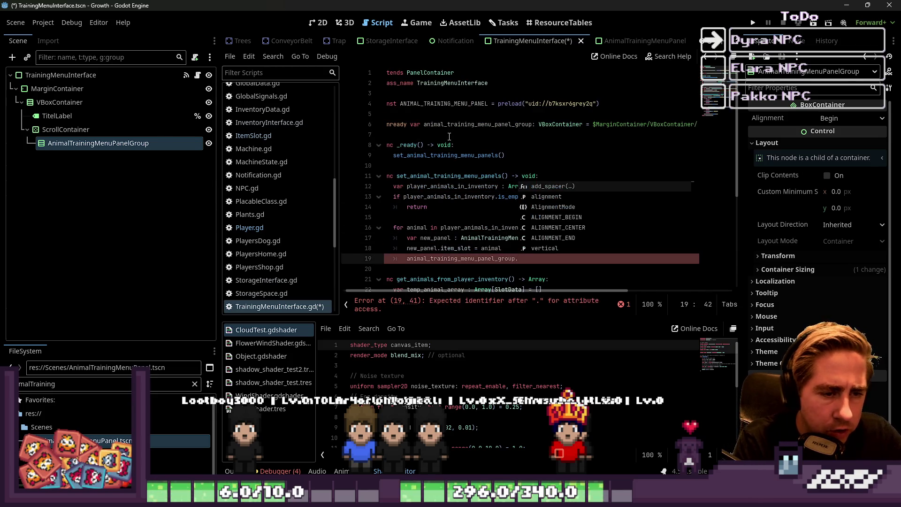
text(add_child()
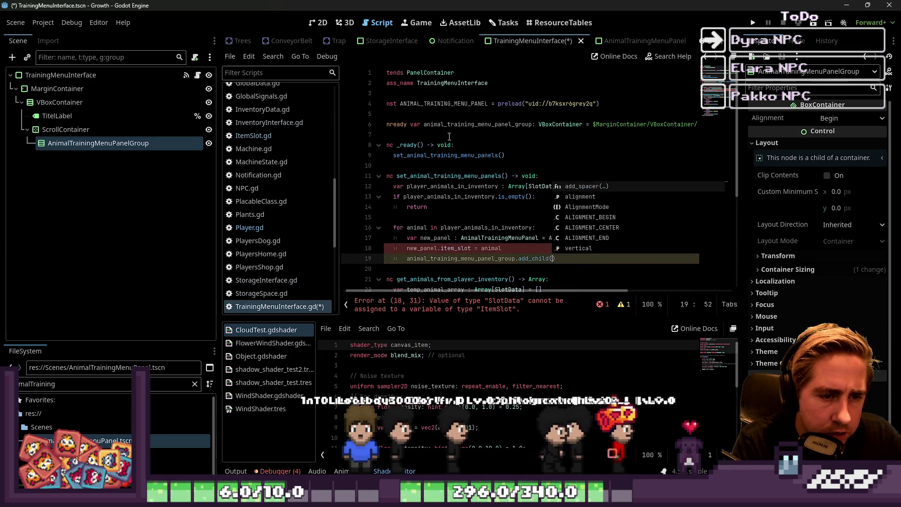
key(Return)
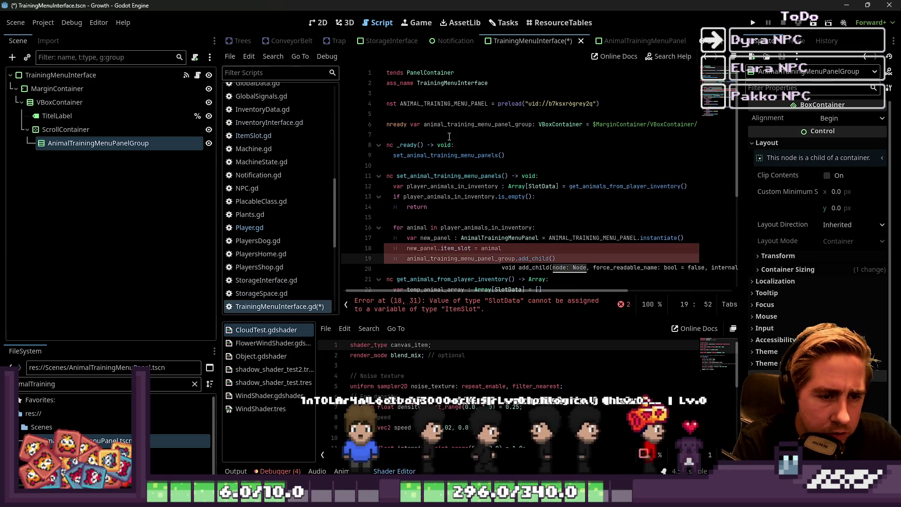
text(new_panel)
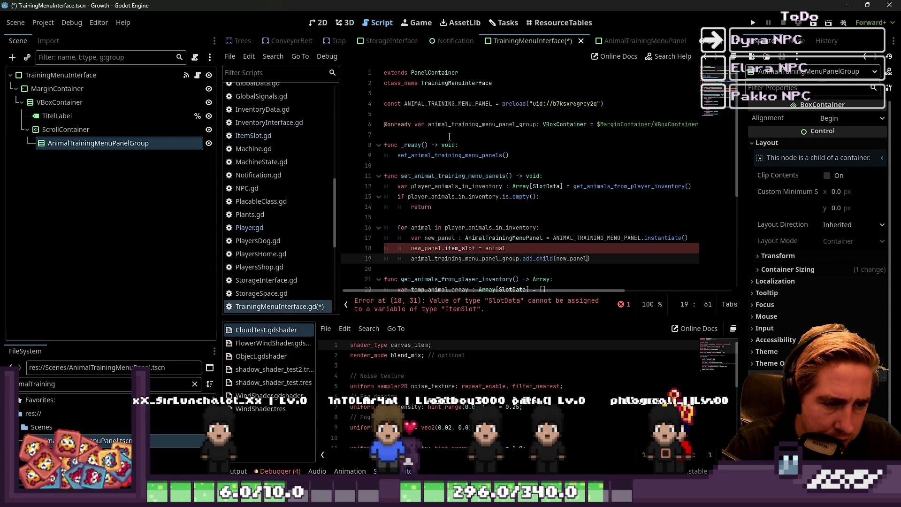
key(Down)
key(Up)
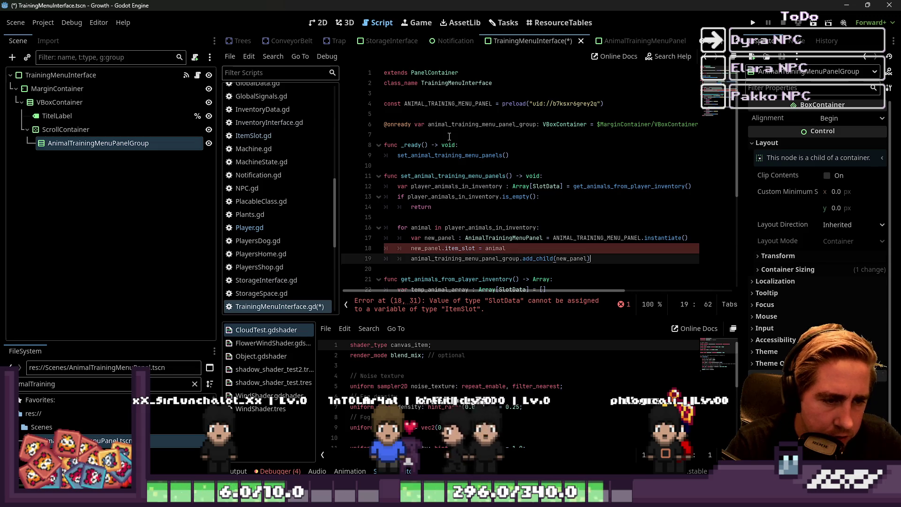
key(Up)
scroll(313, 176, up, 4)
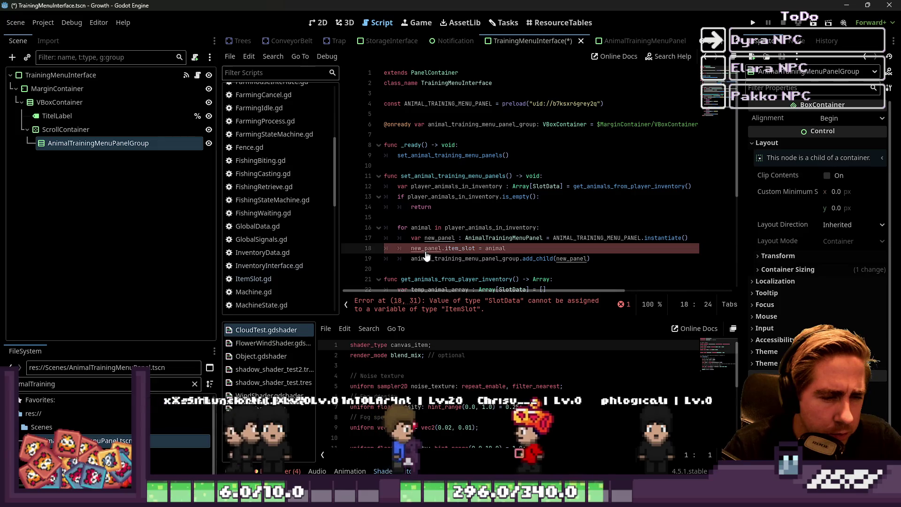
scroll(274, 117, up, 5)
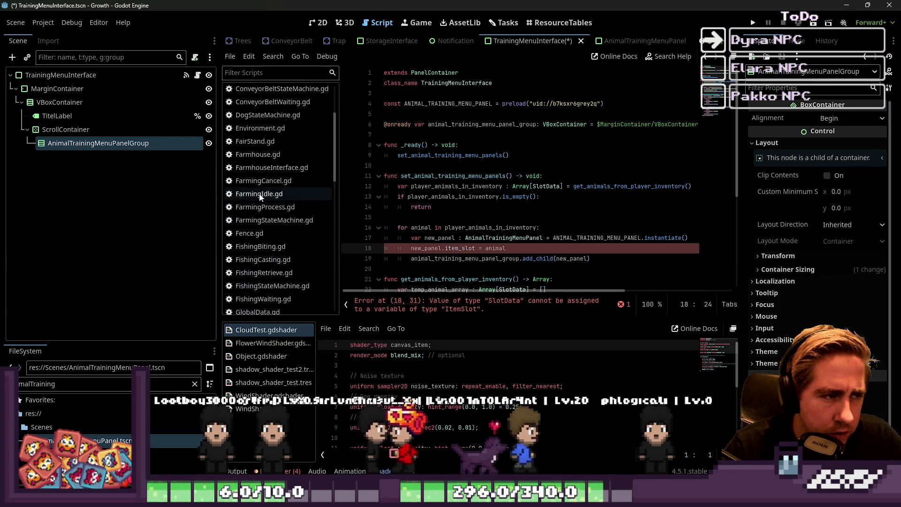
click(274, 91)
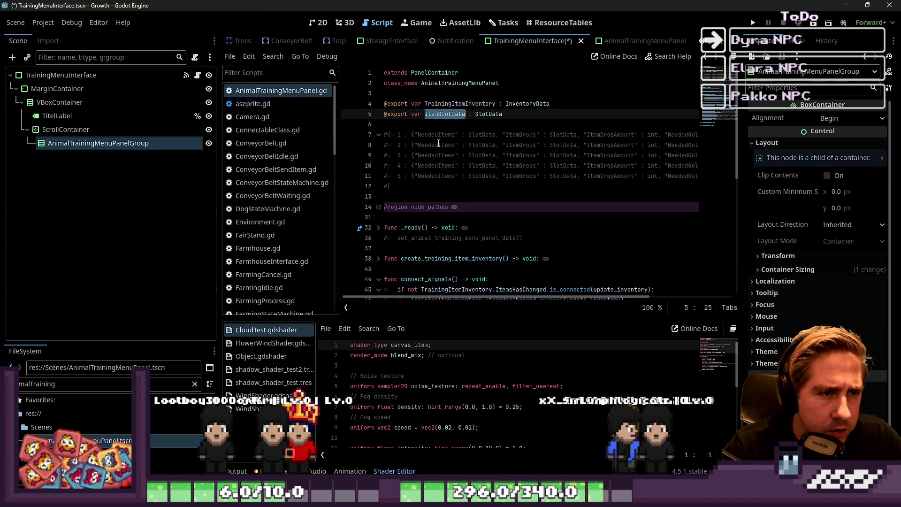
scroll(286, 239, down, 6)
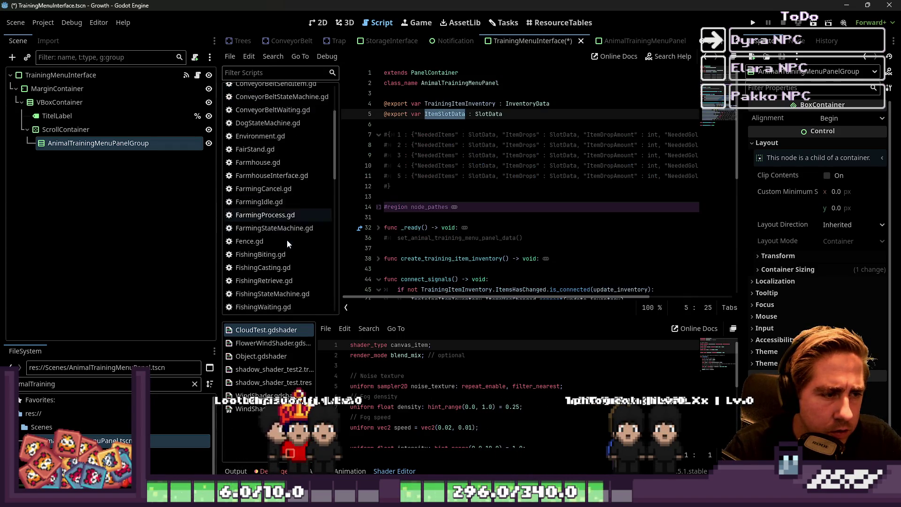
click(270, 264)
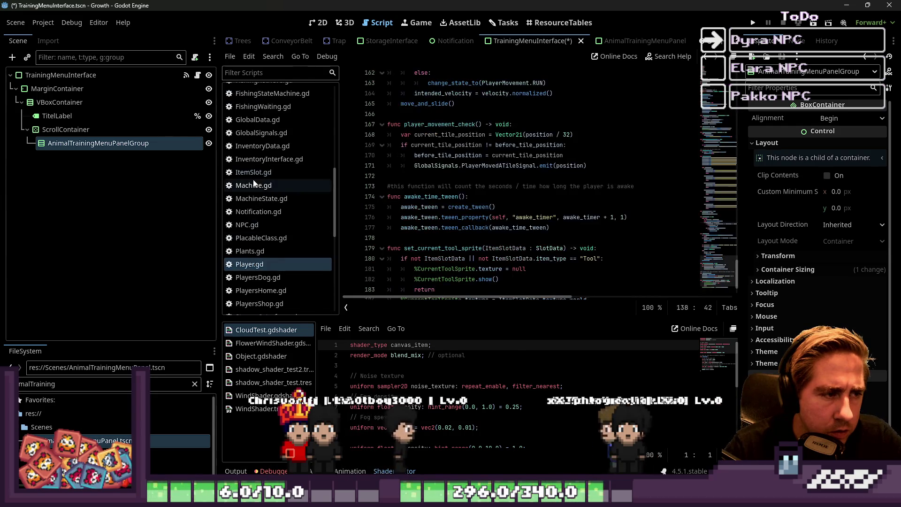
click(258, 172)
scroll(262, 169, up, 6)
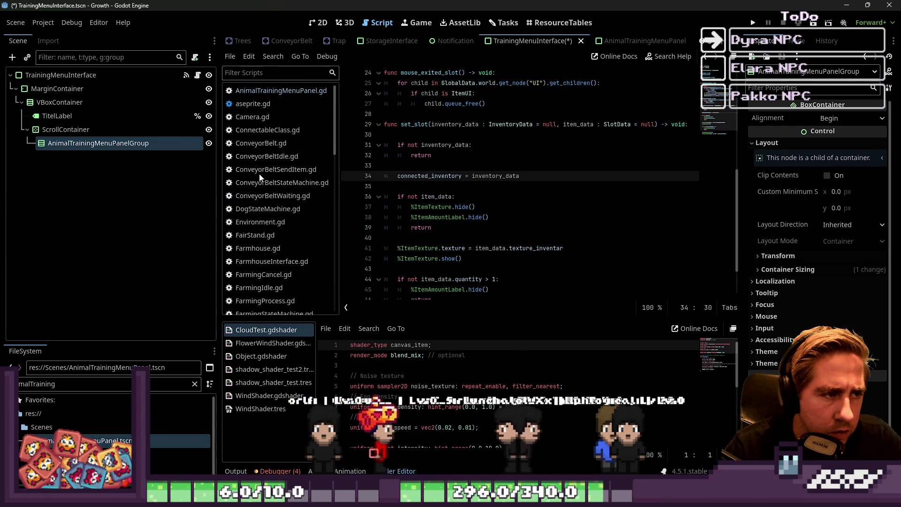
click(284, 96)
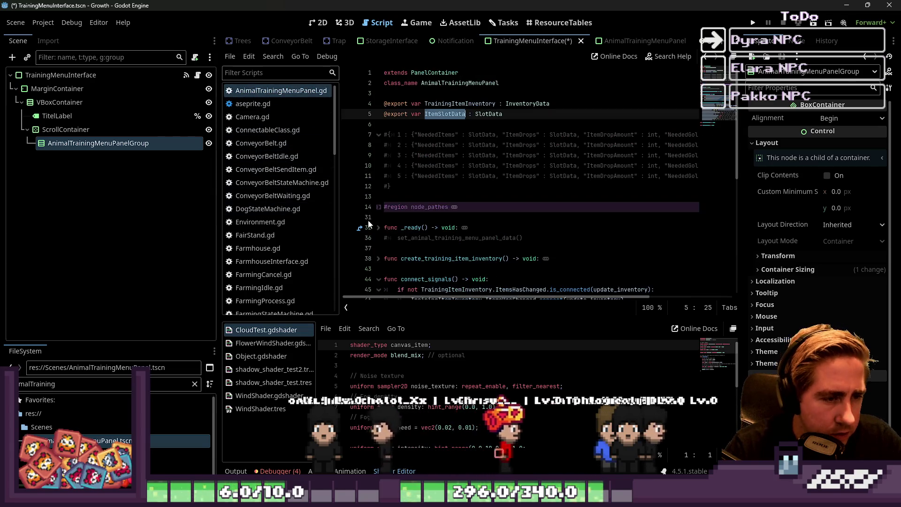
scroll(398, 231, down, 5)
scroll(292, 255, down, 6)
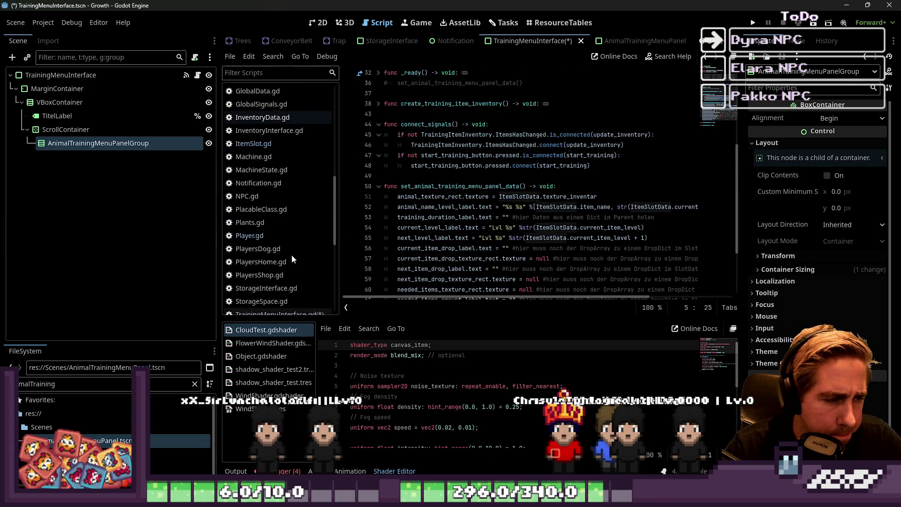
scroll(278, 197, down, 3)
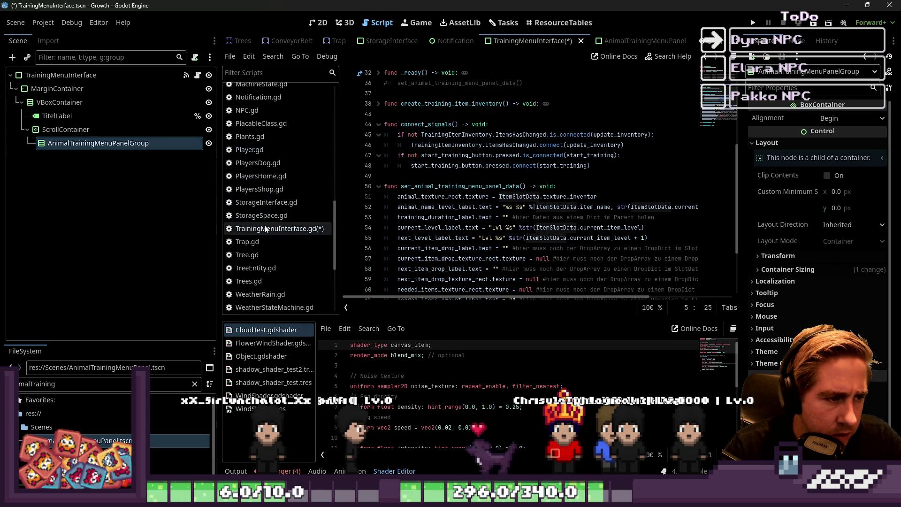
click(300, 231)
double_click(469, 248)
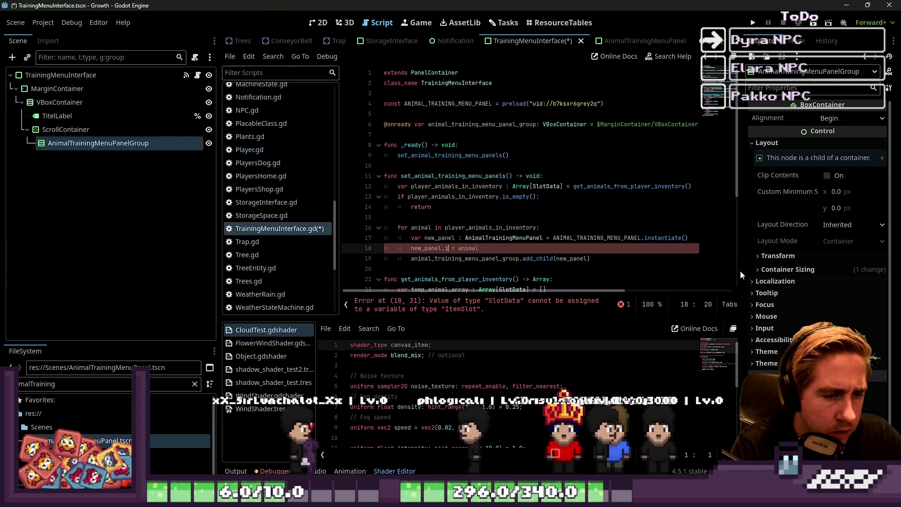
- Change line 18 to new_panel.item_slot_data = animal
key(Right)
text(_da)
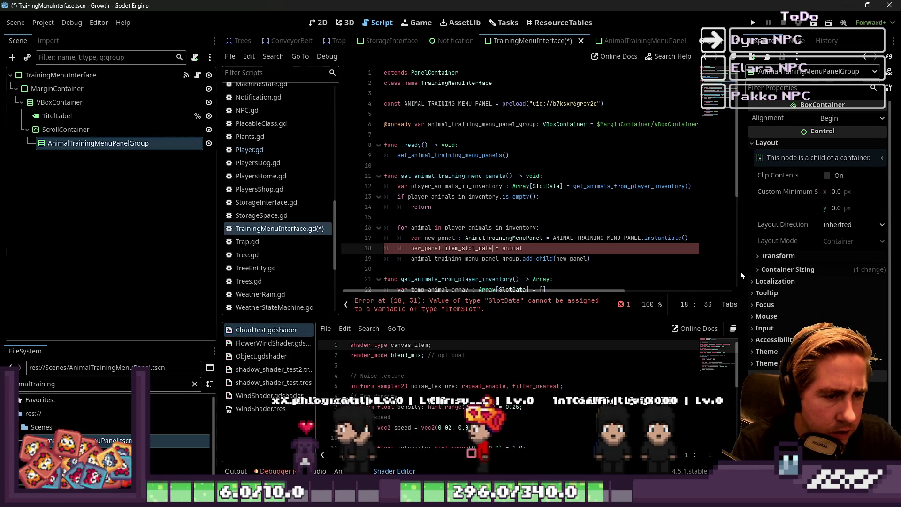
text(ta)
click(479, 209)
scroll(480, 211, down, 3)
key(Down)
key(Down)
key(Down)
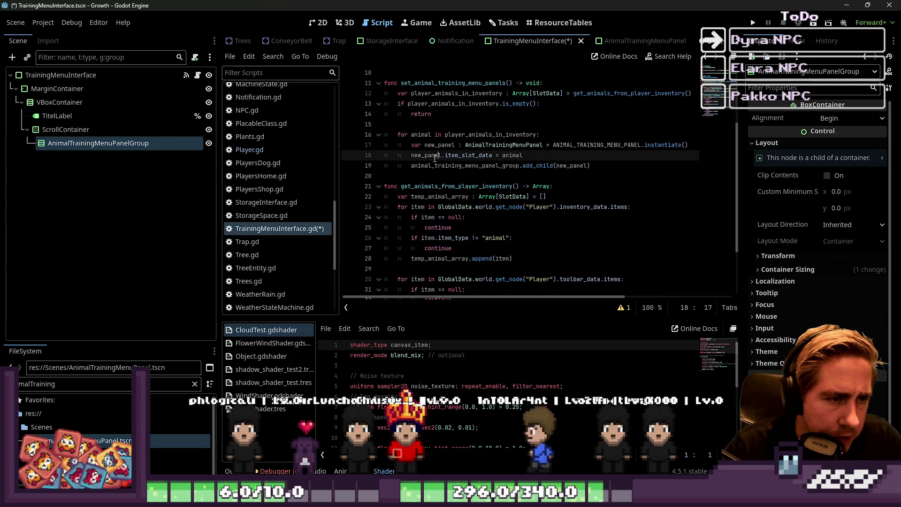
key(Up)
key(Up)
click(413, 174)
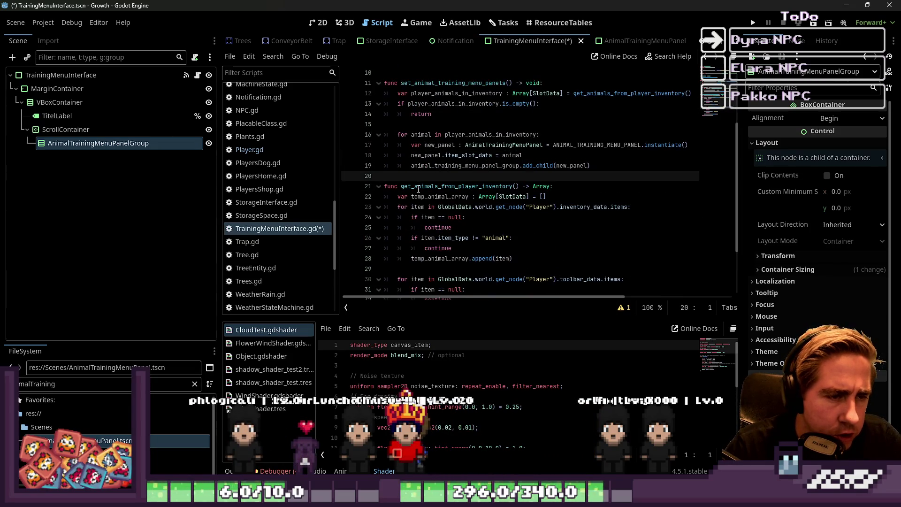
- Save the TrainingMenuInterface scene and script
key(ctrl+s)
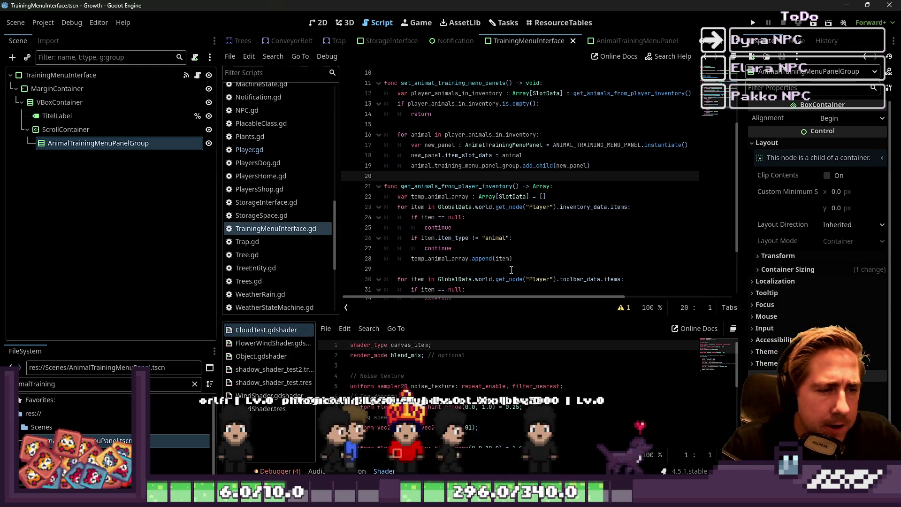
click(455, 134)
scroll(423, 151, up, 3)
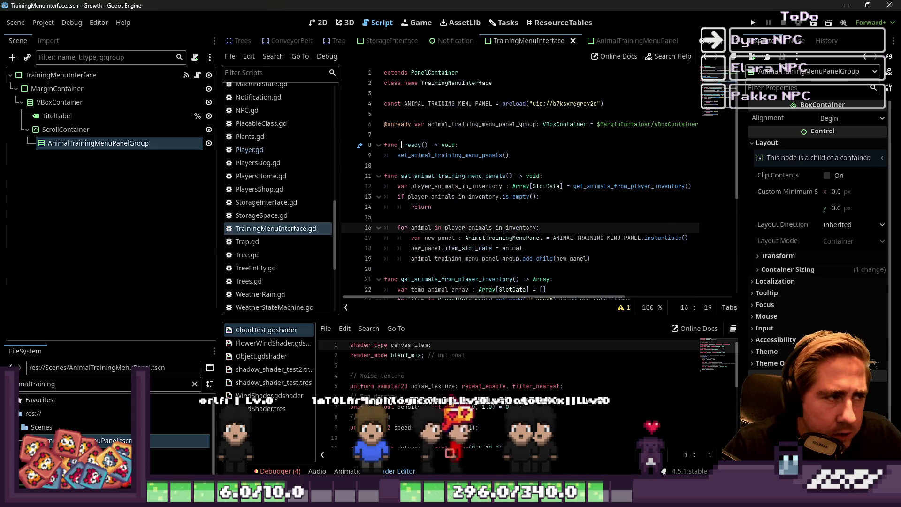
click(427, 135)
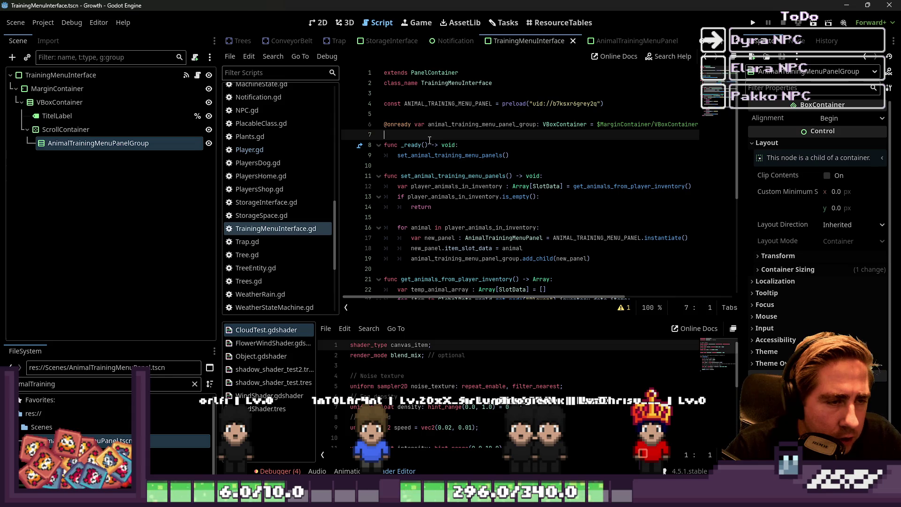
- Delete the _ready() function and its leftover blank lines, then save the script
double_click(426, 176)
scroll(425, 181, down, 4)
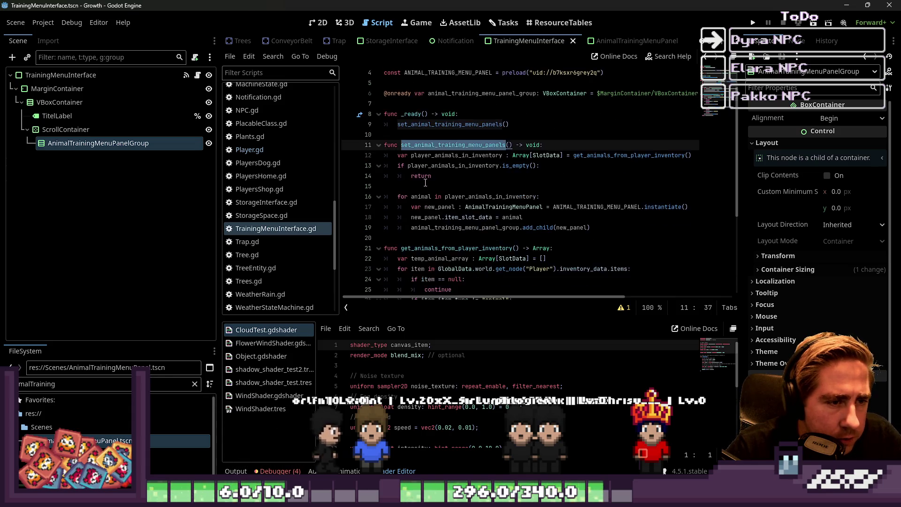
scroll(426, 182, up, 2)
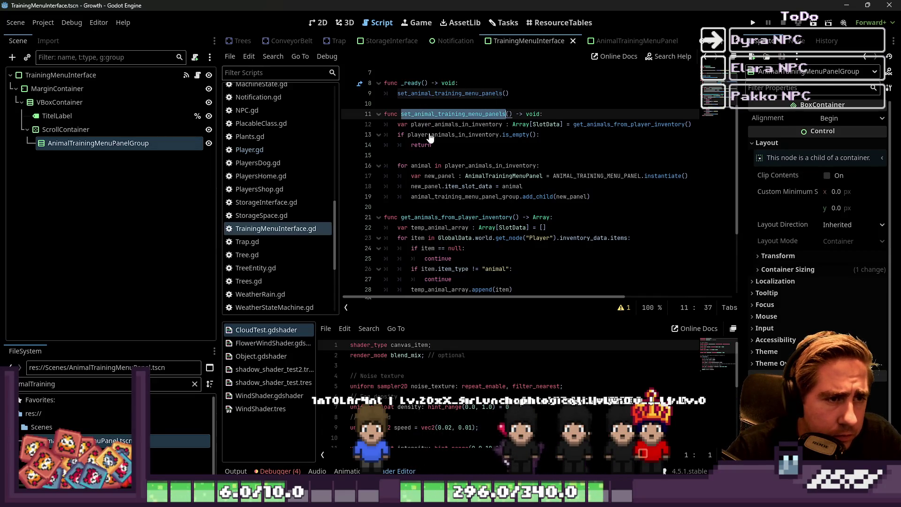
scroll(430, 137, up, 2)
click(414, 158)
mouse_move(510, 155)
mouse_down()
mouse_move(441, 155)
mouse_move(378, 140)
mouse_up()
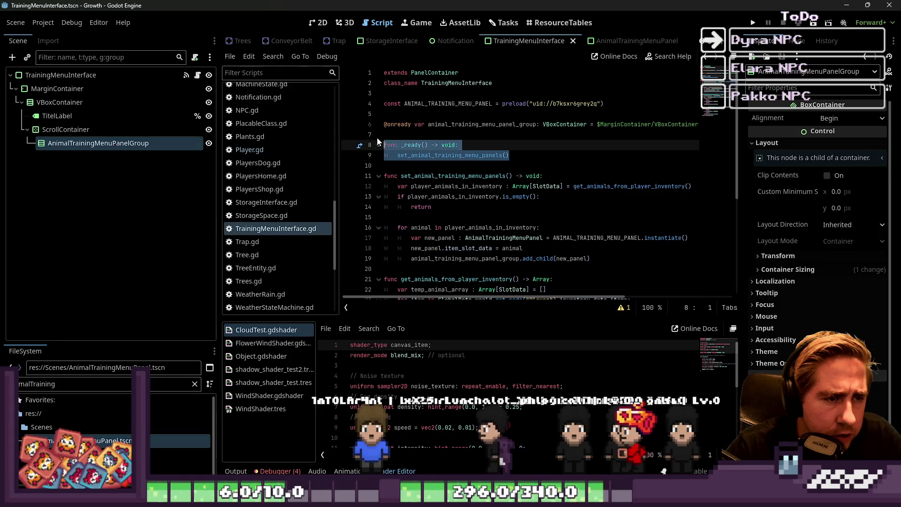
key(BackSpace)
key(Delete)
key(BackSpace)
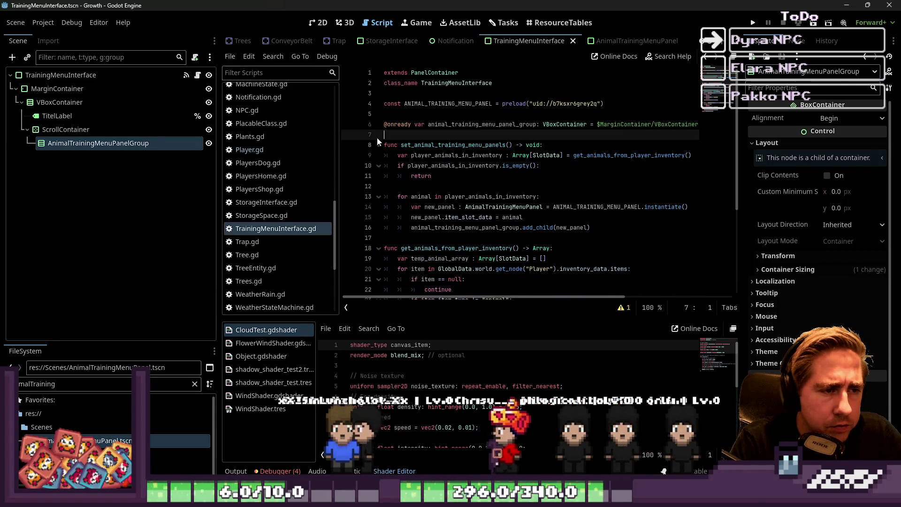
key(ctrl+s)
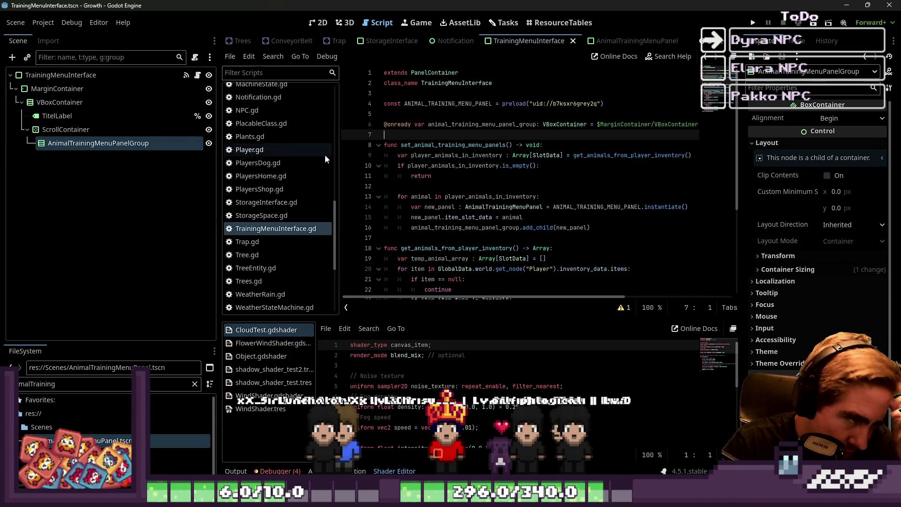
double_click(421, 147)
click(431, 137)
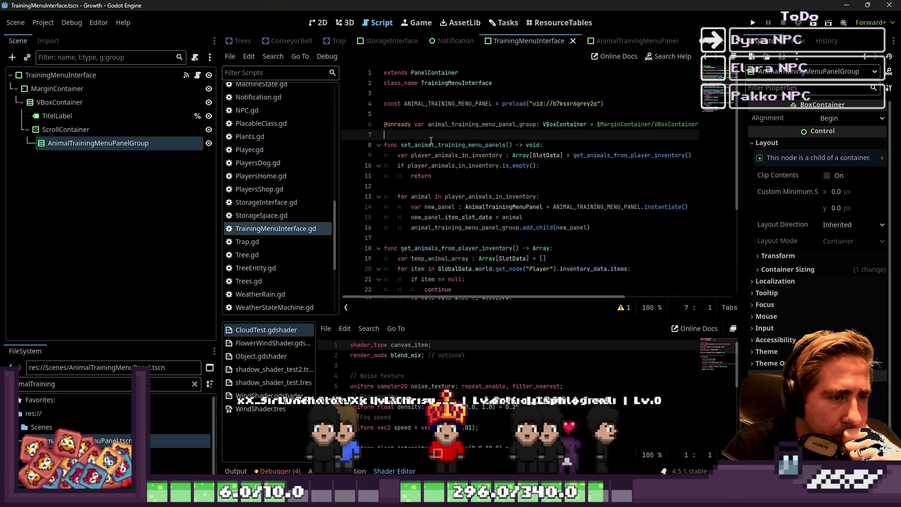
- Add a new _ready() function that calls connect_signals()
key(Return)
key(Return)
key(Up)
text(func)
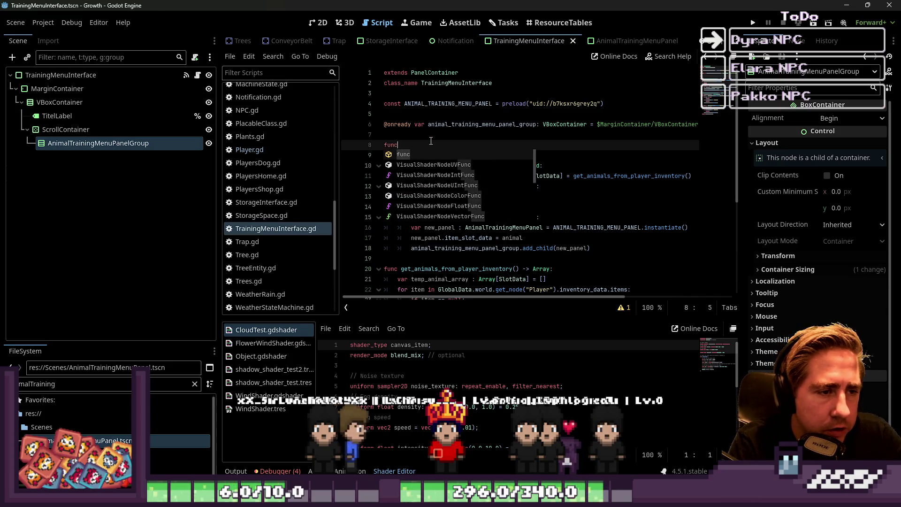
text( _rea)
key(Return)
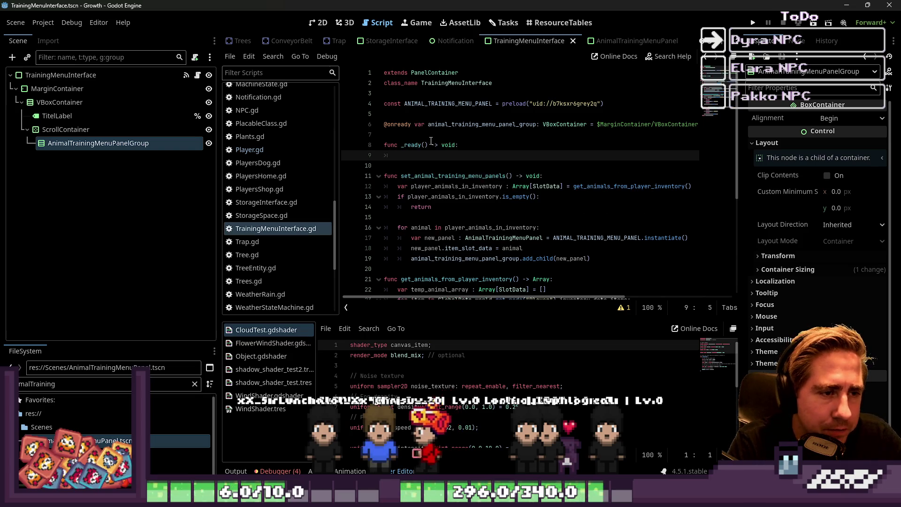
text(connec)
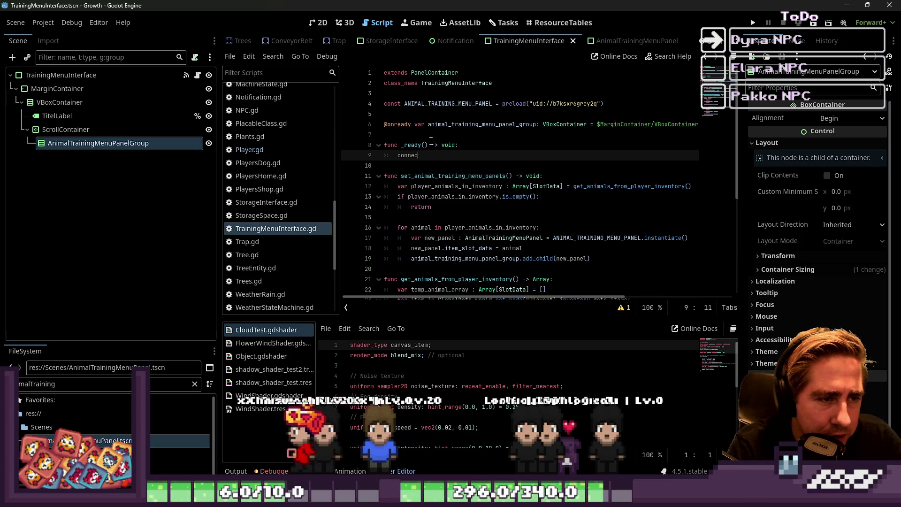
text(t_signals()
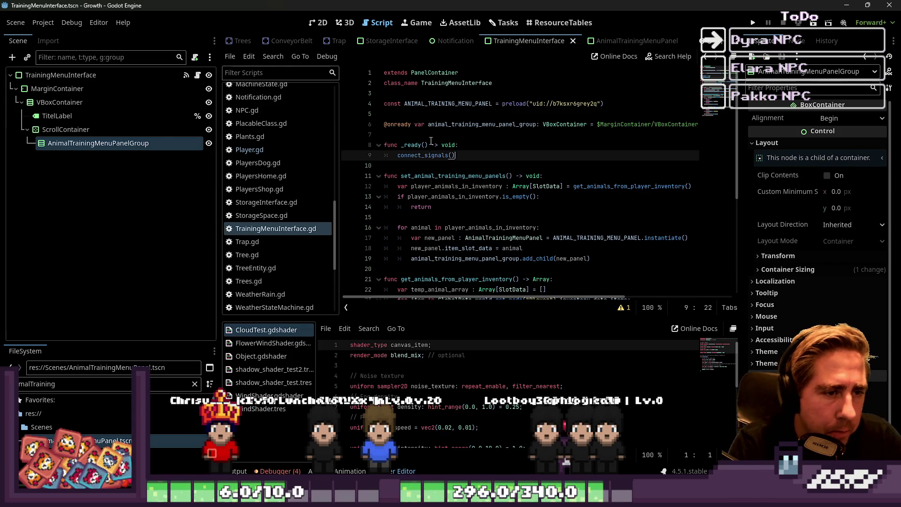
key(Return)
key(Return)
- Declare an empty func connect_signals() -> void: below _ready()
key(BackSpace)
text(fun)
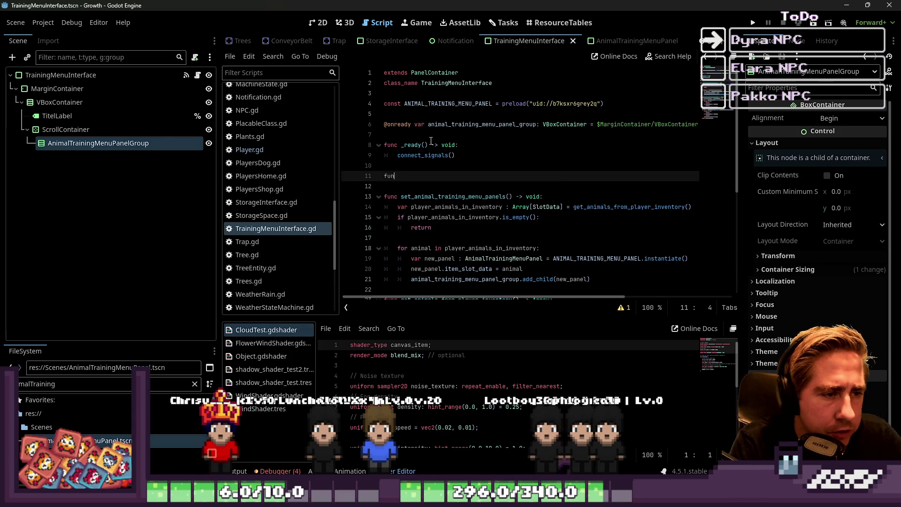
text(c connect_s)
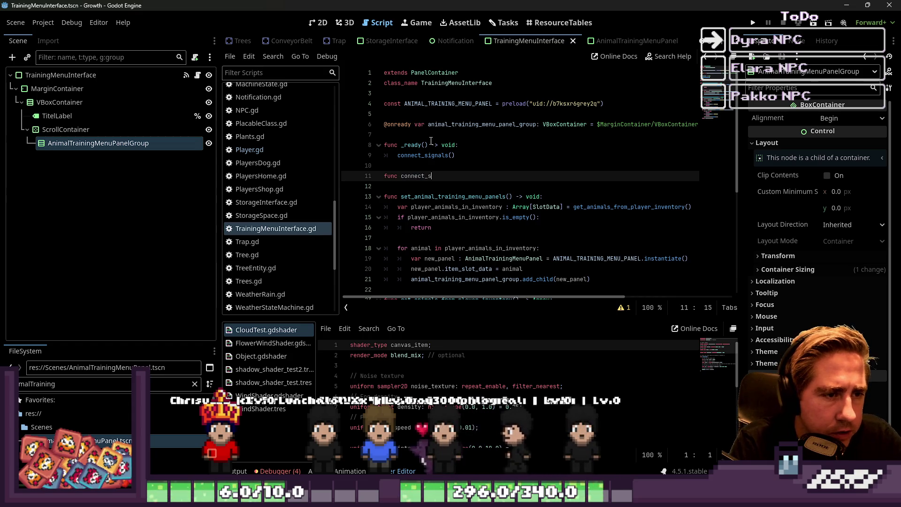
text(ignals() -> cv)
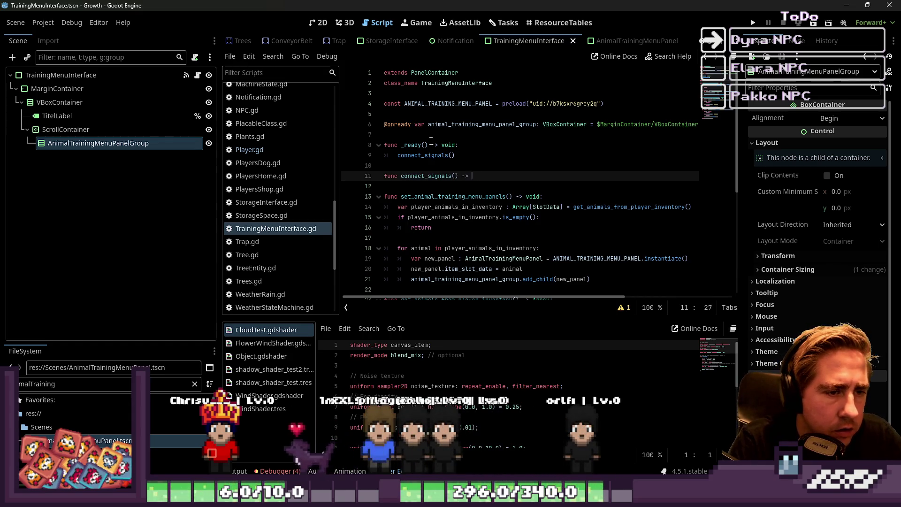
key(BackSpace)
key(BackSpace)
text(vpod)
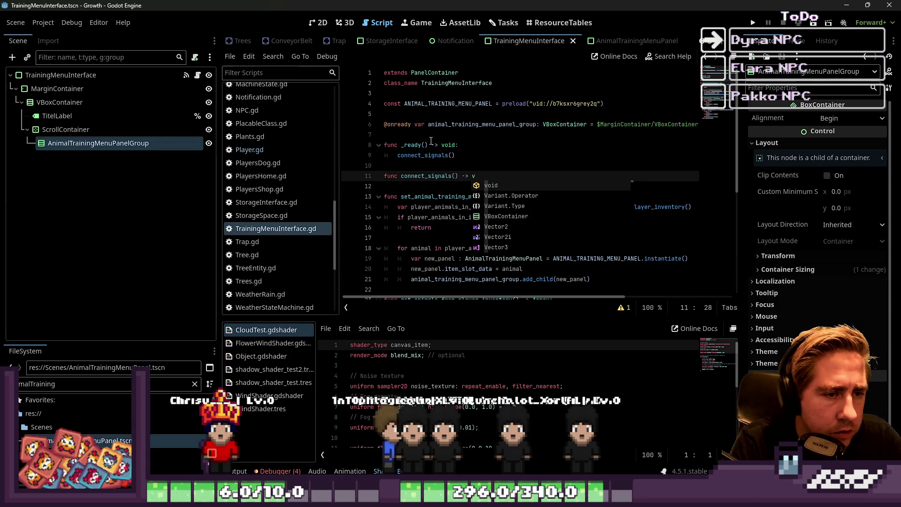
key(BackSpace)
key(BackSpace)
key(BackSpace)
text(id:)
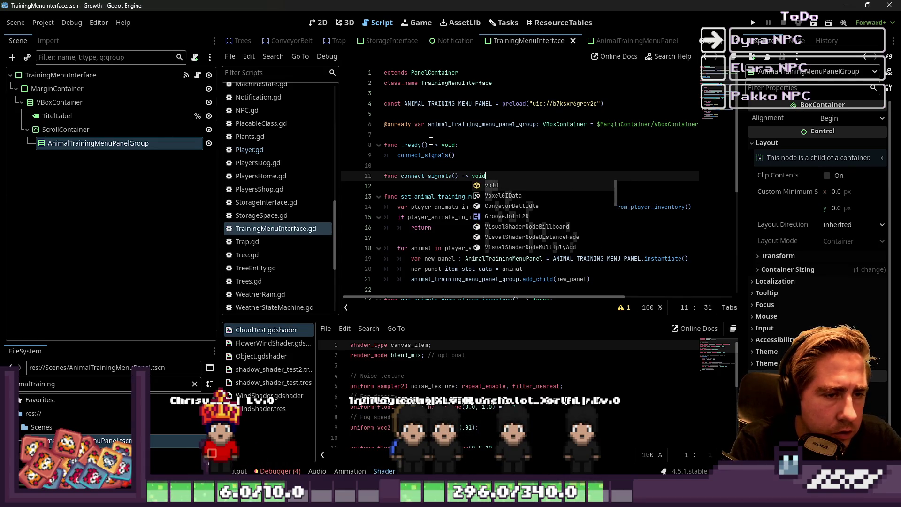
key(Return)
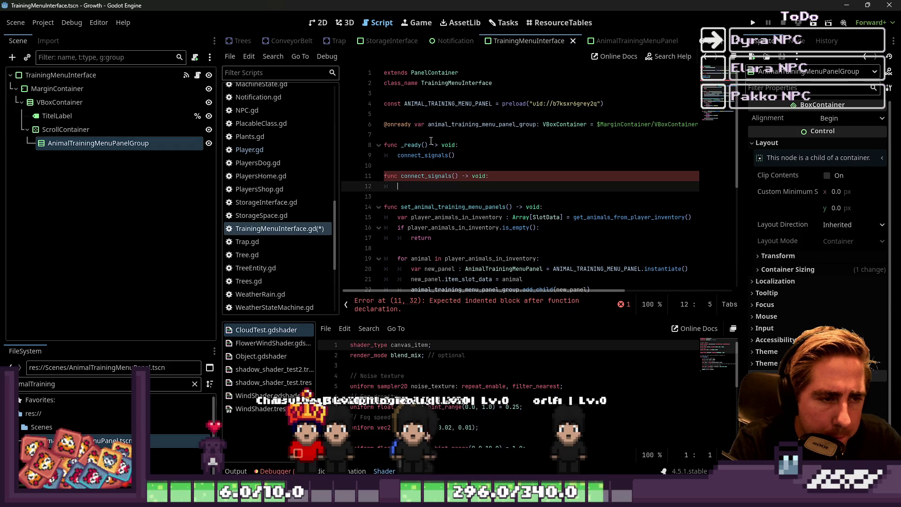
- Append 'signal TalkedToDyra()' as the last line of GlobalSignals.gd and save it
scroll(291, 181, up, 5)
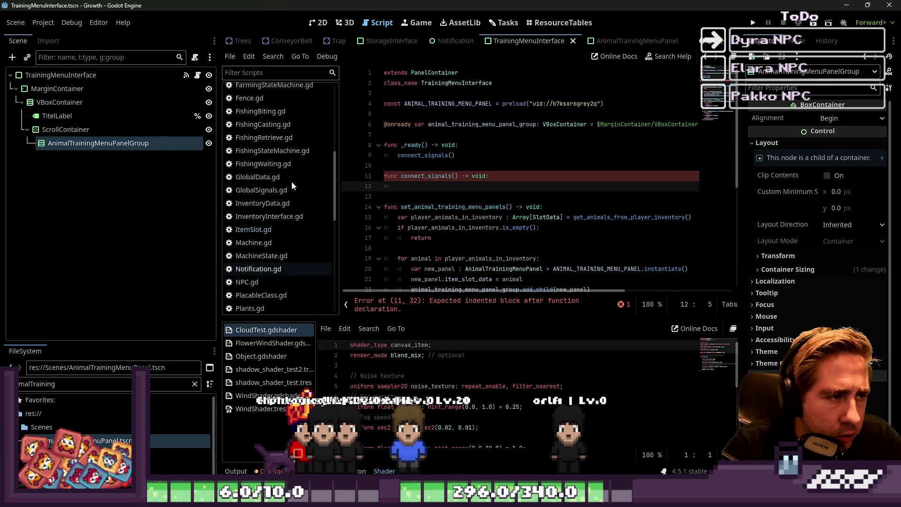
click(262, 190)
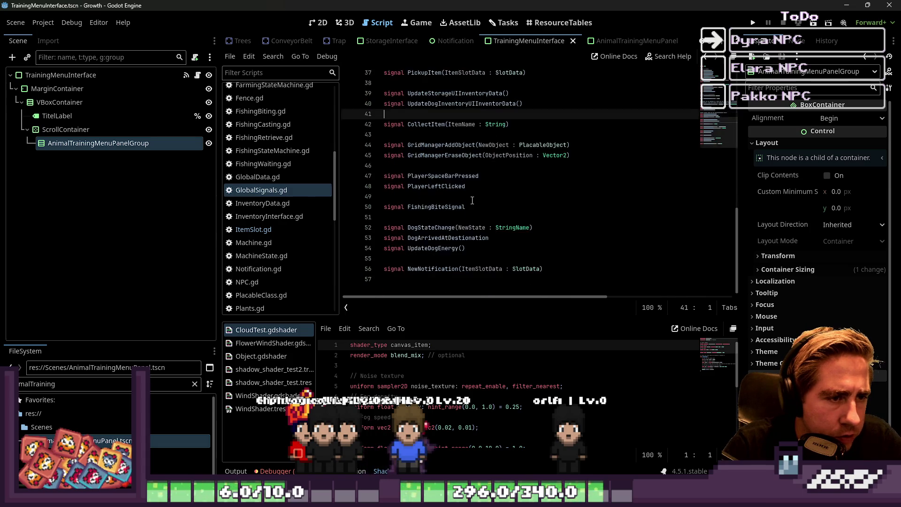
click(574, 275)
key(Return)
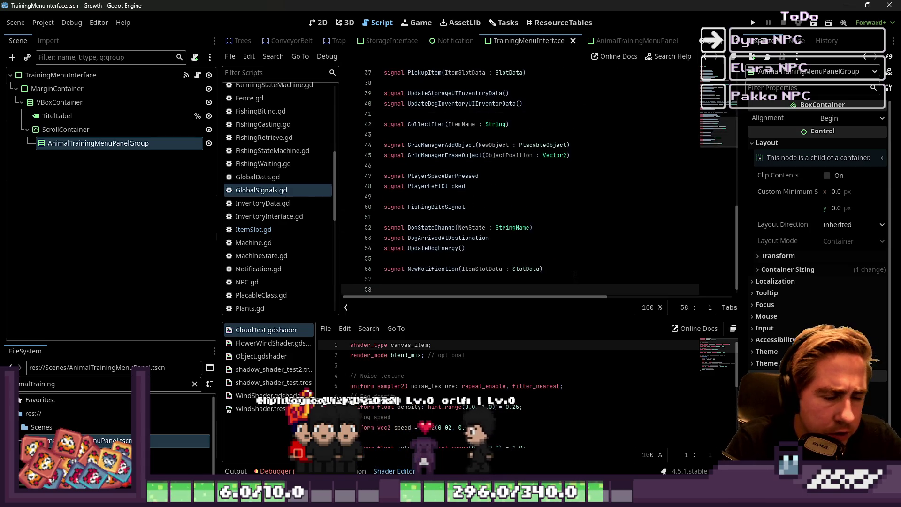
text(signal)
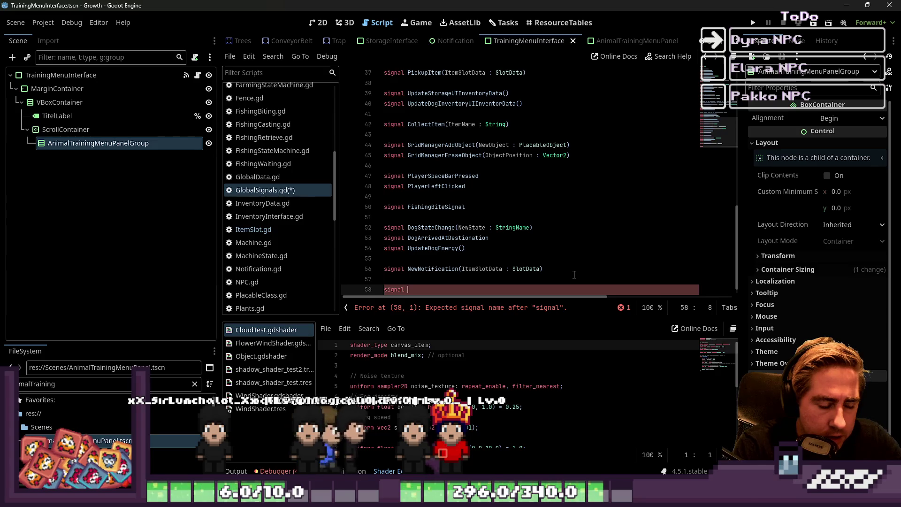
text(TalkedToDy)
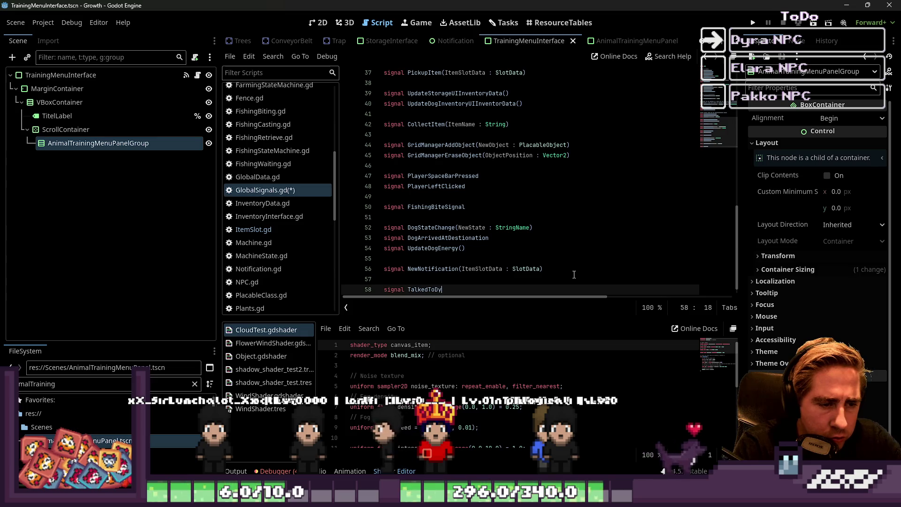
text(ra)
key(ctrl+shift+Left)
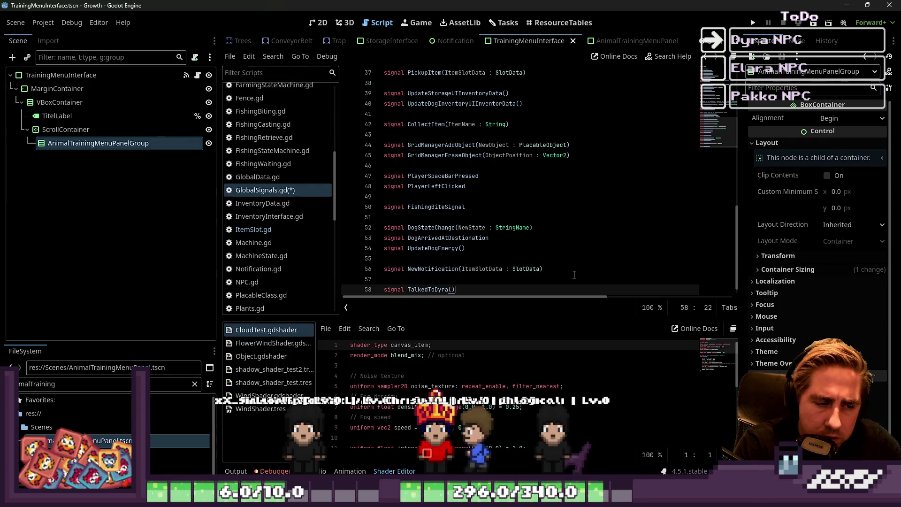
text())
key(ctrl+shift+Left)
key(ctrl+shift+Left)
key(ctrl+s)
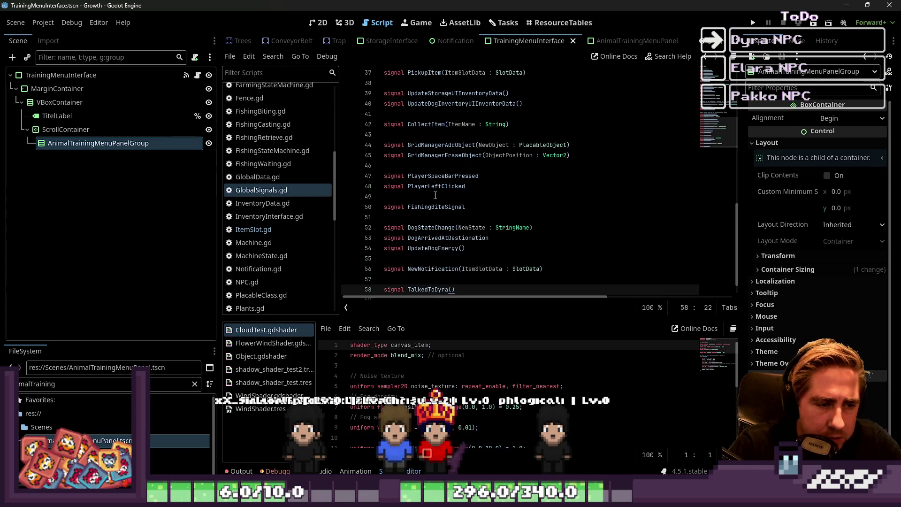
- Look through the set_slot code in ItemSlot.gd, then return to TrainingMenuInterface.gd's connect_signals body
click(257, 231)
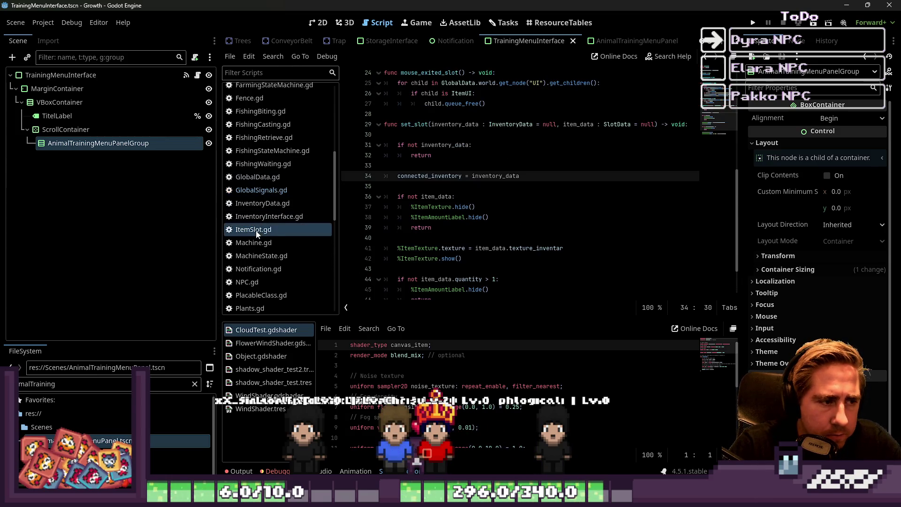
click(442, 187)
scroll(442, 188, up, 2)
scroll(288, 175, up, 5)
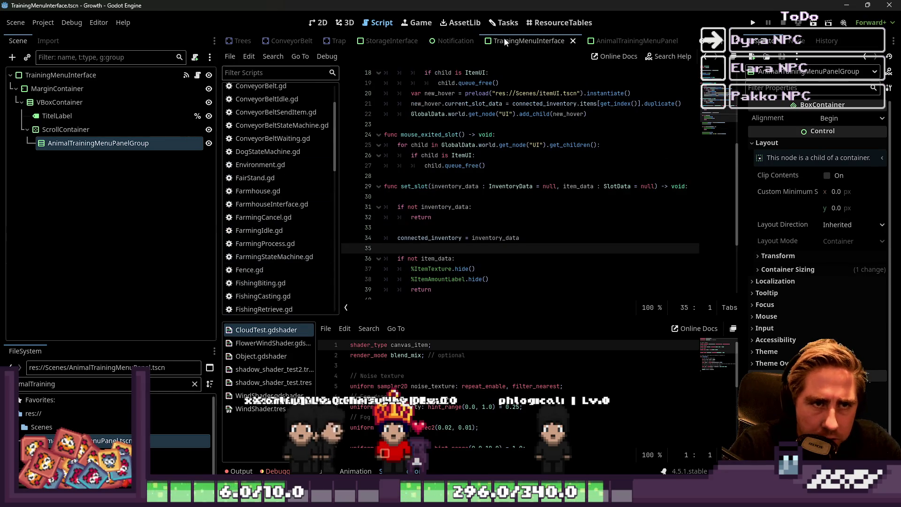
scroll(504, 43, up, 1)
scroll(309, 137, up, 3)
scroll(436, 229, down, 1)
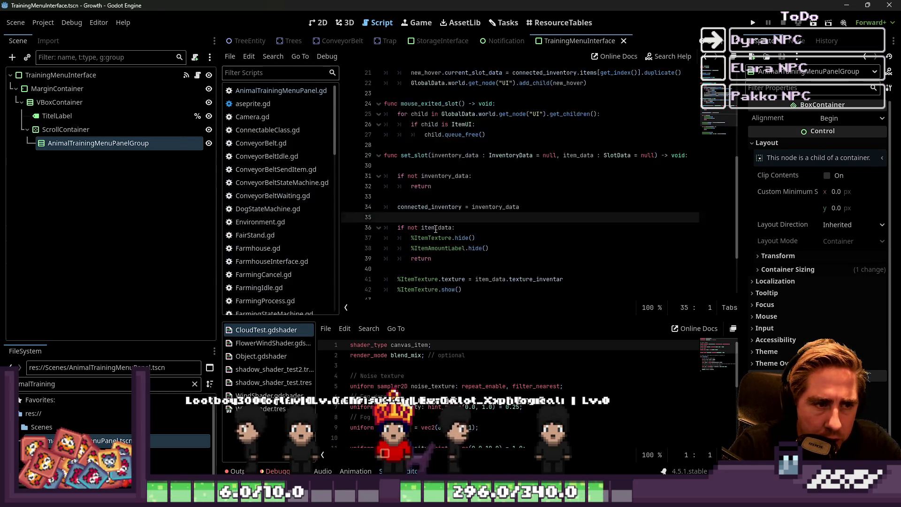
scroll(435, 229, up, 7)
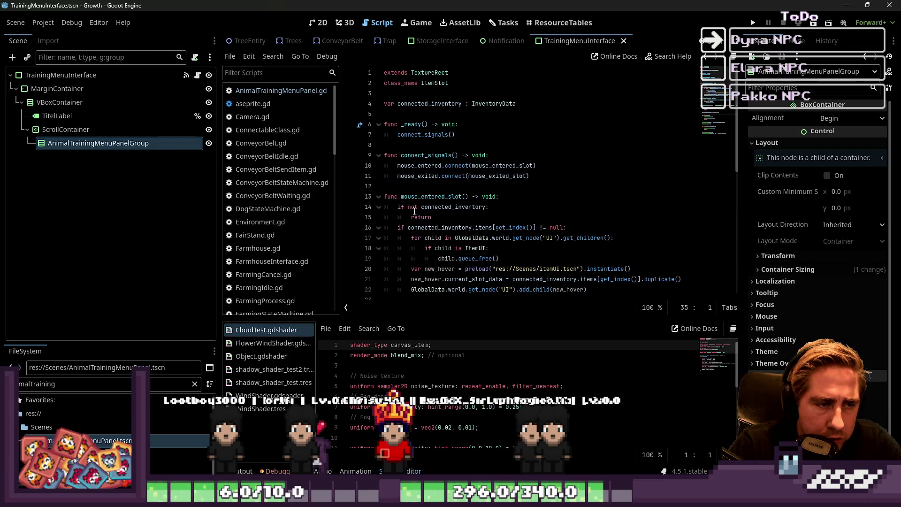
scroll(310, 203, down, 15)
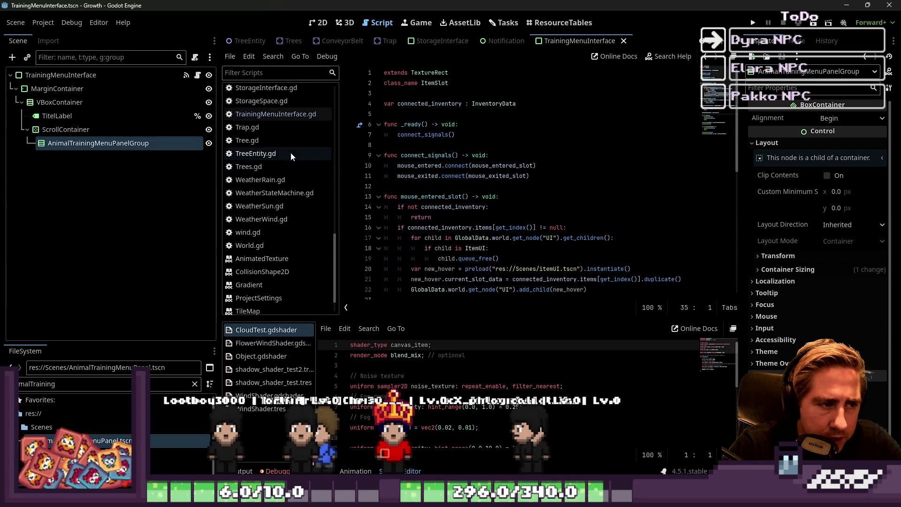
click(289, 115)
click(485, 185)
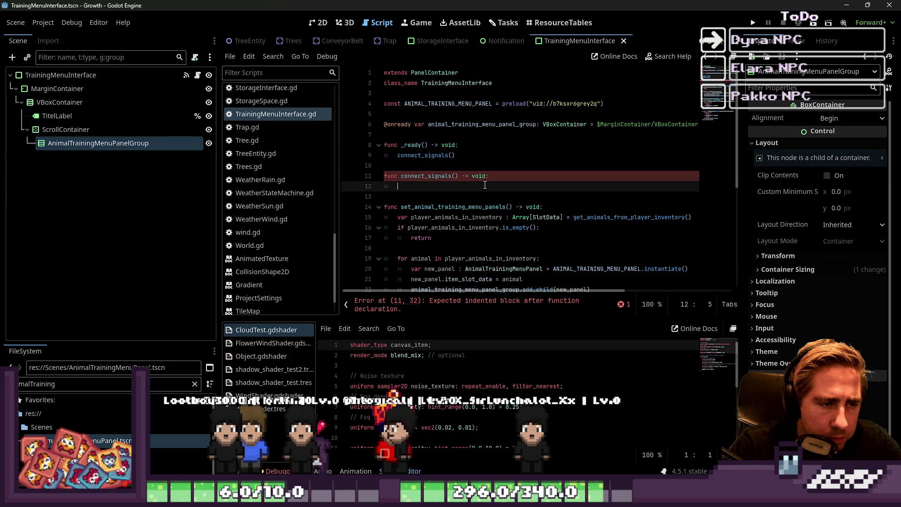
- Write GlobalSignals.TalkedToDyra.connect(set_animal_training_menu_panels) on line 12
text(if Global)
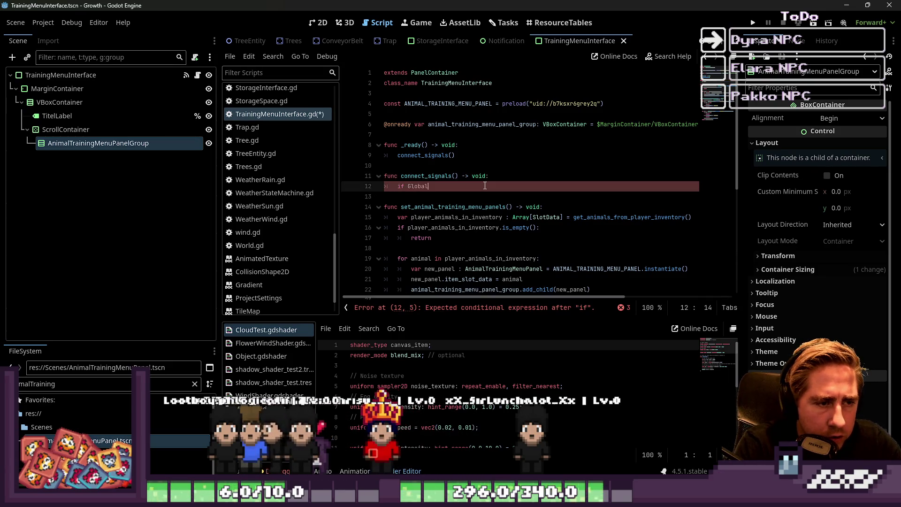
text(Signals.TalkedToDyra())
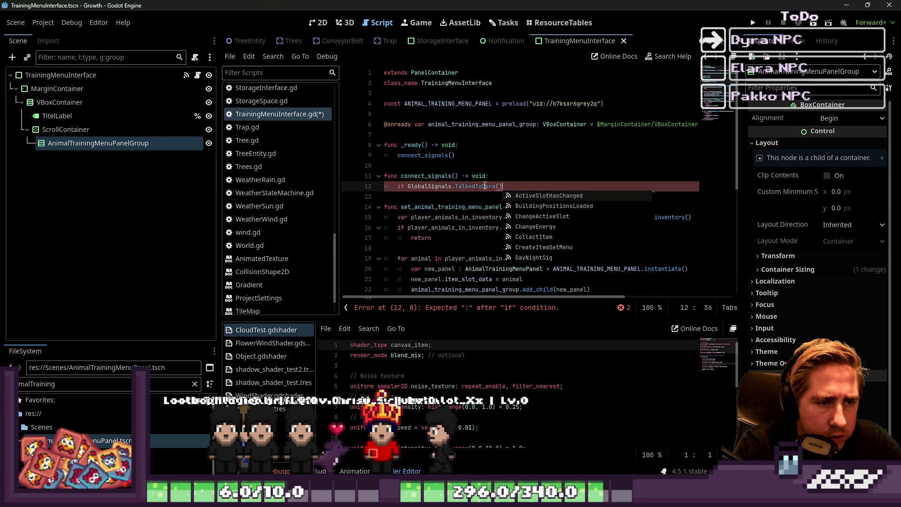
key(BackSpace)
key(BackSpace)
text(.connect(se)
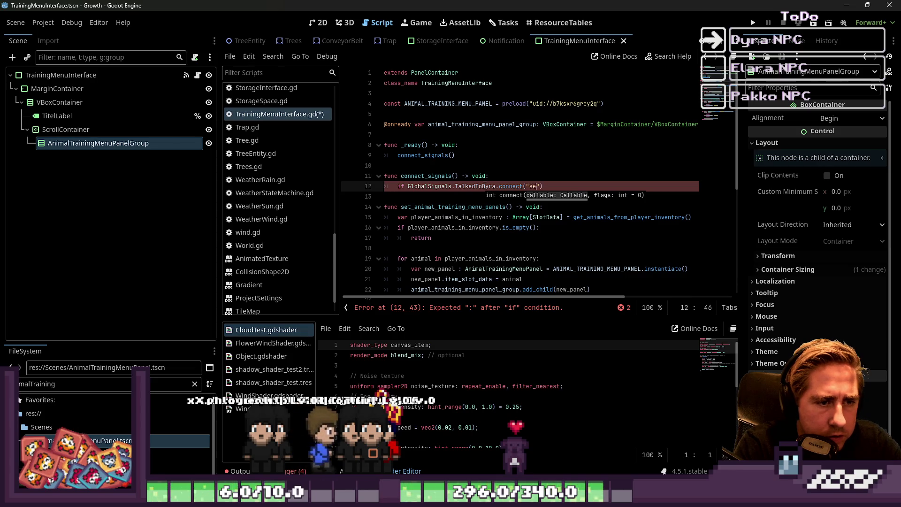
text(t)
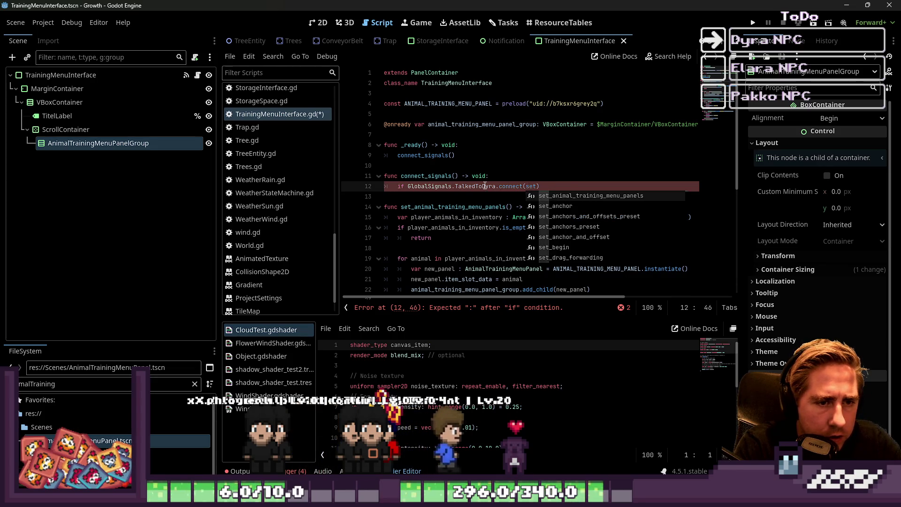
key(Return)
key(Down)
key(Down)
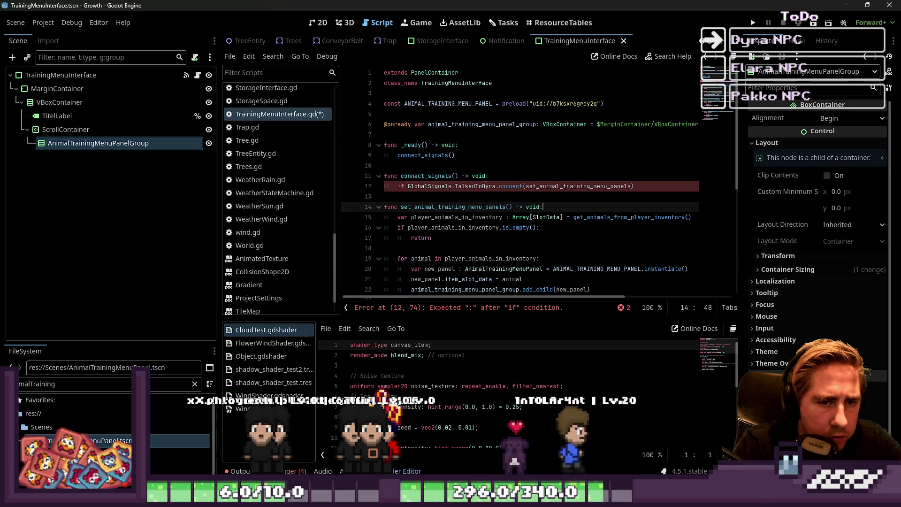
key(Up)
key(Up)
key(End)
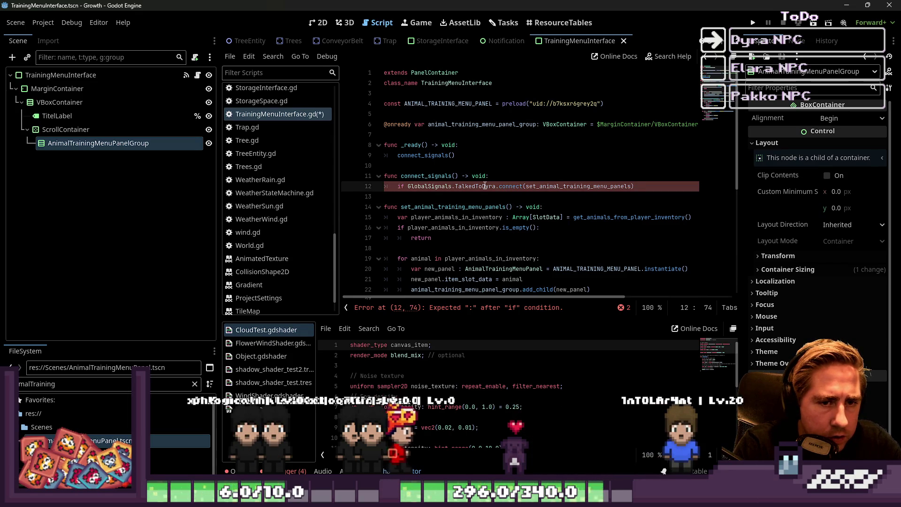
- Wrap it as an is_connected(set_animal_training_menu_panels) if-check with the connect call indented below
key(ctrl+Left)
key(ctrl+Left)
key(ctrl+Left)
text(is_)
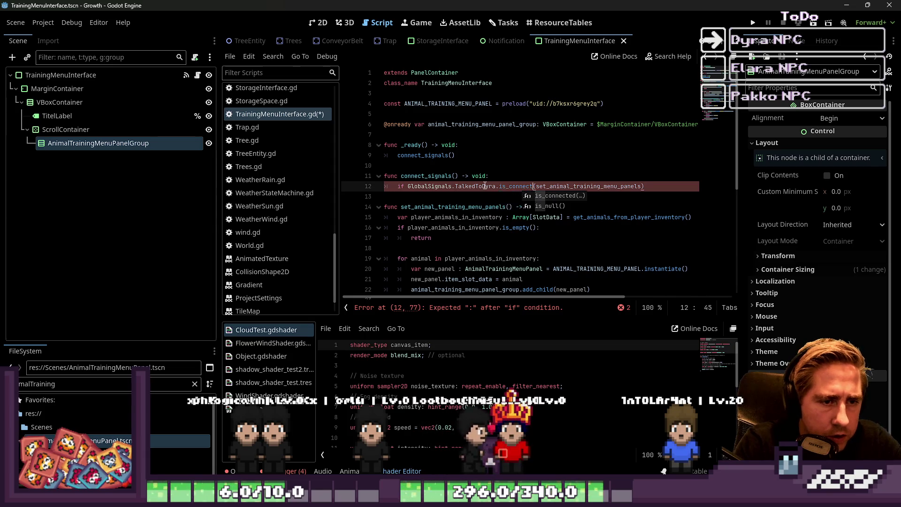
text(ed)
key(ctrl+Left)
key(ctrl+Left)
key(ctrl+Left)
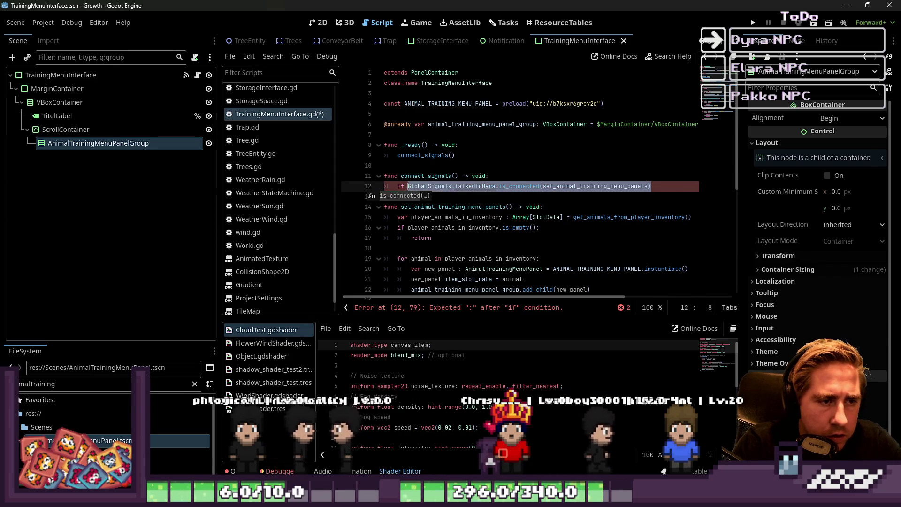
key(End)
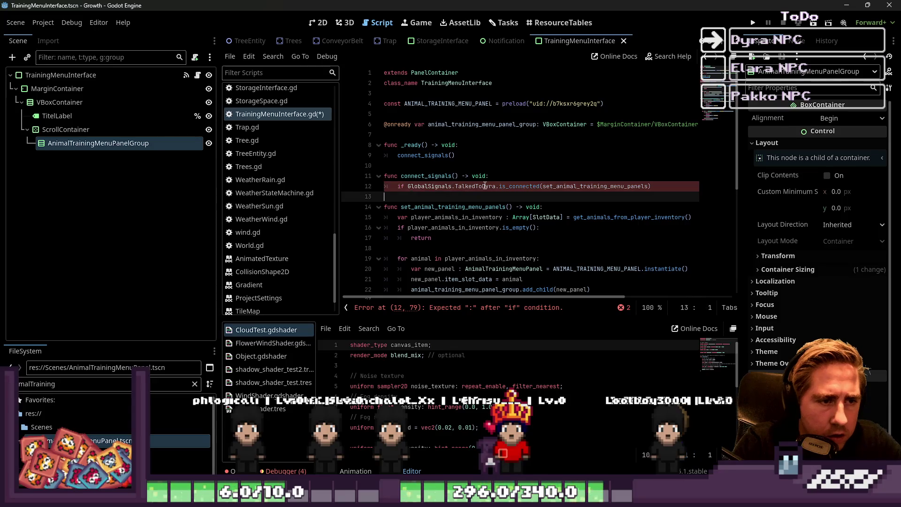
text(:)
key(Return)
text(GlobalSignals.TalkedToDyra.is_connected(set_animal_training_menu_panels))
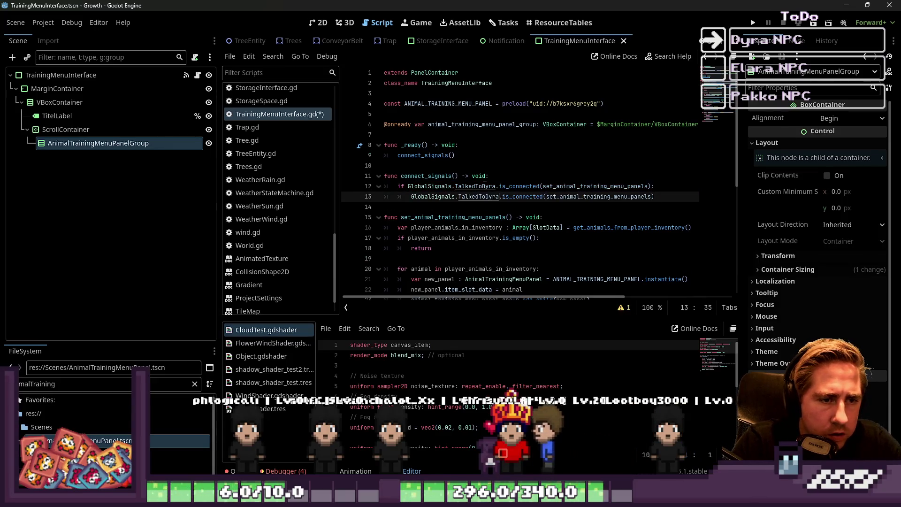
key(BackSpace)
key(BackSpace)
key(BackSpace)
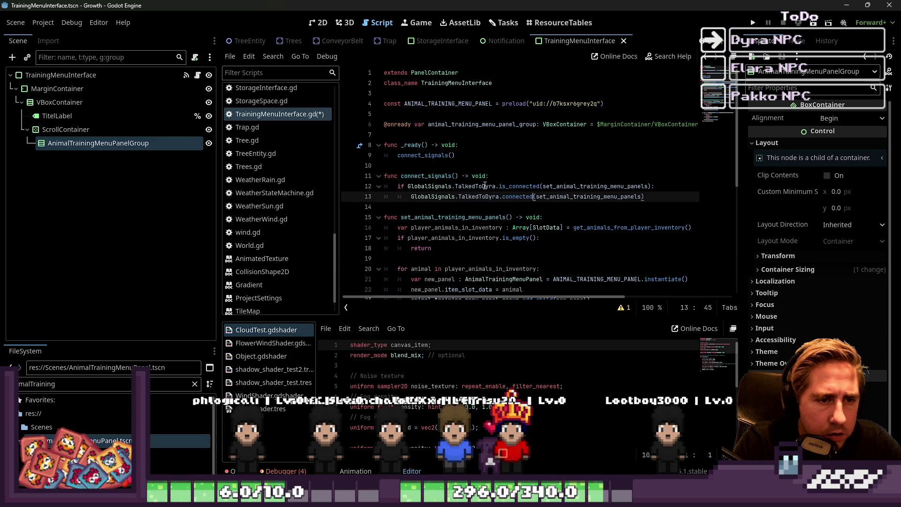
- Review connect_signals and edit the TalkedToDyra signal name on line 12
key(Down)
key(Down)
key(Down)
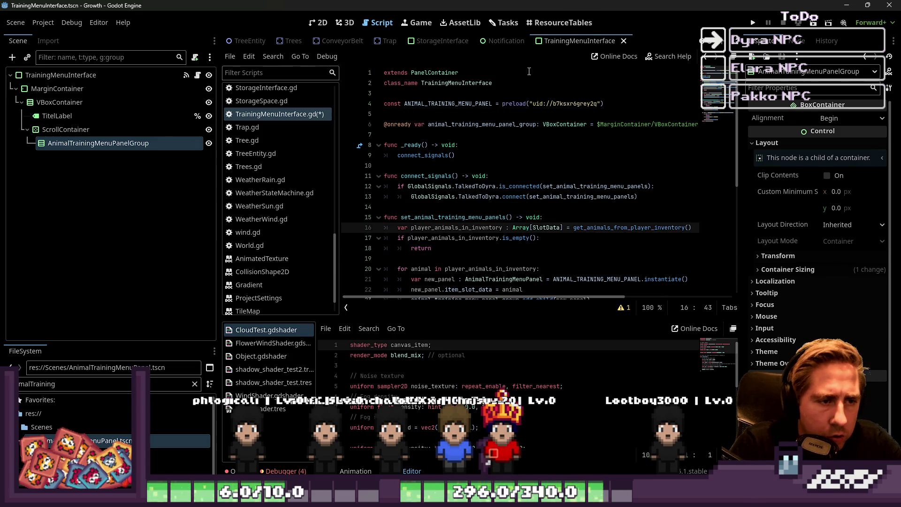
double_click(435, 177)
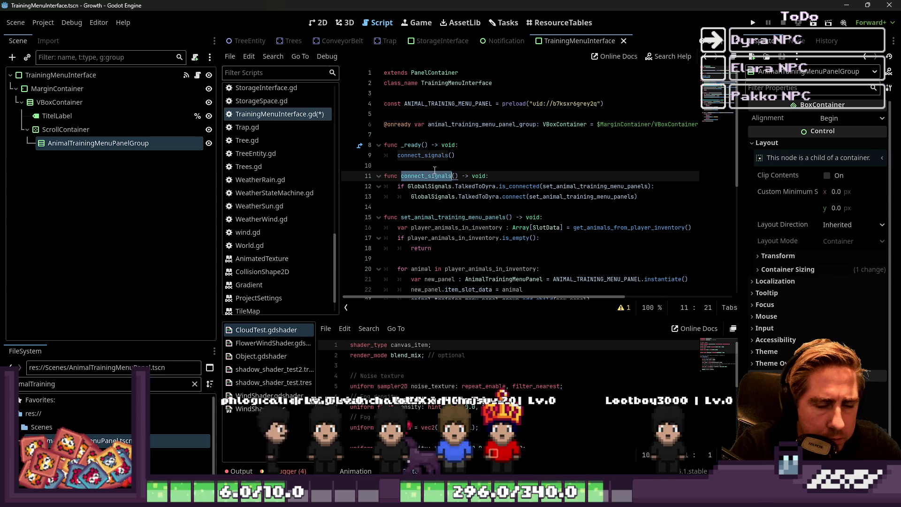
double_click(475, 186)
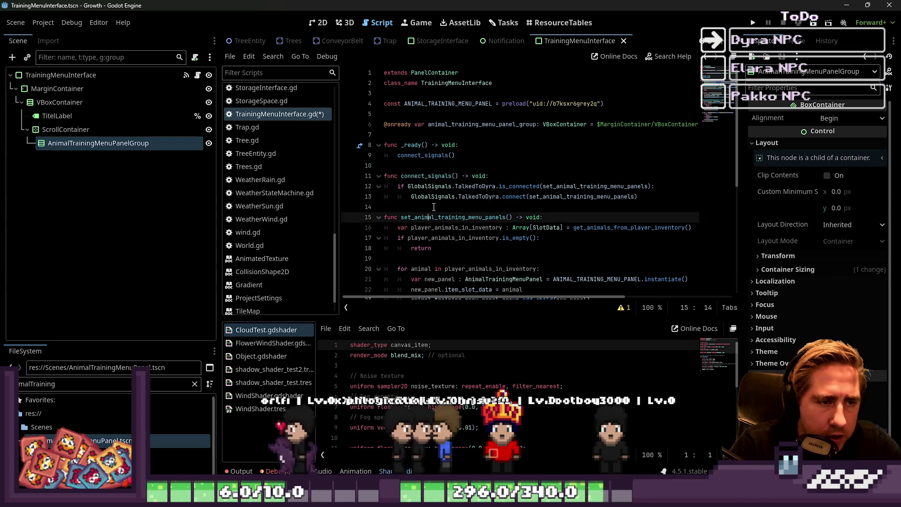
scroll(306, 208, up, 10)
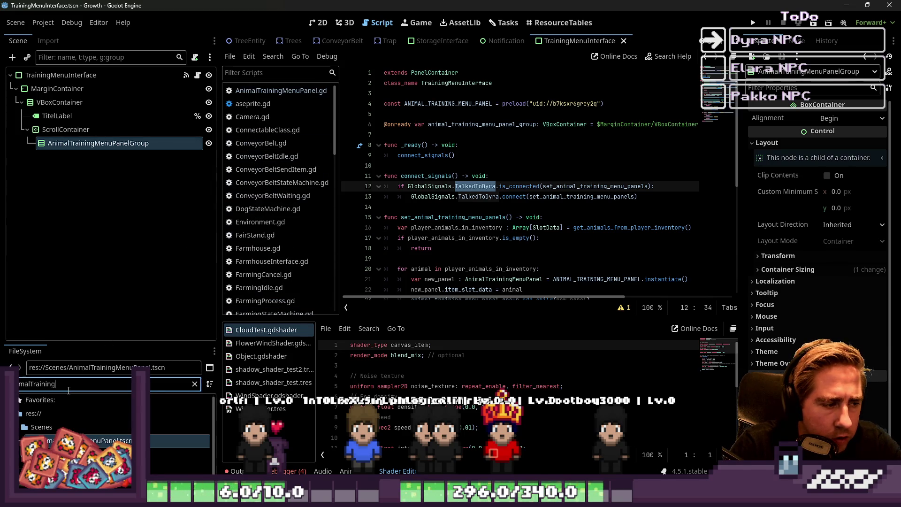
text(Dyra)
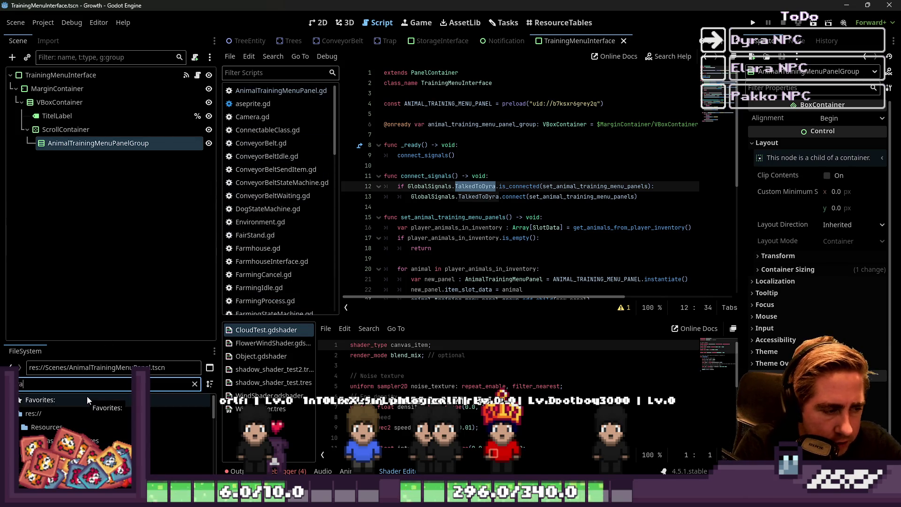
- Open the Dyra scene along with its NPC.gd script
double_click(86, 468)
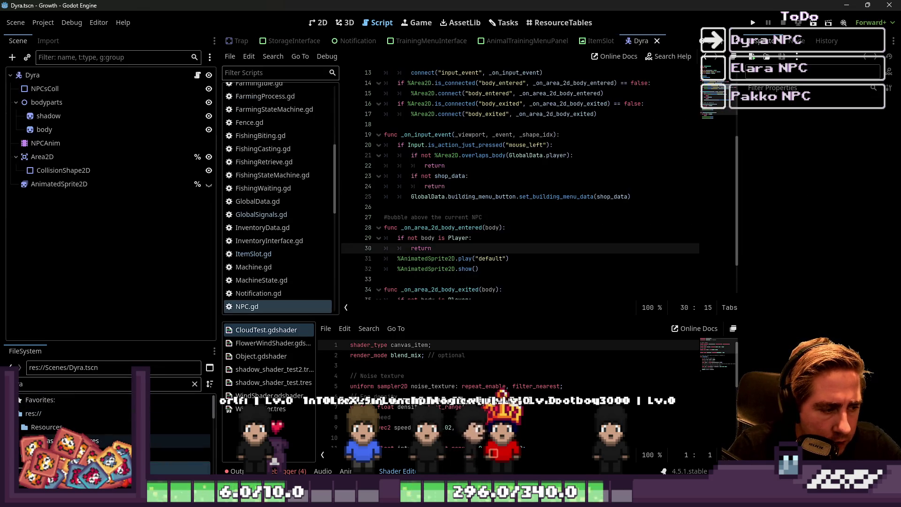
scroll(414, 219, up, 4)
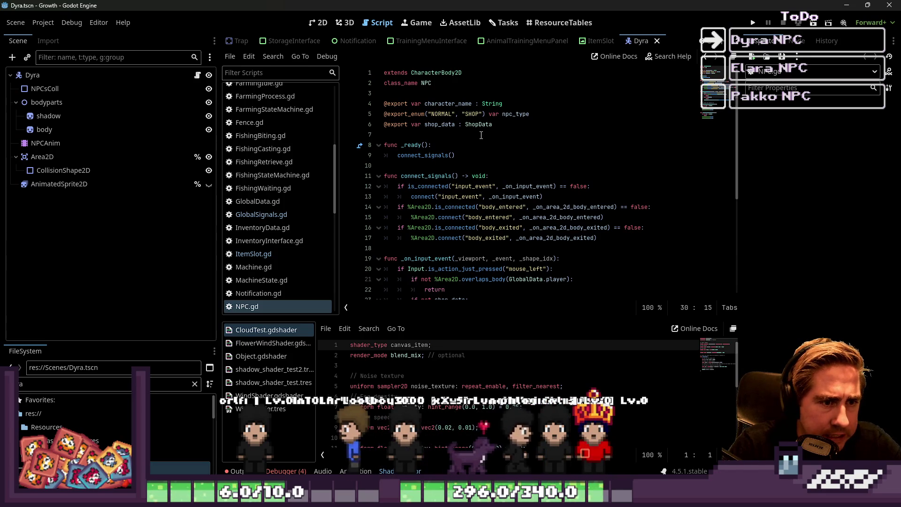
scroll(481, 135, down, 2)
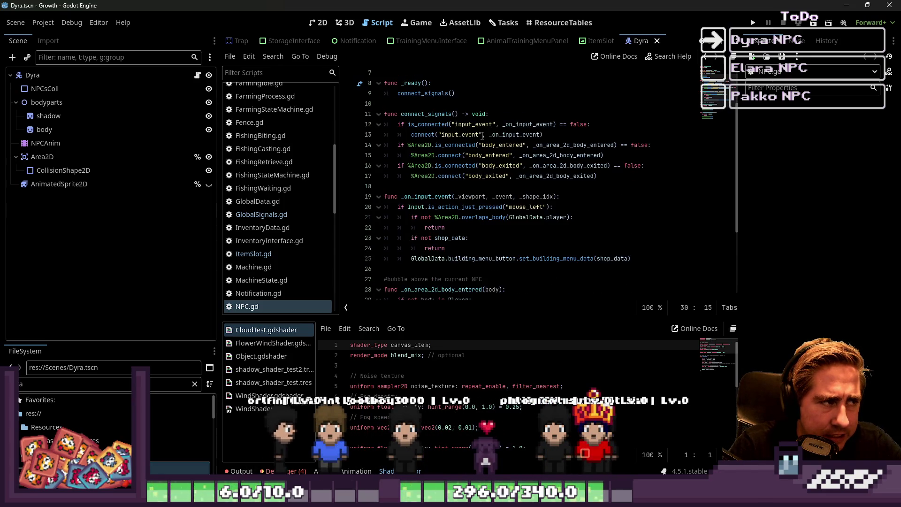
scroll(479, 138, up, 2)
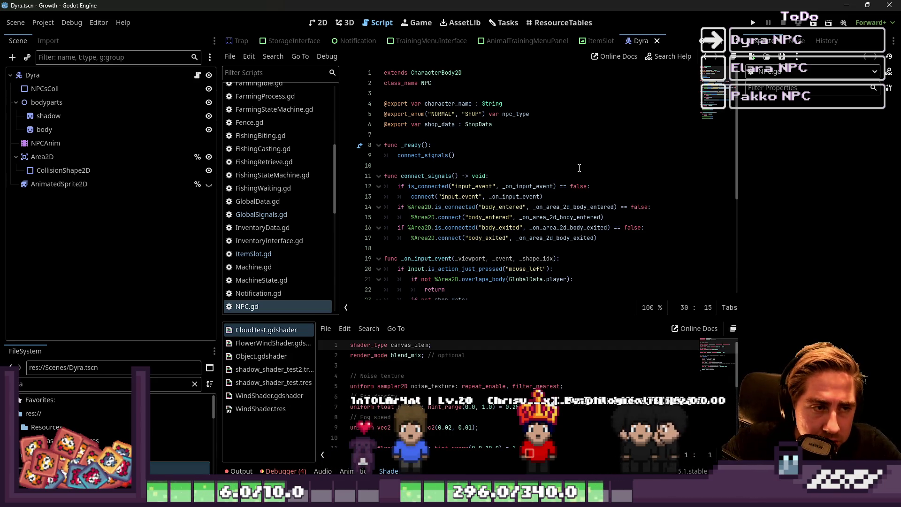
- Review NPC.gd's _ready and _on_area_2d_body_entered/exited functions
click(563, 144)
scroll(568, 195, down, 6)
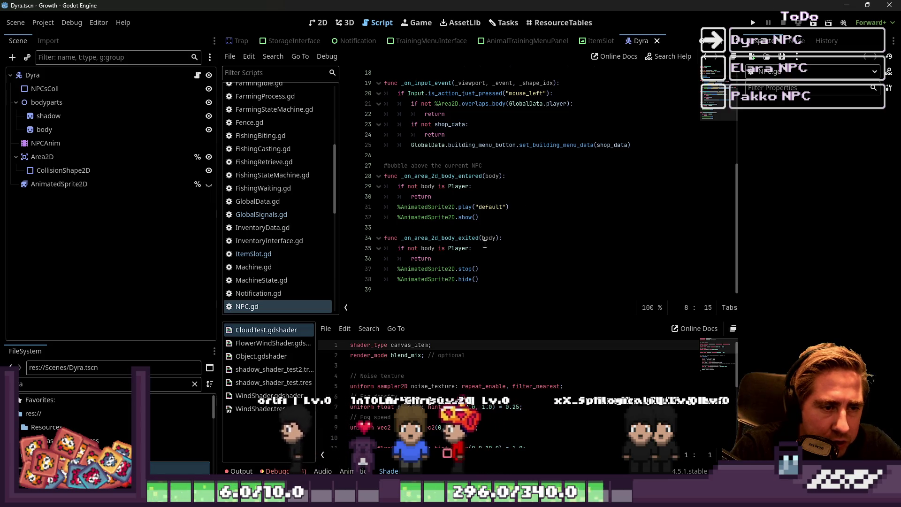
click(427, 232)
double_click(413, 238)
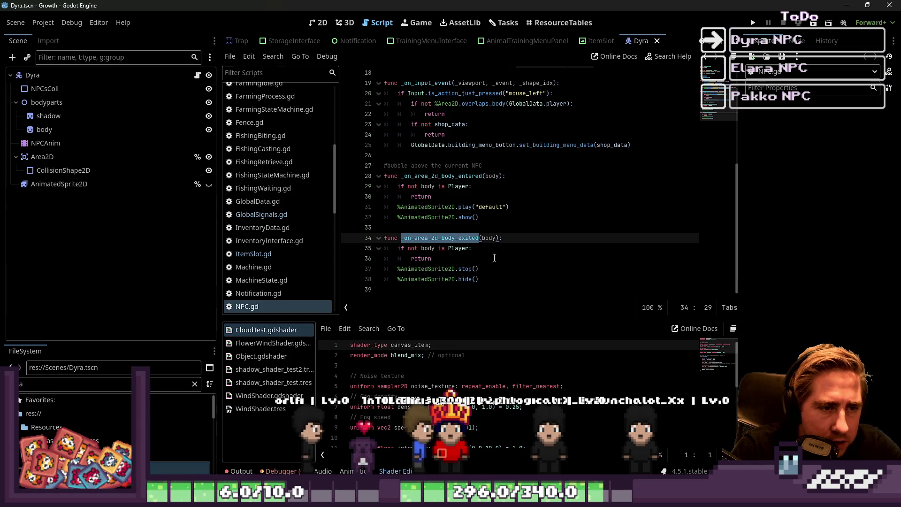
double_click(441, 176)
click(442, 238)
scroll(493, 239, up, 2)
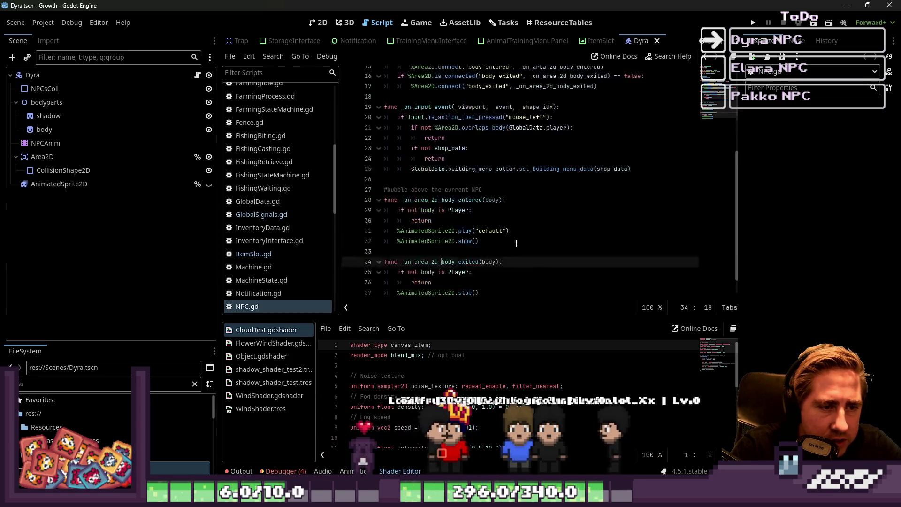
scroll(516, 244, up, 3)
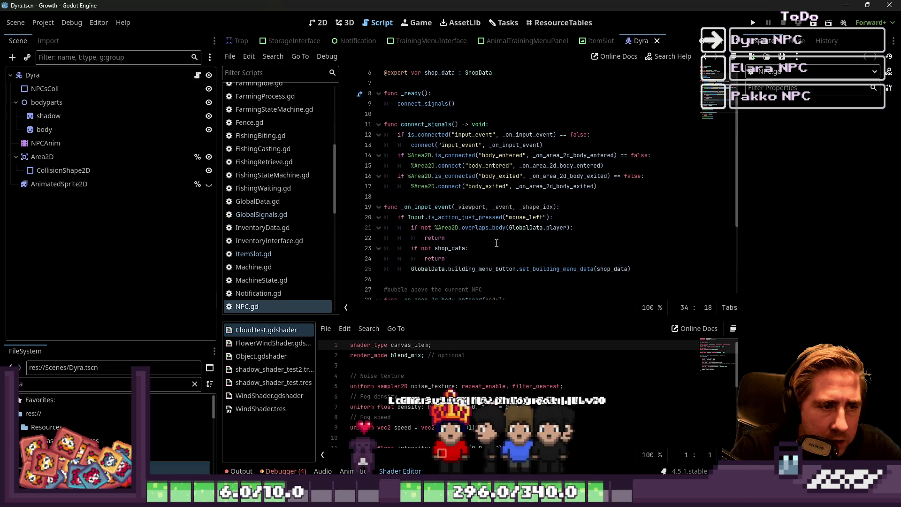
- Inspect the _on_input_event handler's click, overlap and return checks
double_click(436, 214)
double_click(428, 207)
scroll(517, 240, up, 1)
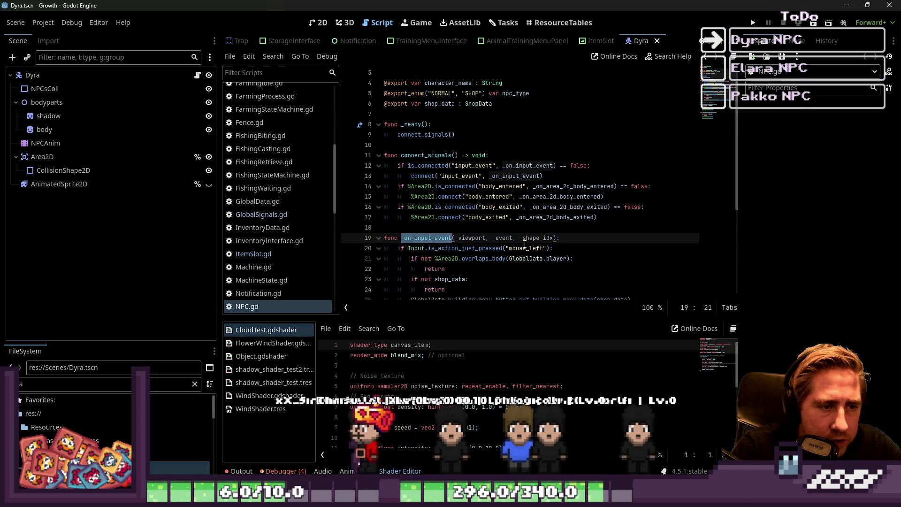
scroll(525, 244, down, 2)
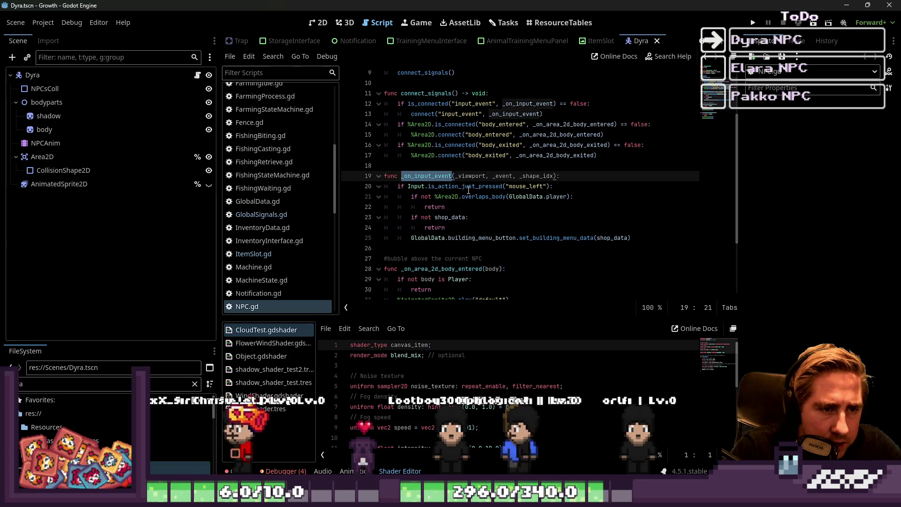
double_click(503, 187)
click(454, 196)
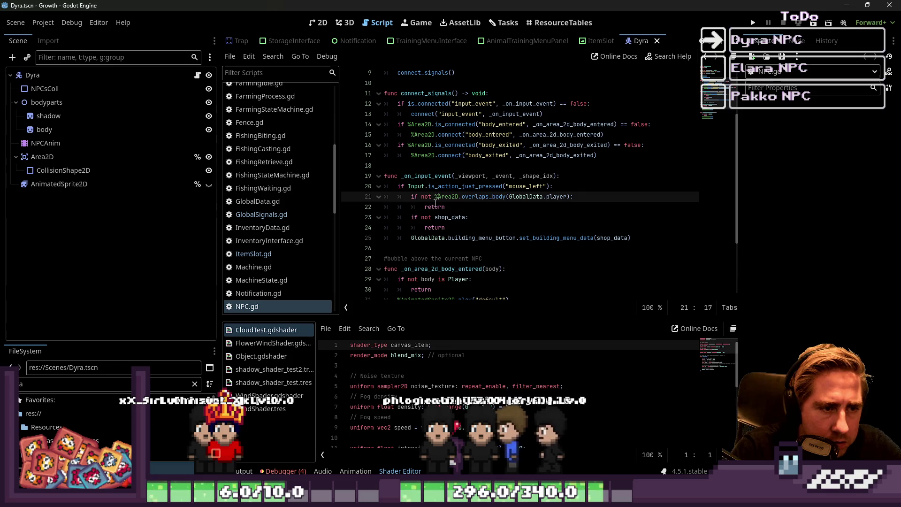
double_click(436, 228)
double_click(438, 238)
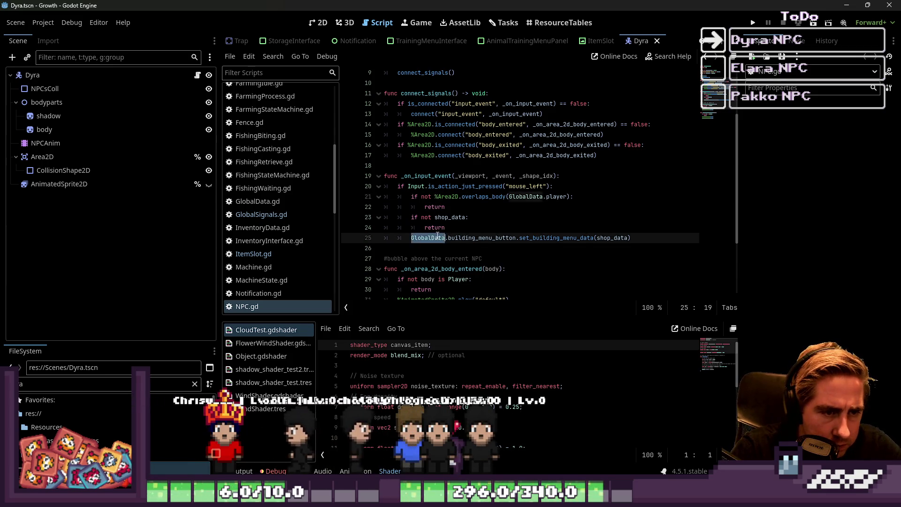
- Delete the GlobalData.building_menu_button.set_building_menu_data(shop_data) line from NPC.gd
drag(652, 238, 407, 241)
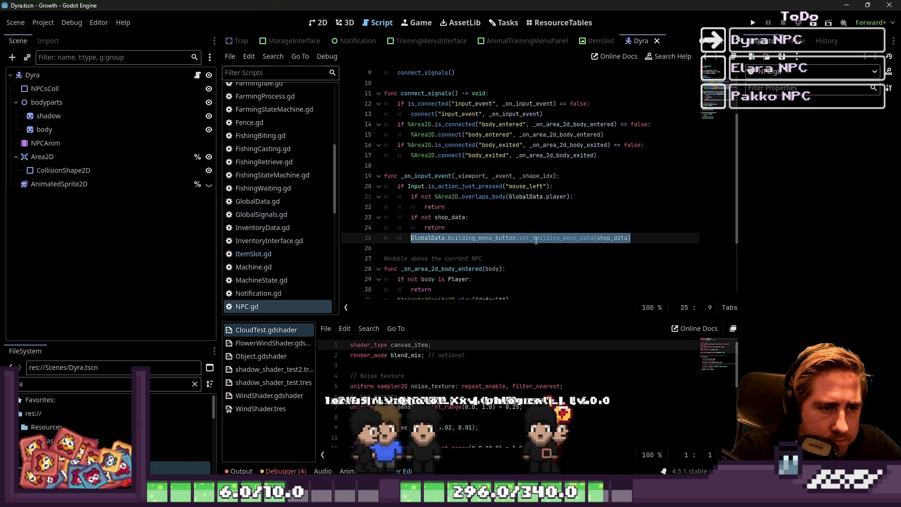
mouse_move(634, 239)
mouse_down()
mouse_move(469, 220)
mouse_move(375, 181)
mouse_move(346, 183)
mouse_move(364, 203)
mouse_up()
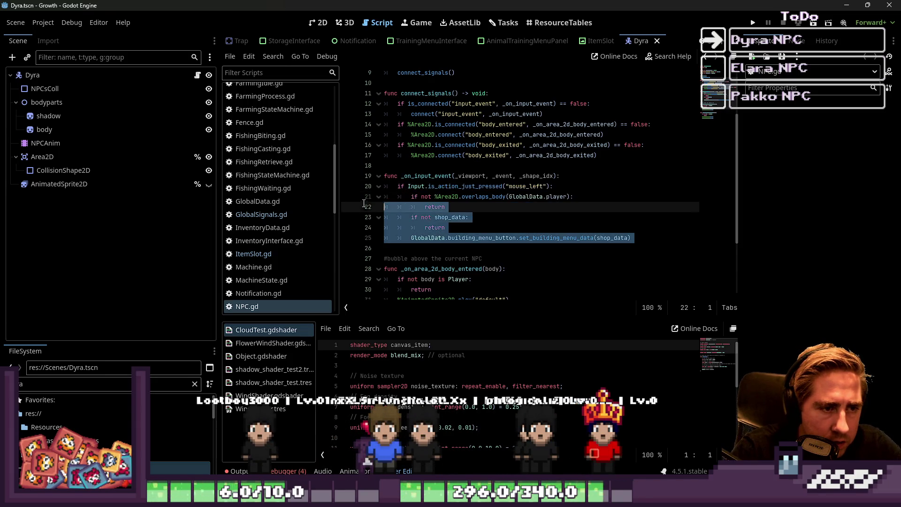
drag(429, 239, 427, 247)
scroll(426, 237, up, 1)
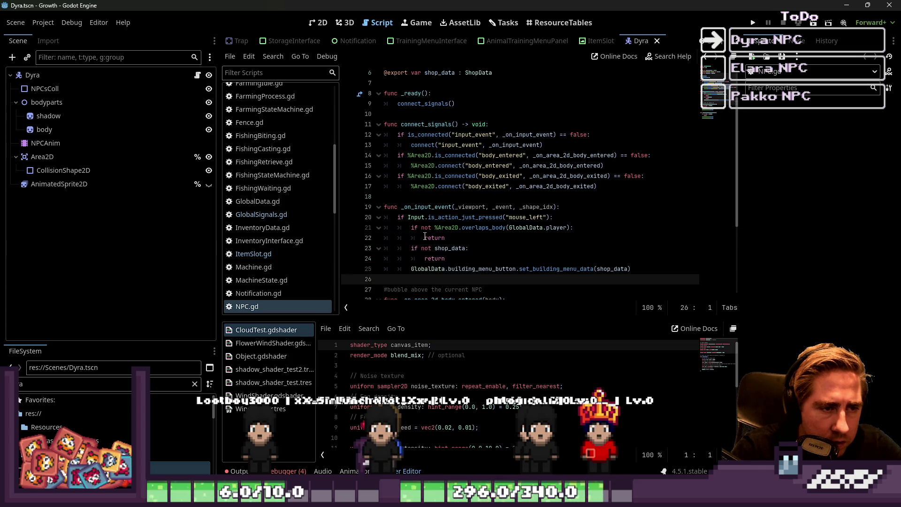
click(506, 265)
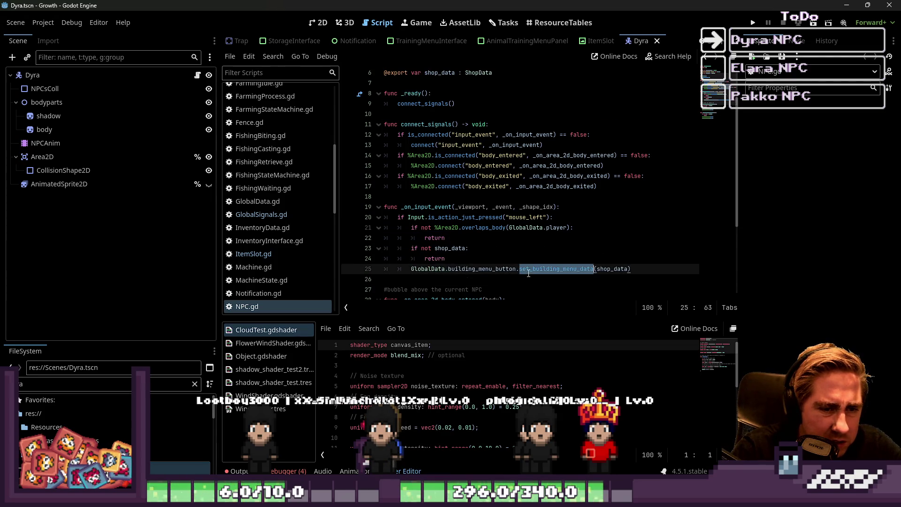
drag(607, 268, 346, 265)
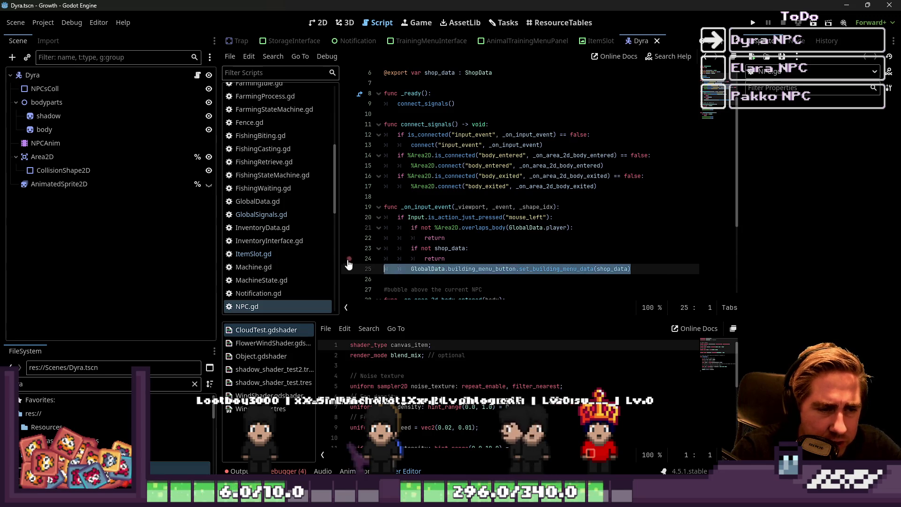
key(BackSpace)
key(BackSpace)
- Delete the 'if not shop_data: return' check from _on_input_event
key(shift+Up)
key(shift+Up)
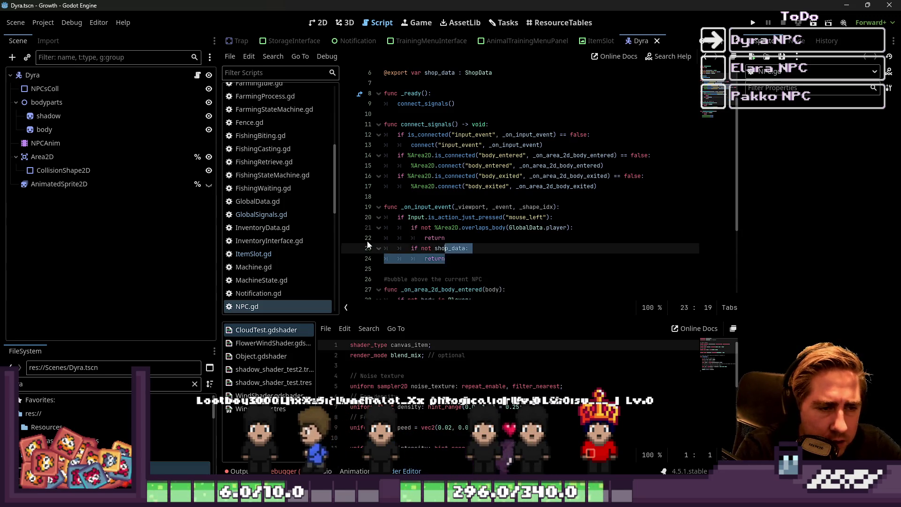
key(BackSpace)
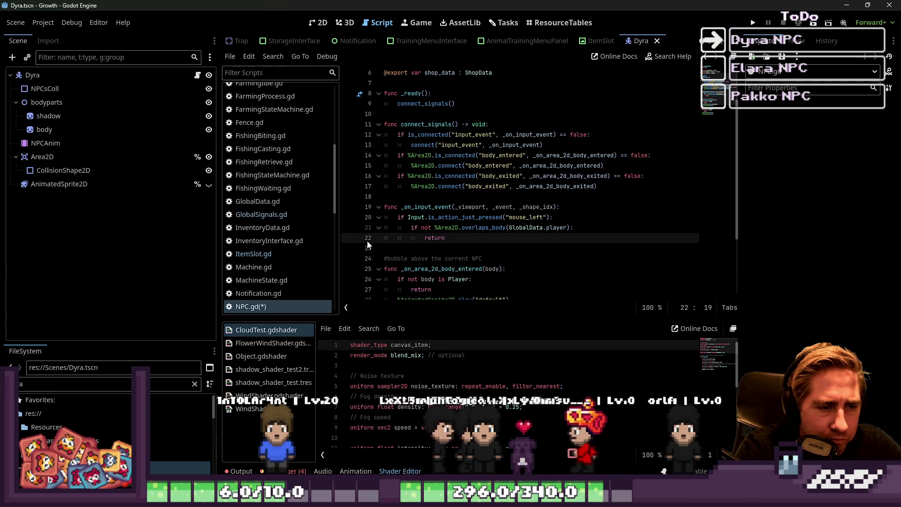
double_click(411, 206)
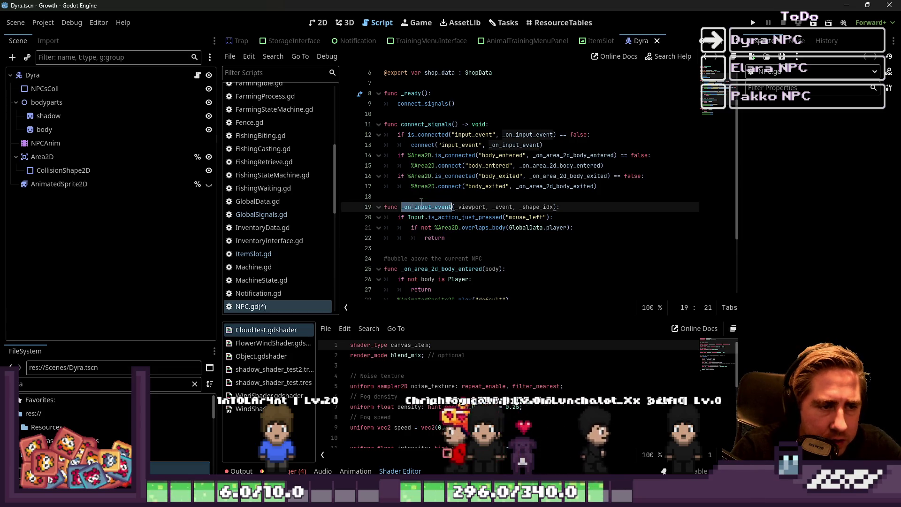
scroll(411, 207, up, 3)
double_click(425, 83)
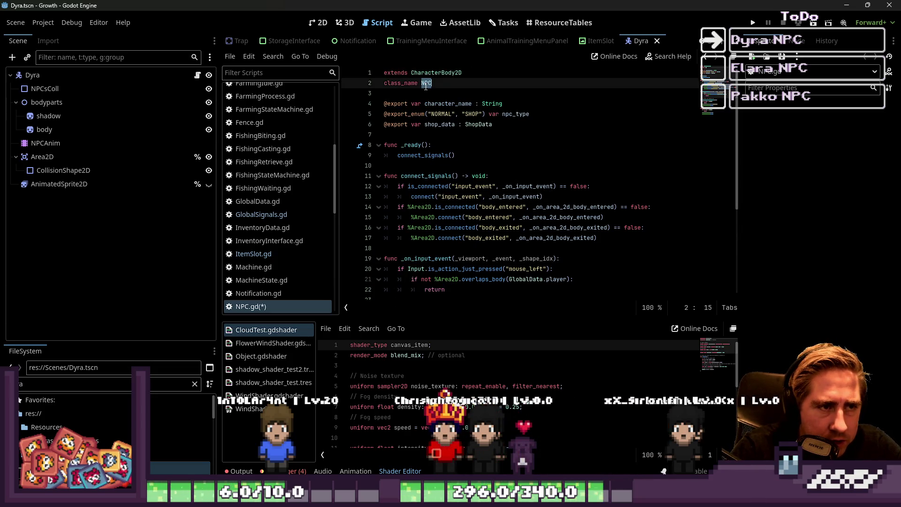
- Select the connect_signals function and open the script File menu
click(445, 146)
key(Down)
key(Down)
key(Down)
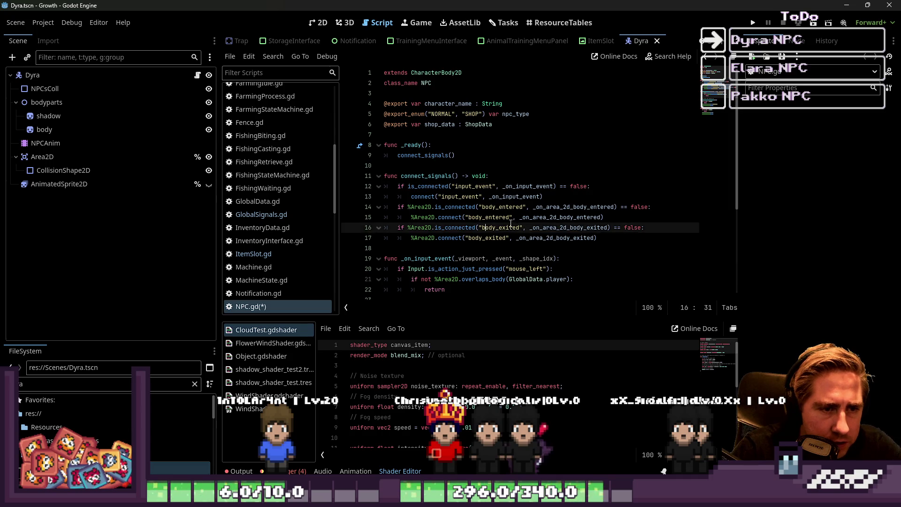
key(End)
key(shift+Up)
key(shift+Up)
key(shift+Up)
key(shift+Home)
scroll(516, 211, down, 3)
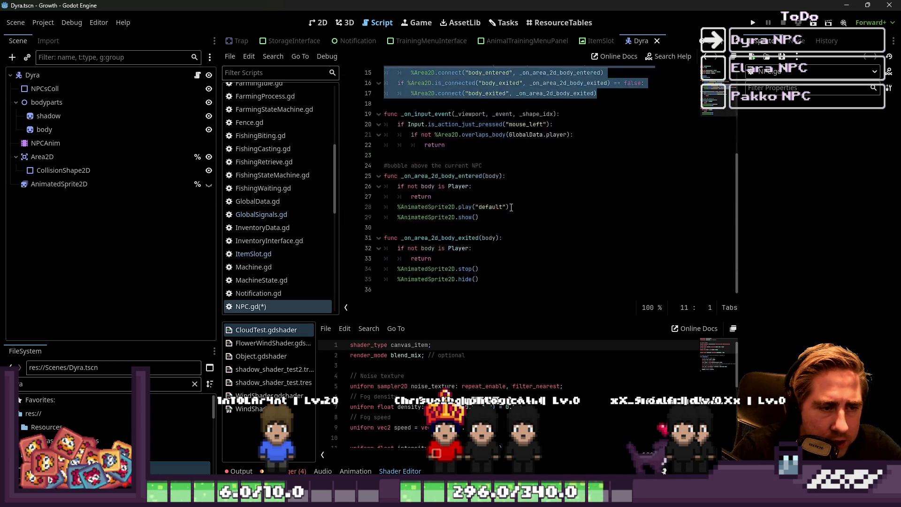
scroll(516, 211, up, 3)
click(234, 57)
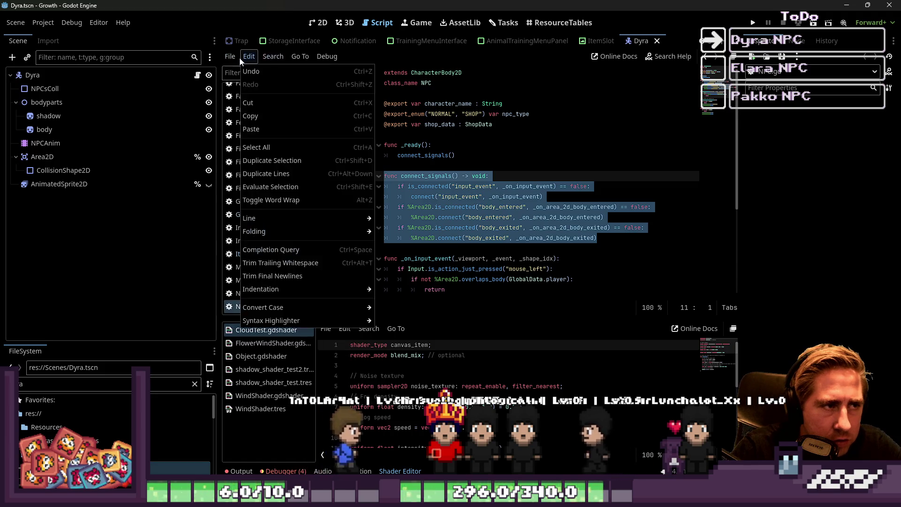
- Create a new script Scripts/DyraNPC.gd that inherits from NPC
click(263, 97)
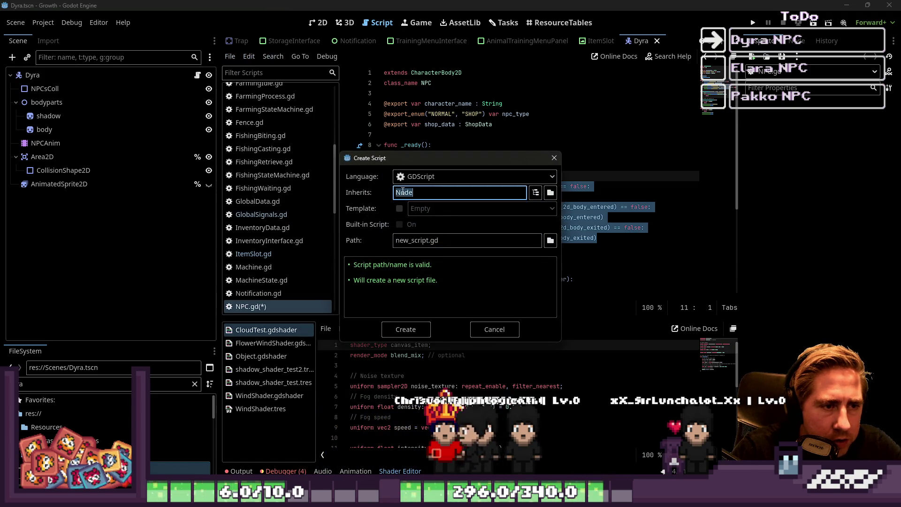
text(NPC)
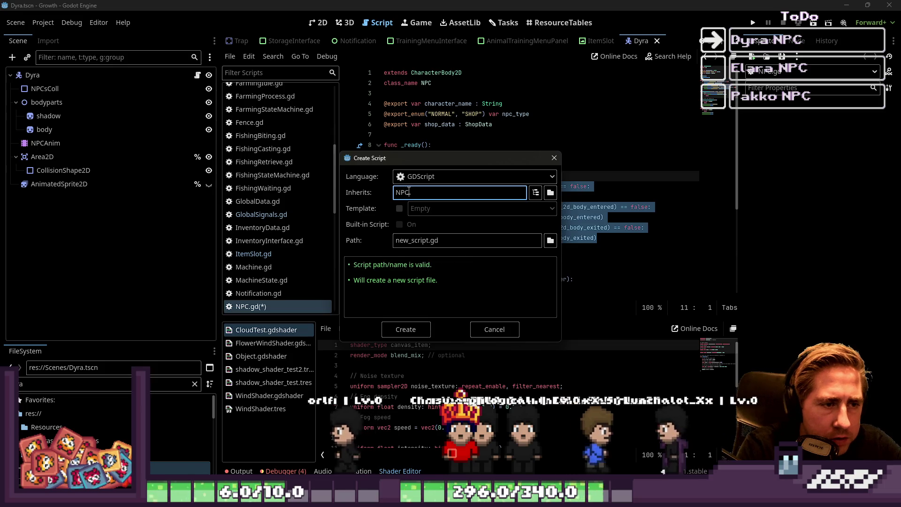
click(409, 240)
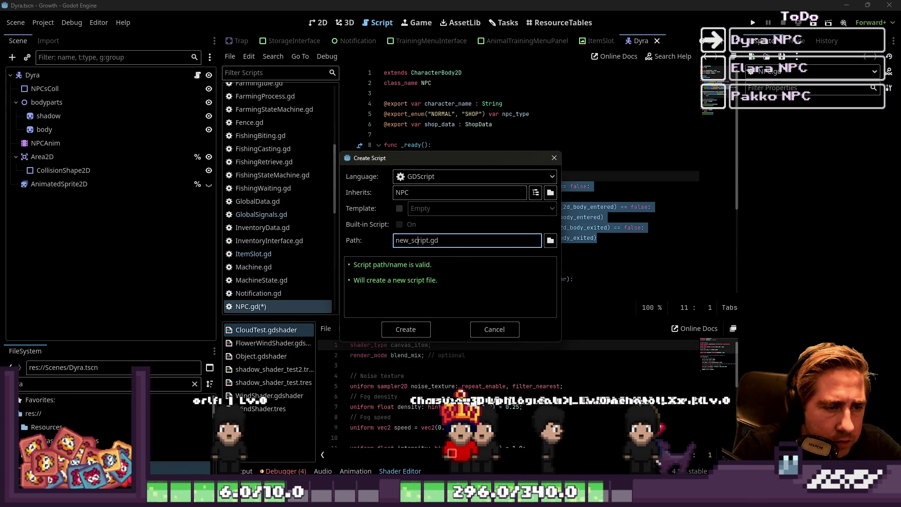
text(scripts/)
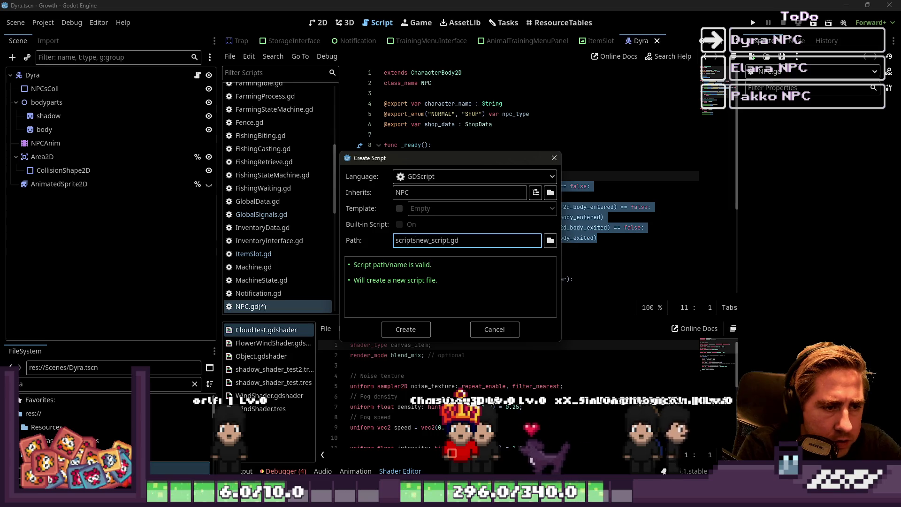
key(ctrl+shift+Right)
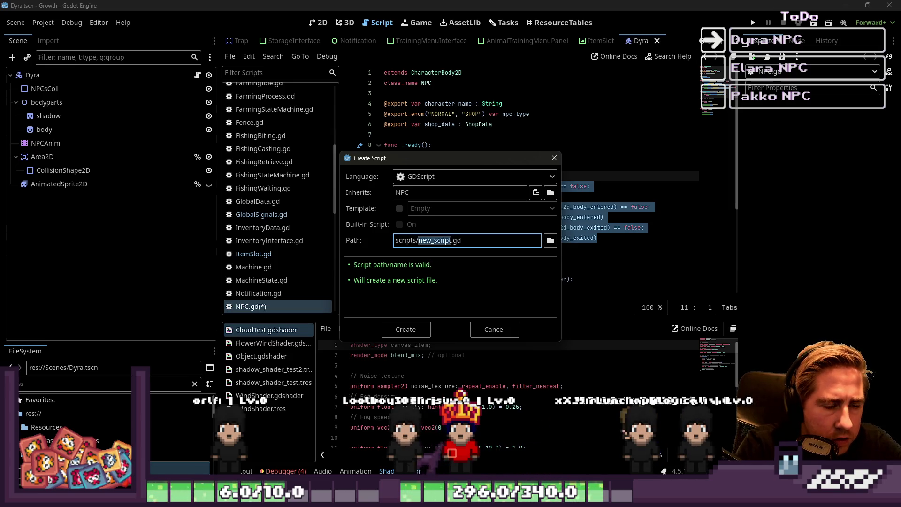
text(DyraNPC)
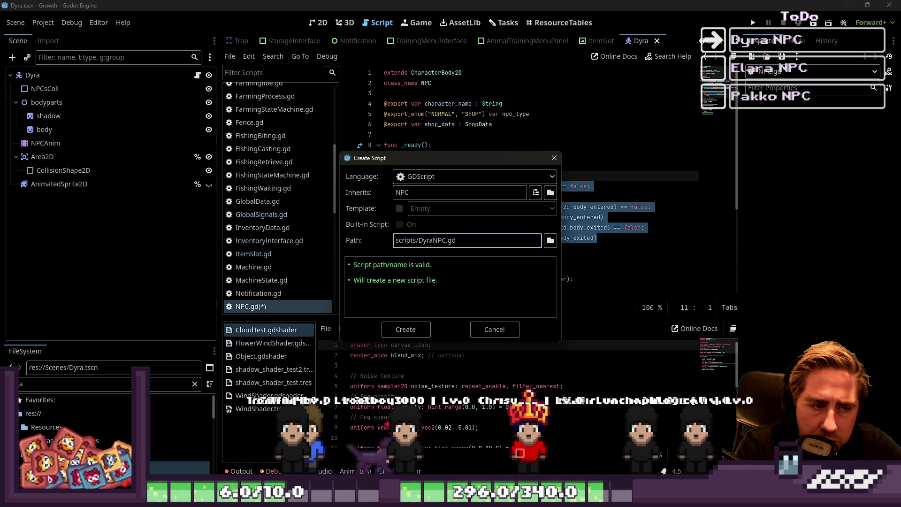
key(Home)
key(Delete)
text(S)
key(End)
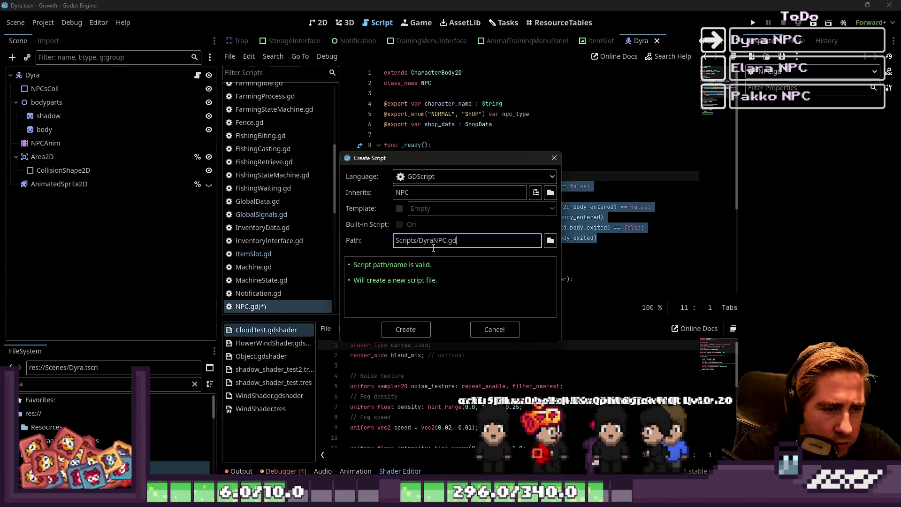
double_click(433, 240)
click(405, 330)
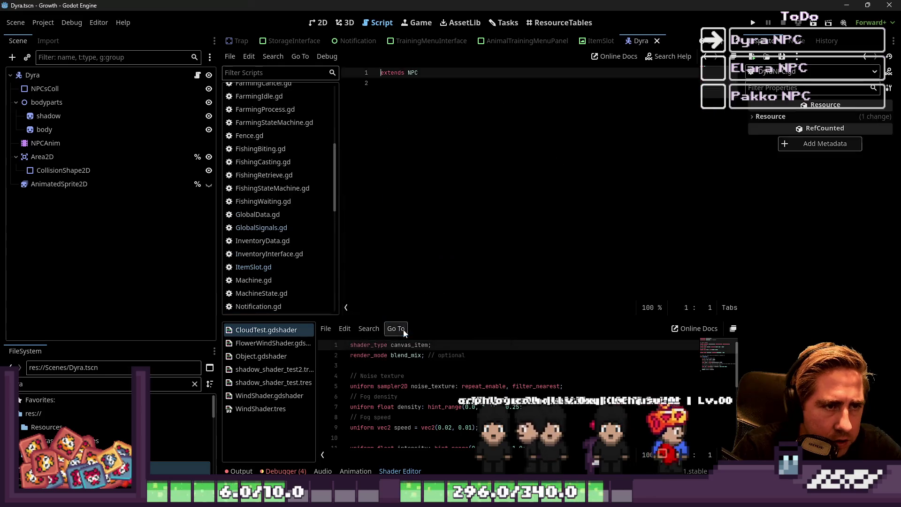
- Declare class_name DyraNPC on line 2, then open ItemSlot.gd
click(423, 85)
text(class_name DyraNPC)
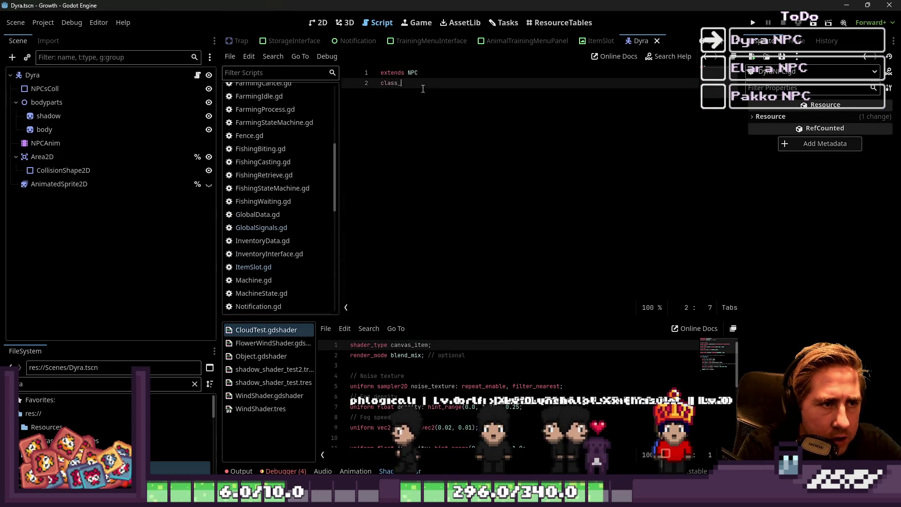
key(Return)
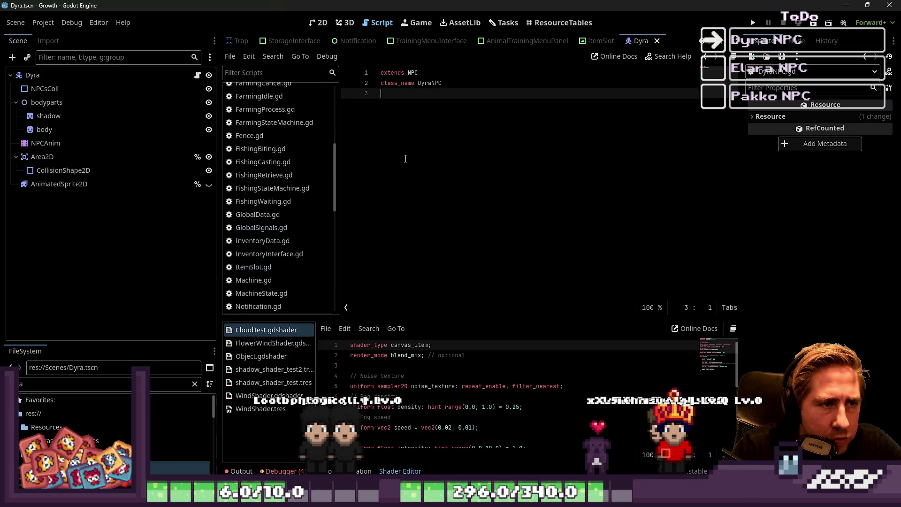
click(256, 268)
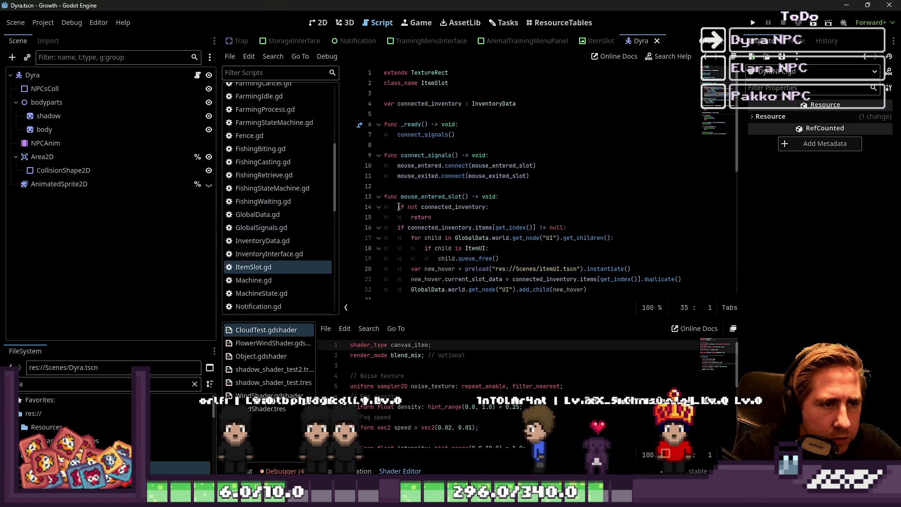
- Open NPC.gd and locate the connect_signals and _on_input_event functions
scroll(399, 206, down, 3)
scroll(322, 212, up, 3)
scroll(268, 259, down, 5)
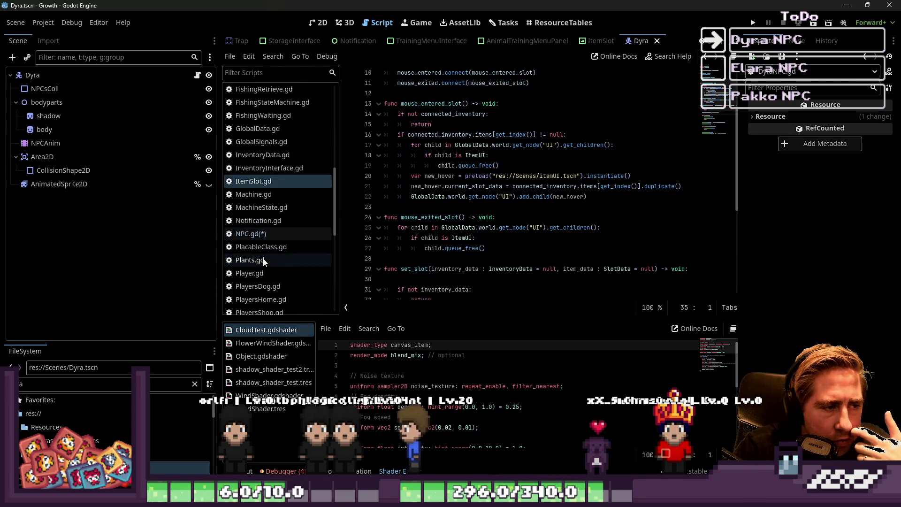
scroll(264, 261, down, 2)
click(256, 207)
double_click(435, 177)
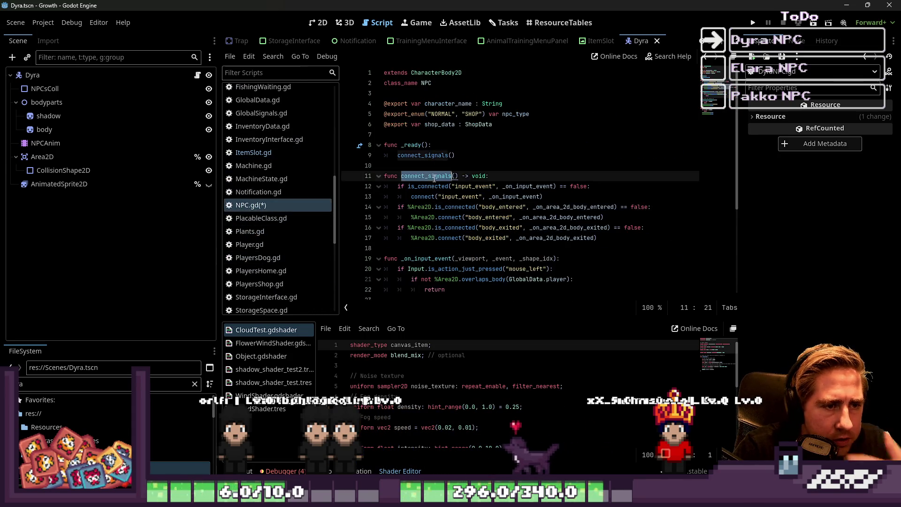
scroll(435, 177, down, 2)
double_click(427, 197)
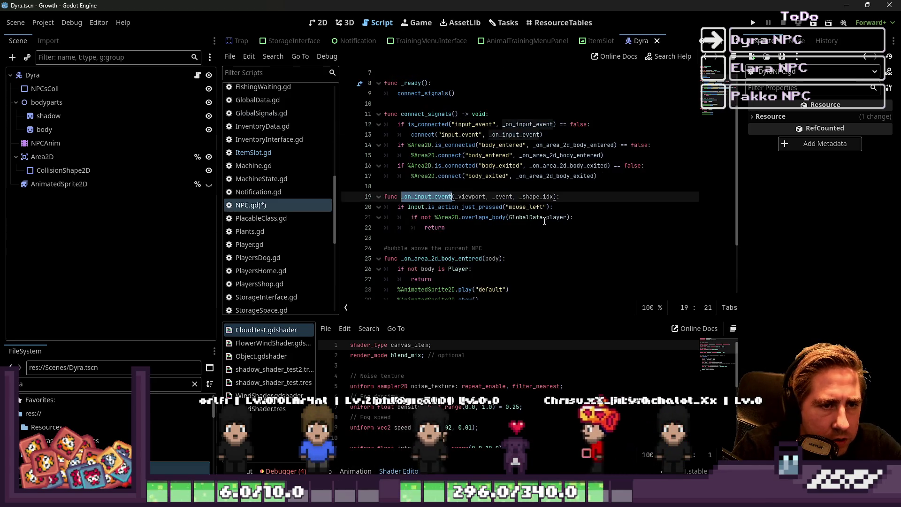
- Select and copy NPC.gd's _on_input_event function (lines 19–22)
click(445, 227)
key(shift+Up)
key(shift+Up)
key(shift+Up)
key(shift+Home)
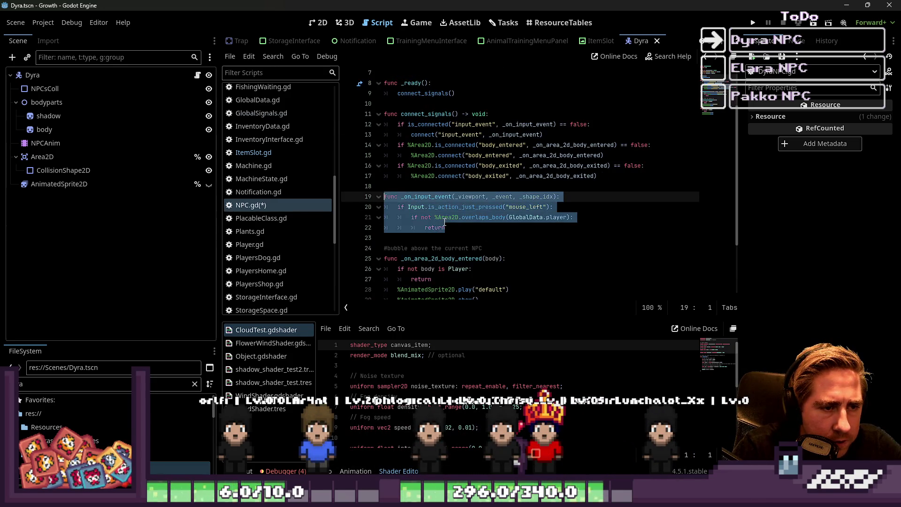
click(477, 207)
drag(556, 207, 349, 198)
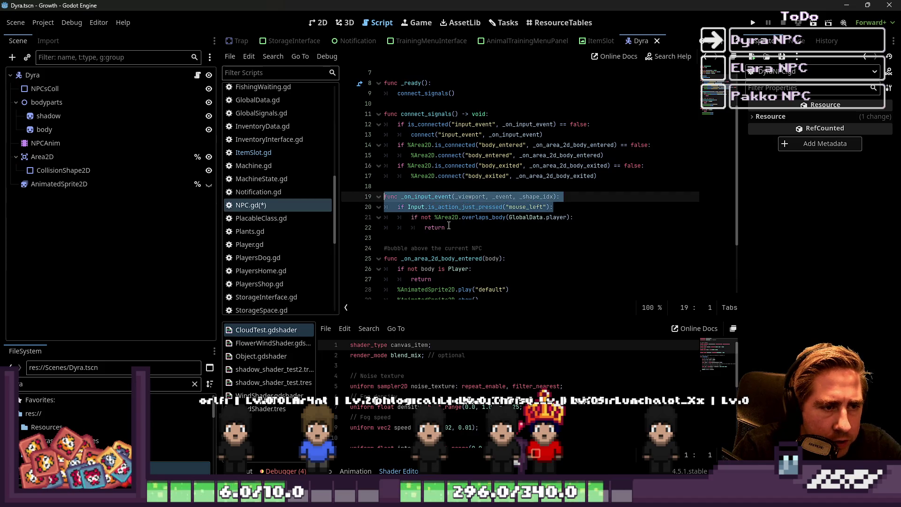
click(480, 229)
click(488, 219)
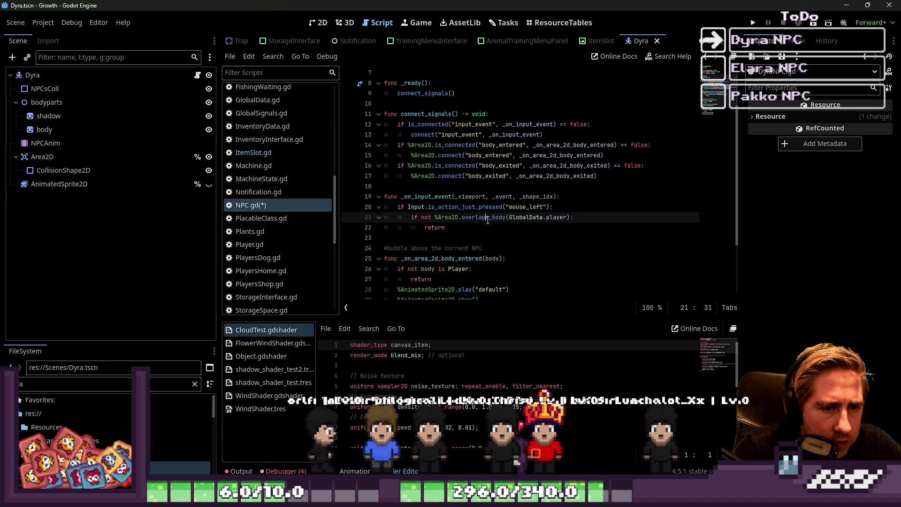
drag(474, 229, 291, 194)
key(ctrl+c)
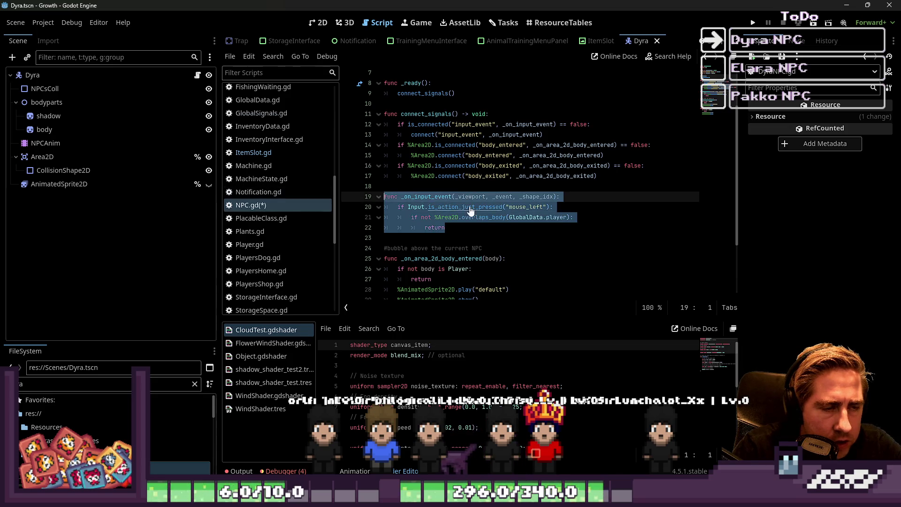
- Switch back to DyraNPC.gd with the caret below the class name
scroll(482, 225, up, 2)
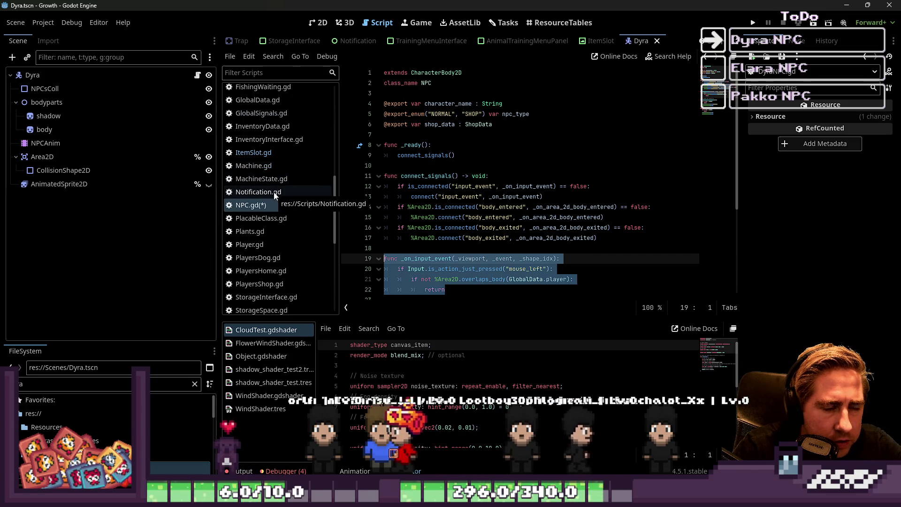
double_click(422, 155)
scroll(288, 190, up, 6)
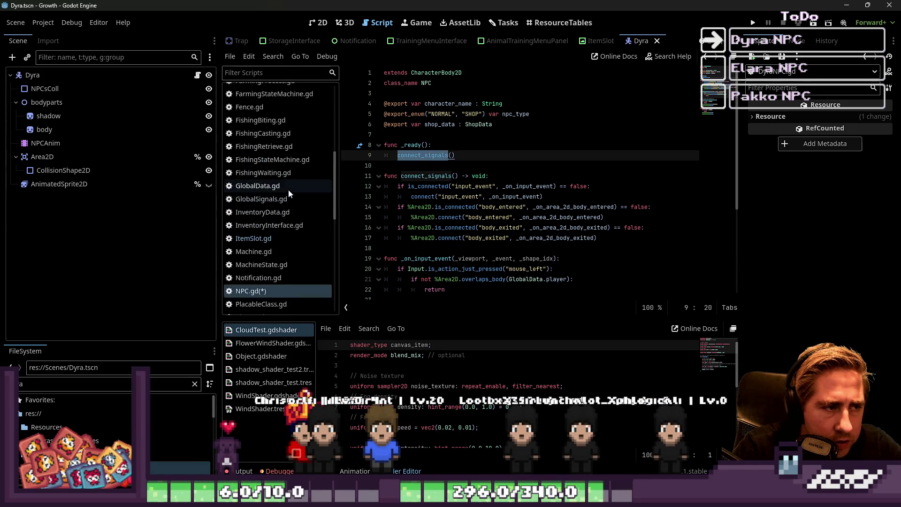
click(259, 219)
click(465, 177)
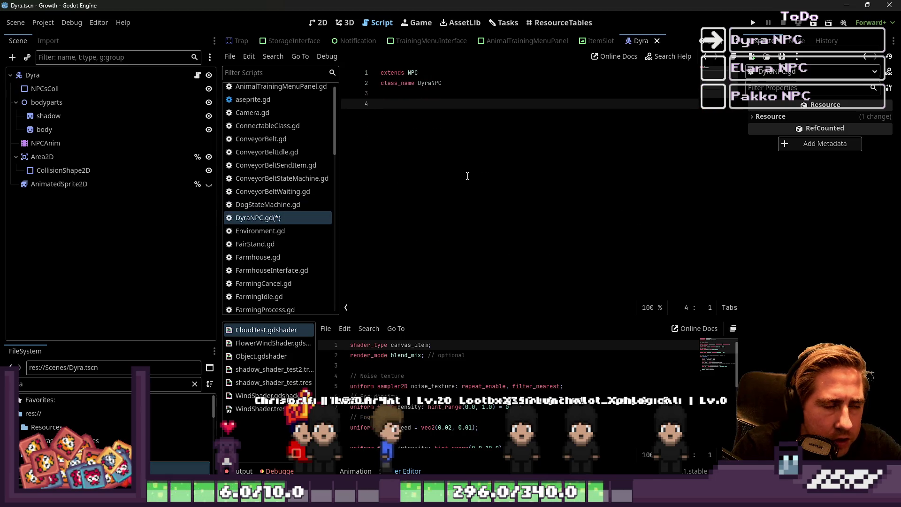
- Paste _on_input_event into DyraNPC.gd and delete its return statement
key(ctrl+v)
key(Up)
key(Up)
key(Down)
key(Down)
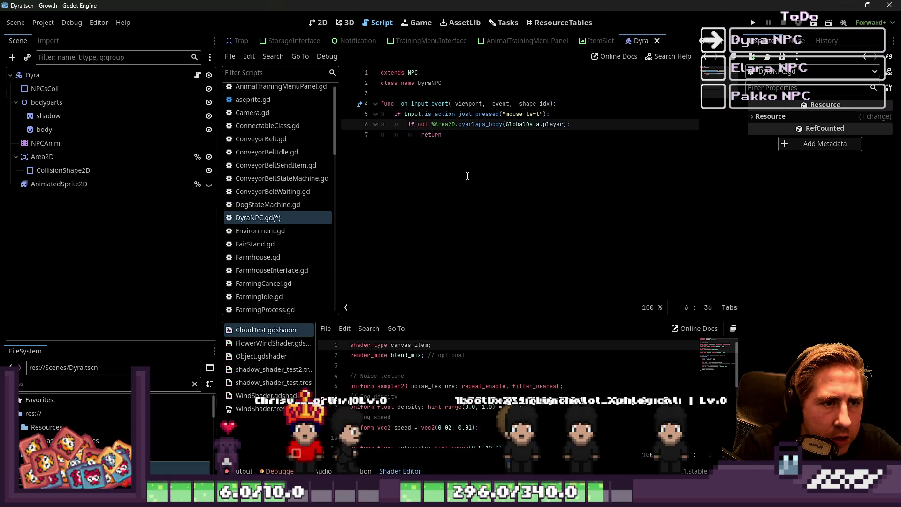
key(ctrl+shift+Left)
key(BackSpace)
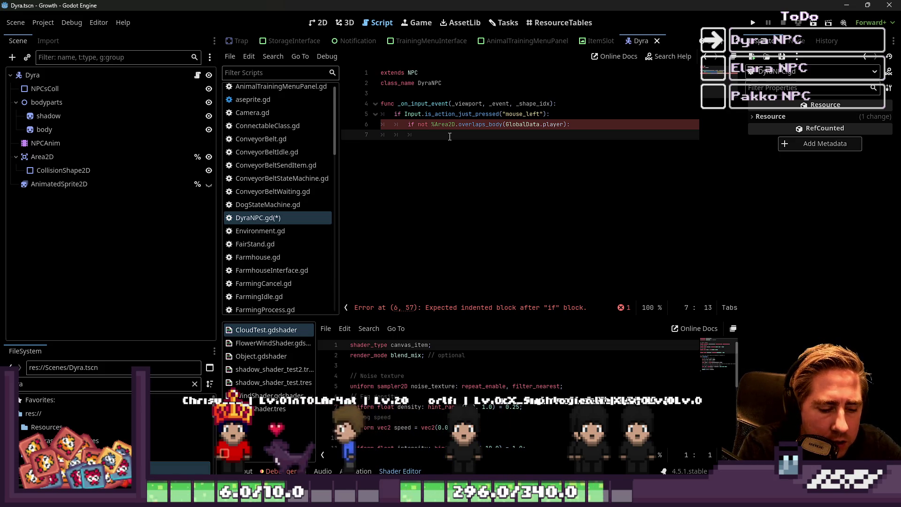
- Write GlobalSignals.TalkedToDyra.emit() in its place and save the script
text(GlobalSignals.emit)
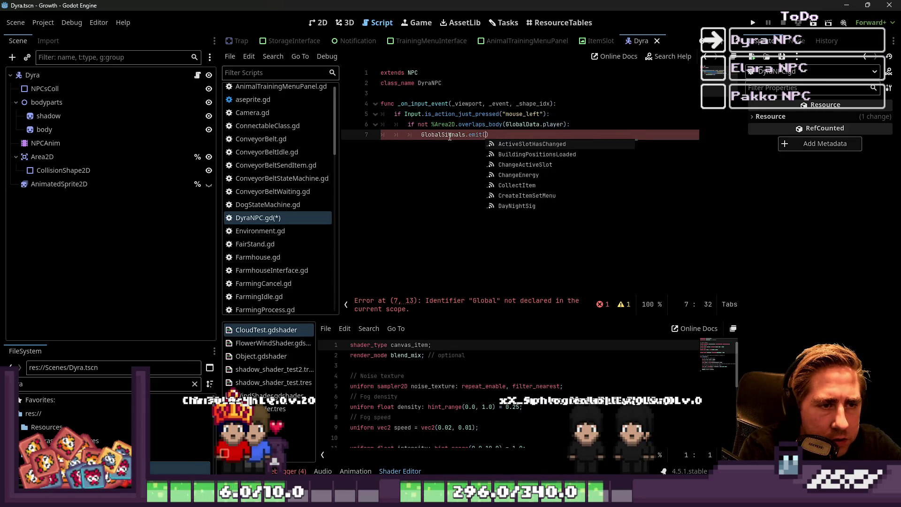
text((.Dyra)
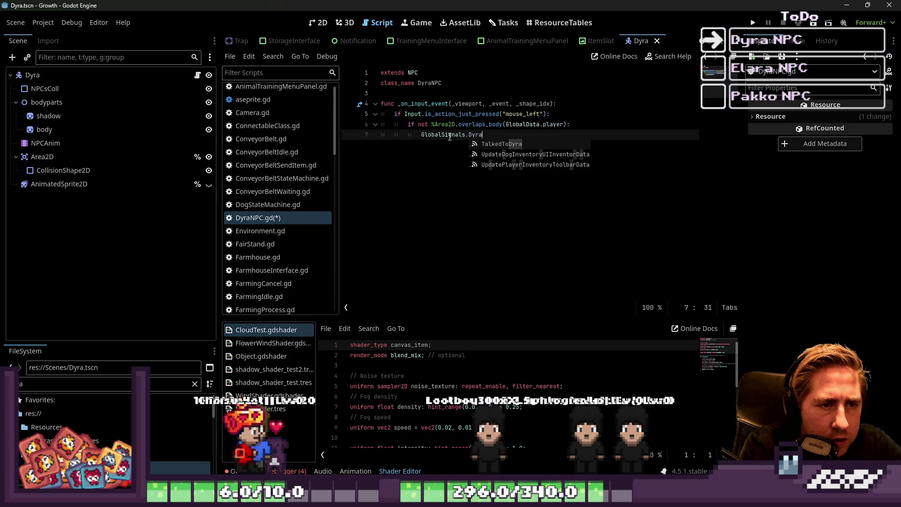
key(Return)
text(.emit()
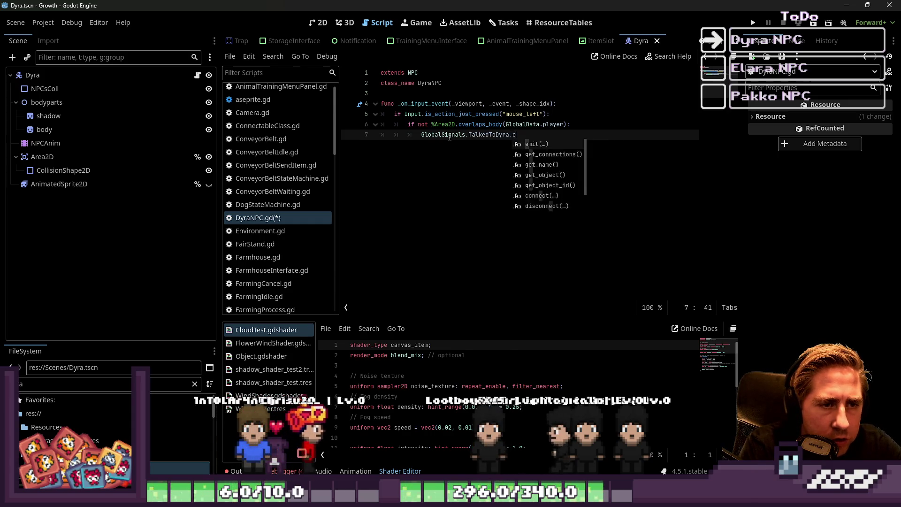
key(End)
key(Return)
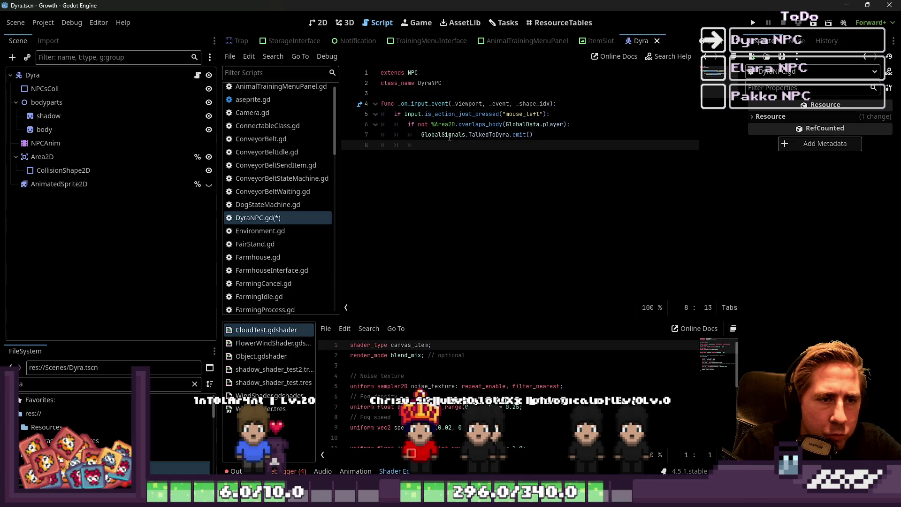
key(ctrl+s)
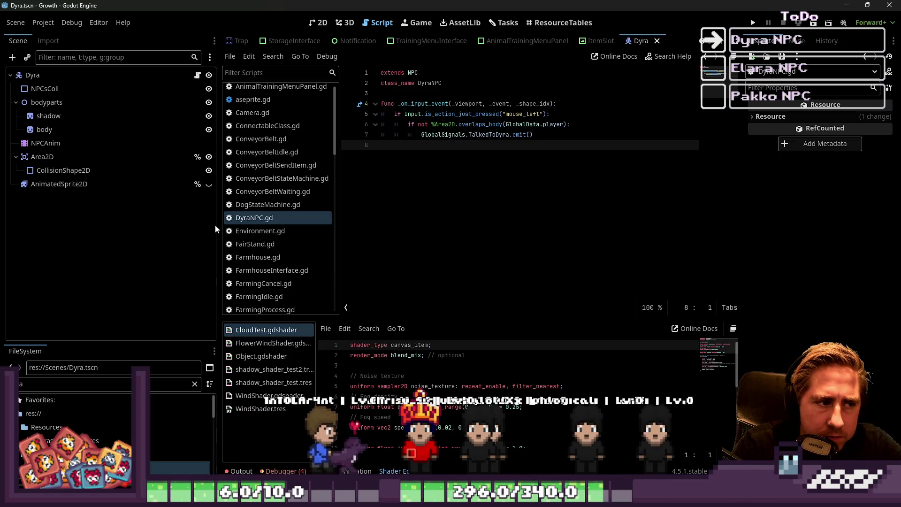
scroll(254, 222, down, 10)
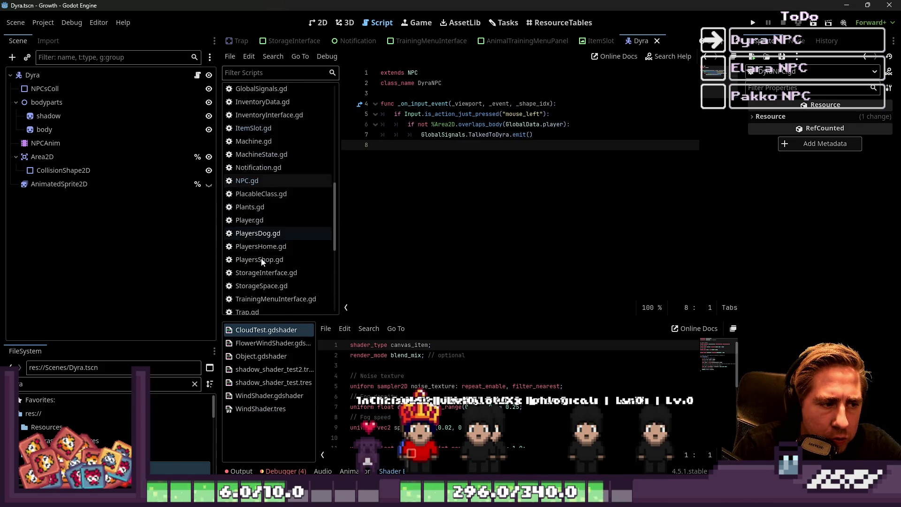
- Open TrainingMenuInterface.gd and locate the set_animal_training_menu_panels function
click(260, 215)
click(454, 241)
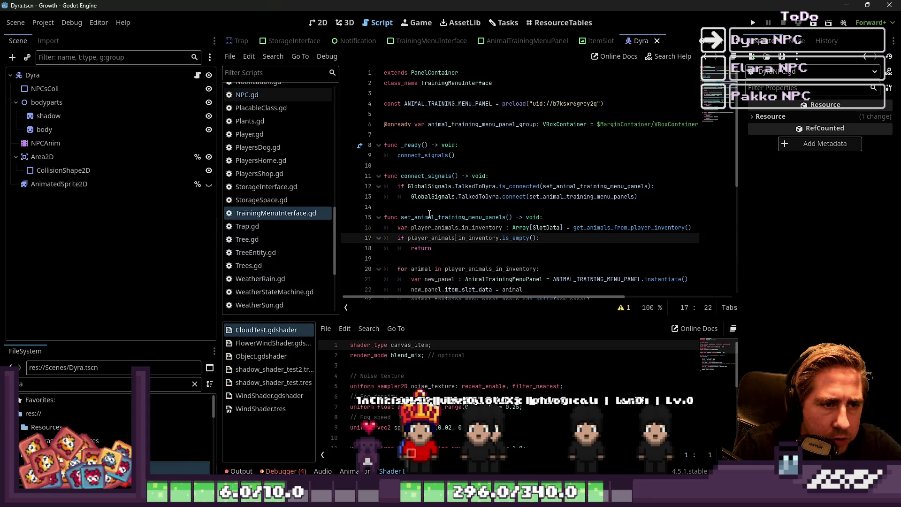
click(434, 209)
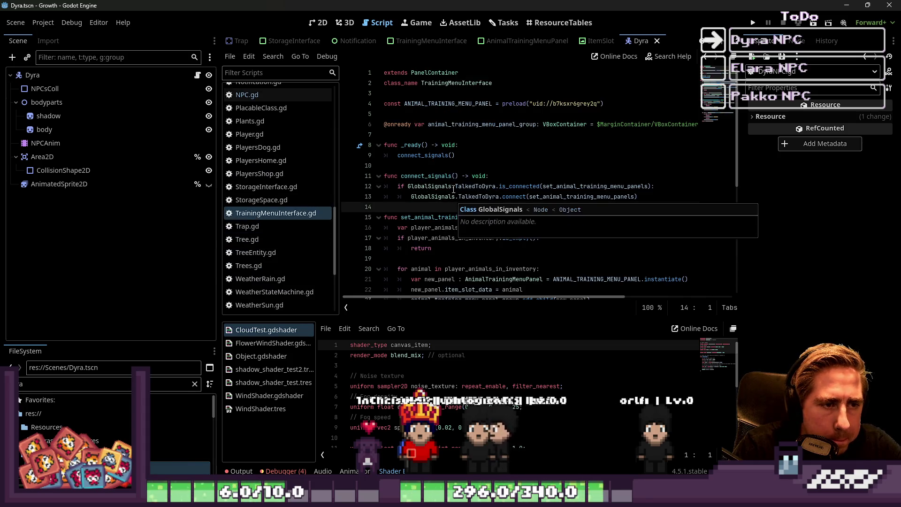
click(444, 167)
double_click(442, 157)
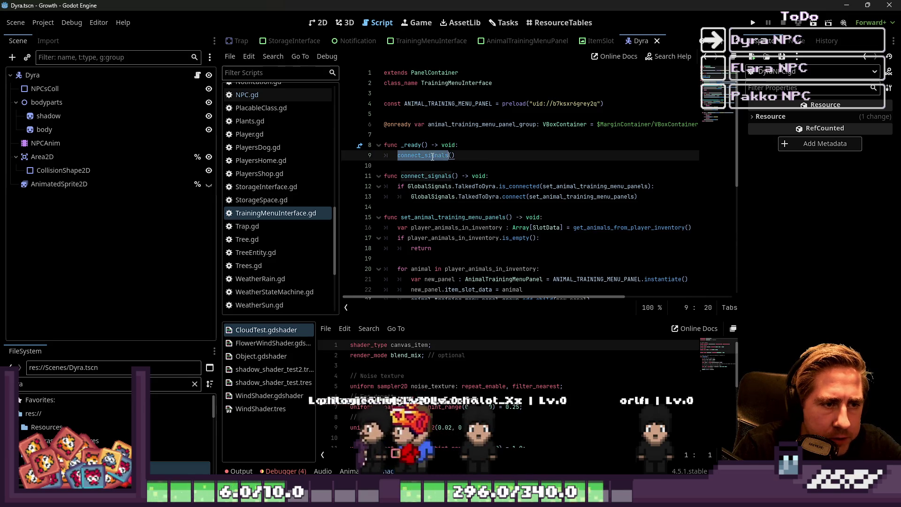
scroll(439, 162, down, 2)
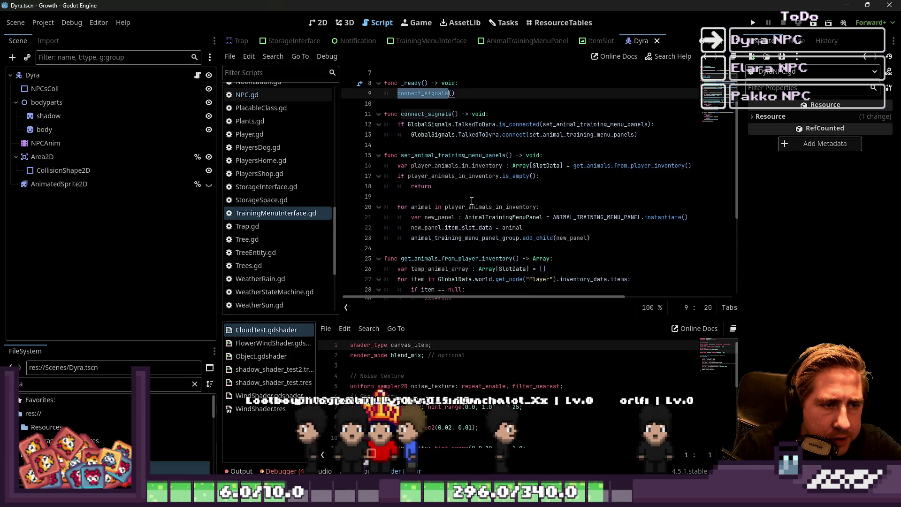
double_click(447, 155)
click(508, 135)
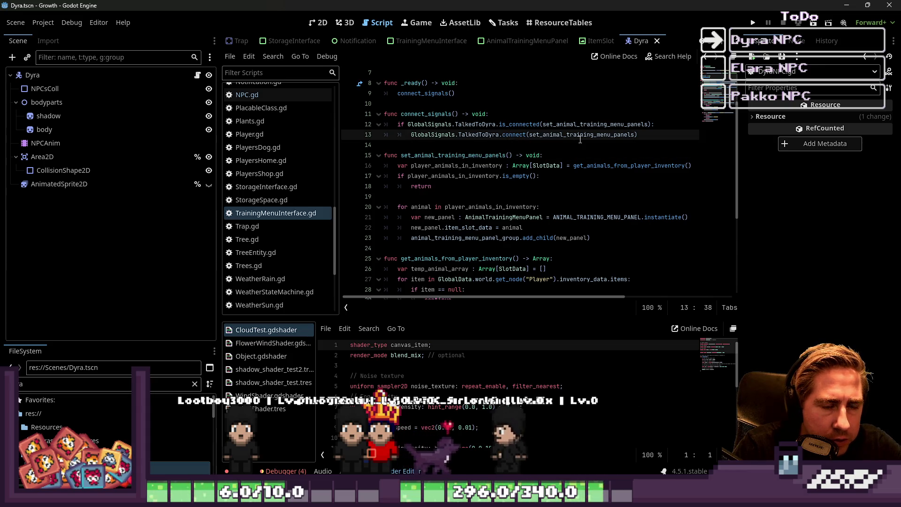
click(553, 155)
- Add show() and GlobalSignals.toggle_inventory.emit() at the start of set_animal_training_menu_panels
key(Return)
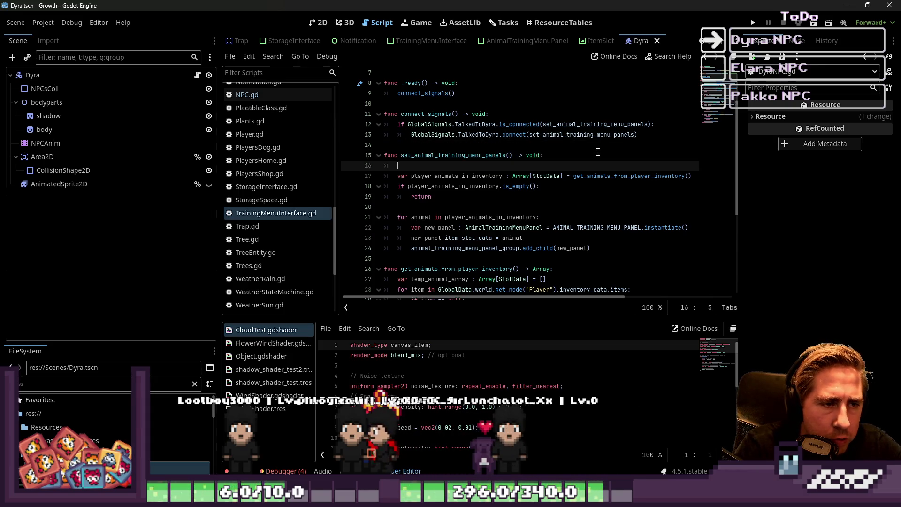
key(Tab)
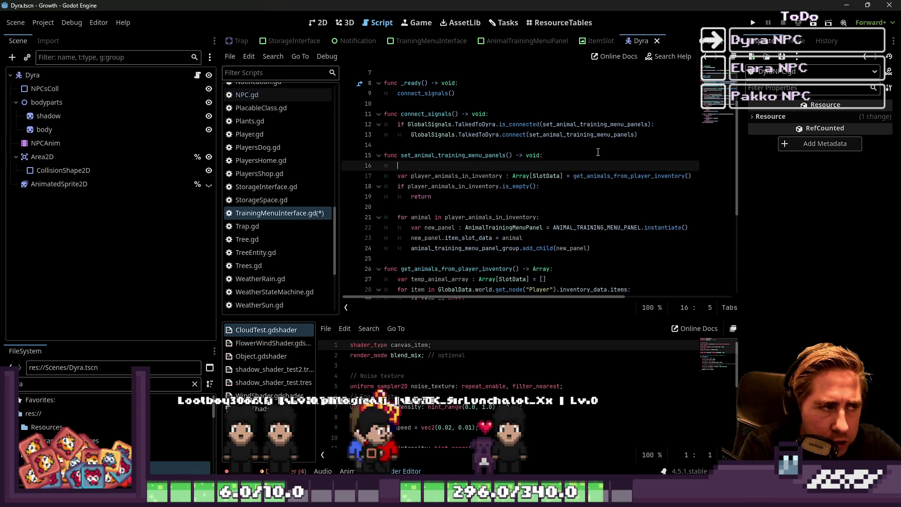
text(shoe)
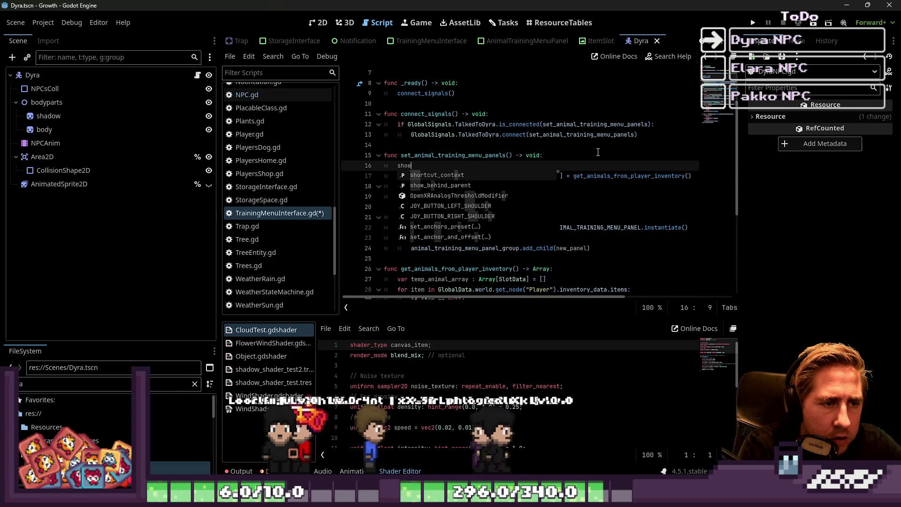
key(BackSpace)
text(w())
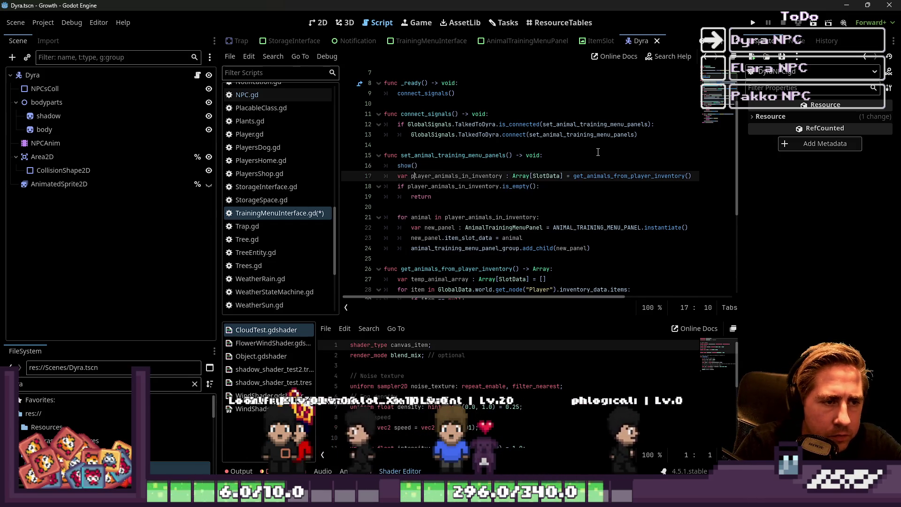
key(Return)
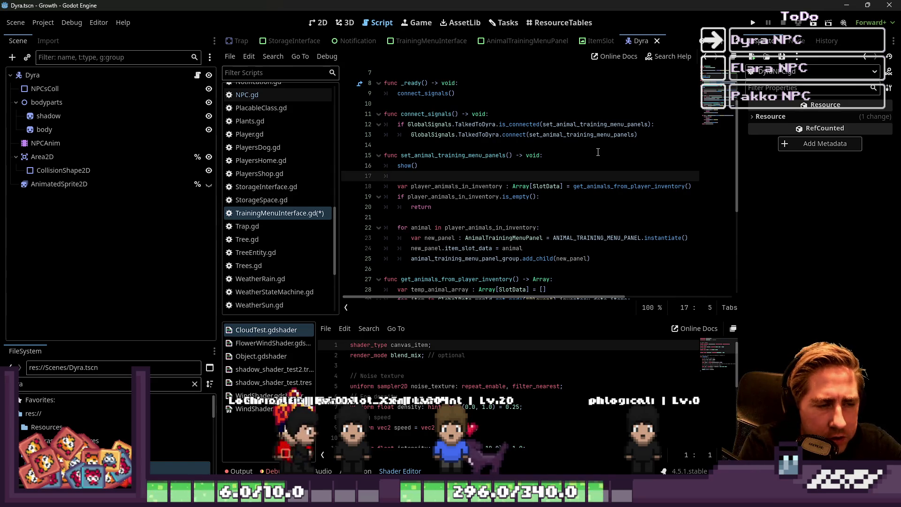
text(G)
key(BackSpace)
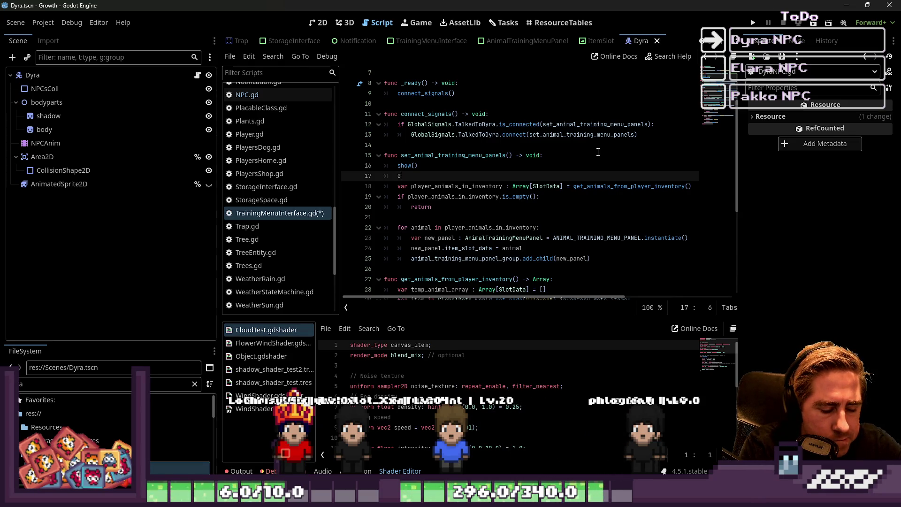
text(lobalSignals.)
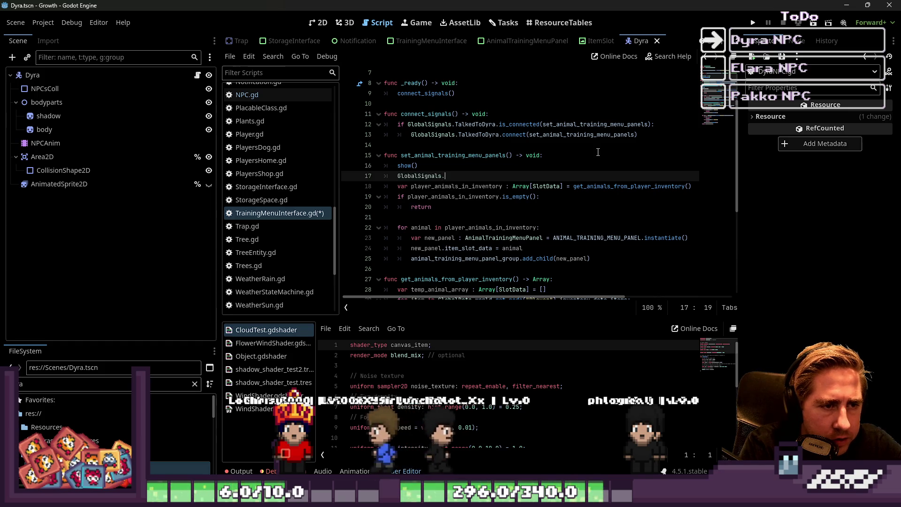
text(Inven)
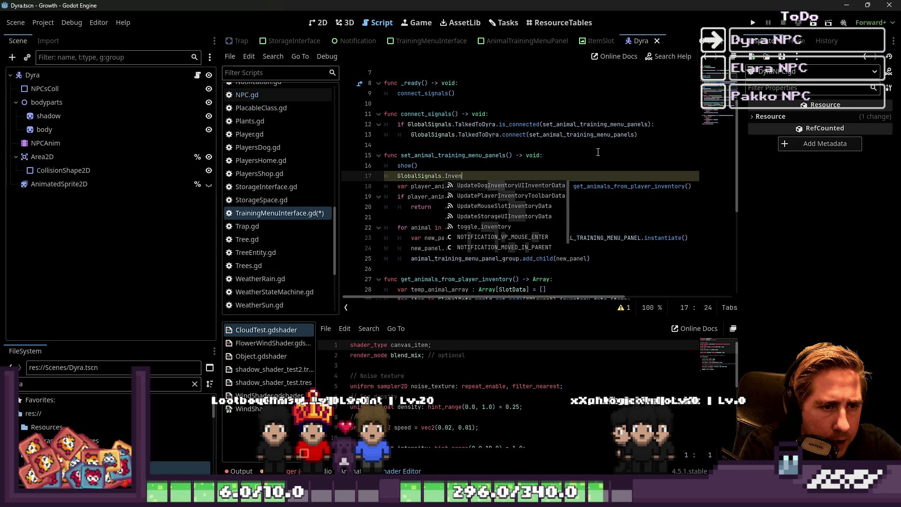
key(Down)
key(Down)
key(Down)
key(Return)
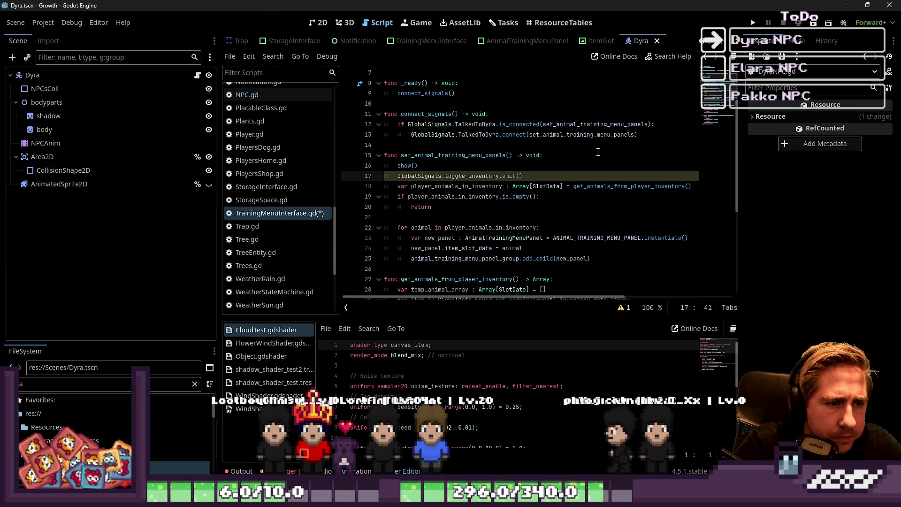
- Save TrainingMenuInterface.gd and run the game to test
key(Up)
key(Up)
key(Down)
key(Down)
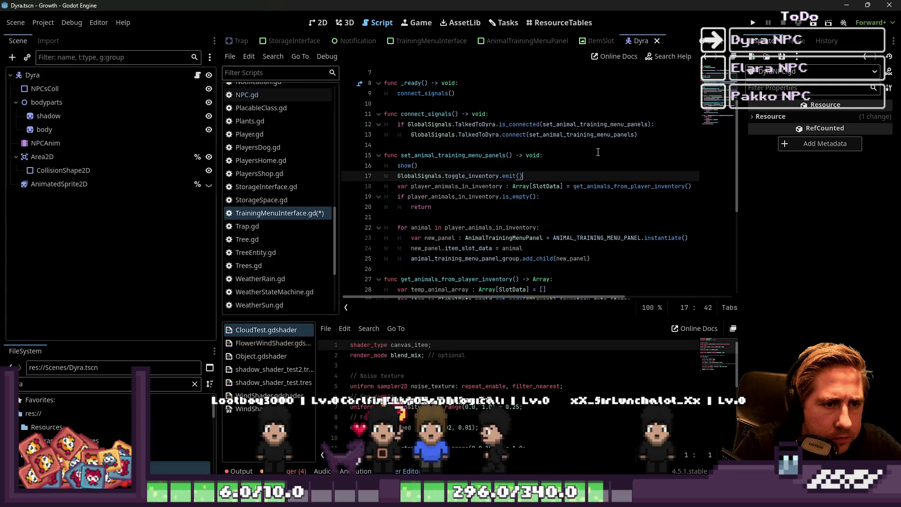
key(ctrl+s)
click(565, 104)
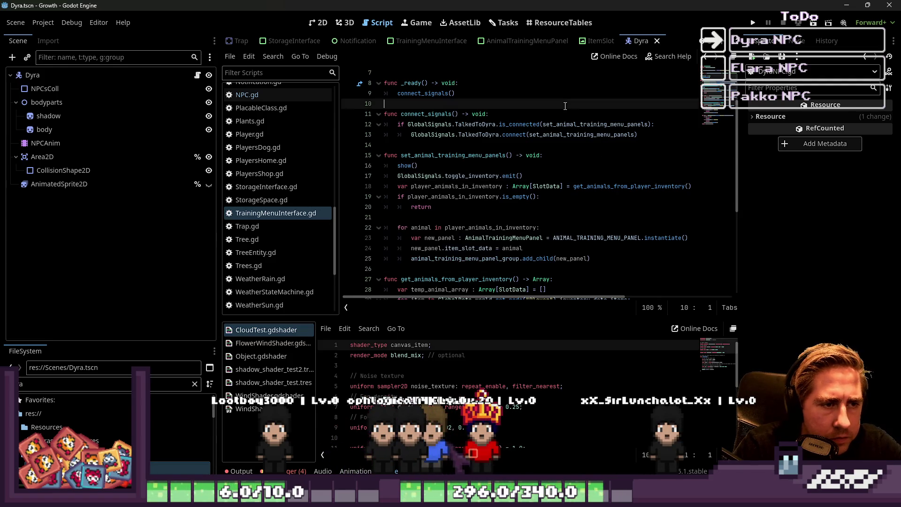
click(562, 146)
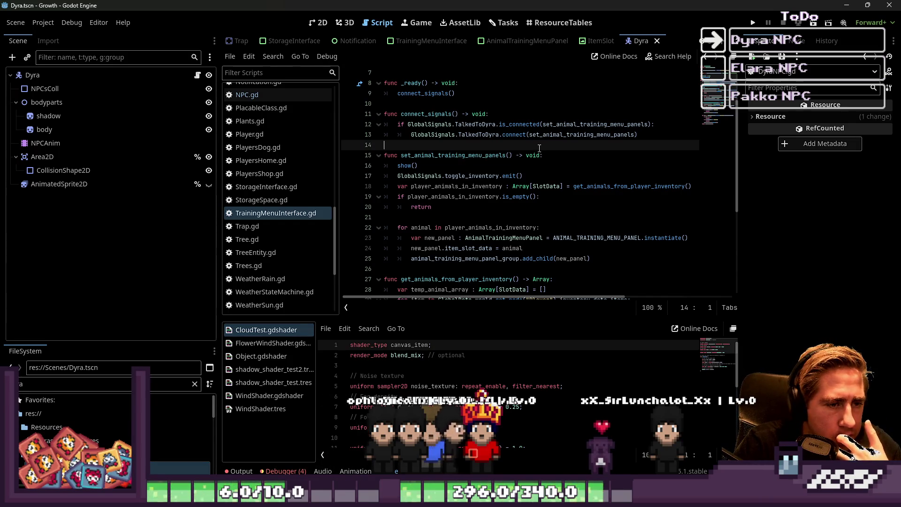
click(751, 25)
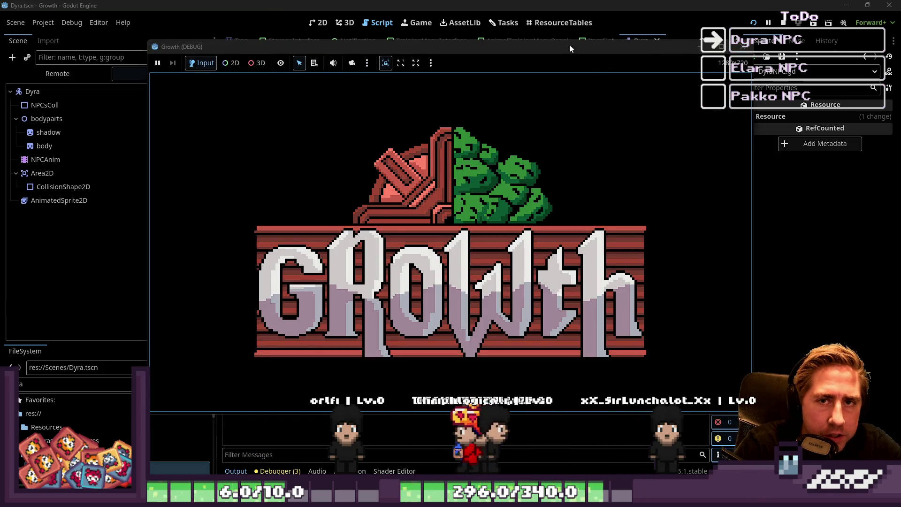
- Stop the game, attach DyraNPC.gd to the Dyra node, and relaunch to character creation
key(F8)
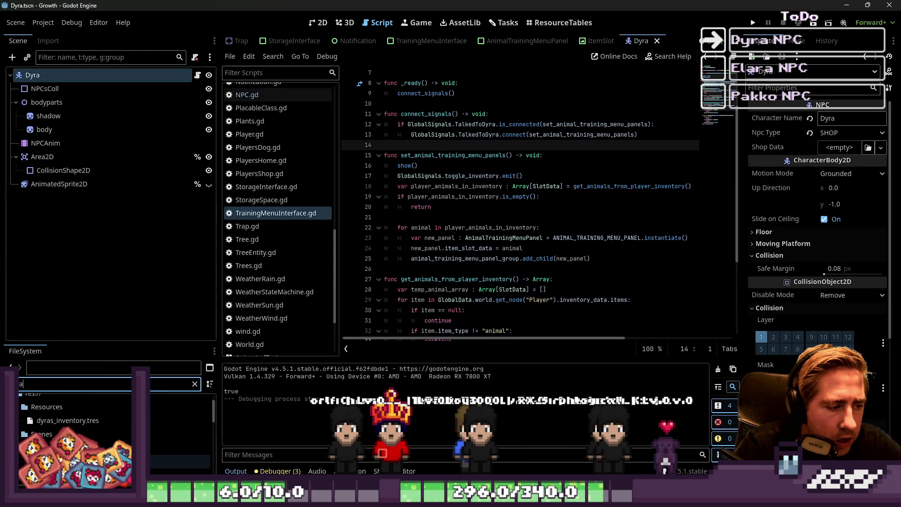
scroll(113, 417, down, 3)
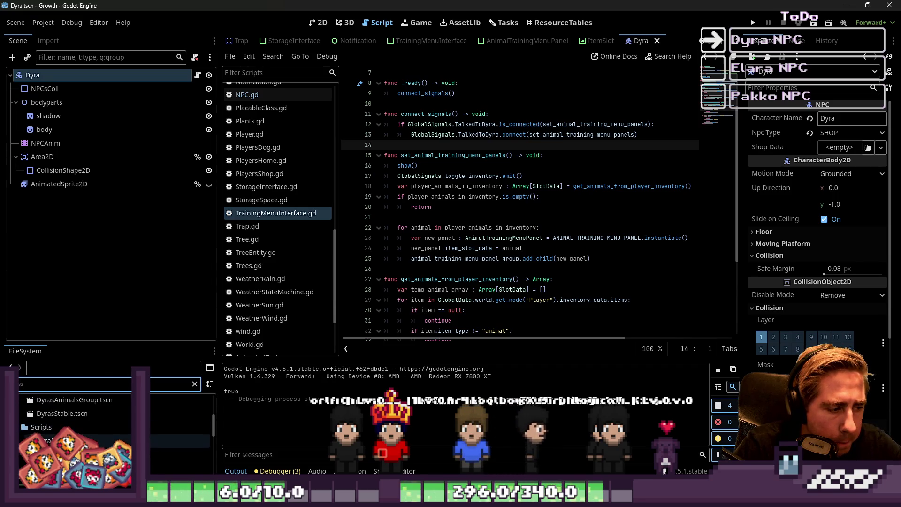
drag(47, 441, 12, 50)
drag(45, 78, 45, 77)
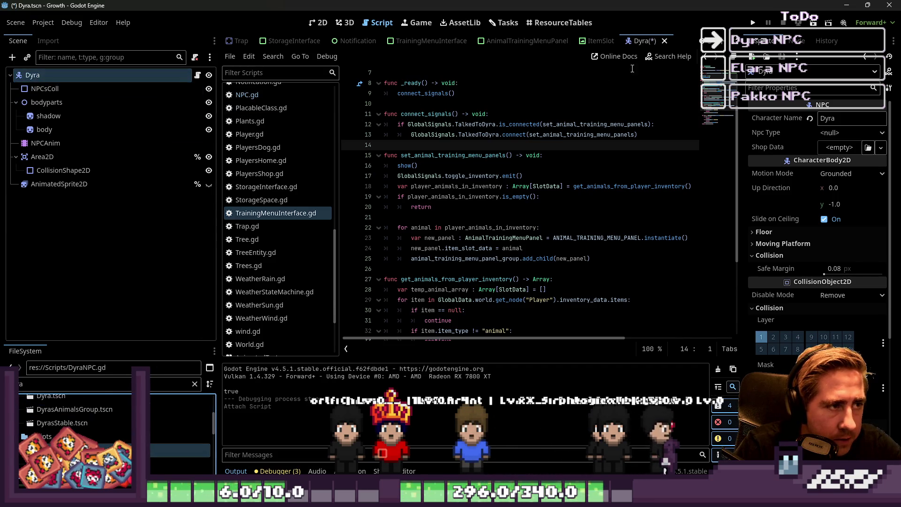
click(752, 24)
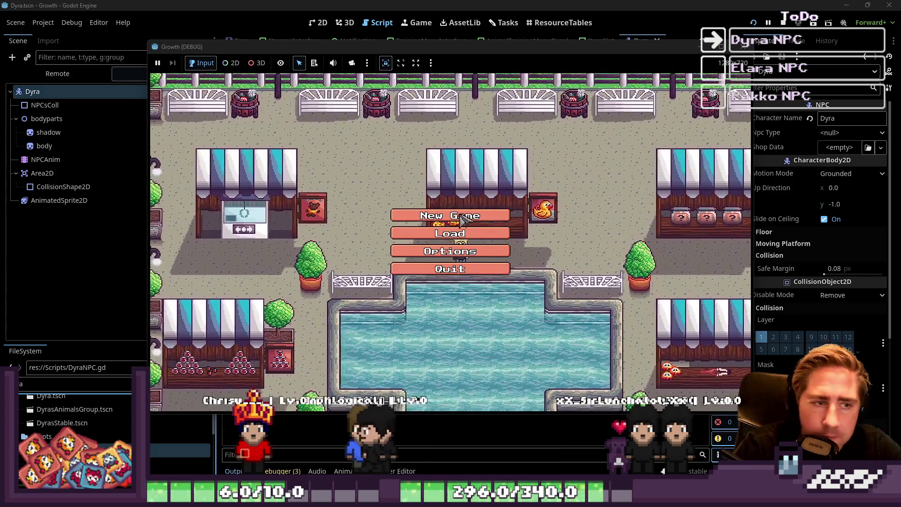
click(462, 212)
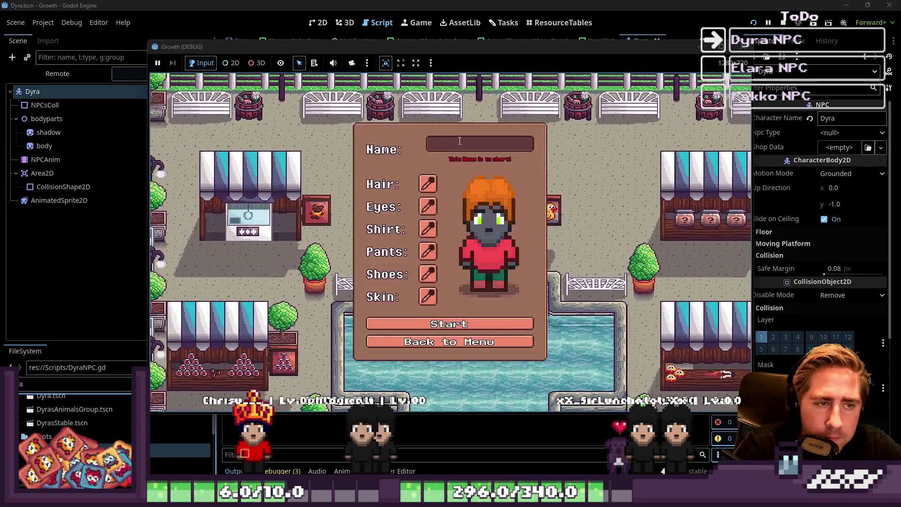
- Name a new character, start the game, and walk south out of the barn and back
text(adsl)
key(BackSpace)
click(474, 318)
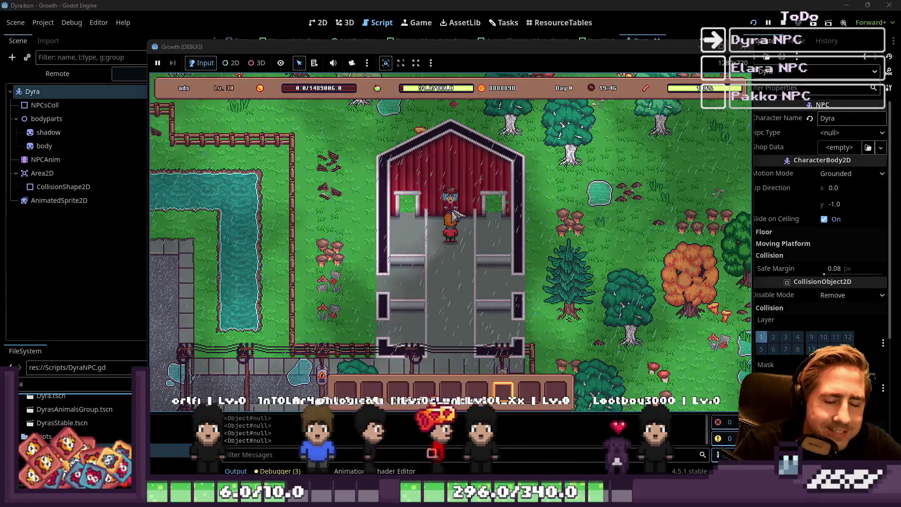
key(s)
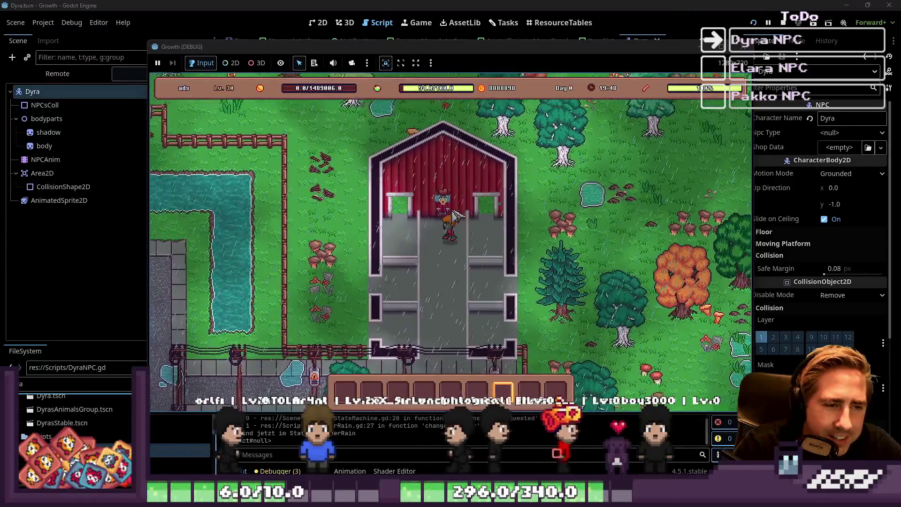
key(w)
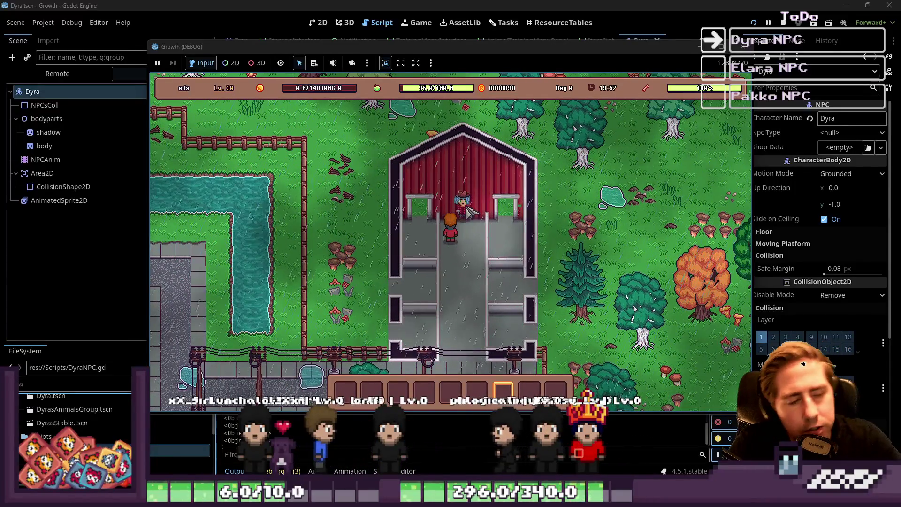
- Expand world > UI > InventoryInterface > VBoxContainer to inspect the live TrainingMenuInterface node
click(71, 78)
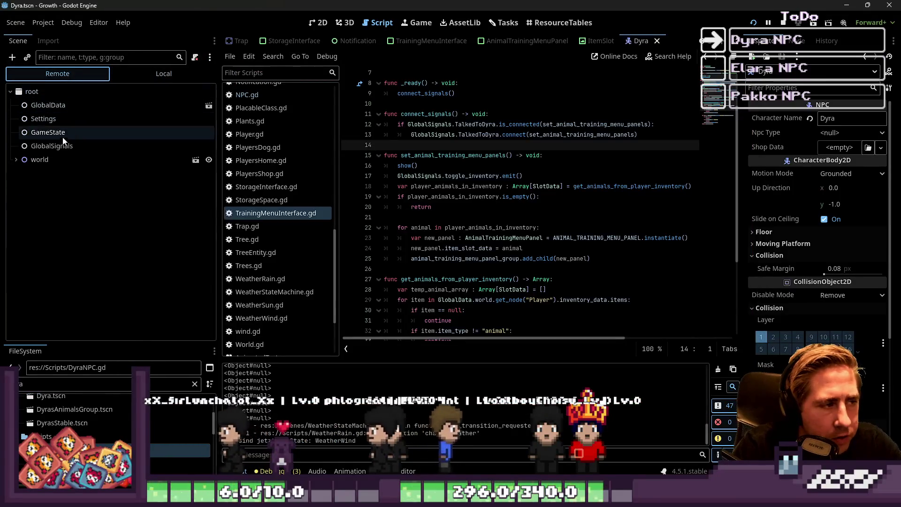
click(16, 159)
scroll(38, 216, down, 5)
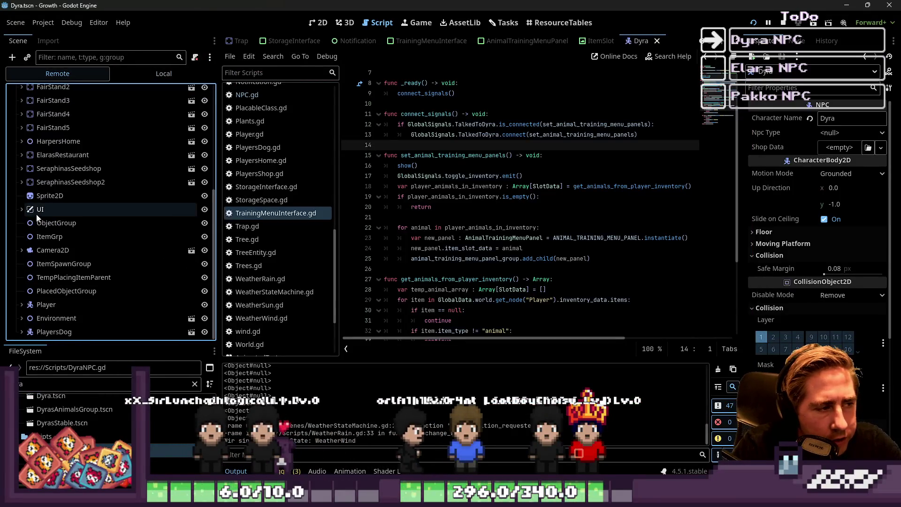
double_click(39, 210)
double_click(77, 226)
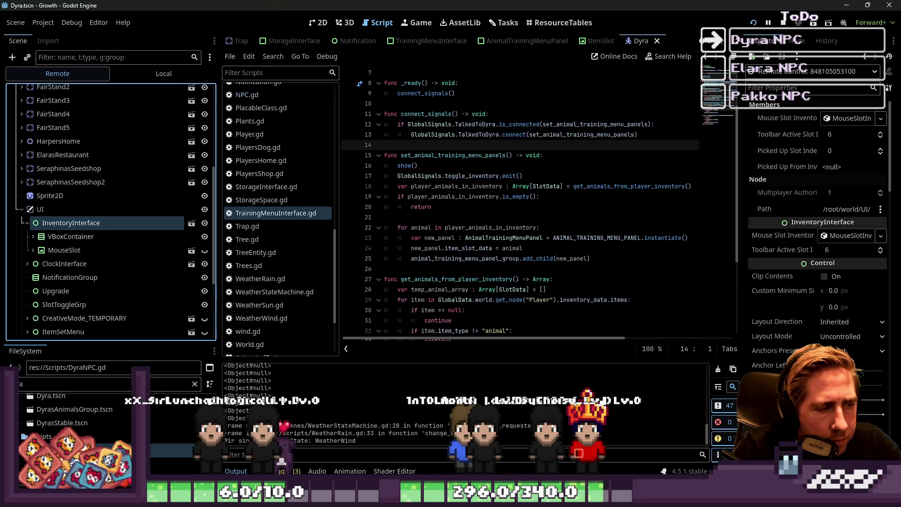
key(alt+Tab)
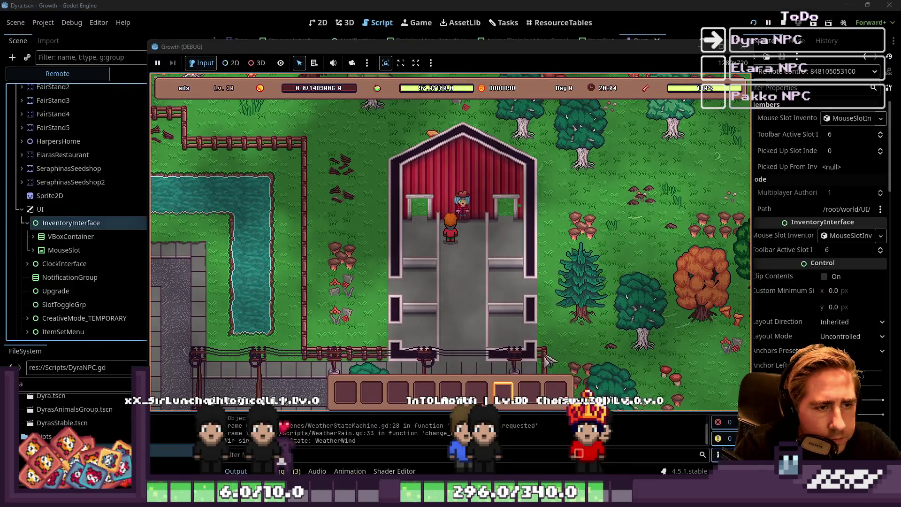
key(alt+Tab)
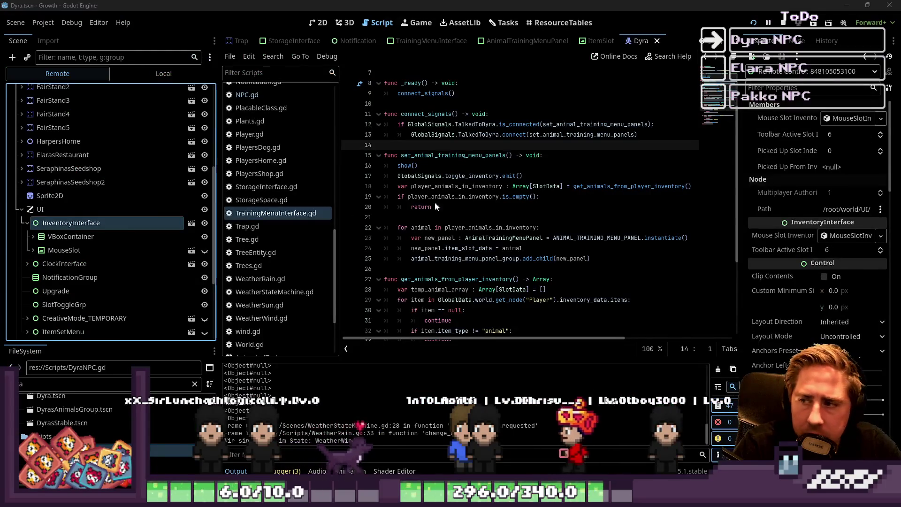
double_click(67, 237)
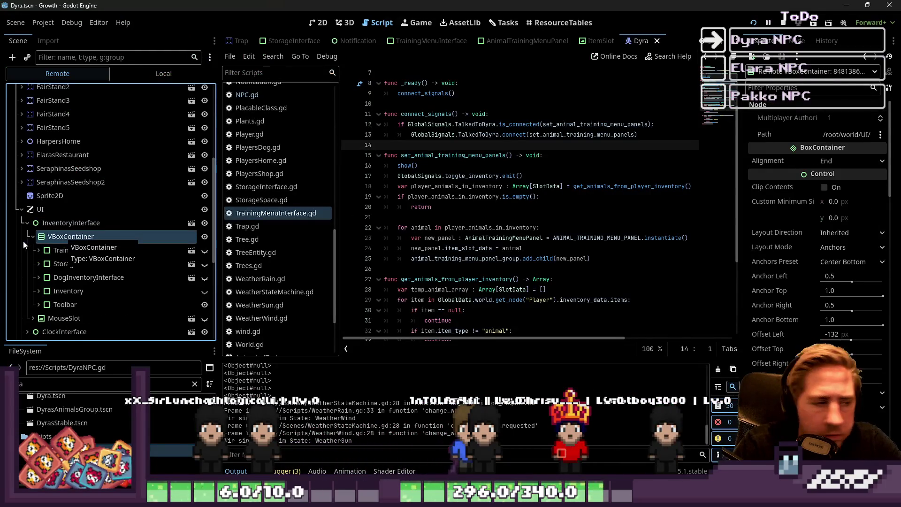
double_click(50, 251)
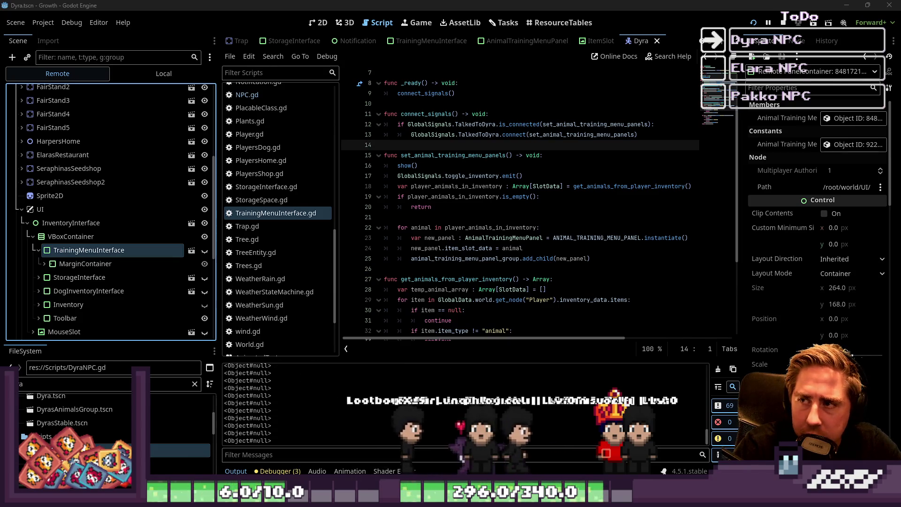
- Stop the game and view DyraNPC.gd's _on_input_event handler
key(F5)
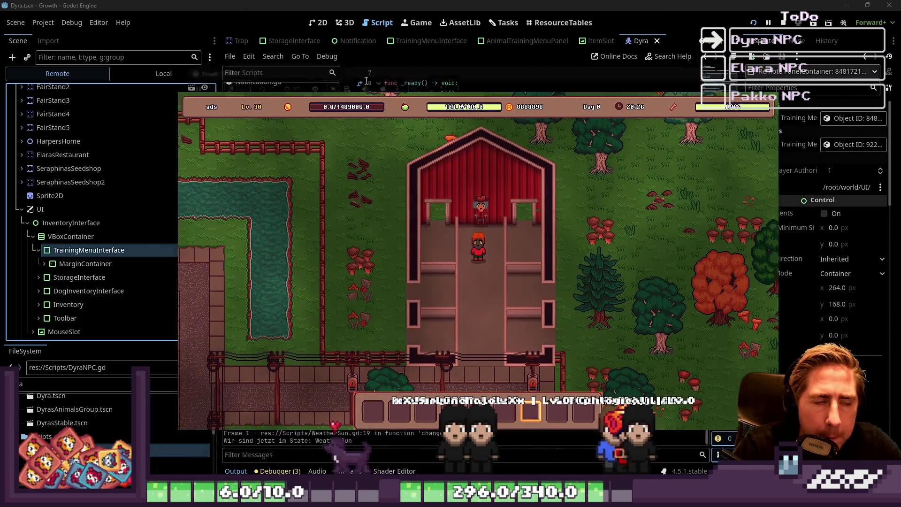
key(F8)
click(198, 75)
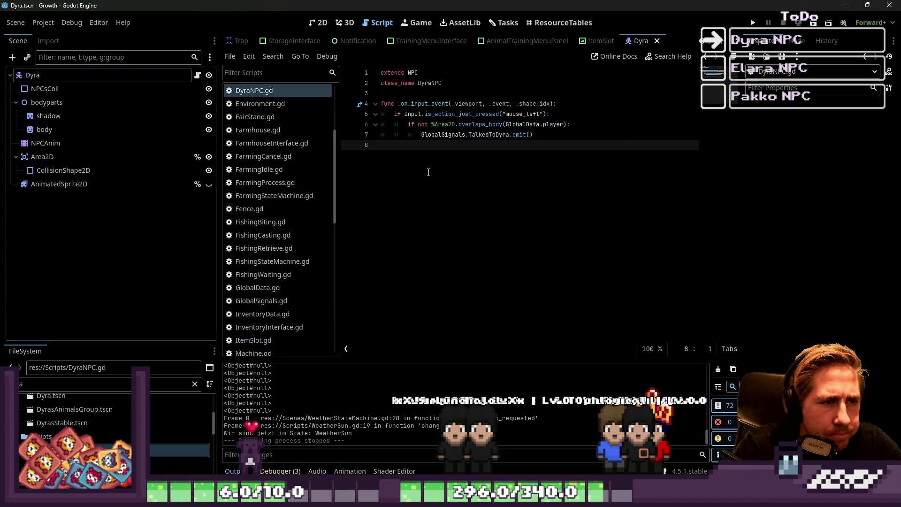
click(423, 103)
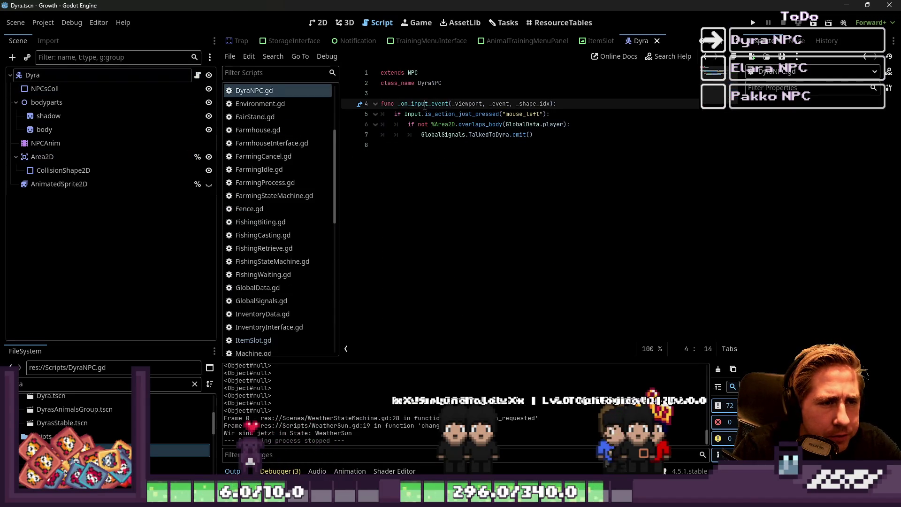
double_click(422, 104)
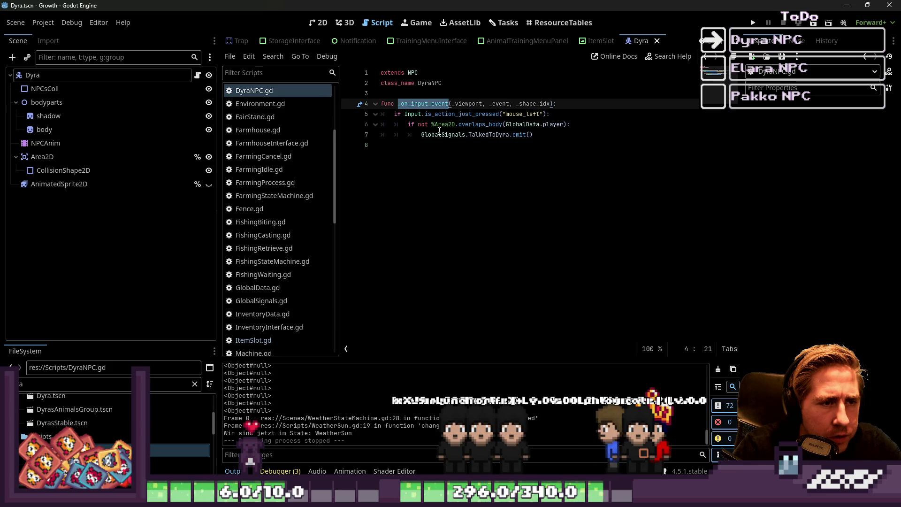
- Inspect the Area2D node in the Dyra scene
double_click(442, 124)
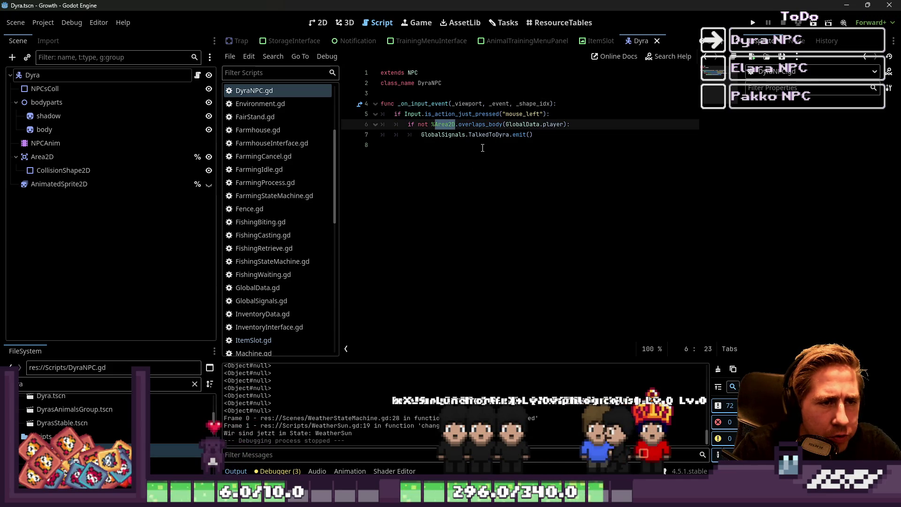
click(97, 145)
click(87, 156)
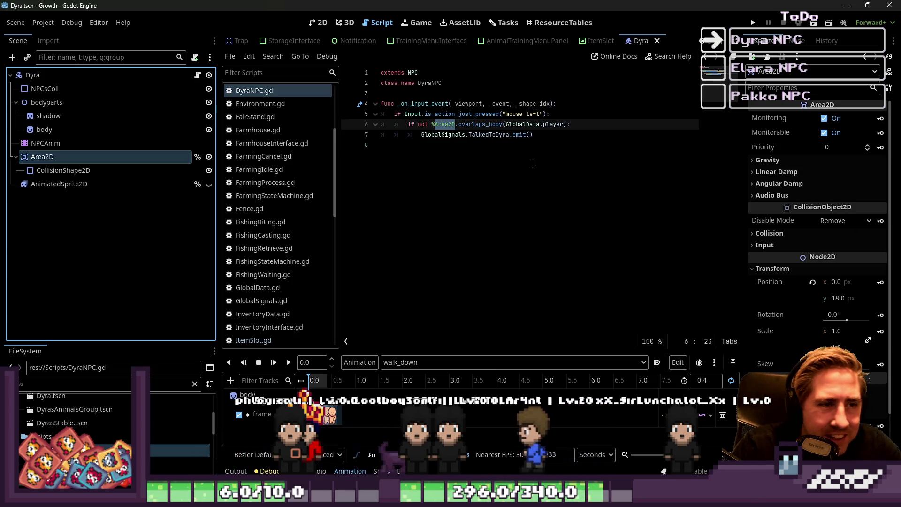
- Add print("Testing") as the first line of _on_input_event in DyraNPC.gd and run the project
click(507, 151)
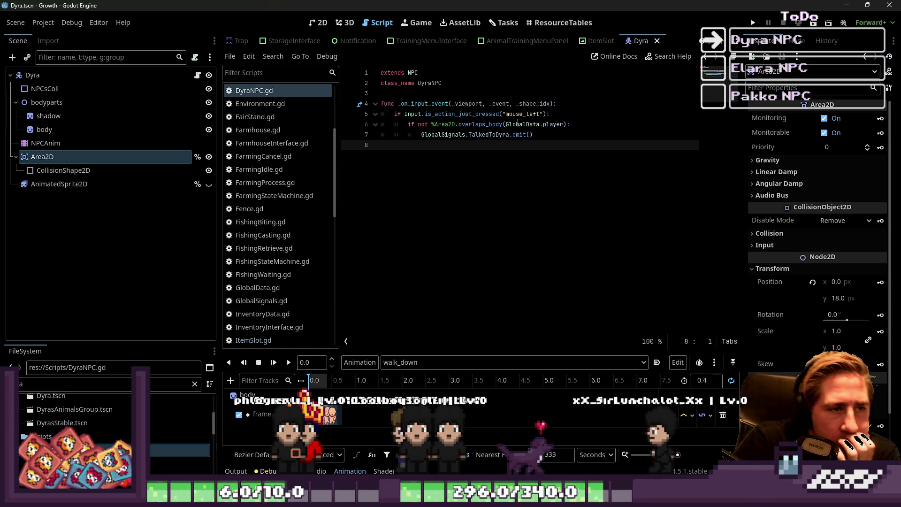
click(559, 100)
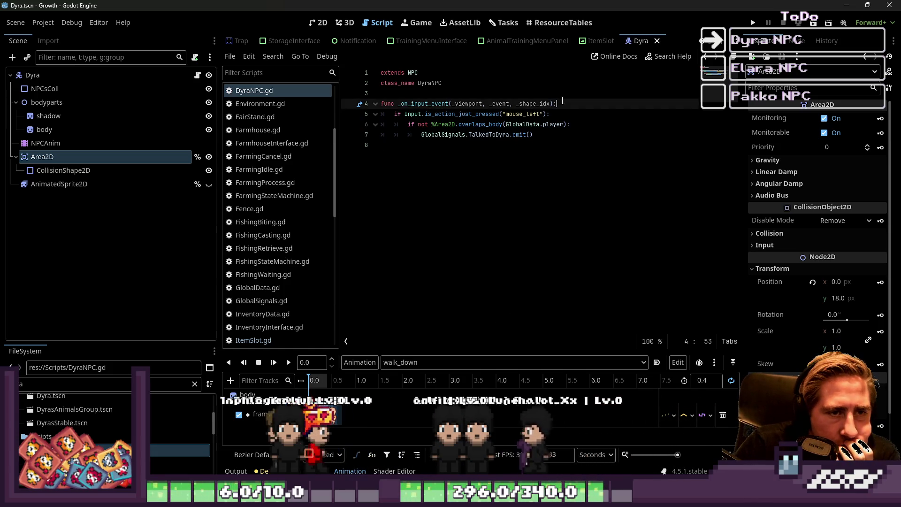
key(Return)
text(o)
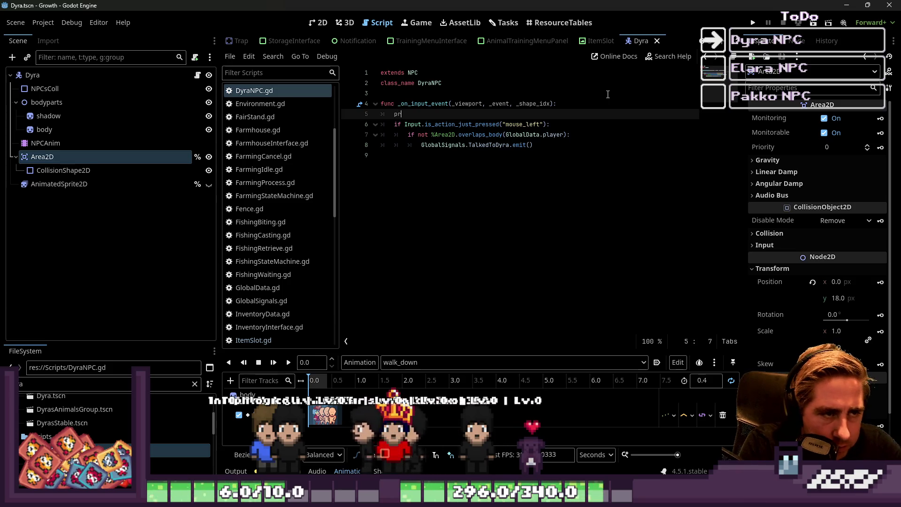
text(rint("Testing)
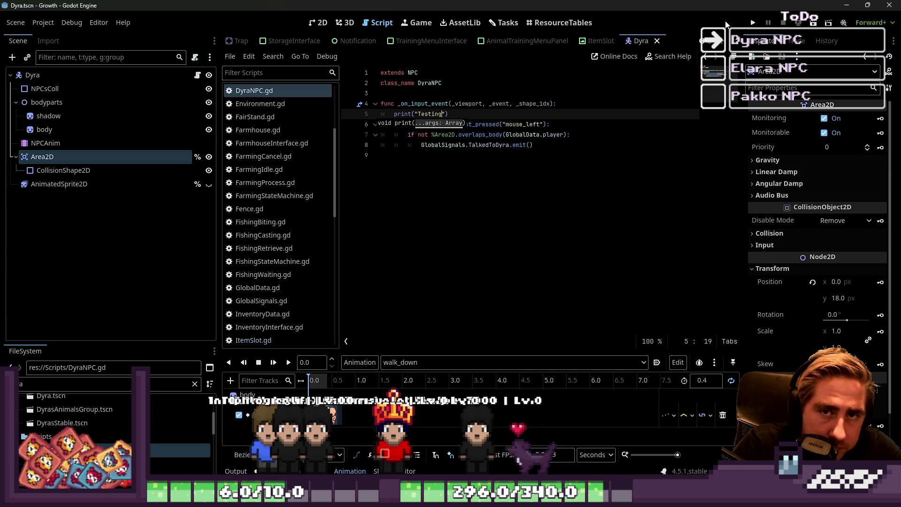
click(752, 24)
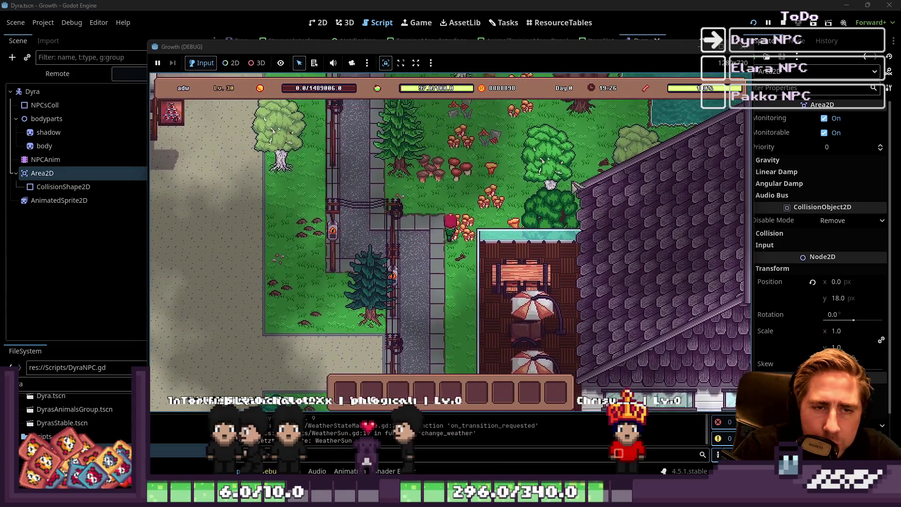
- Walk the player north and east into Dyra's red barn, logging "Testing" to the output
key(w)
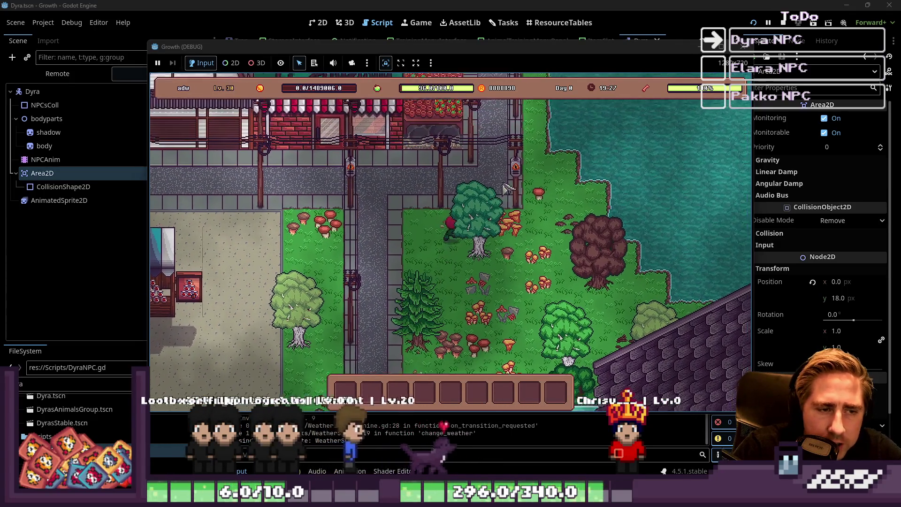
key(w)
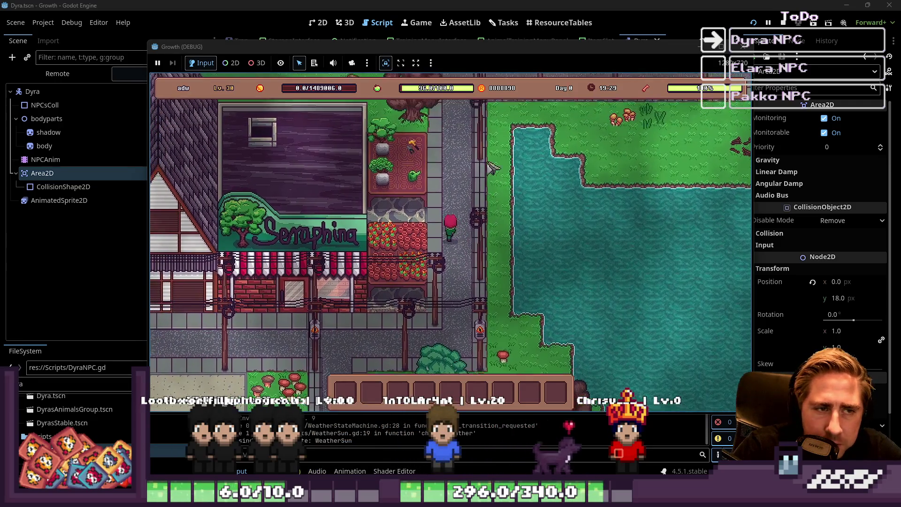
key(d)
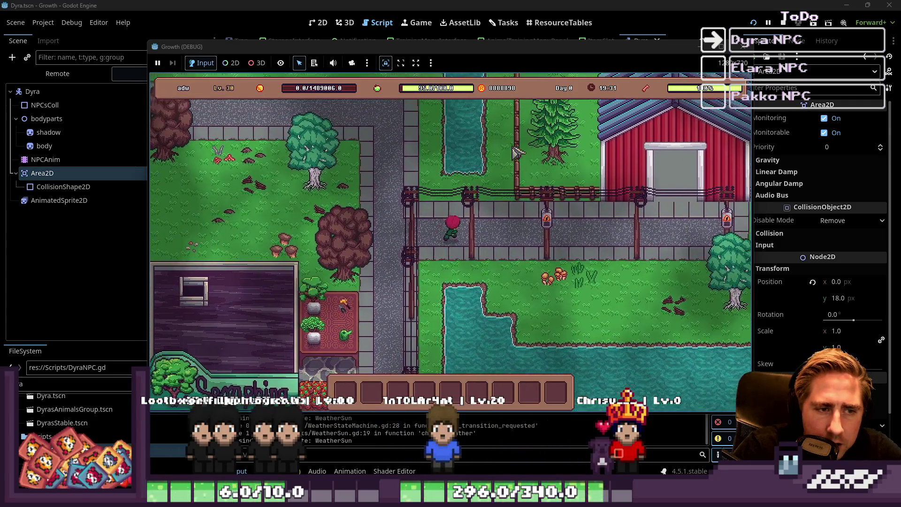
key(d)
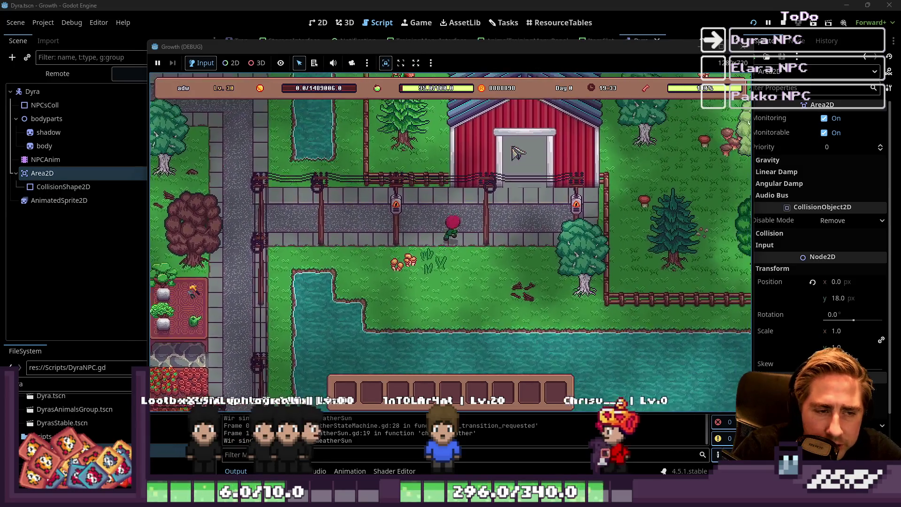
key(w)
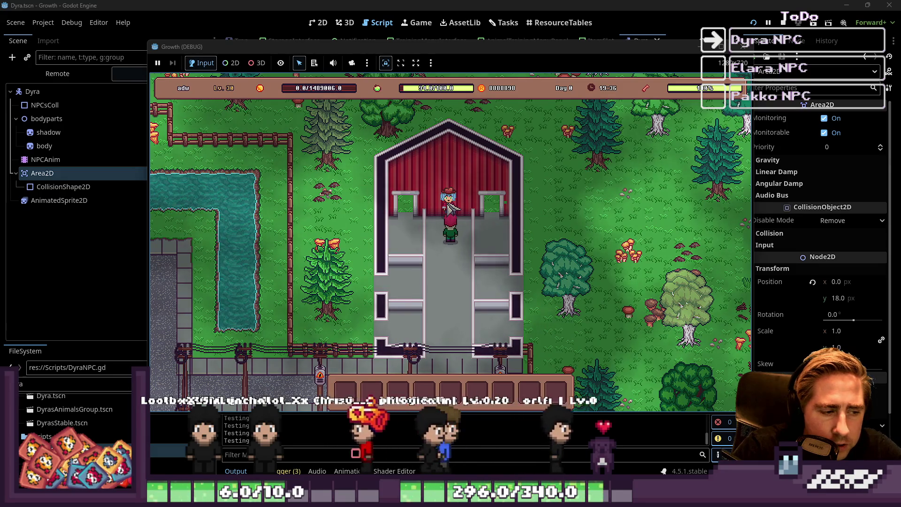
key(s)
drag(459, 47, 350, 27)
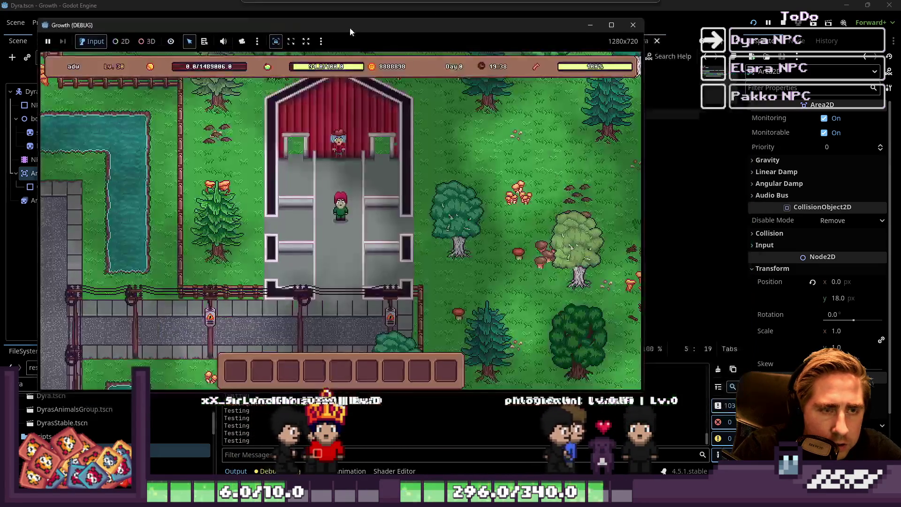
- Stop the running game and zoom the World 2D view toward DyrasStable
key(F8)
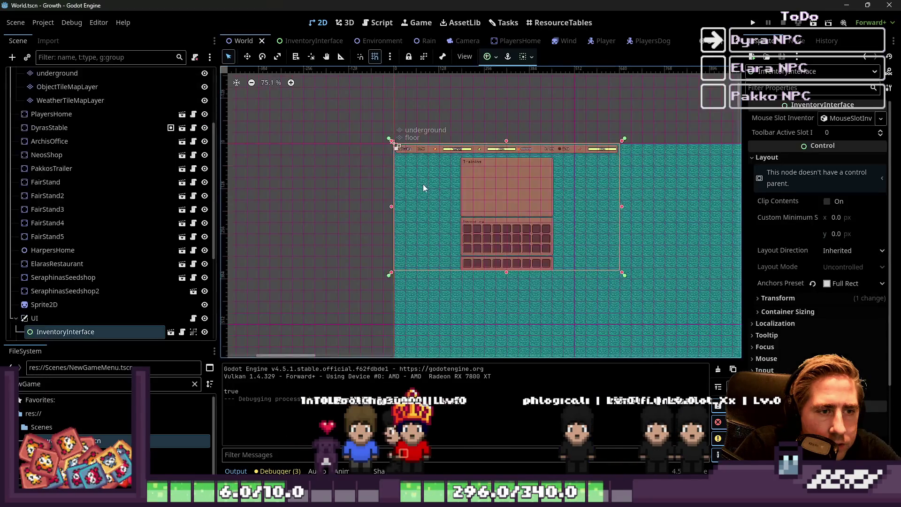
scroll(423, 187, down, 12)
scroll(477, 233, up, 8)
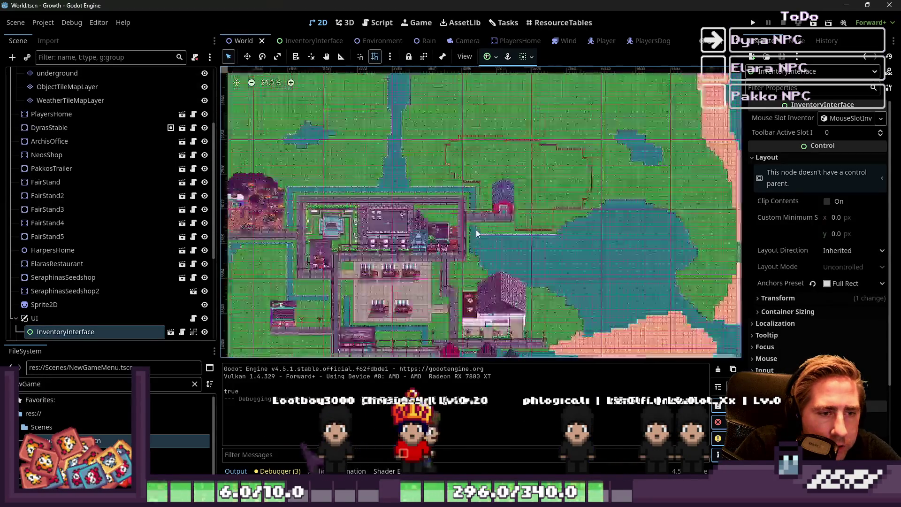
scroll(477, 233, up, 10)
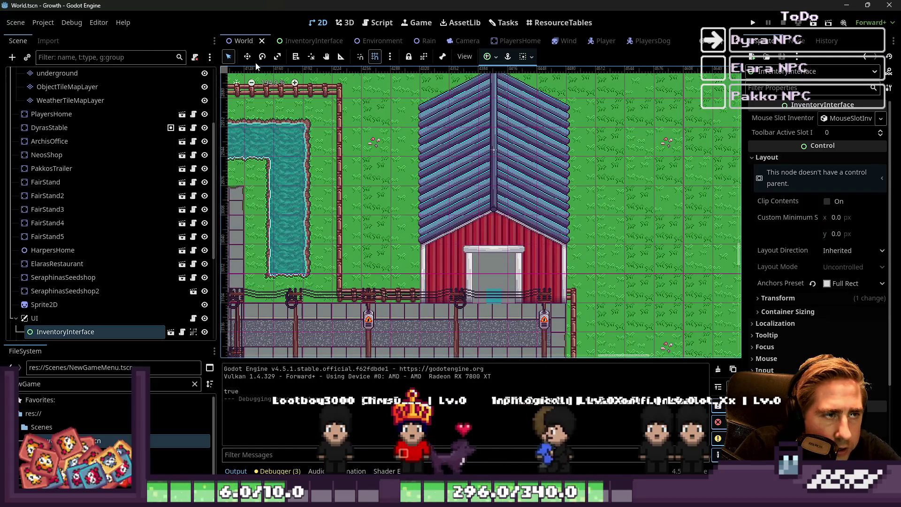
- Select the Ruler tool, zoom in close on DyrasStable, and hide the canvas grid
click(341, 57)
scroll(521, 168, up, 1)
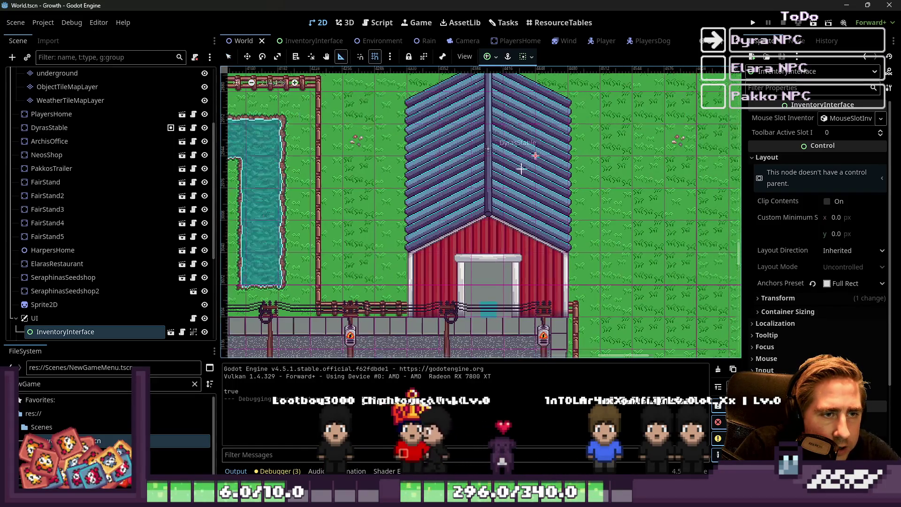
scroll(521, 169, up, 3)
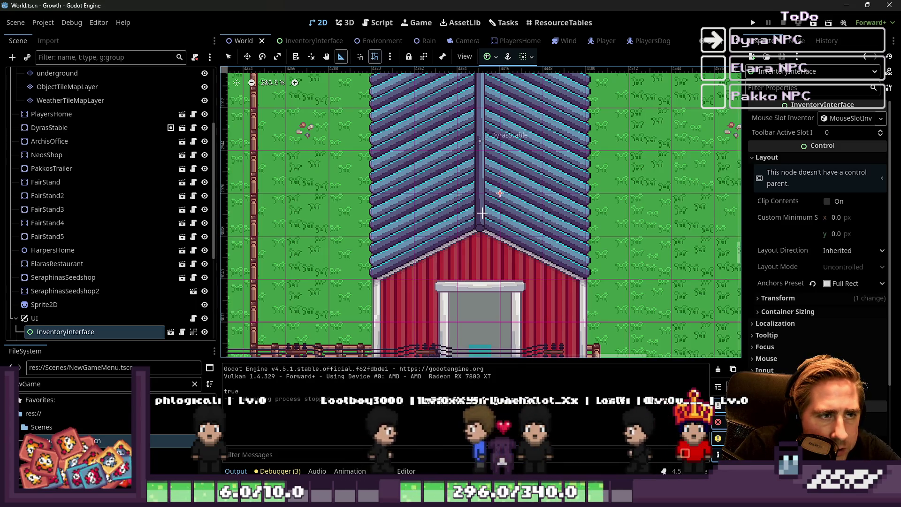
click(374, 58)
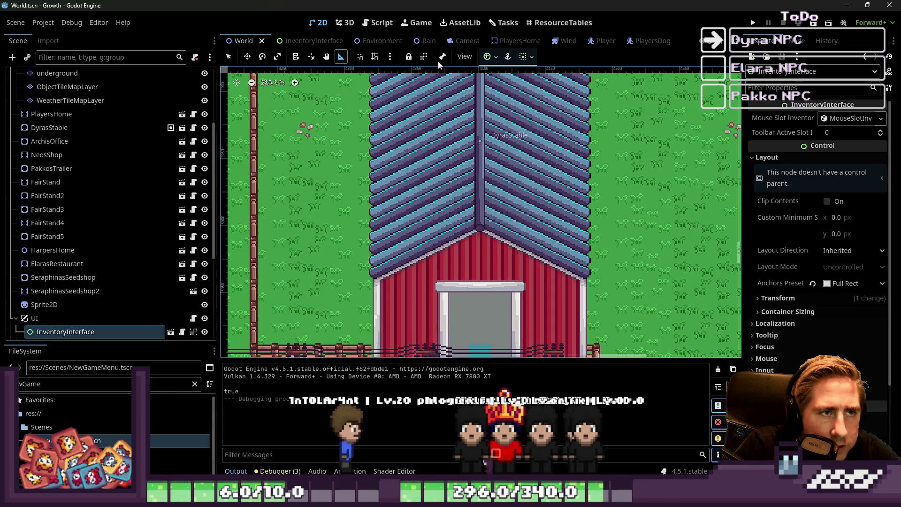
key(ctrl+F3)
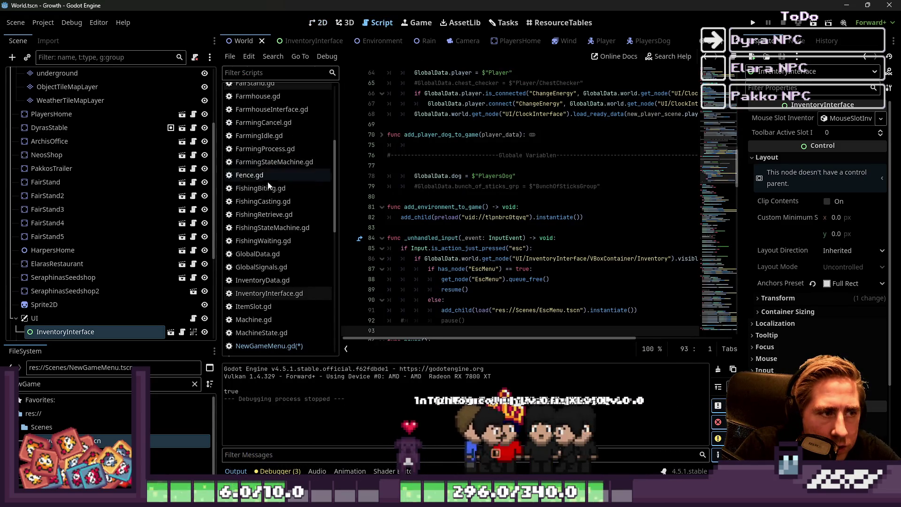
- Change NewGameMenu.gd's spawn position to Vector2(4400,2964), save, and run the game
scroll(267, 181, down, 2)
click(269, 313)
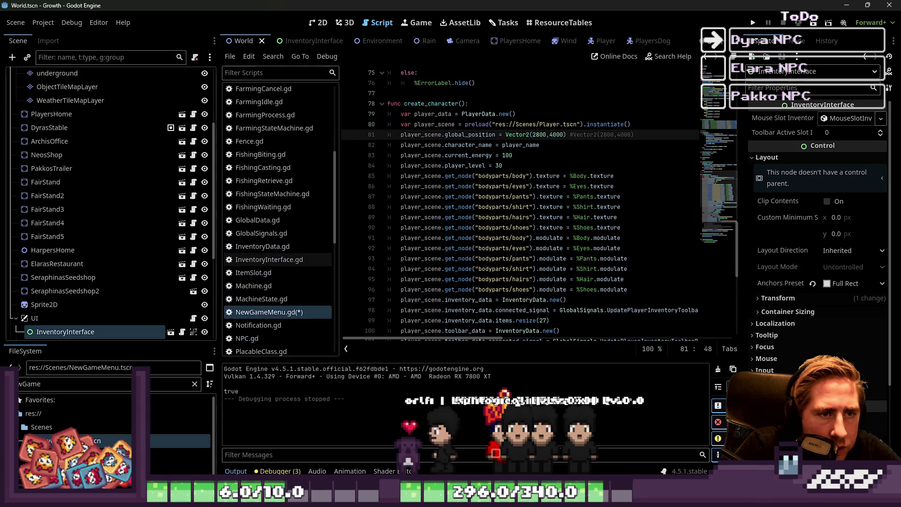
text(44)
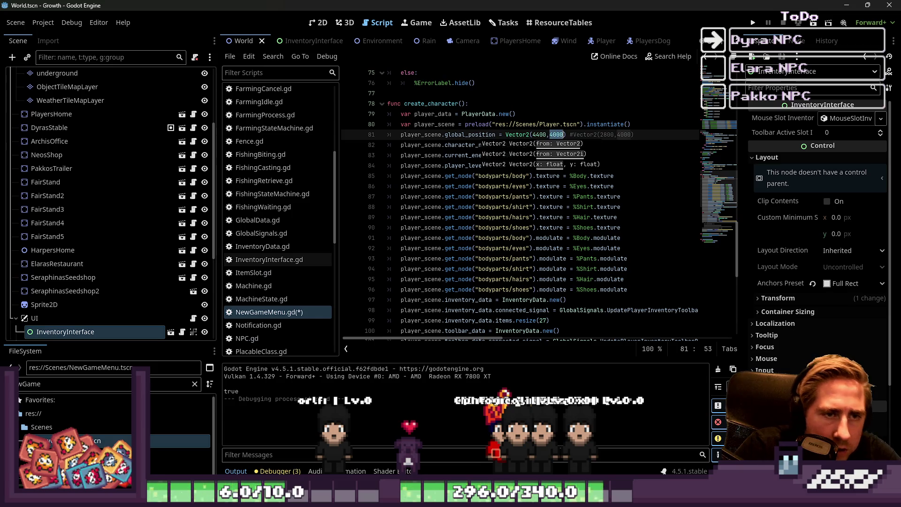
text(64)
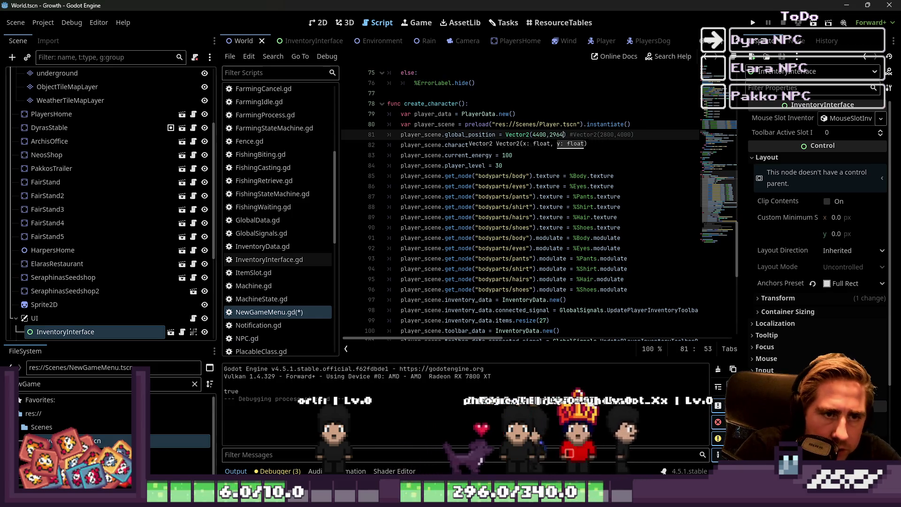
key(Up)
key(Up)
key(Up)
key(ctrl+s)
click(751, 25)
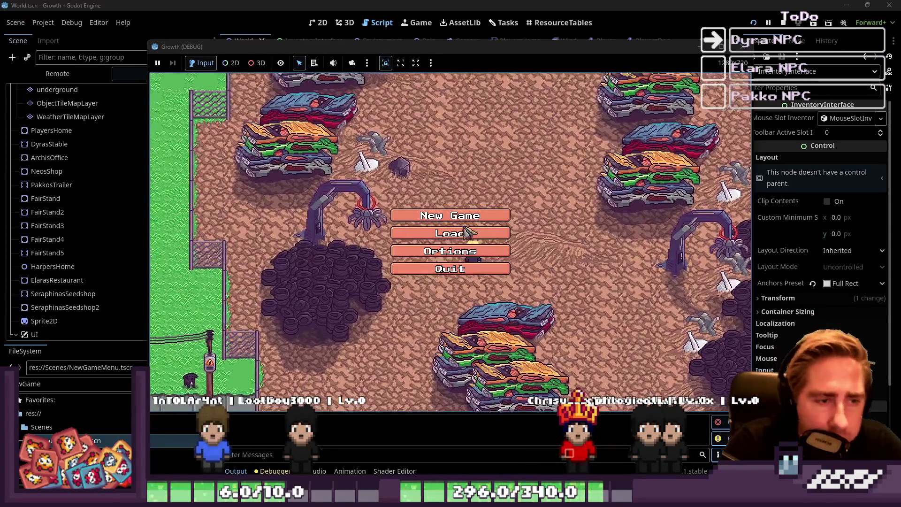
- Start a new game with a character named 'asd'
click(450, 216)
click(459, 144)
text(asd)
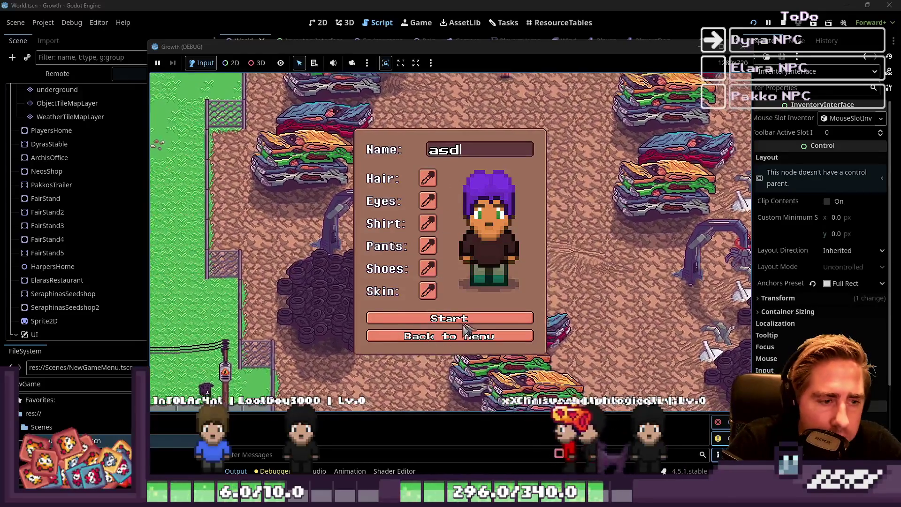
click(479, 323)
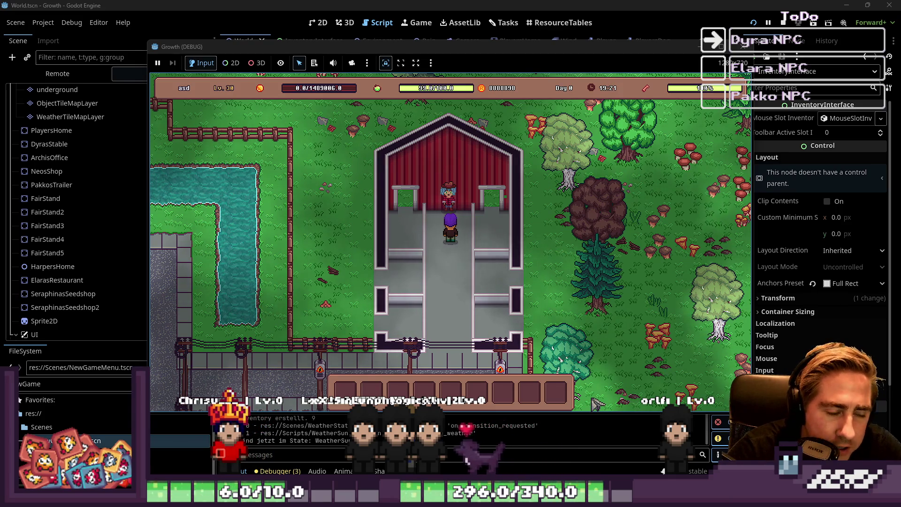
- Walk the player in and out of the barn, then north toward Dyra, and stop the game
key(s)
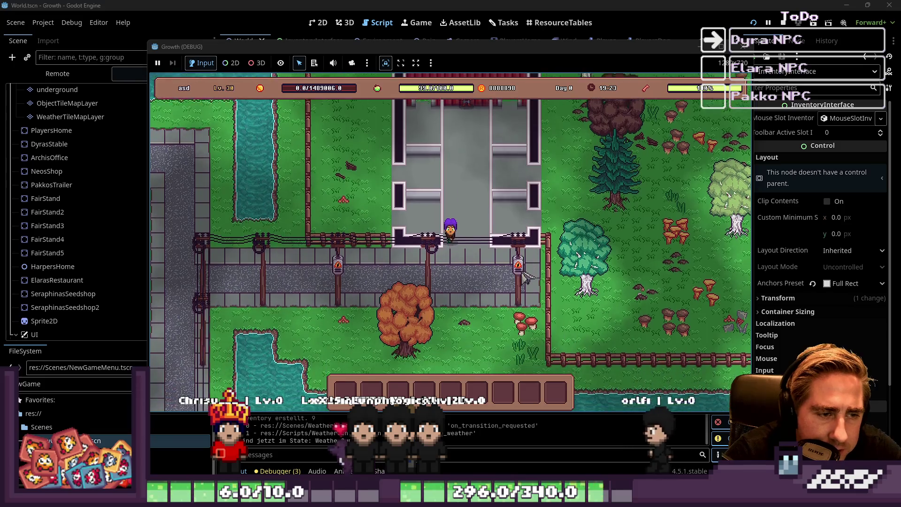
key(w)
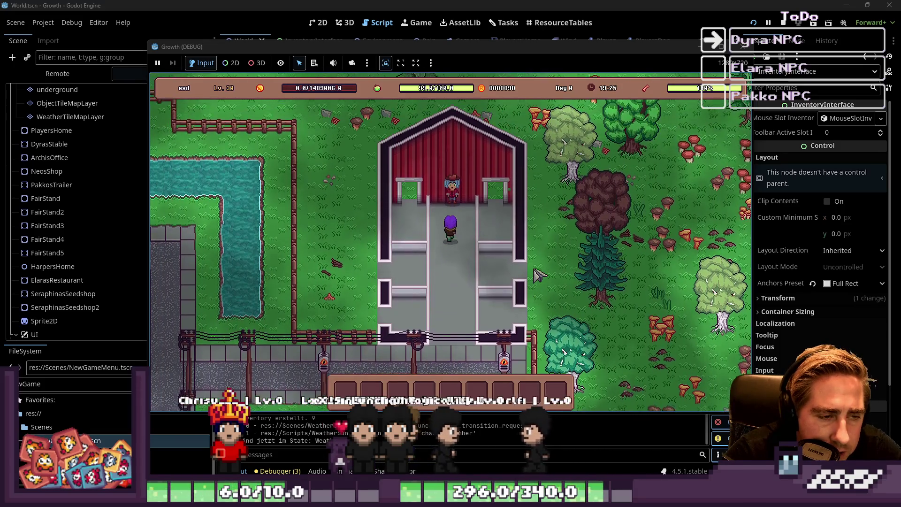
key(s)
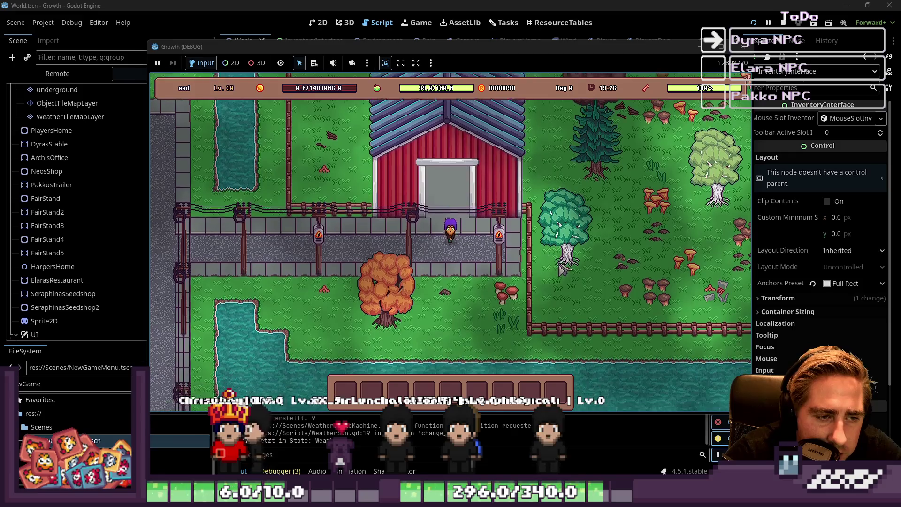
key(w)
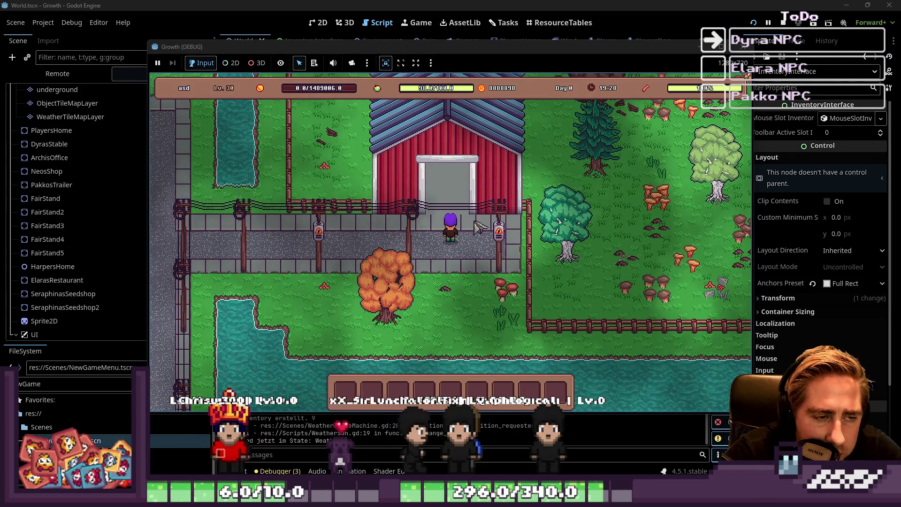
key(w)
key(w)
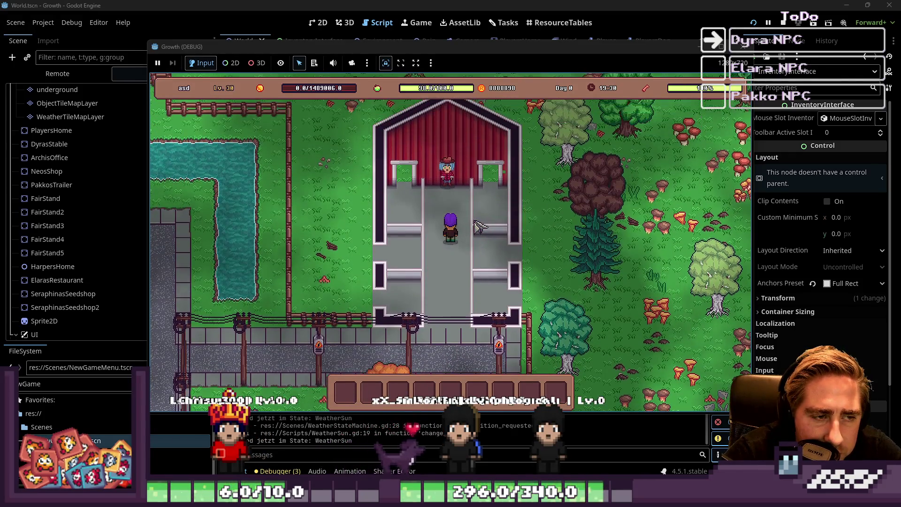
key(w)
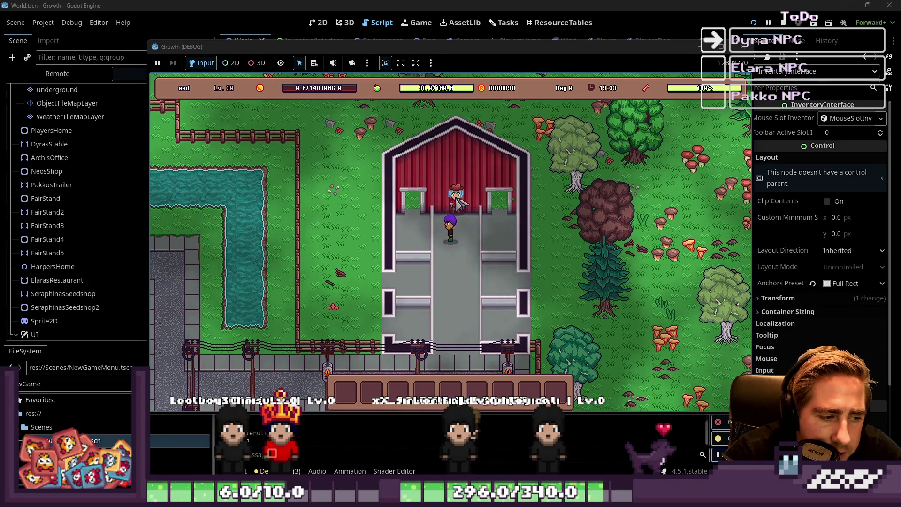
key(w)
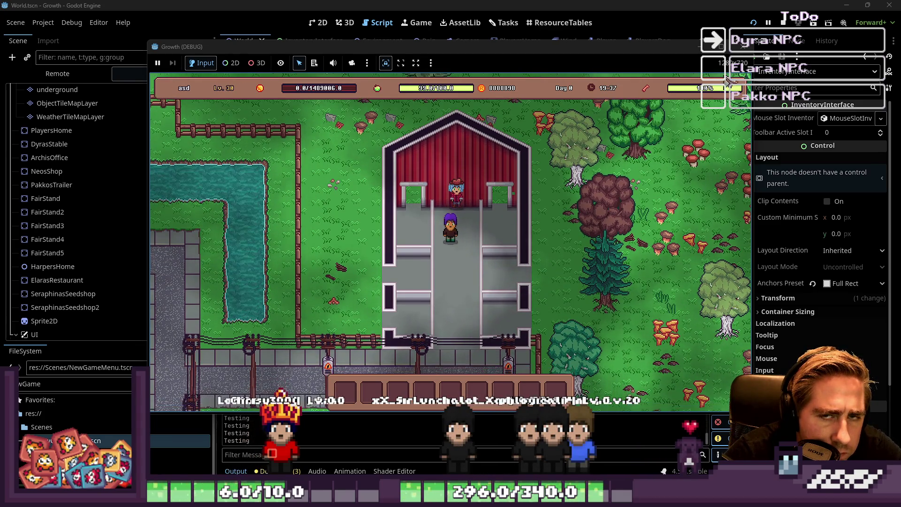
key(F8)
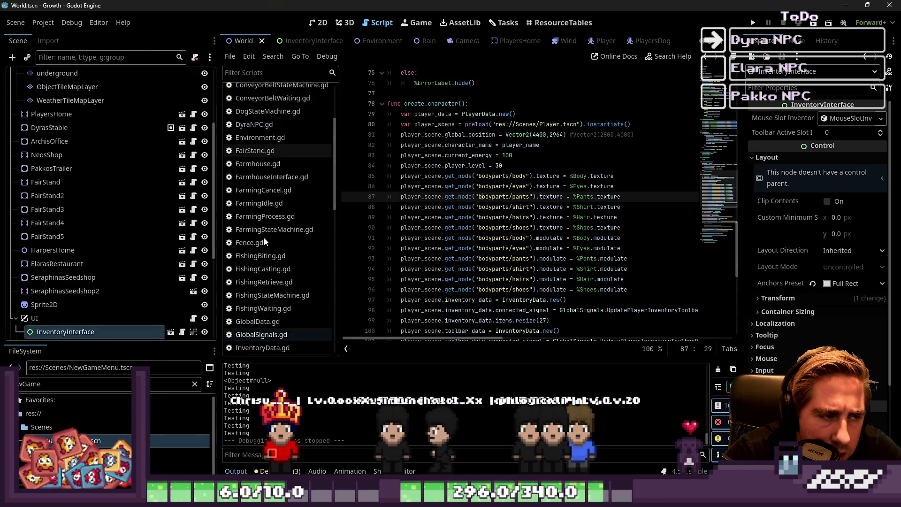
- In DyraNPC.gd, replace print("Testing") with print("Hier passiert was ") under the left-click check and save
scroll(264, 237, up, 5)
click(253, 224)
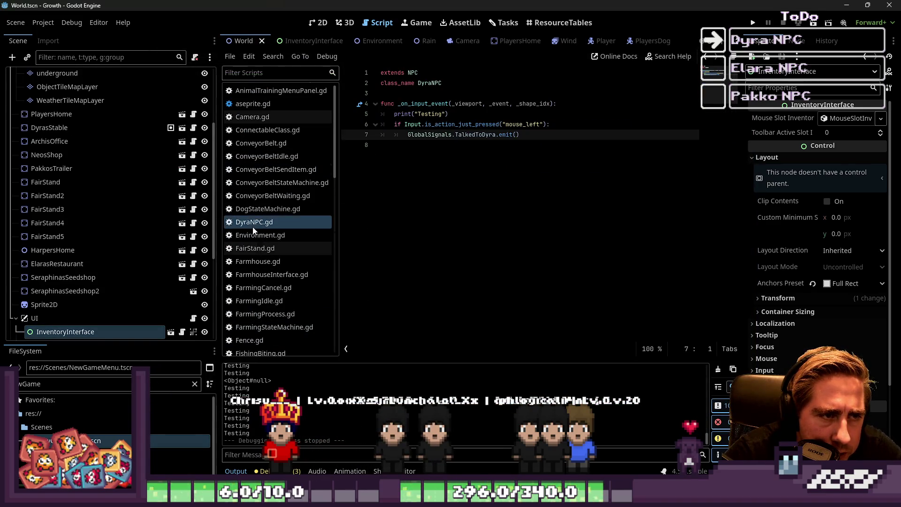
triple_click(424, 114)
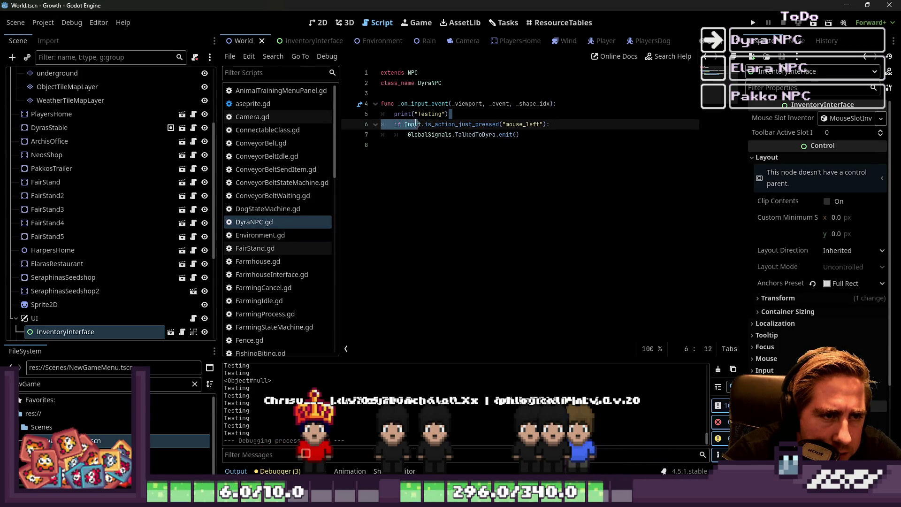
click(573, 128)
key(Return)
text(print)
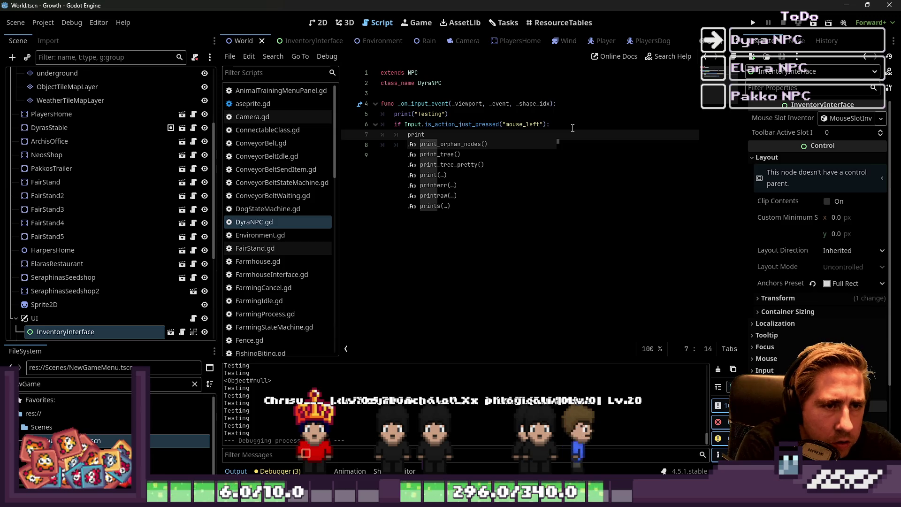
text(("Hier pa)
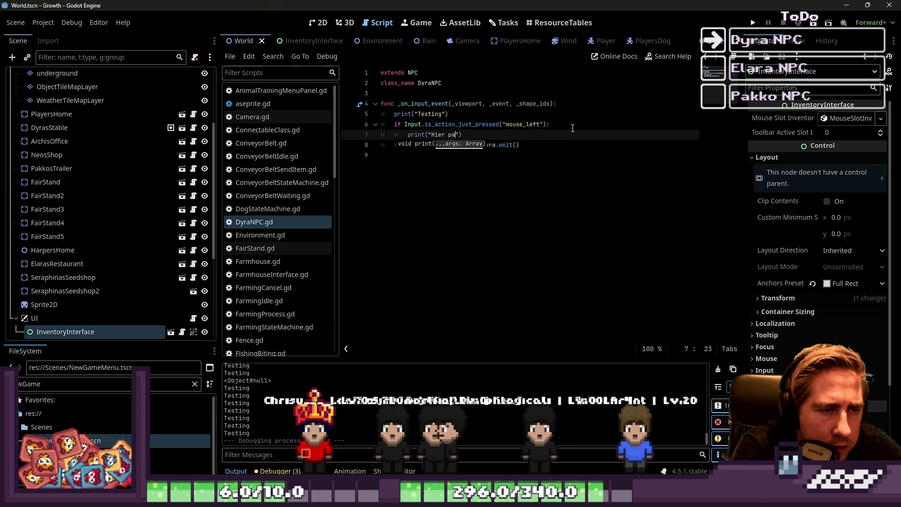
text(rt was)
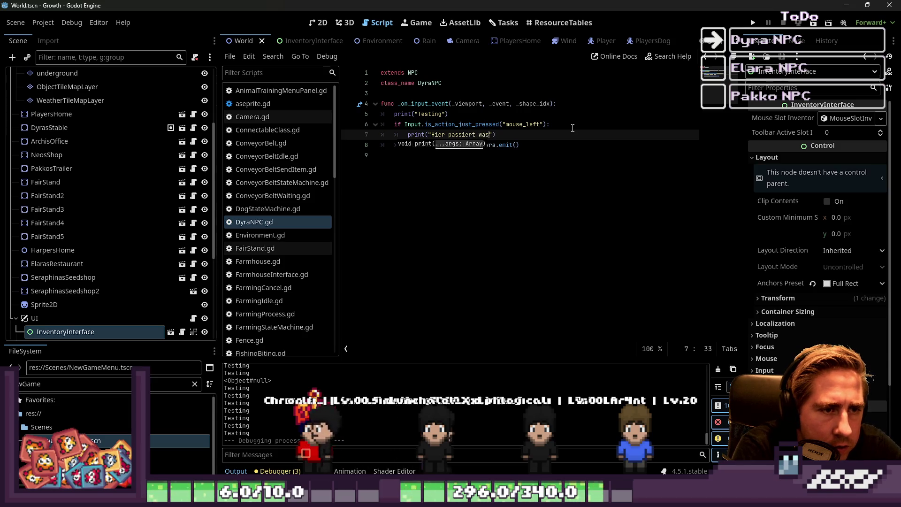
key(Up)
key(Up)
key(shift+Home)
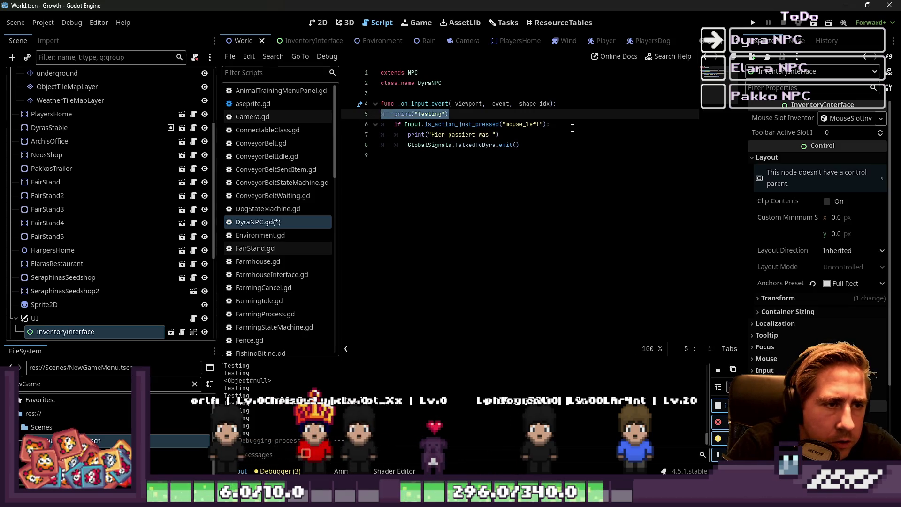
key(BackSpace)
key(BackSpace)
key(ctrl+s)
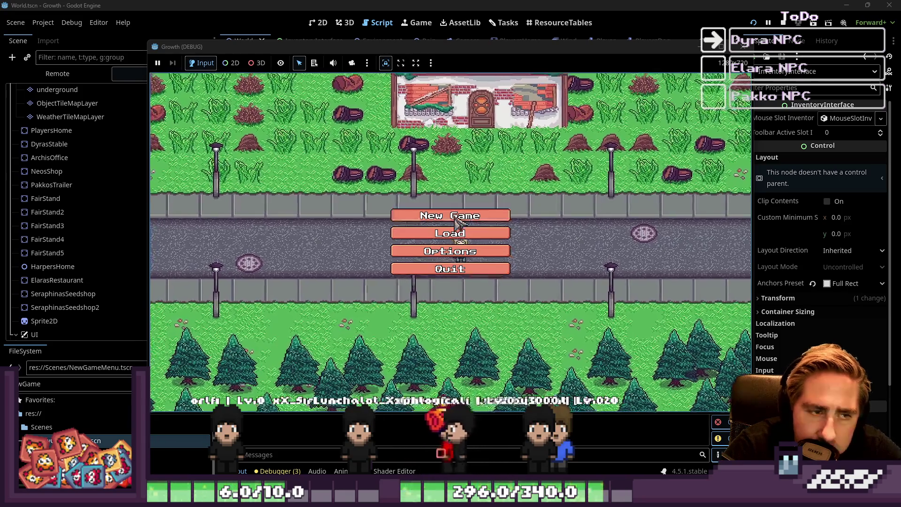
- Start a new game with a character named 'eqw'
click(452, 212)
text(eqw)
click(454, 321)
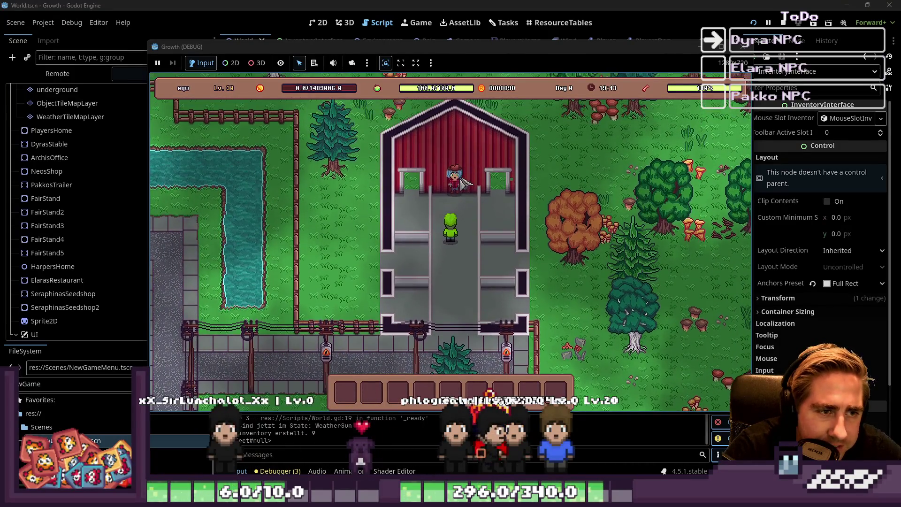
- Return to DyraNPC.gd, review the TalkedToDyra emit line, and stop the game
key(alt+Tab)
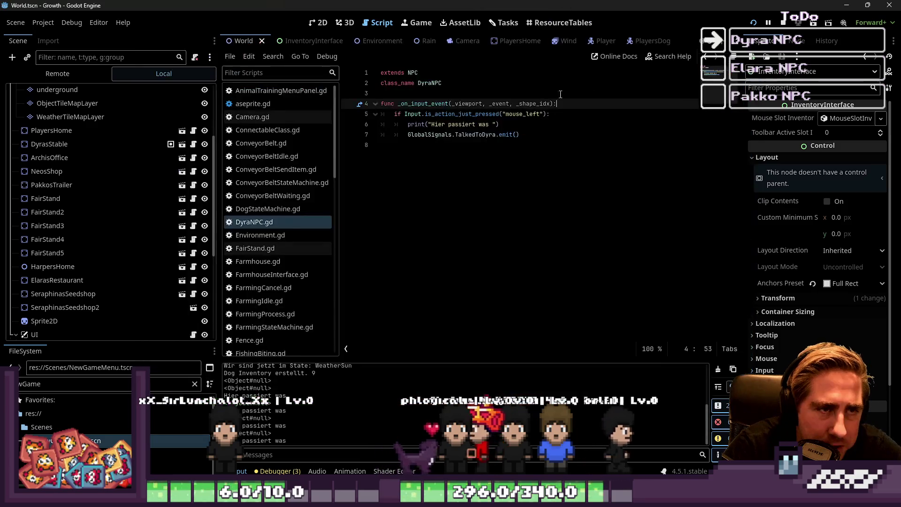
click(472, 135)
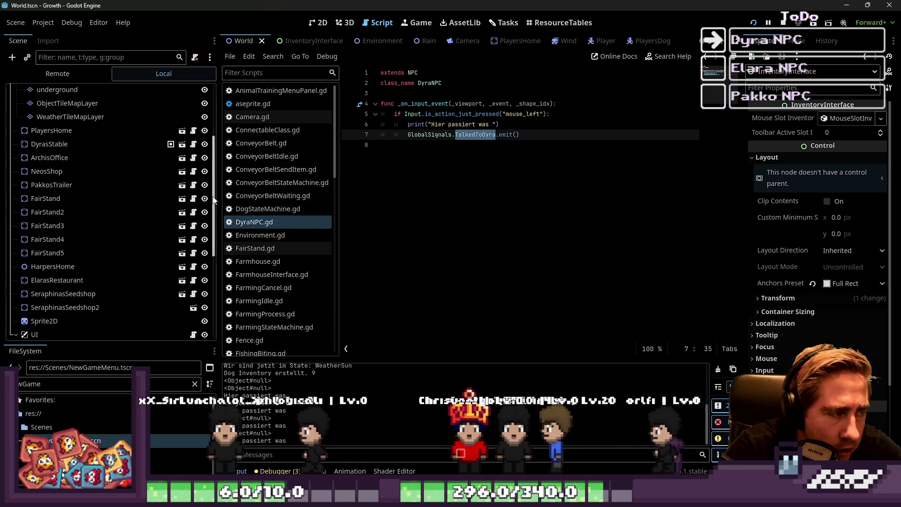
scroll(119, 179, up, 5)
click(784, 24)
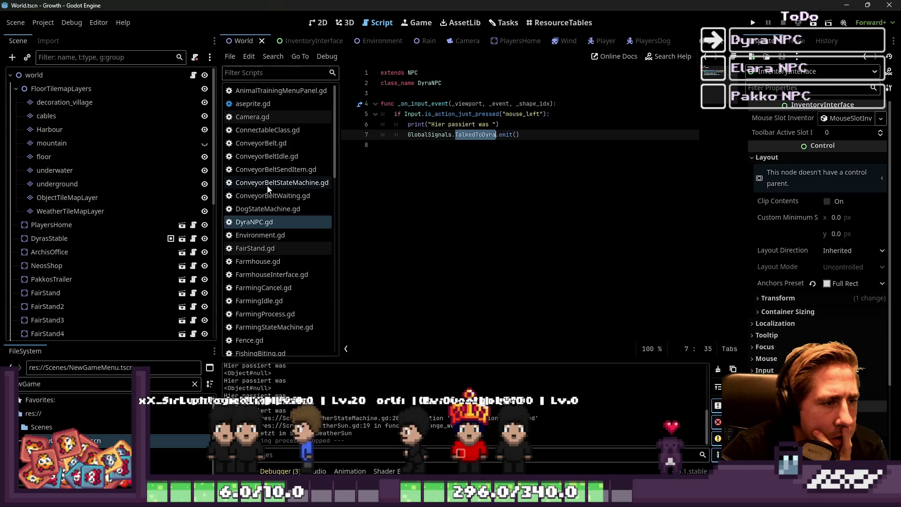
scroll(269, 189, down, 10)
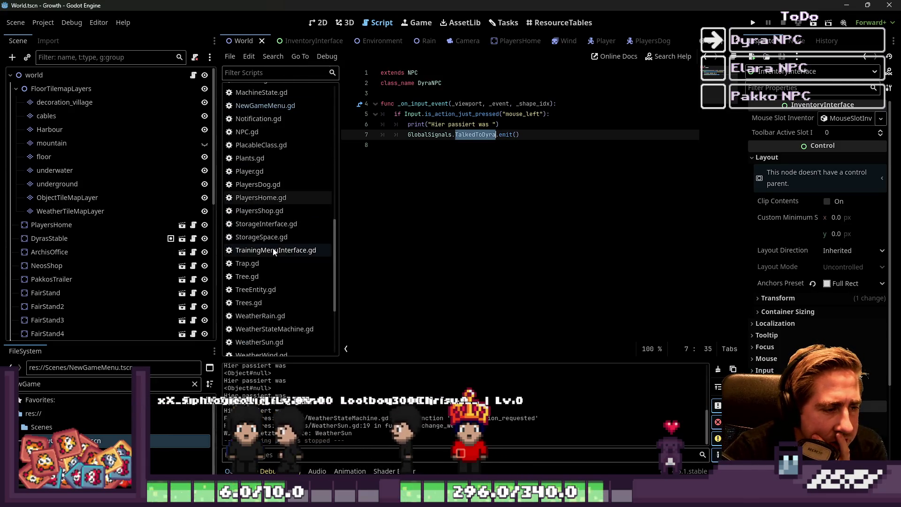
click(275, 250)
click(419, 208)
double_click(430, 155)
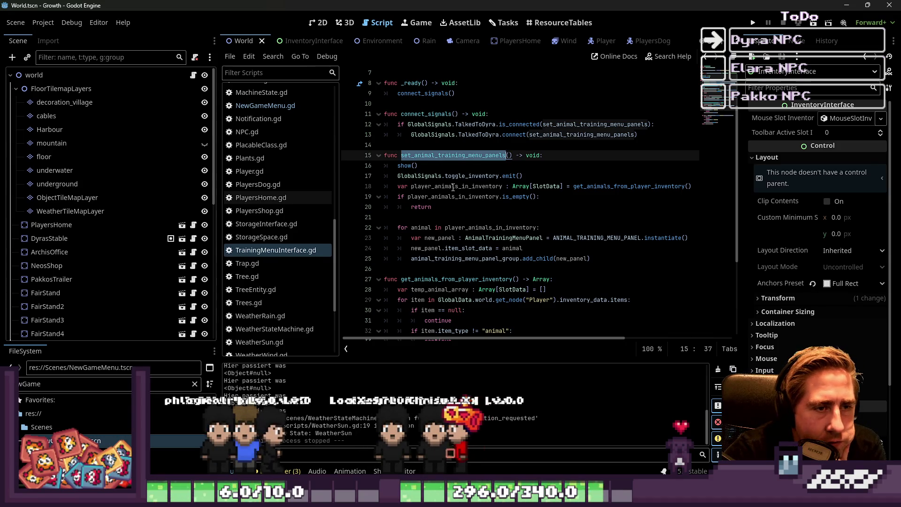
double_click(473, 136)
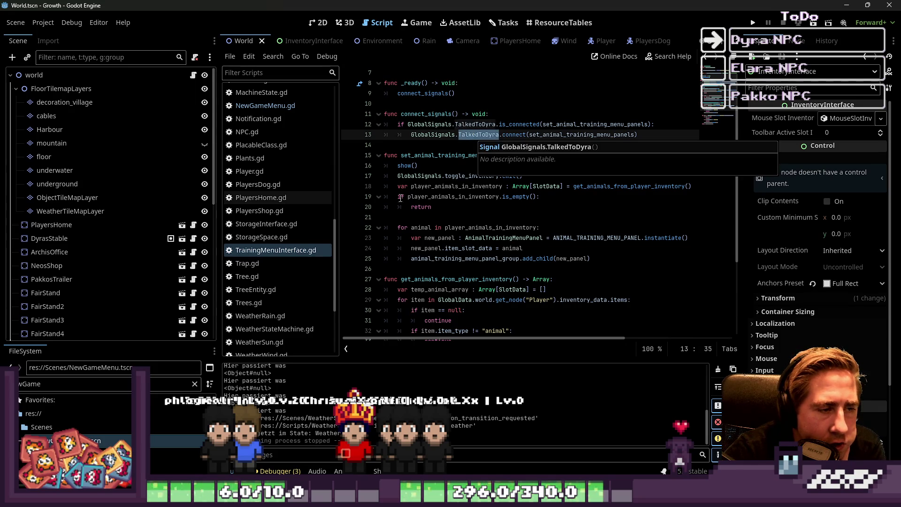
scroll(325, 236, down, 3)
scroll(306, 243, up, 4)
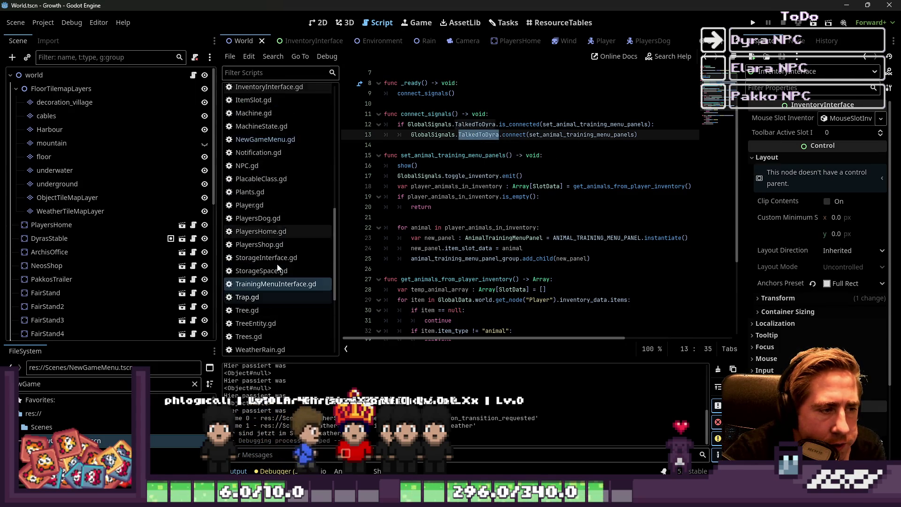
scroll(279, 268, up, 5)
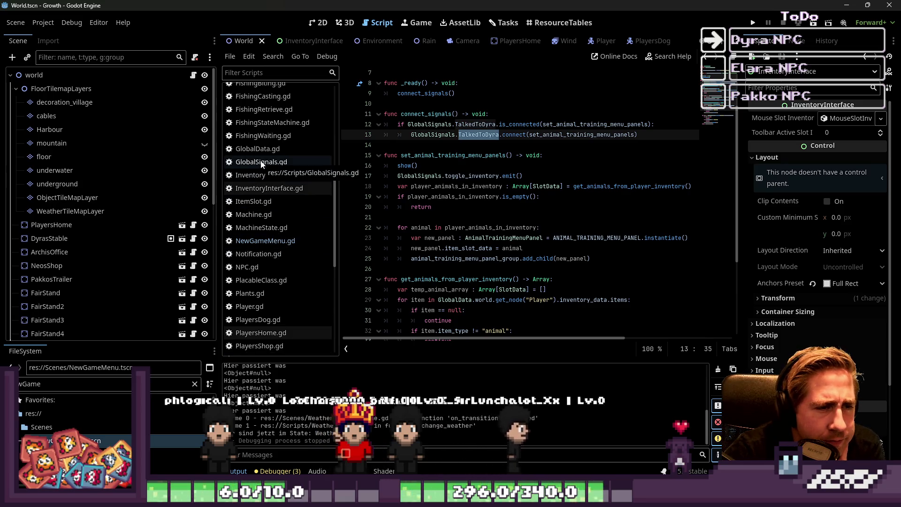
key(alt+Left)
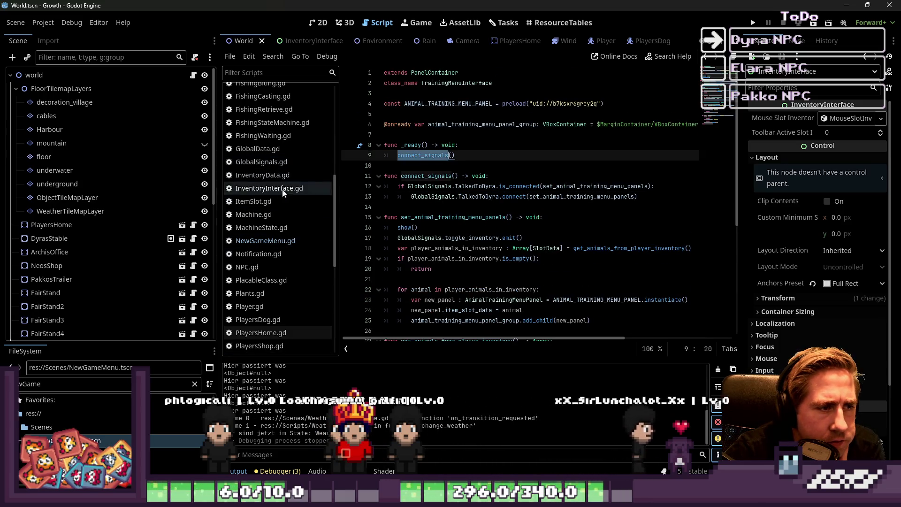
scroll(279, 207, up, 3)
click(274, 228)
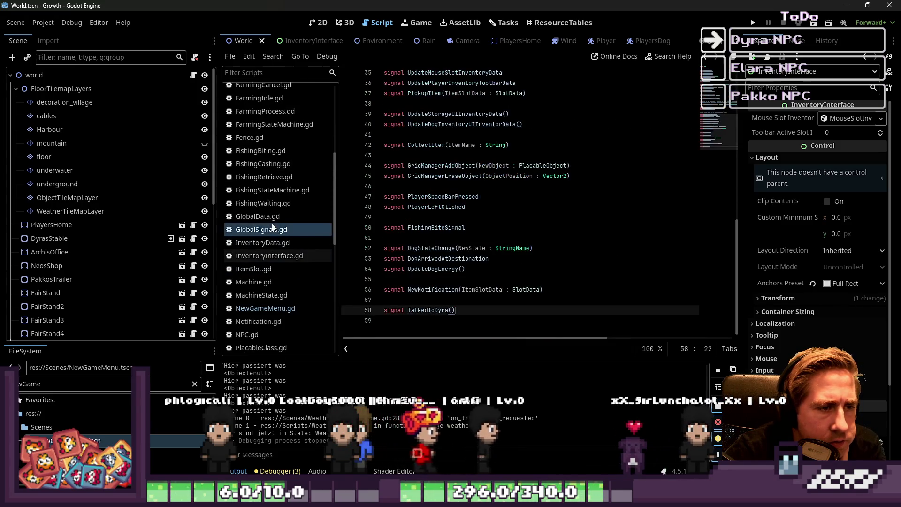
double_click(420, 312)
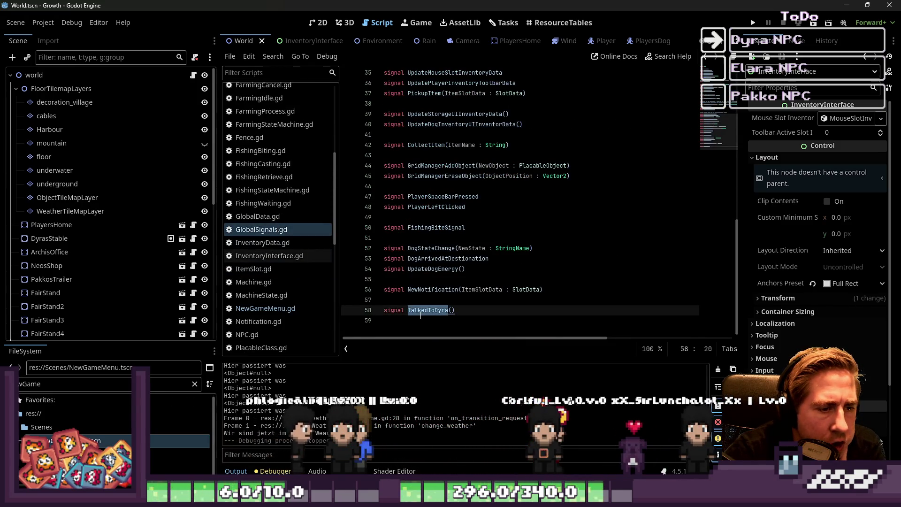
click(288, 311)
scroll(277, 225, down, 5)
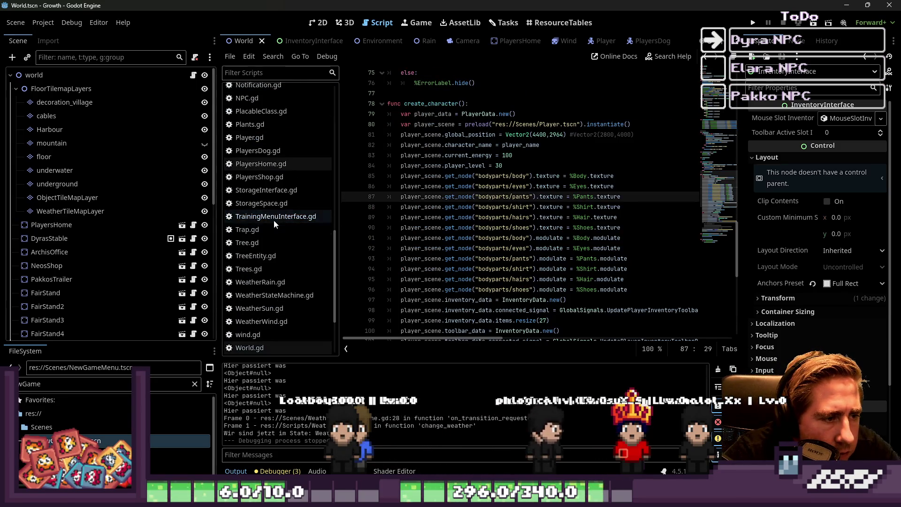
click(274, 218)
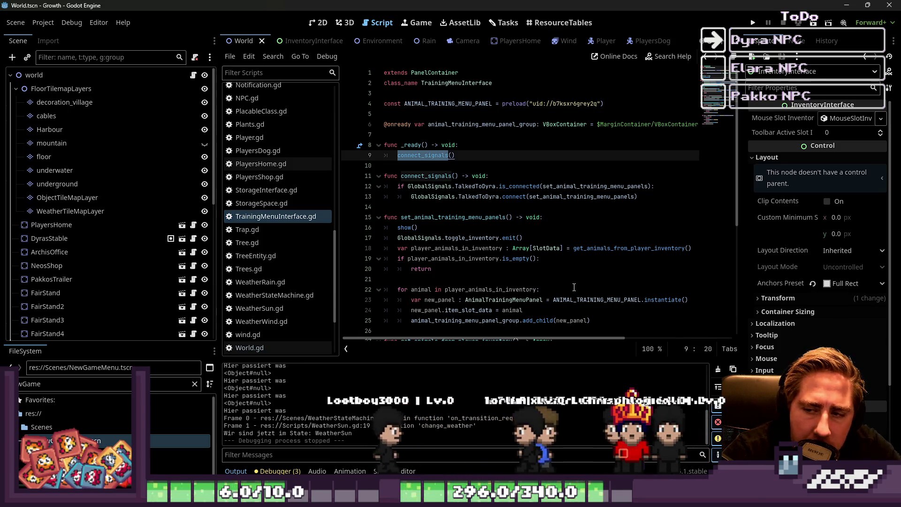
click(470, 186)
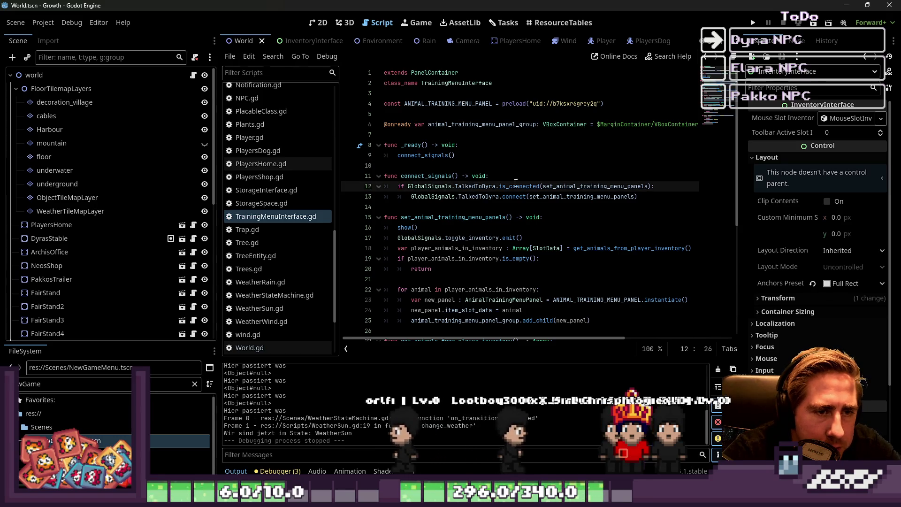
scroll(516, 182, down, 2)
scroll(519, 173, up, 1)
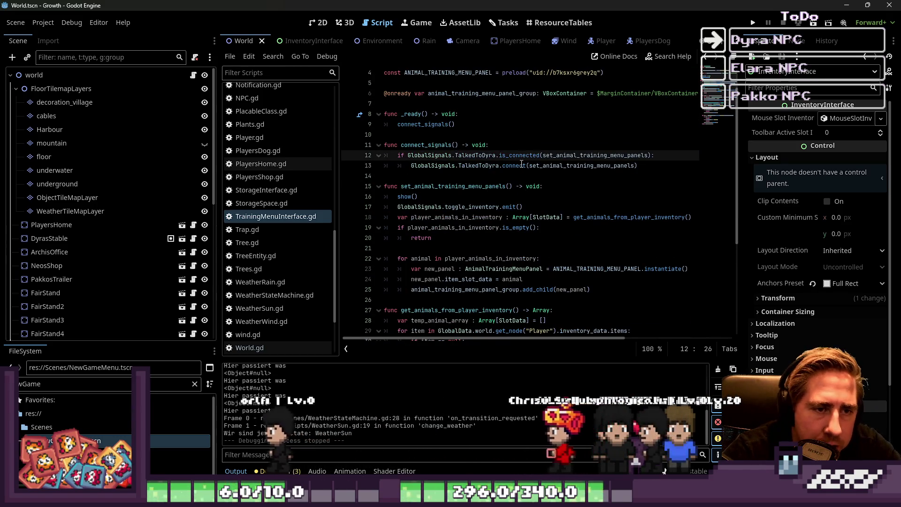
click(501, 167)
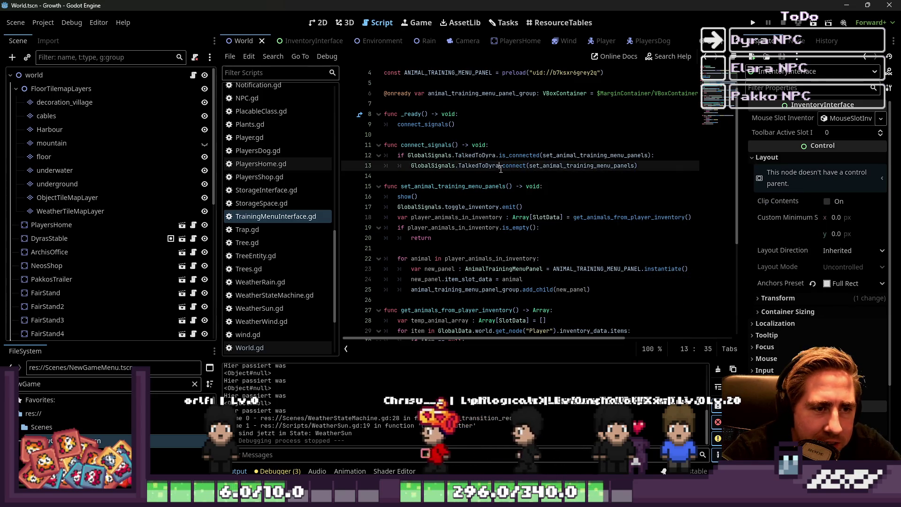
double_click(550, 167)
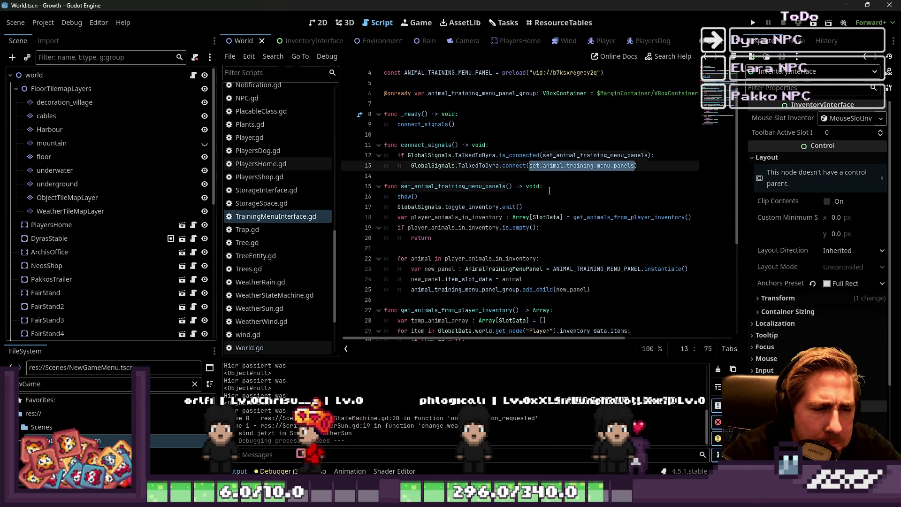
scroll(549, 190, down, 1)
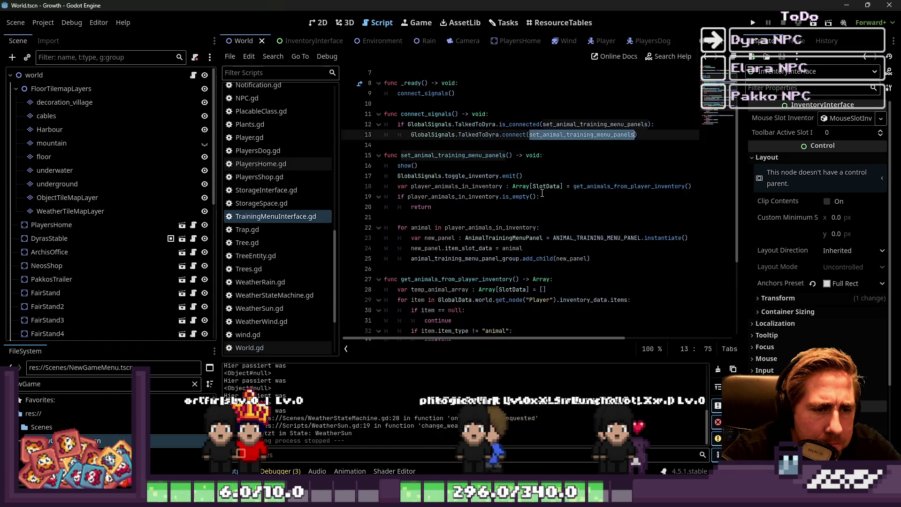
click(469, 204)
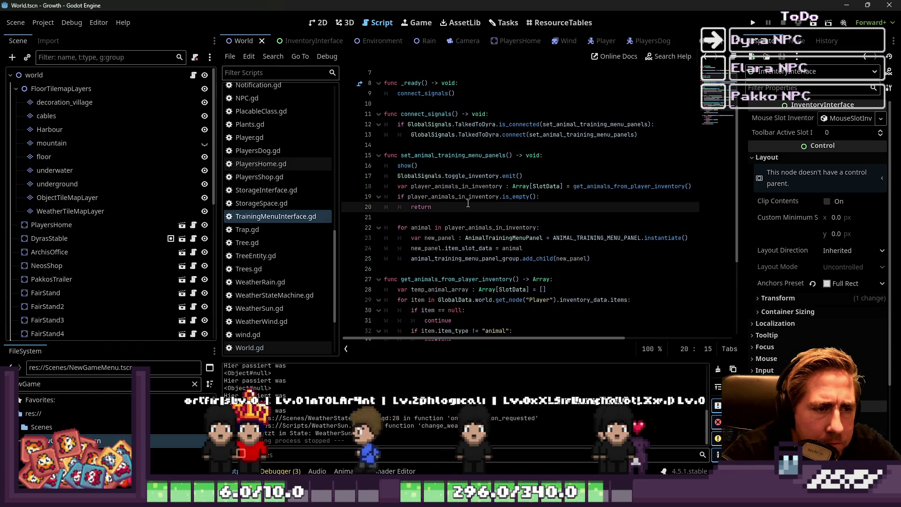
drag(523, 176, 359, 163)
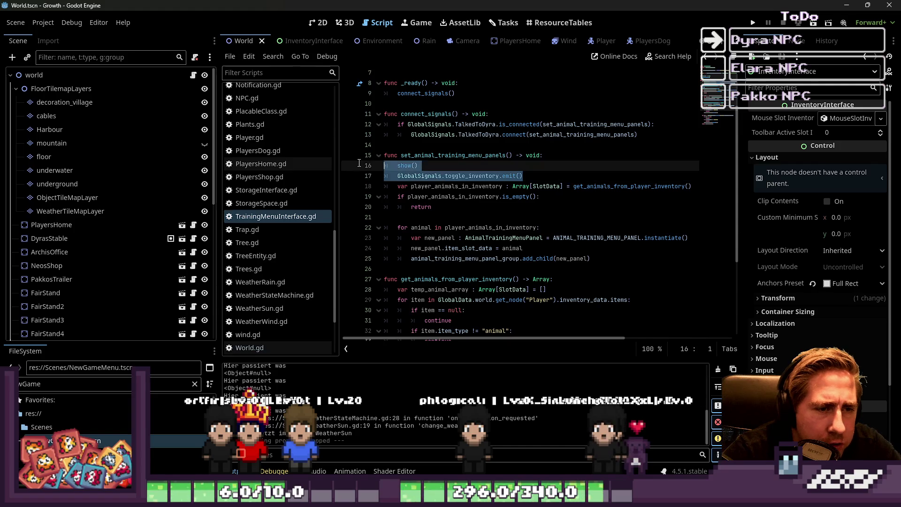
click(548, 178)
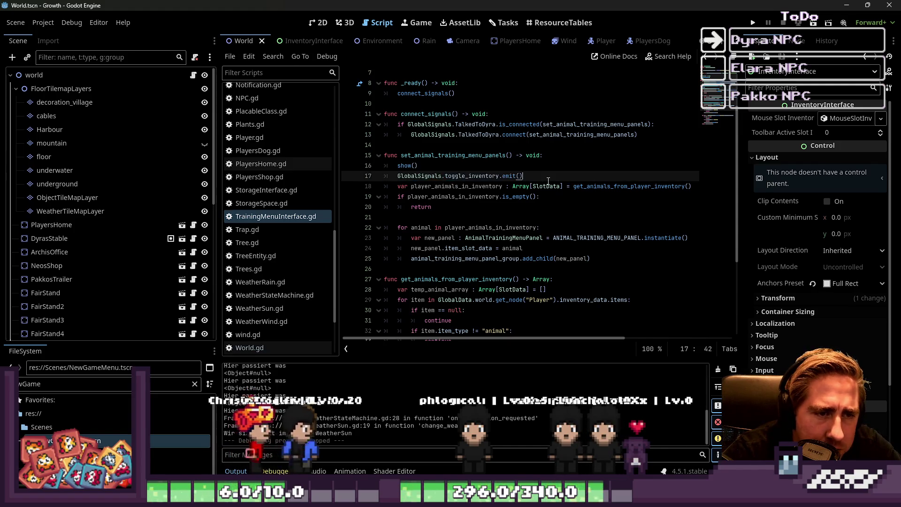
- Add print("Komme ich hier überhaupt hin") on line 18 below the inventory toggle and run the game
key(Return)
text(print("Komme ich hier Überhaupt hin)
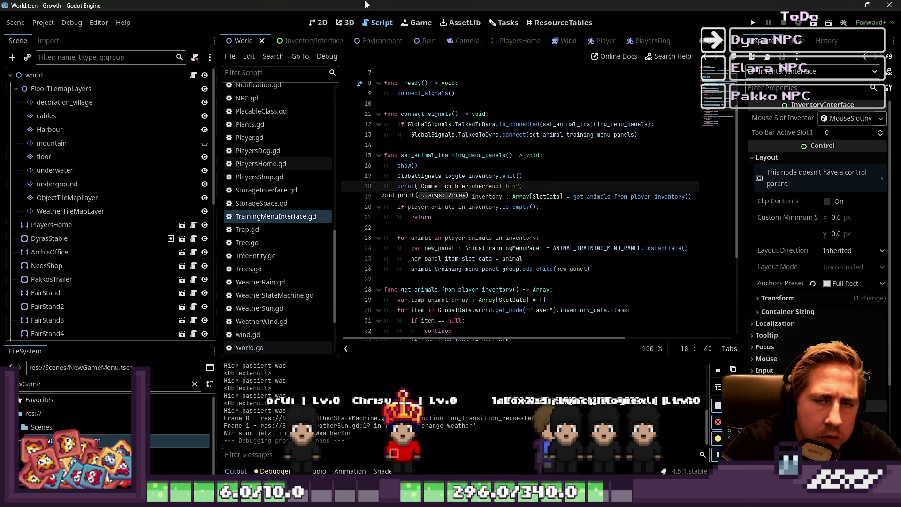
click(754, 23)
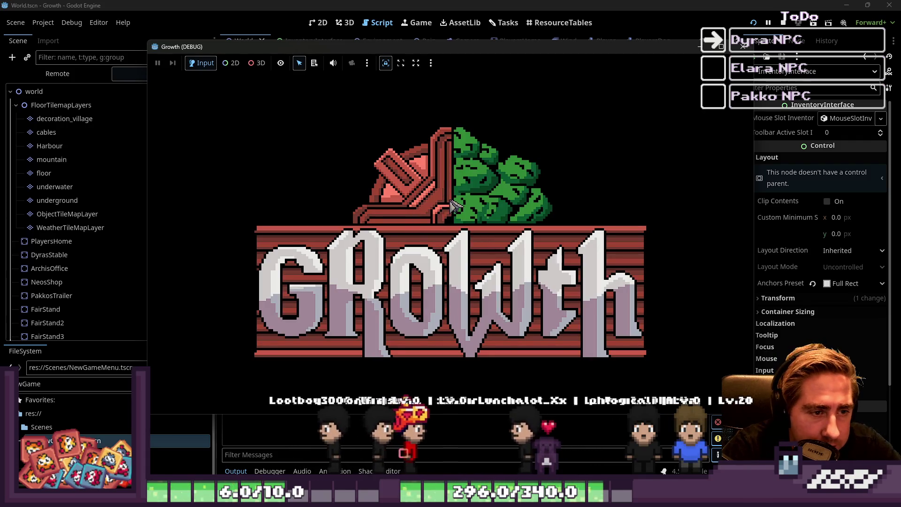
- Create a character named 'asdd', walk into the barn, and return to the editor
click(457, 215)
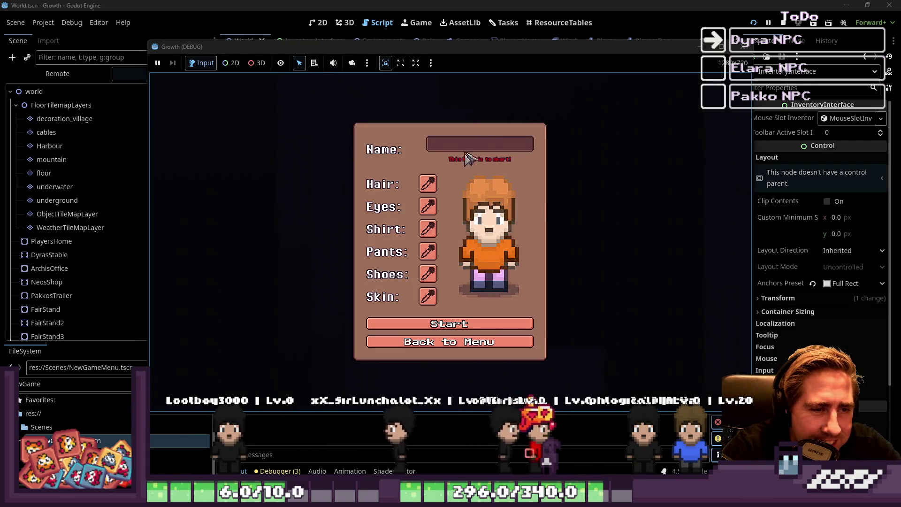
text(asdd)
click(463, 324)
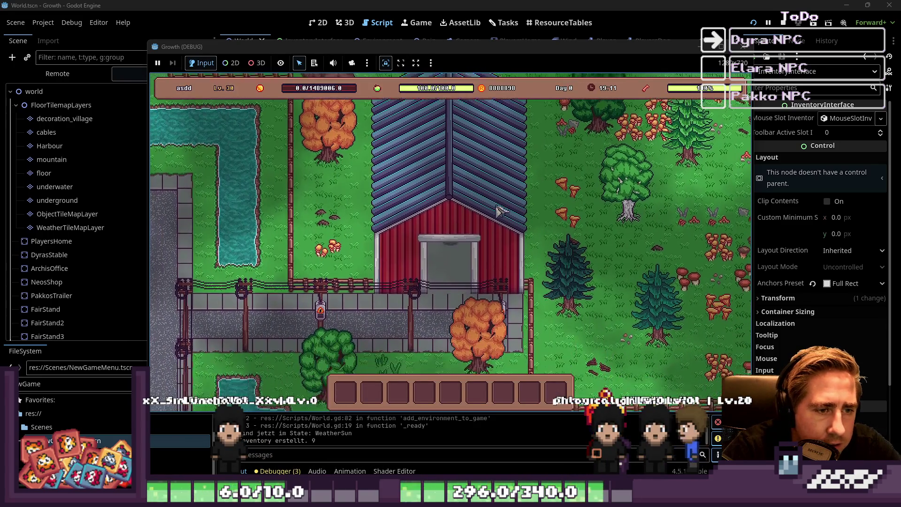
key(w)
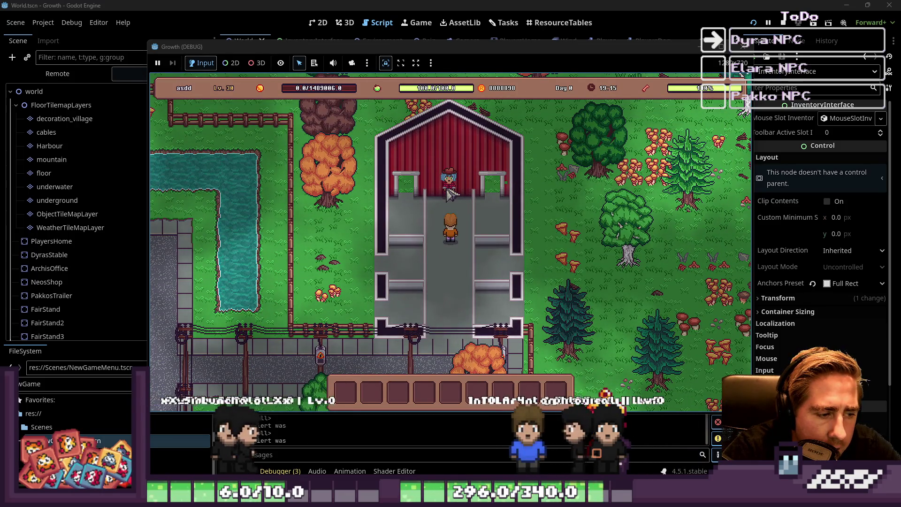
key(alt+Tab)
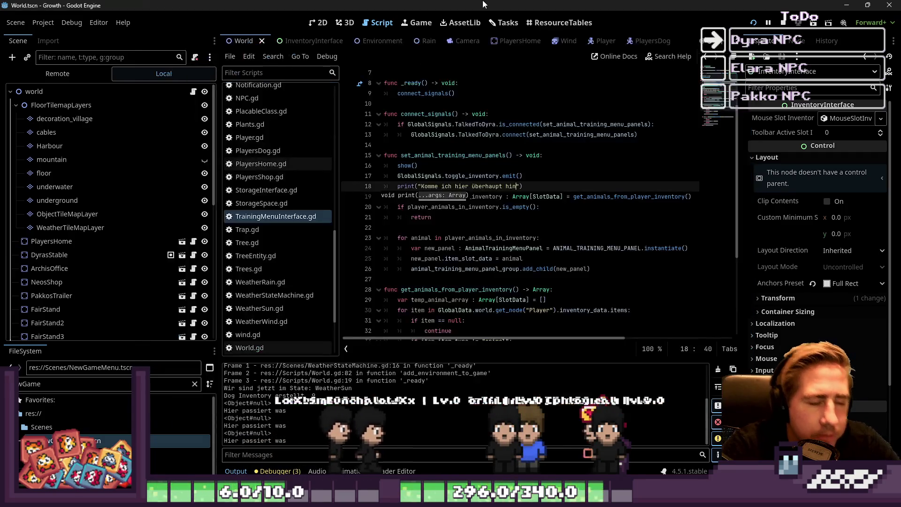
- Change line 12 to 'if not GlobalSignals.TalkedToDyra.is_connected' and rerun the game
mouse_move(523, 186)
mouse_down()
mouse_move(390, 165)
mouse_move(451, 186)
mouse_move(376, 180)
mouse_up()
click(449, 155)
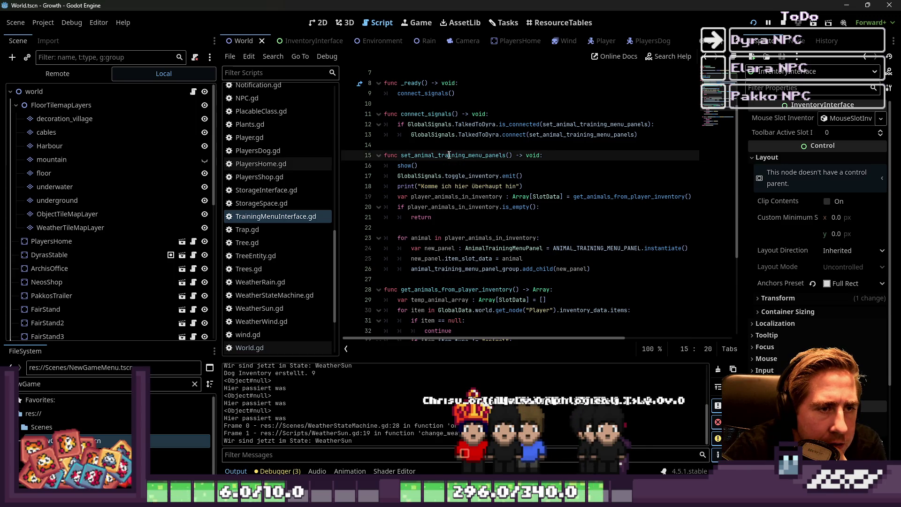
click(412, 124)
text(not)
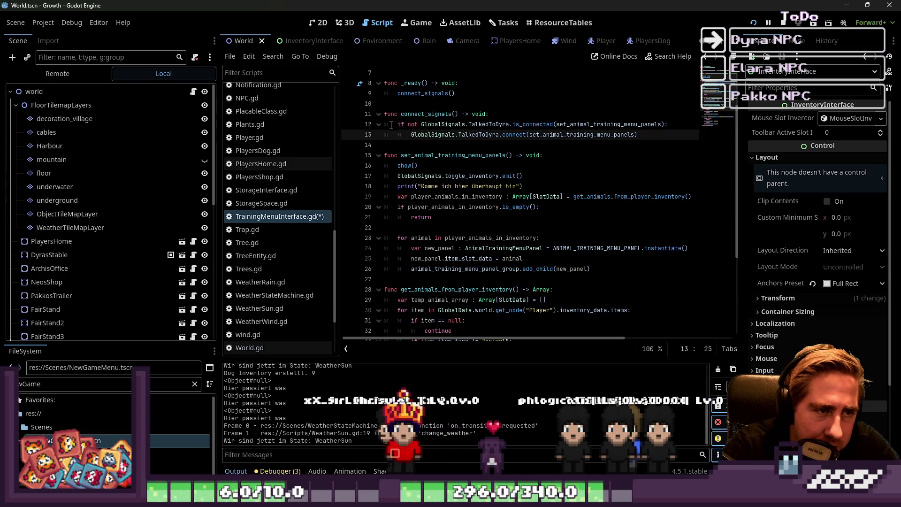
drag(384, 123, 591, 123)
key(Down)
key(Down)
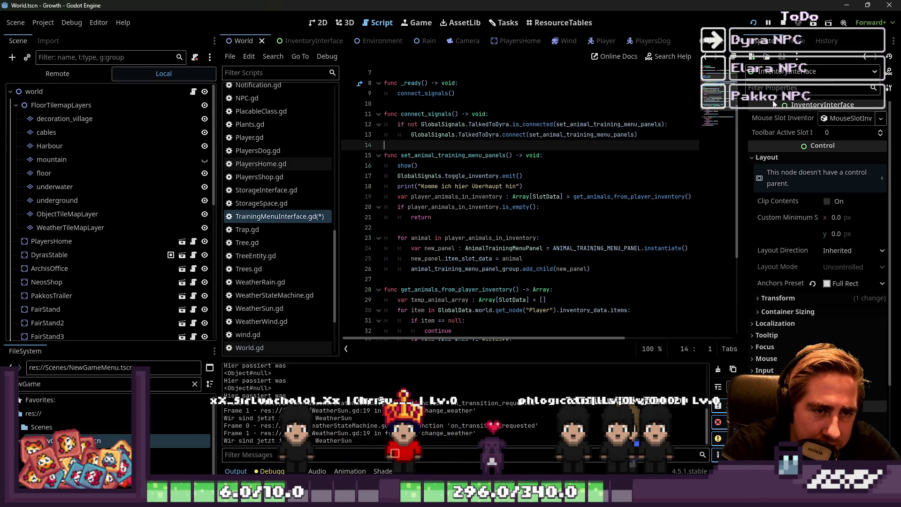
click(783, 31)
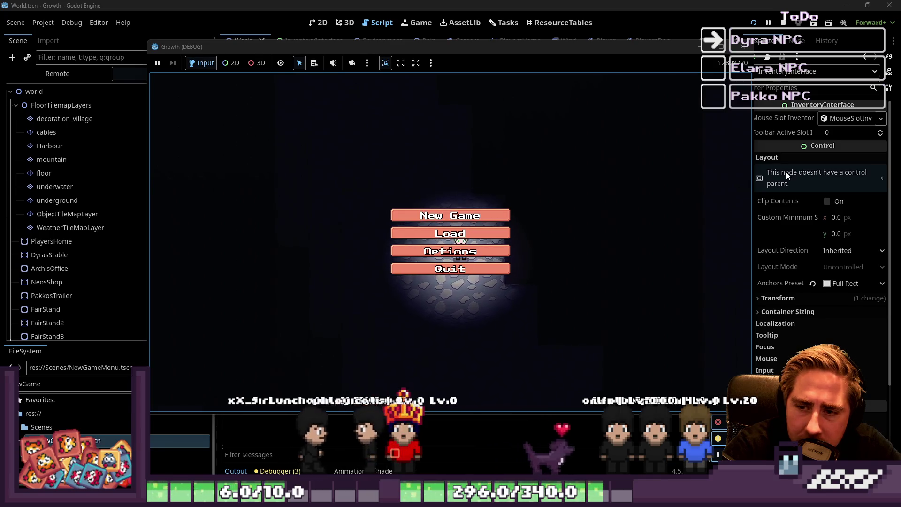
- Start a new game named 'asdf' and walk into Dyra's barn
click(488, 216)
text(asdf)
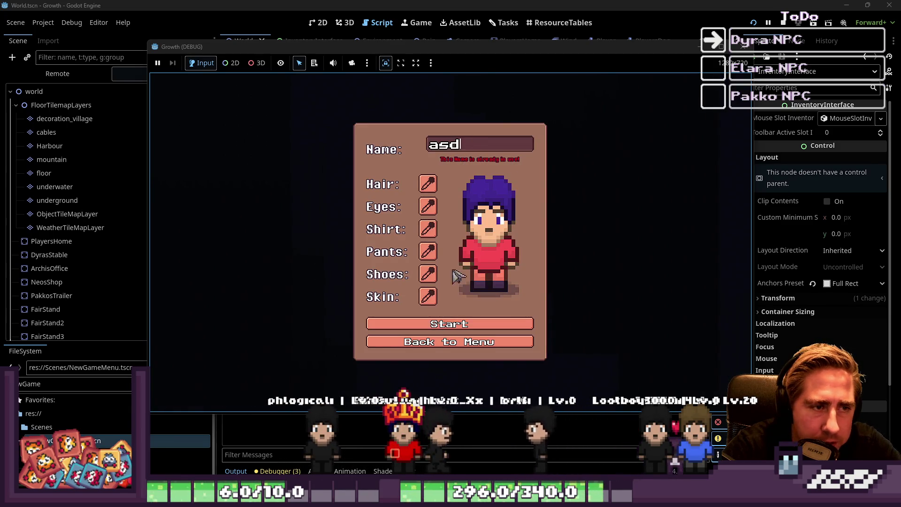
click(474, 319)
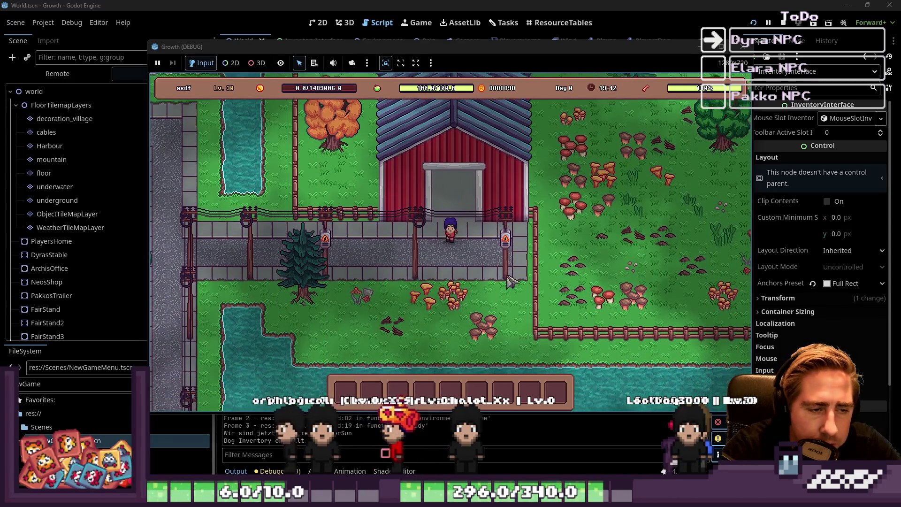
key(w)
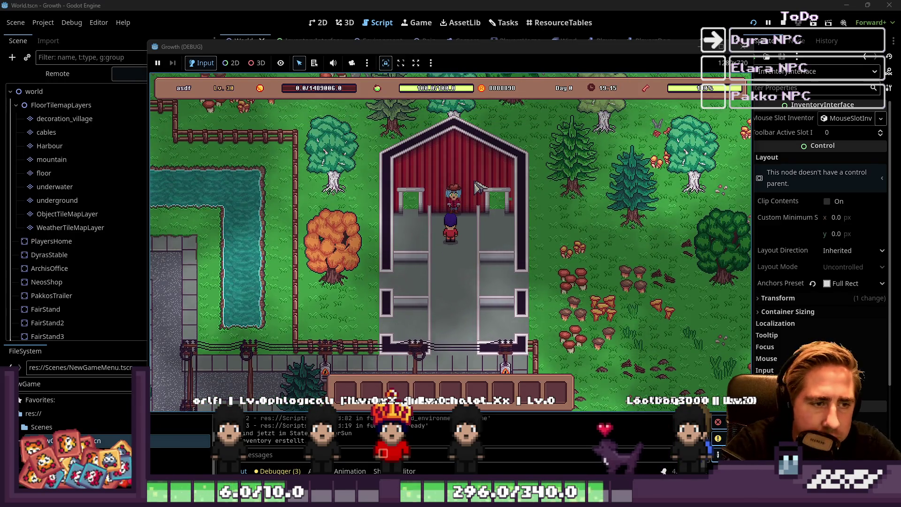
key(s)
key(w)
- Open Dyra's Training panel and close it with Escape, three times
click(455, 207)
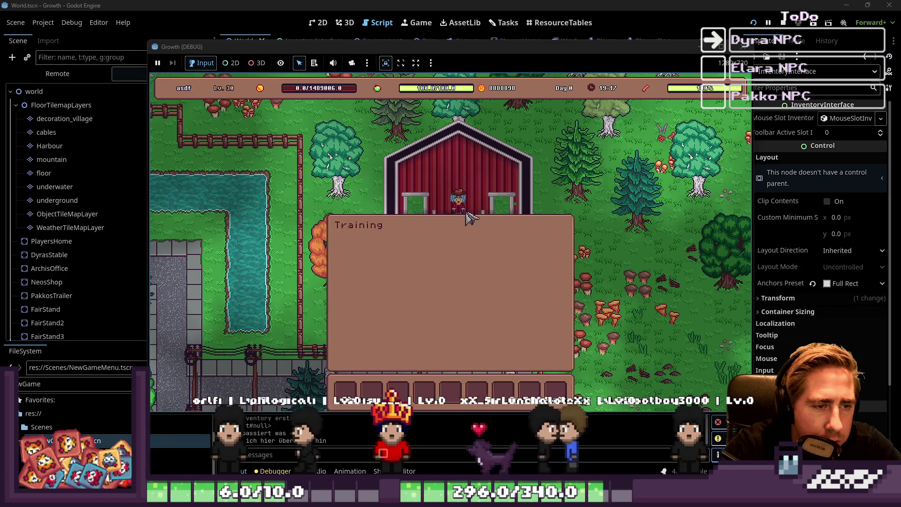
key(Escape)
key(s)
click(455, 200)
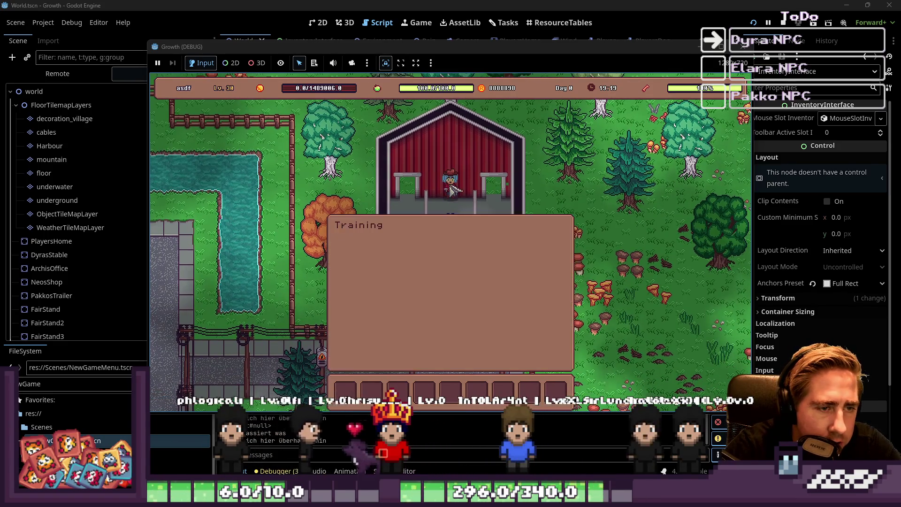
key(Escape)
click(452, 193)
key(Escape)
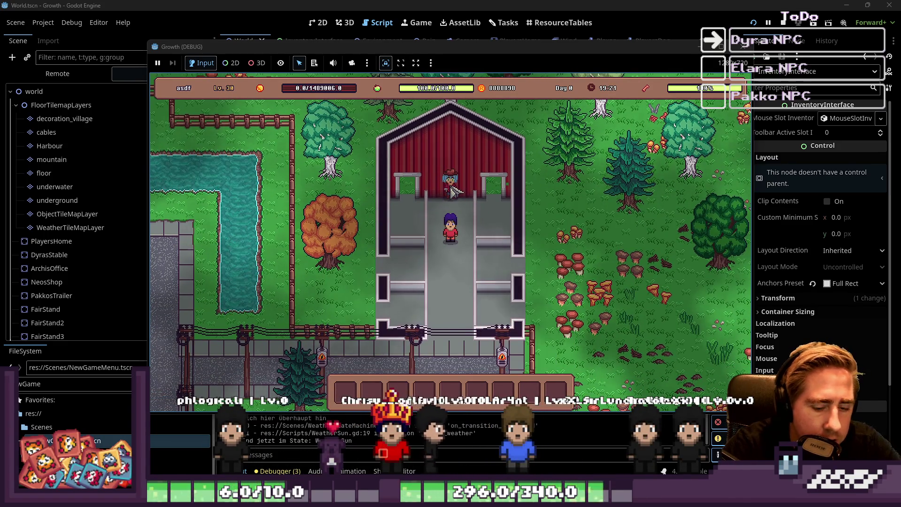
- Move the beehive item into hotbar slot 2, then close the inventory
click(452, 190)
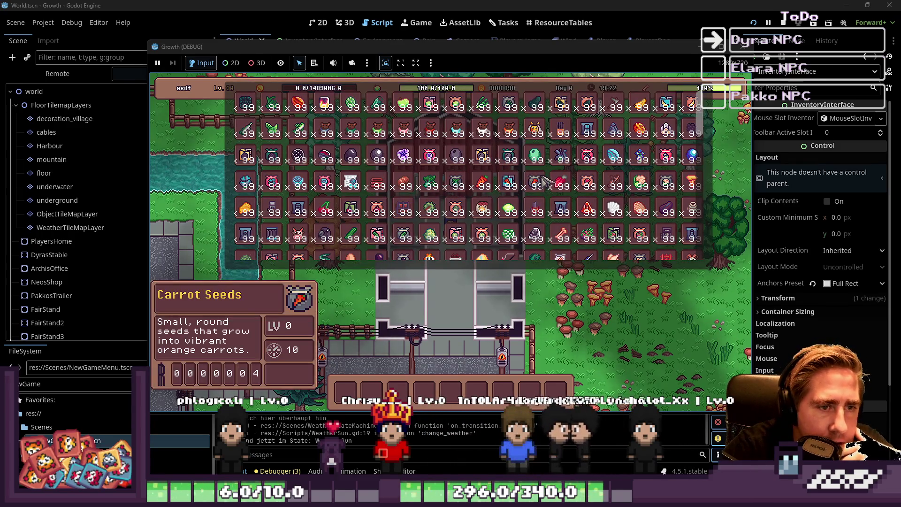
scroll(545, 181, down, 3)
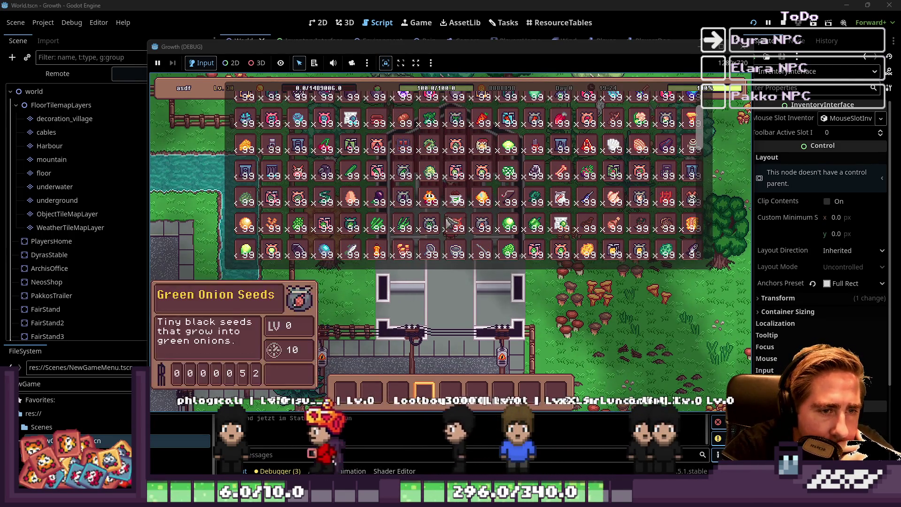
scroll(390, 220, down, 5)
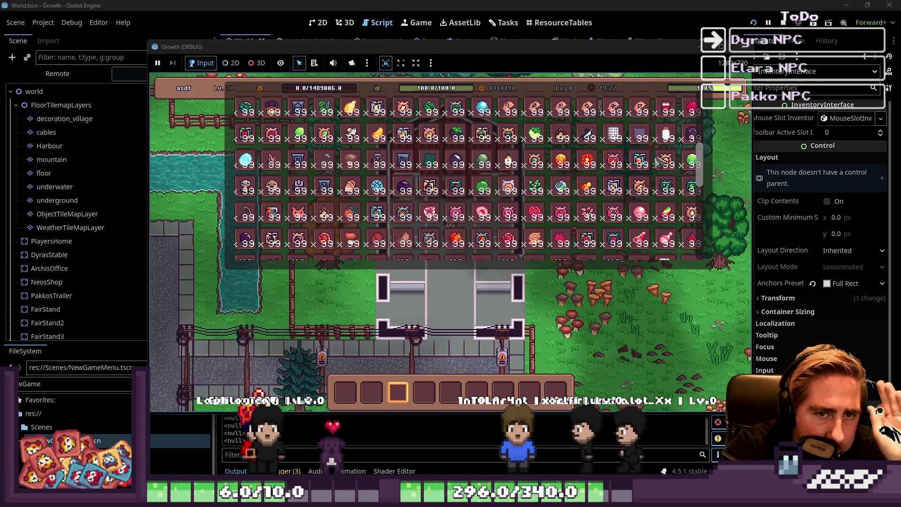
scroll(663, 162, up, 4)
scroll(611, 150, up, 8)
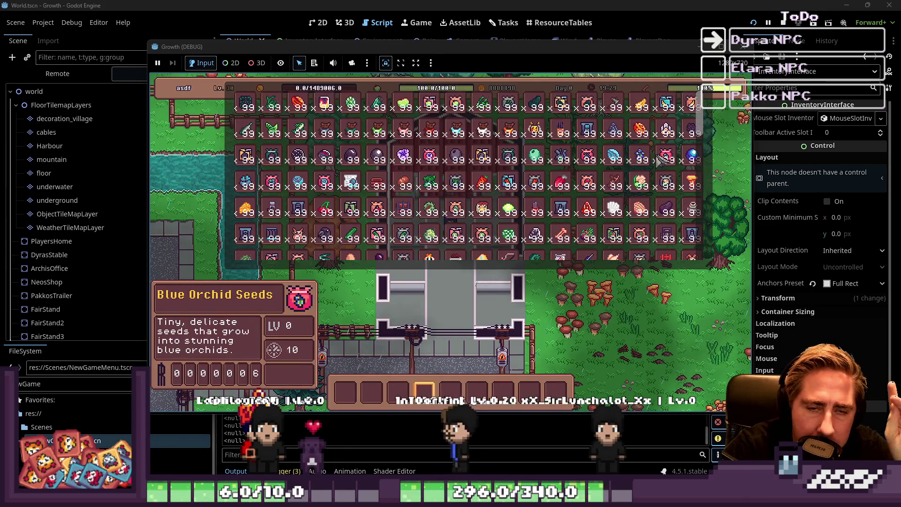
click(535, 129)
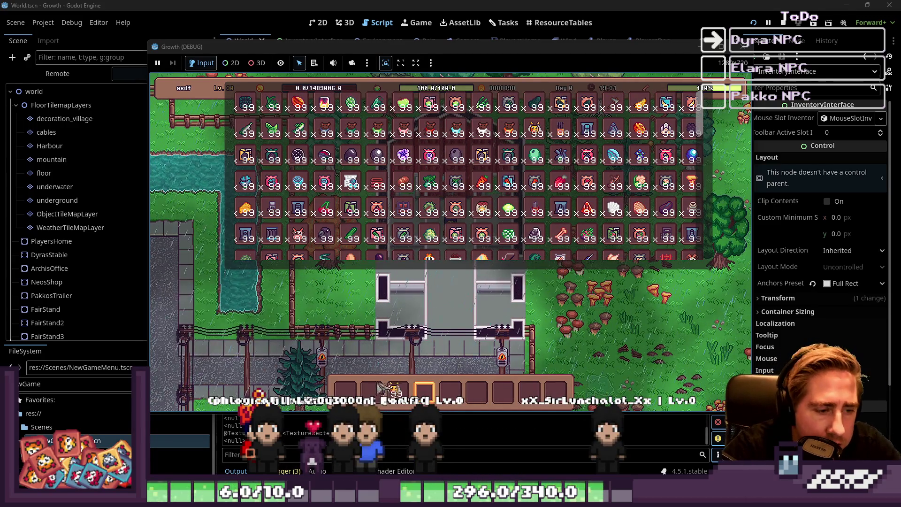
key(e)
key(e)
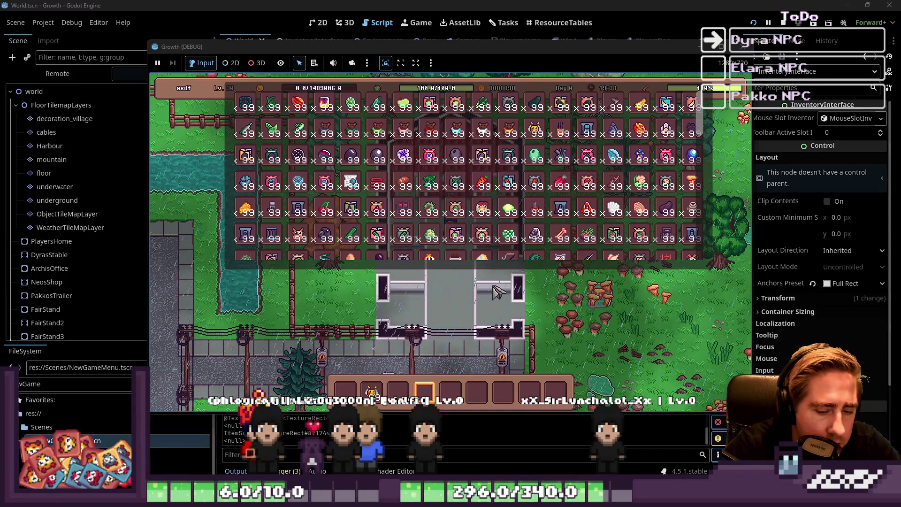
key(Escape)
- Walk back to Dyra and click her, halting on line 25's item_slot_data error
key(s)
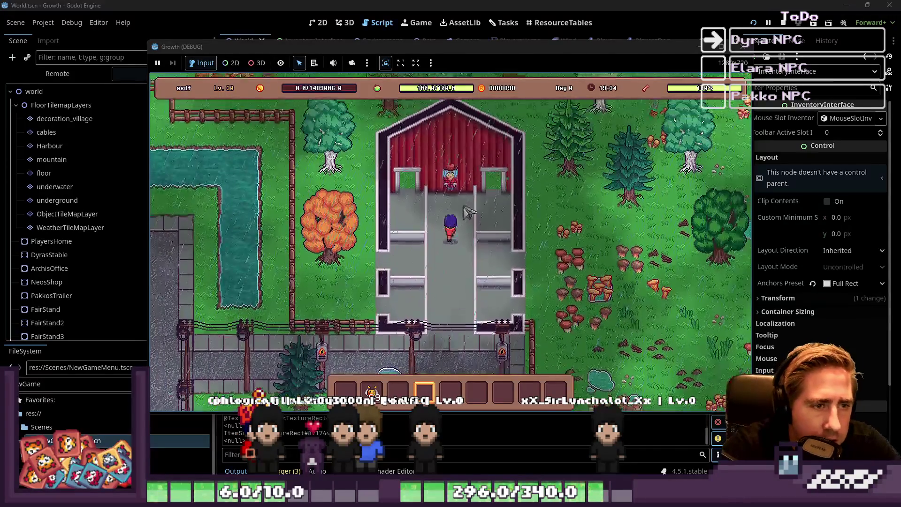
key(w)
click(451, 206)
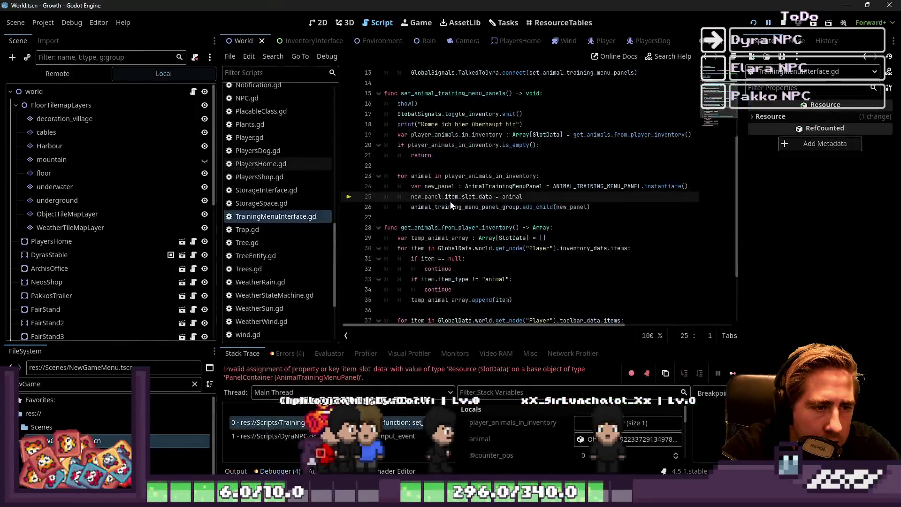
click(454, 208)
mouse_move(455, 208)
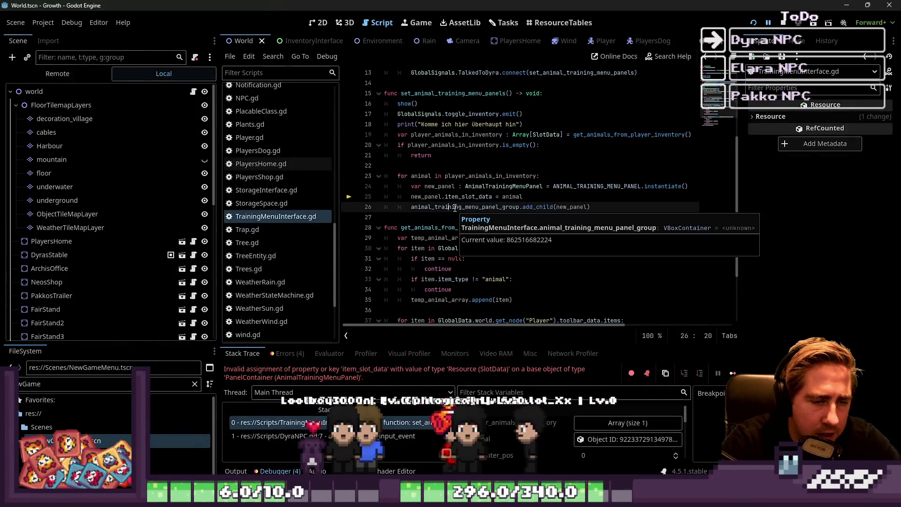
double_click(470, 197)
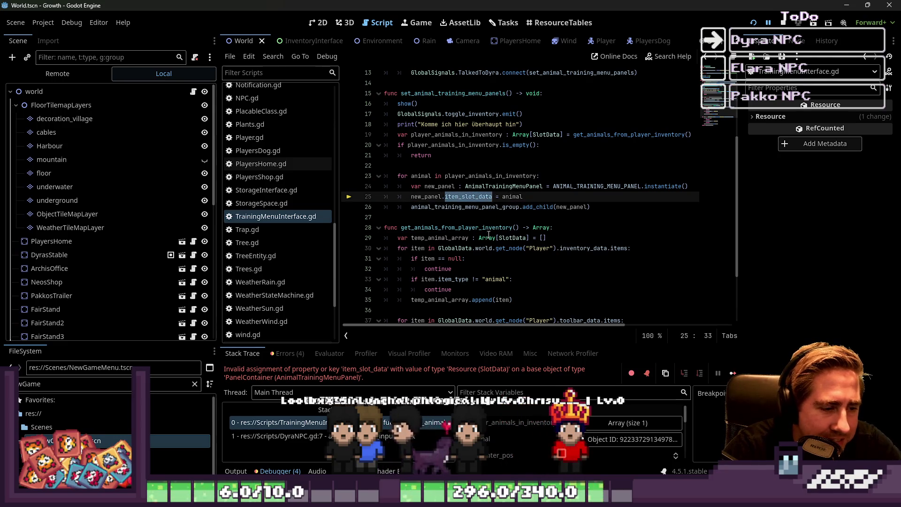
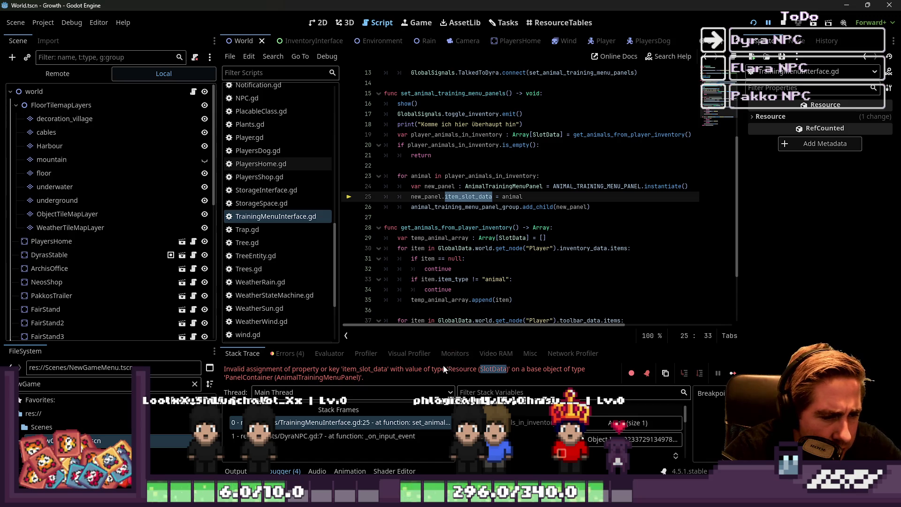
- Change line 25 to assign new_panel.ItemSlotData = animal, then relaunch the game to test it
click(422, 369)
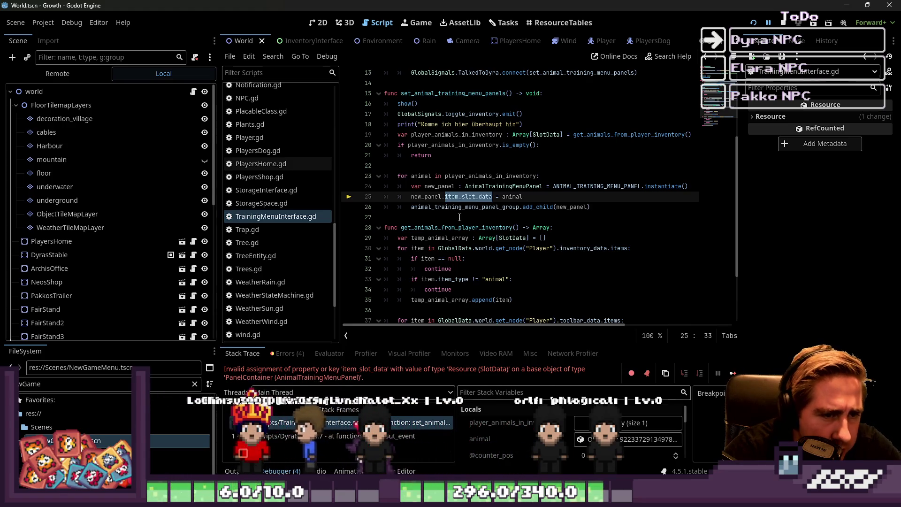
click(461, 197)
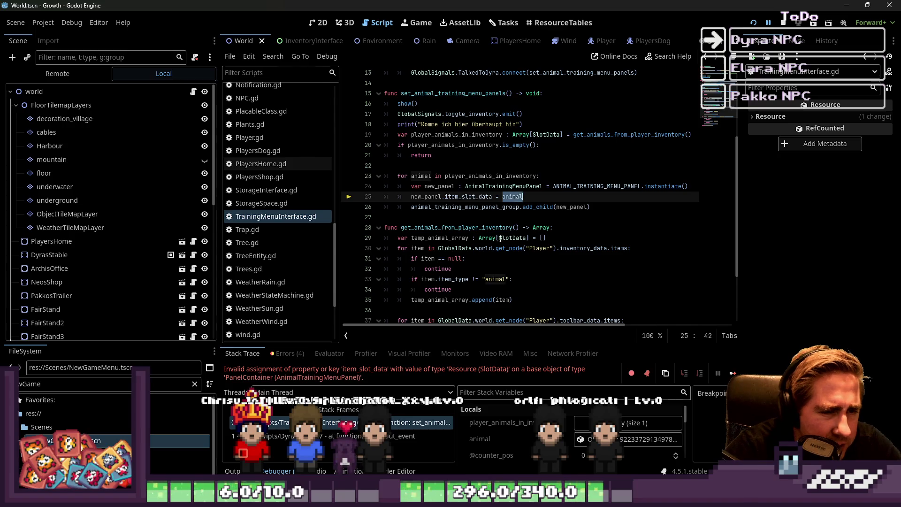
double_click(348, 370)
scroll(290, 202, up, 4)
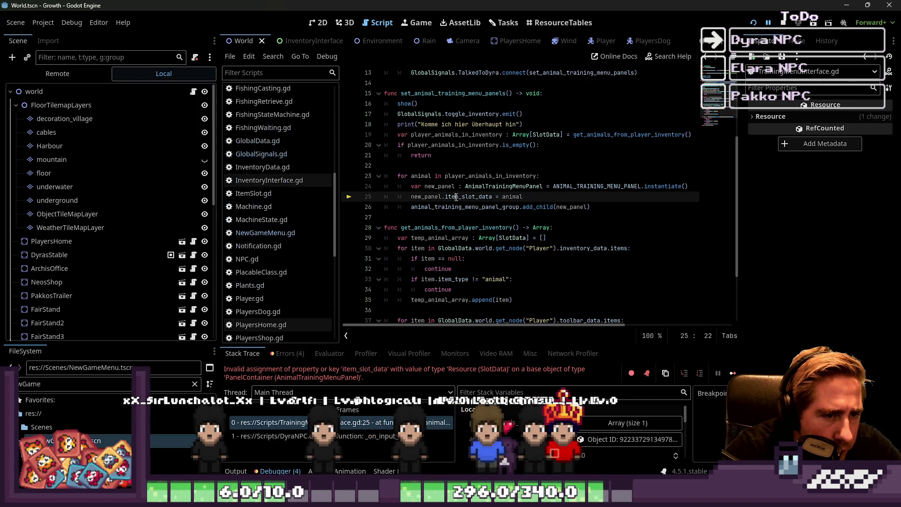
text(ItemSlot)
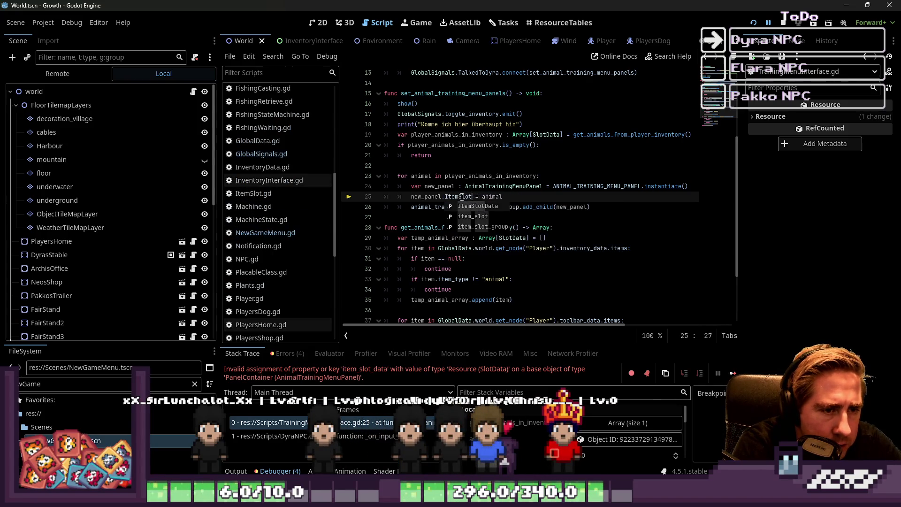
text(Data)
click(506, 175)
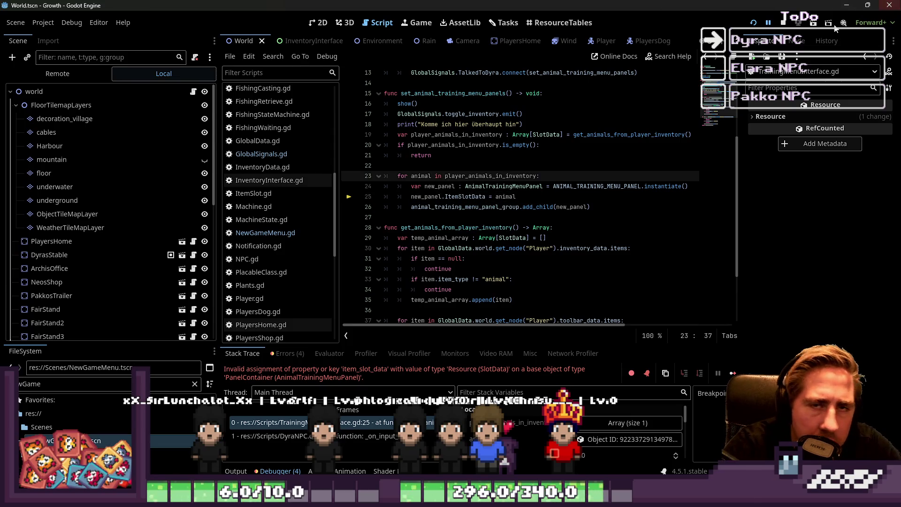
click(781, 26)
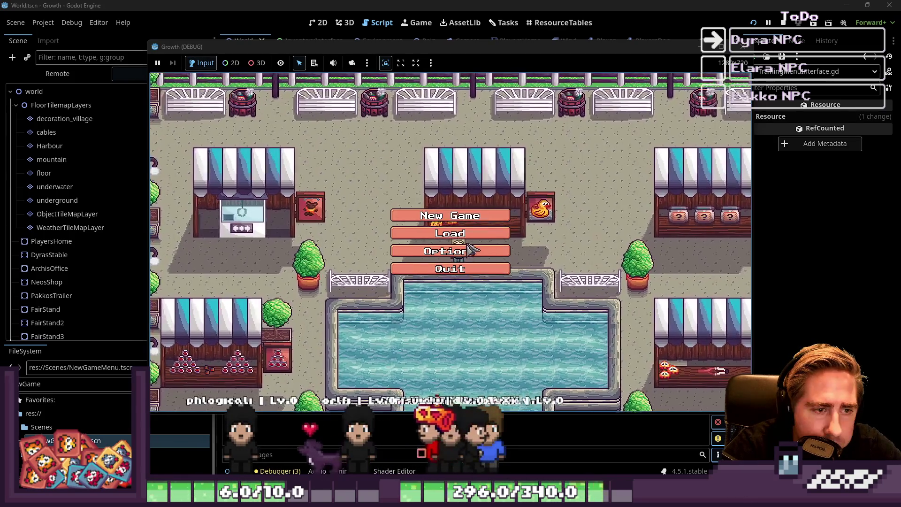
- Delete all saved games and start a new game with a character named 'qwe'
click(474, 233)
click(481, 193)
click(481, 193)
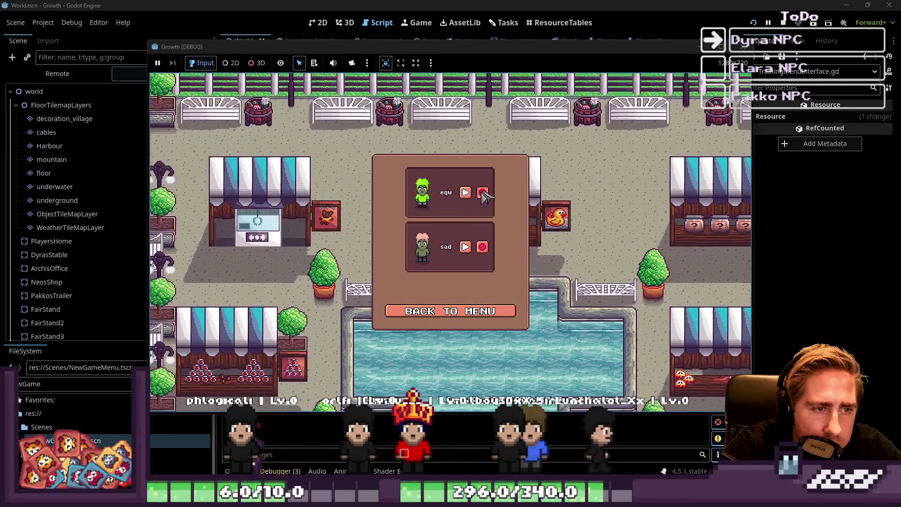
click(481, 192)
click(458, 311)
click(451, 216)
text(qwe)
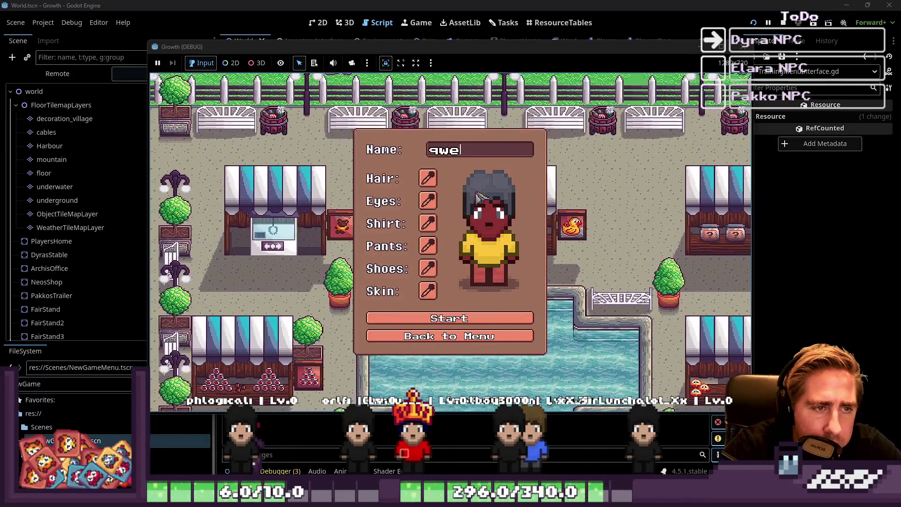
click(481, 321)
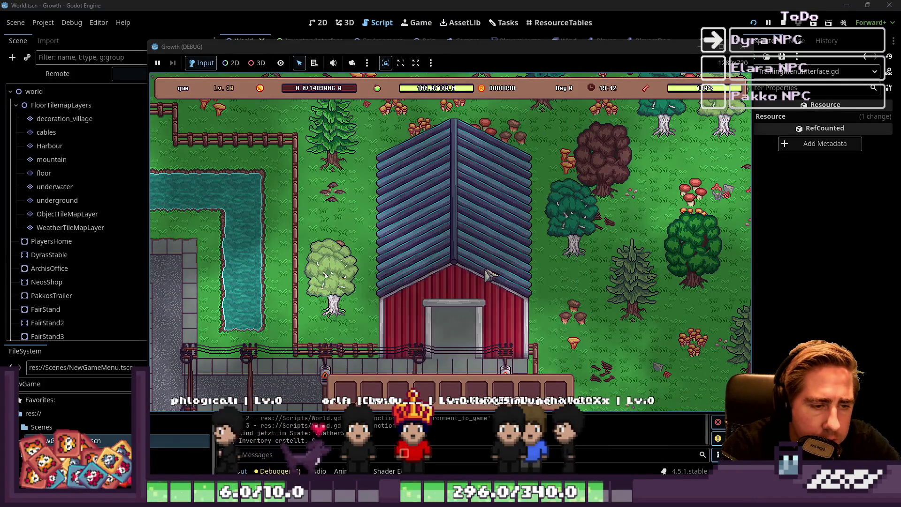
- Put an animal into hotbar slot 4 and open training with Dyra, then stop the game with F8
key(i)
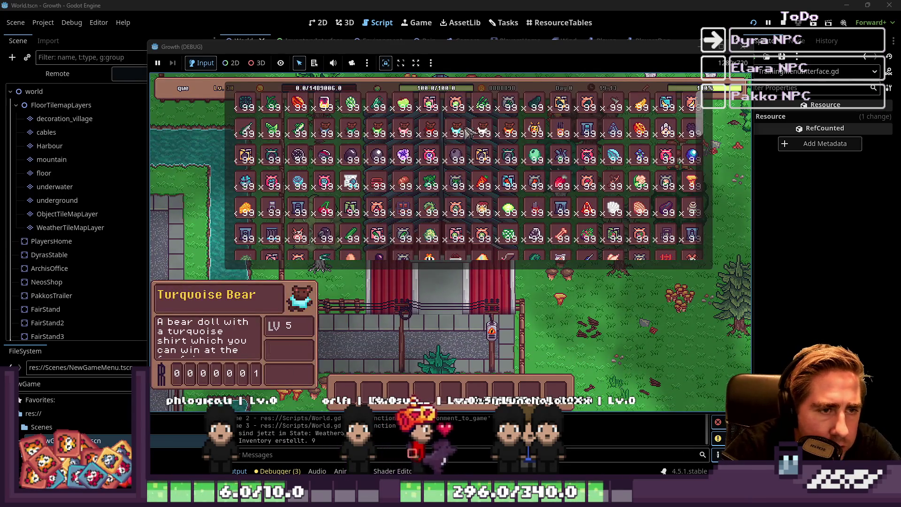
drag(579, 123, 472, 295)
drag(434, 392, 434, 391)
key(i)
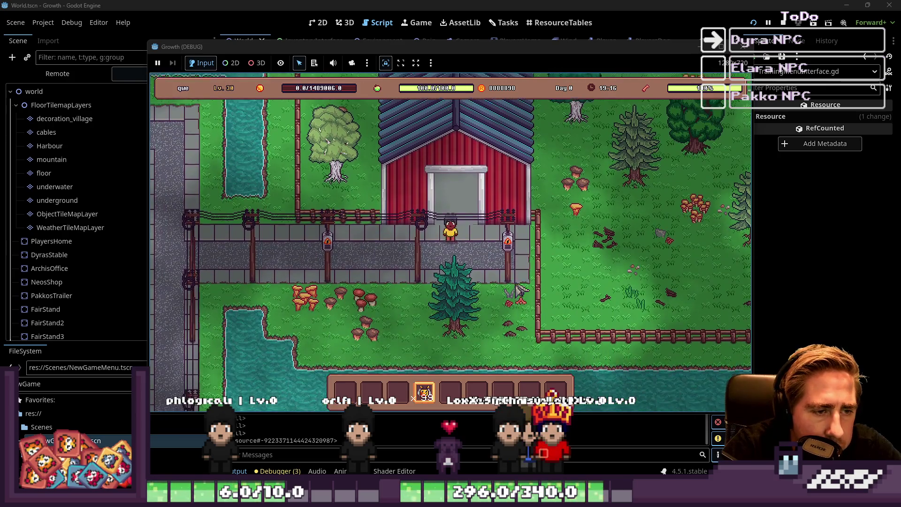
key(w)
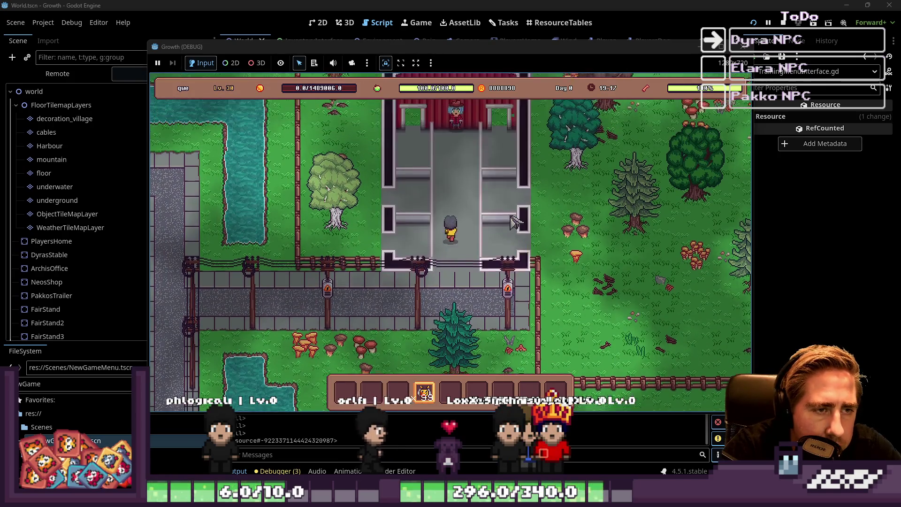
click(458, 202)
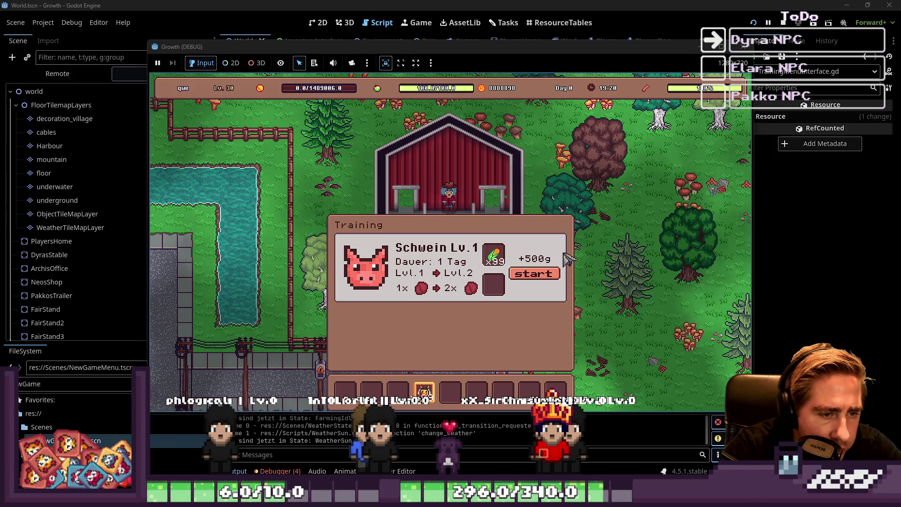
scroll(568, 257, down, 1)
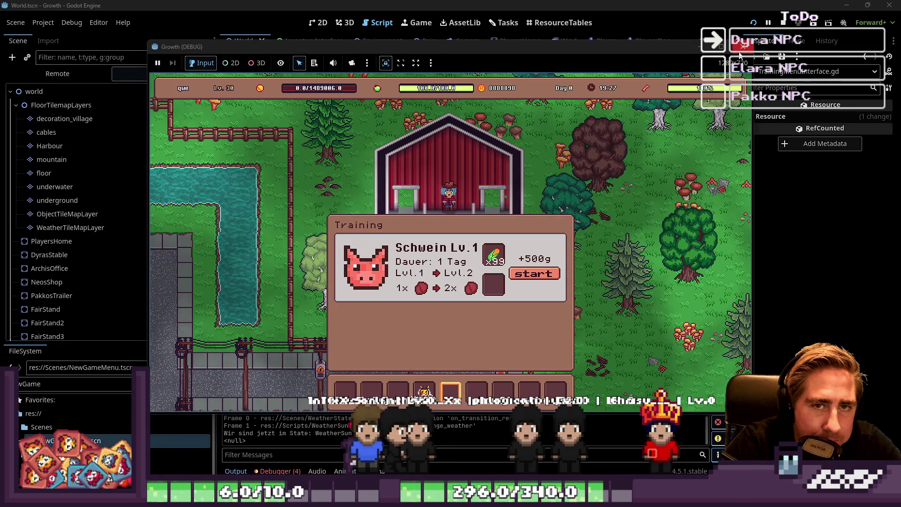
key(F8)
scroll(460, 183, up, 4)
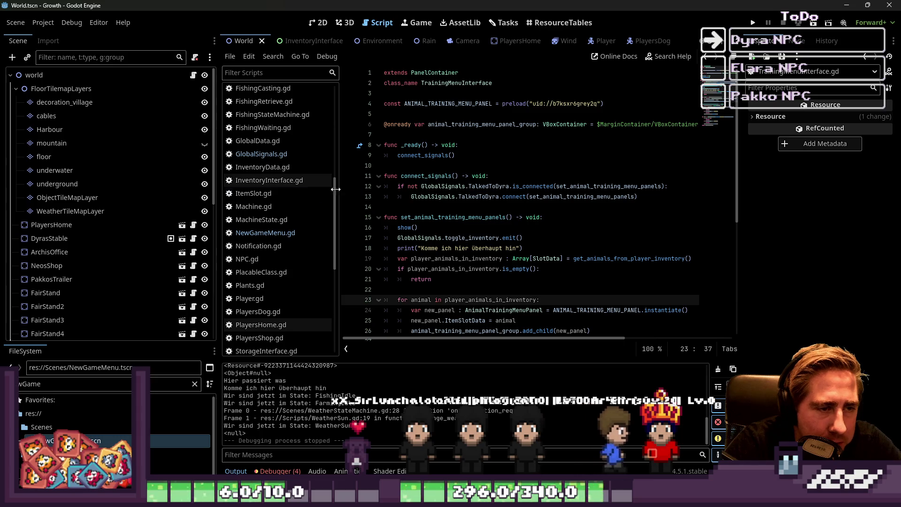
- Review the DyraNPC.gd script
scroll(284, 238, down, 5)
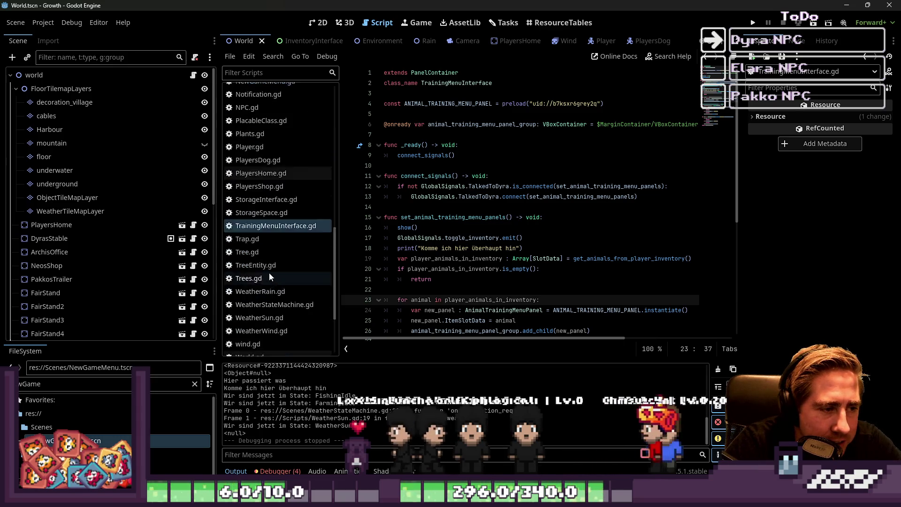
scroll(269, 277, up, 10)
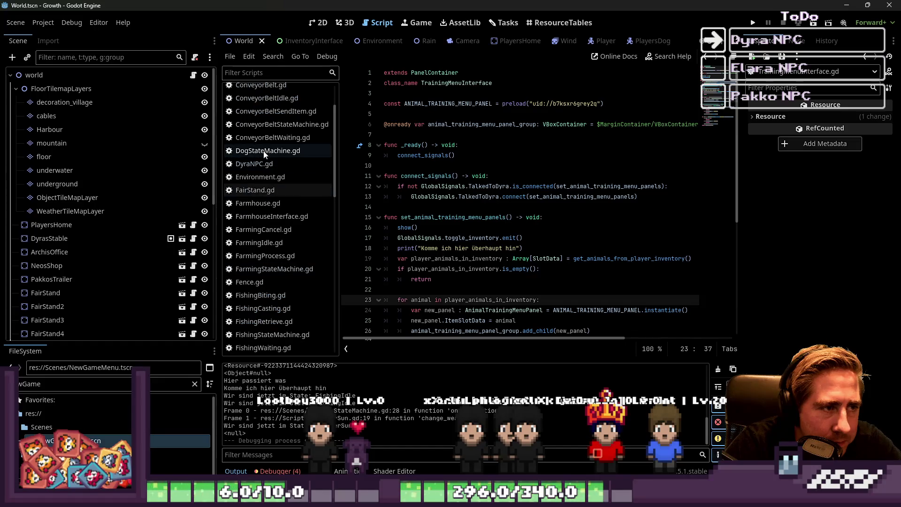
click(256, 165)
scroll(265, 183, down, 5)
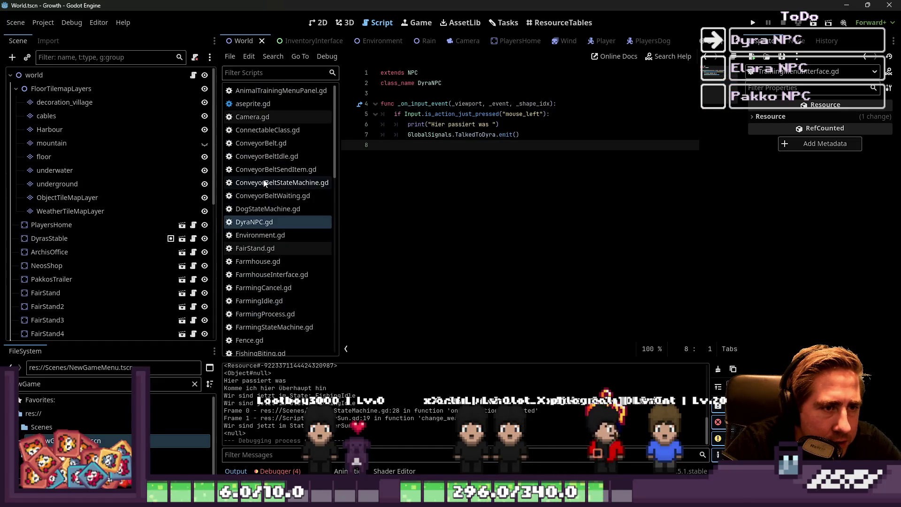
scroll(266, 183, down, 7)
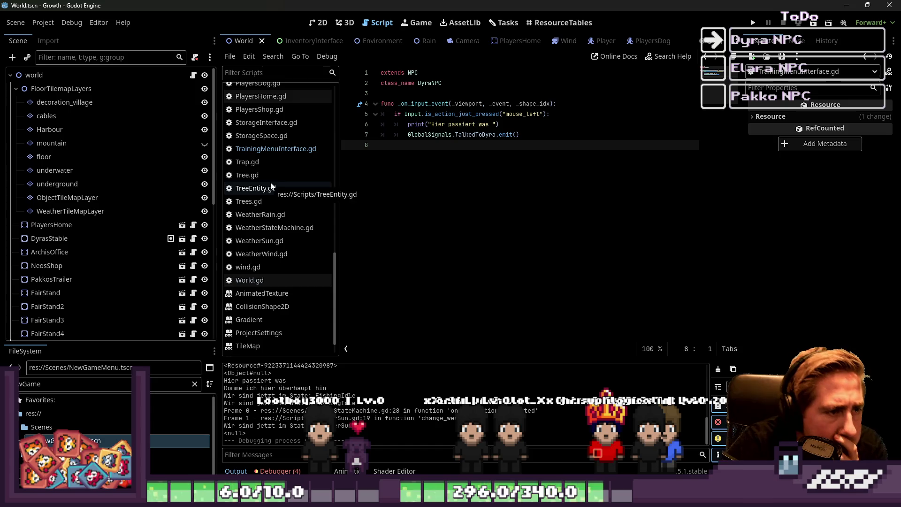
- Inspect the get_animals_from_player_inventory function in TrainingMenuInterface.gd
click(276, 150)
scroll(430, 286, down, 6)
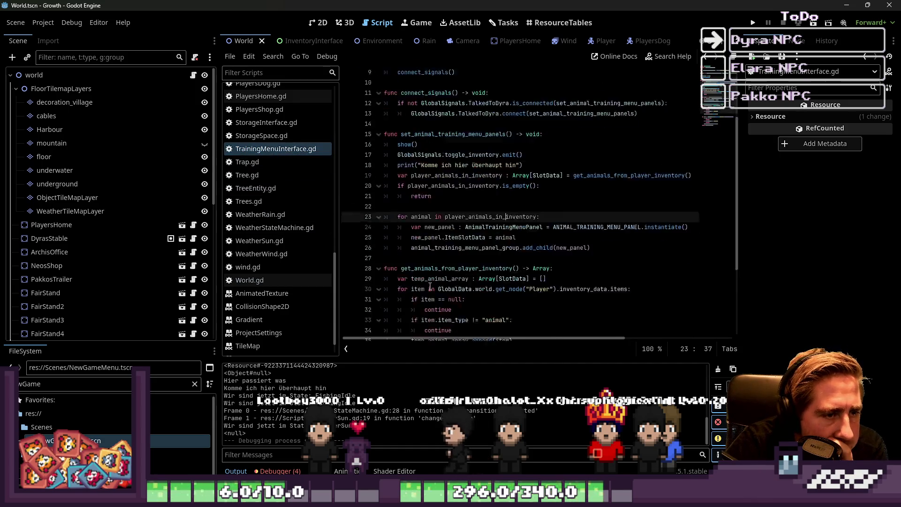
click(420, 158)
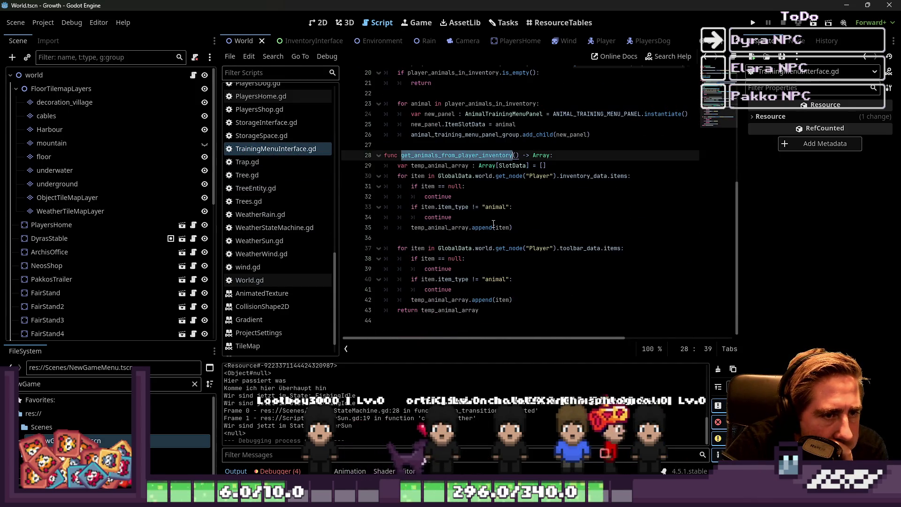
click(435, 186)
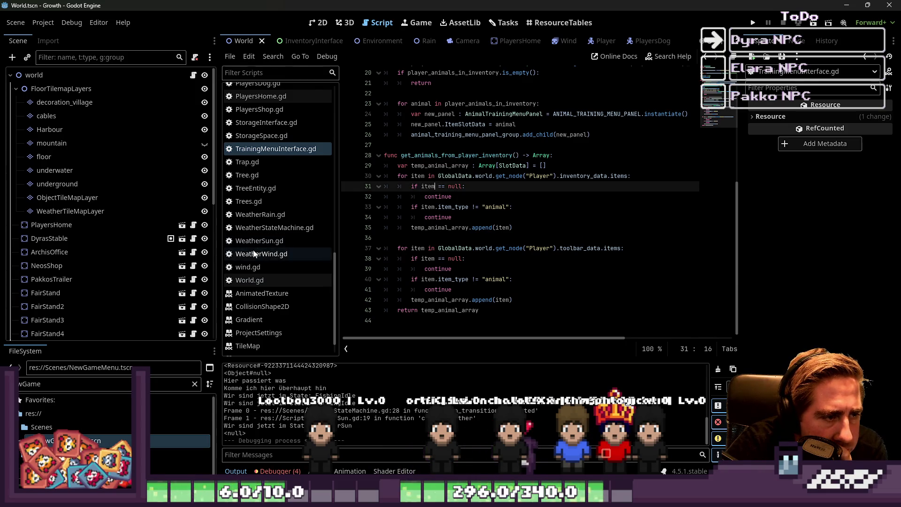
scroll(423, 305, up, 4)
scroll(265, 229, up, 10)
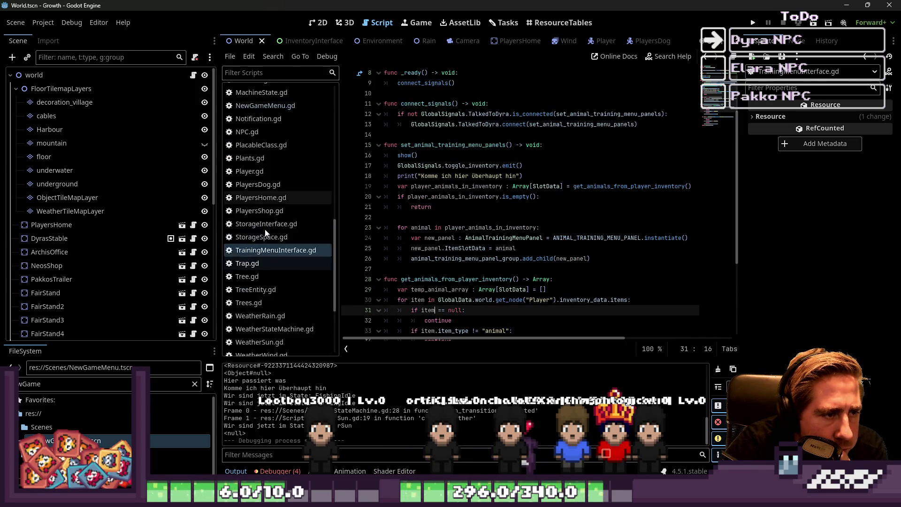
scroll(265, 229, up, 3)
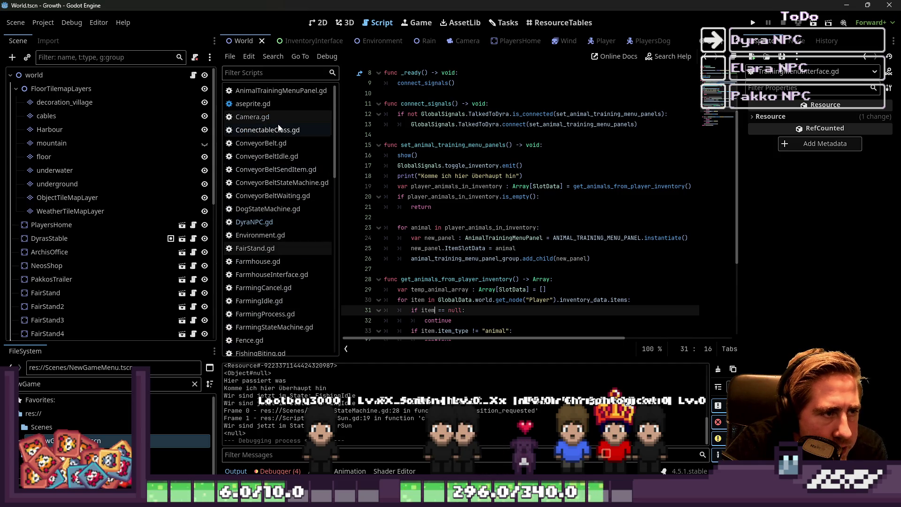
- Uncomment the set_animal_training_menu_panel_data() call in AnimalTrainingMenuPanel.gd's _ready, then run with F5
click(277, 90)
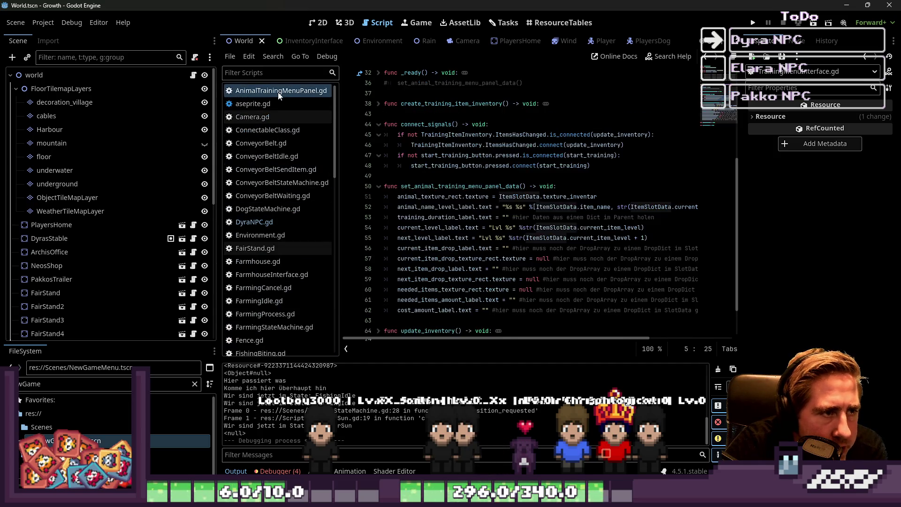
double_click(473, 185)
scroll(473, 175, up, 2)
click(393, 140)
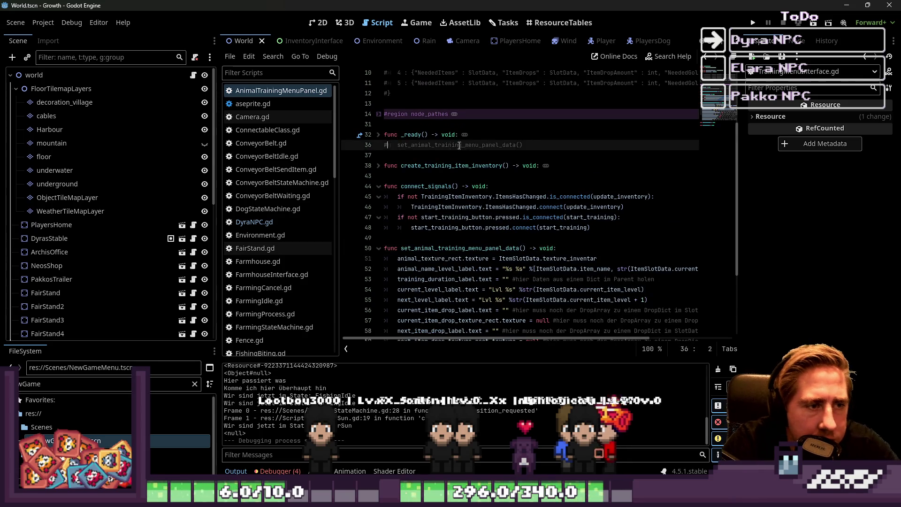
key(ctrl+k)
key(F5)
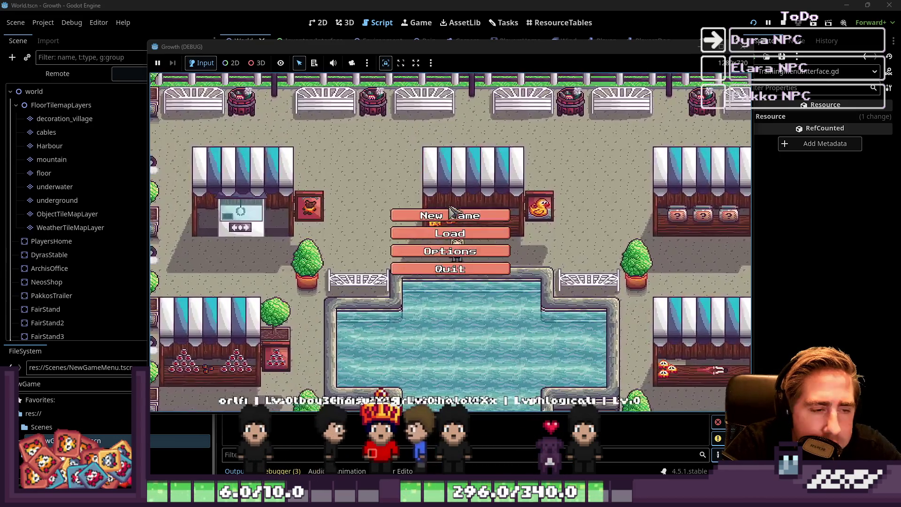
- Start a new game as 'weq' and put the cow and another item into hotbar slots 4 and 3
click(475, 232)
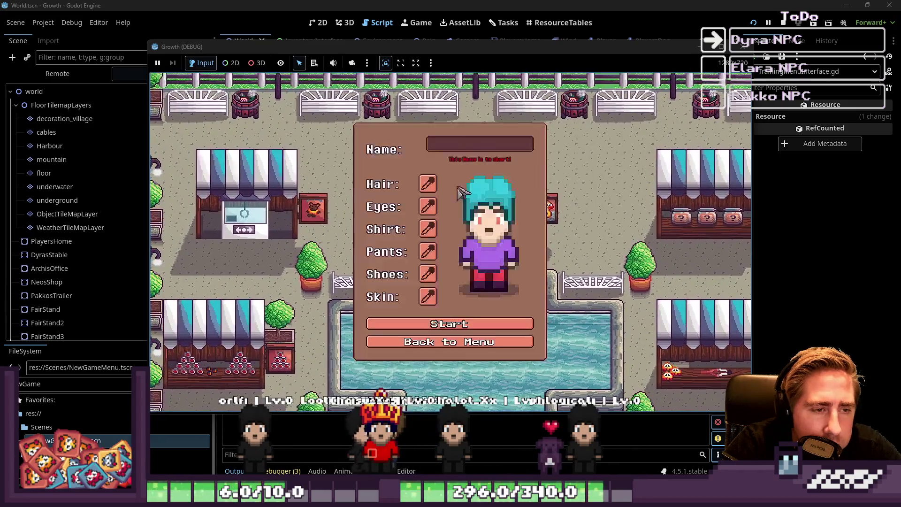
text(weq)
click(449, 318)
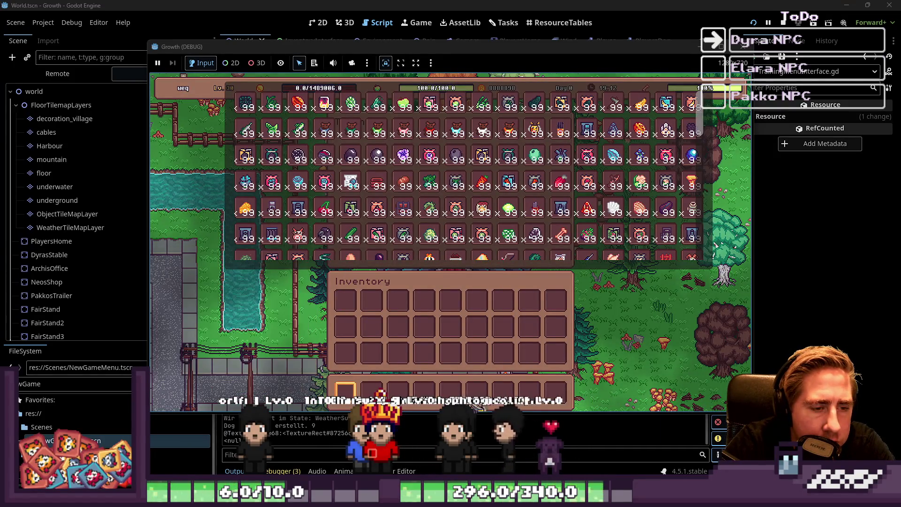
click(299, 234)
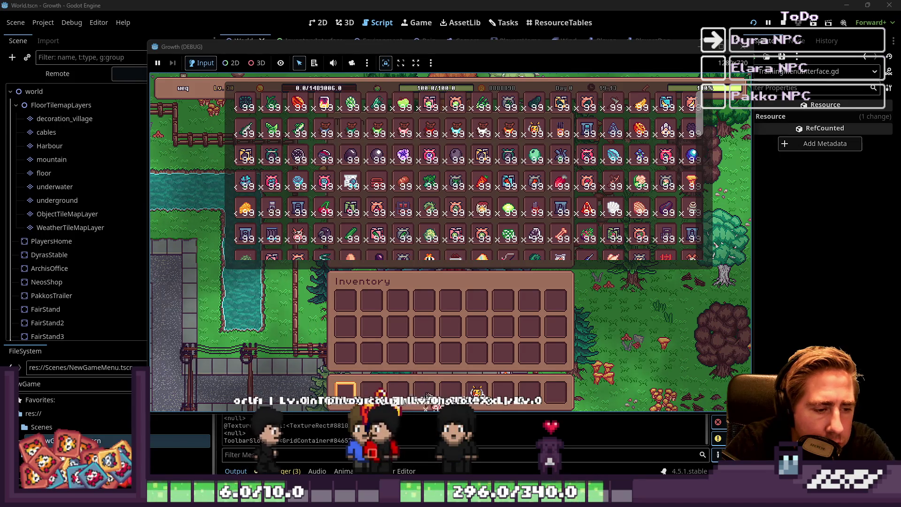
click(325, 234)
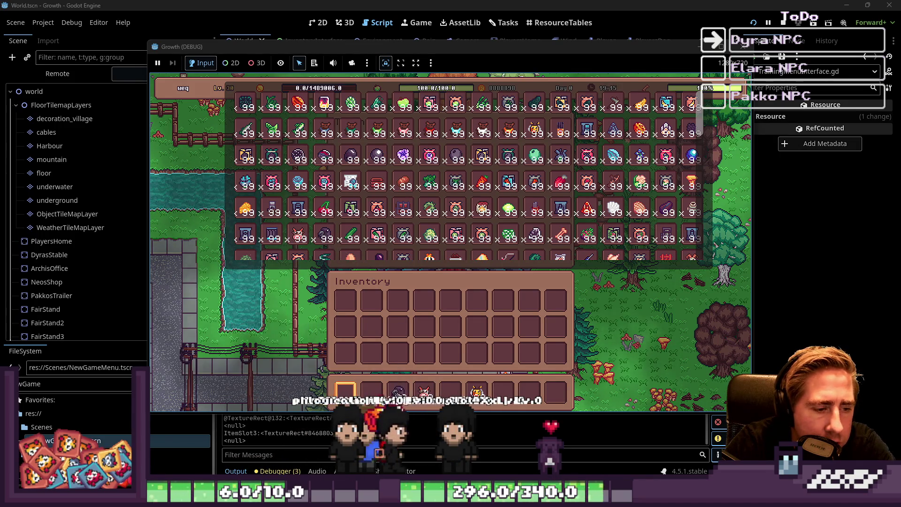
key(Escape)
key(Escape)
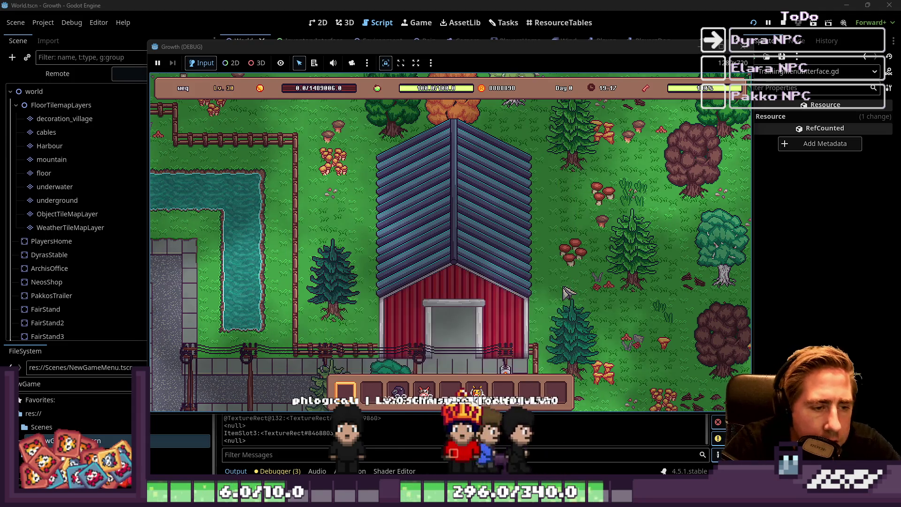
- Walk to the trainer NPC, open the Training panel and scroll through its animal entries
key(s)
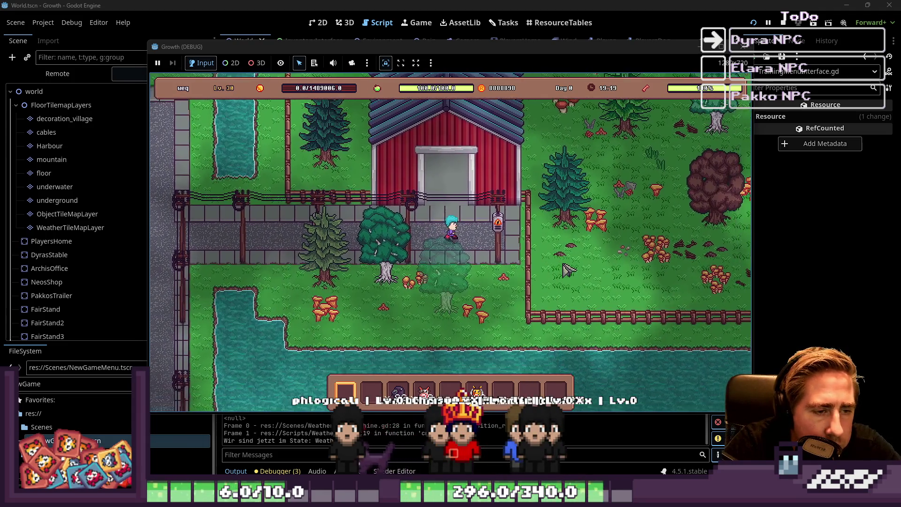
key(w)
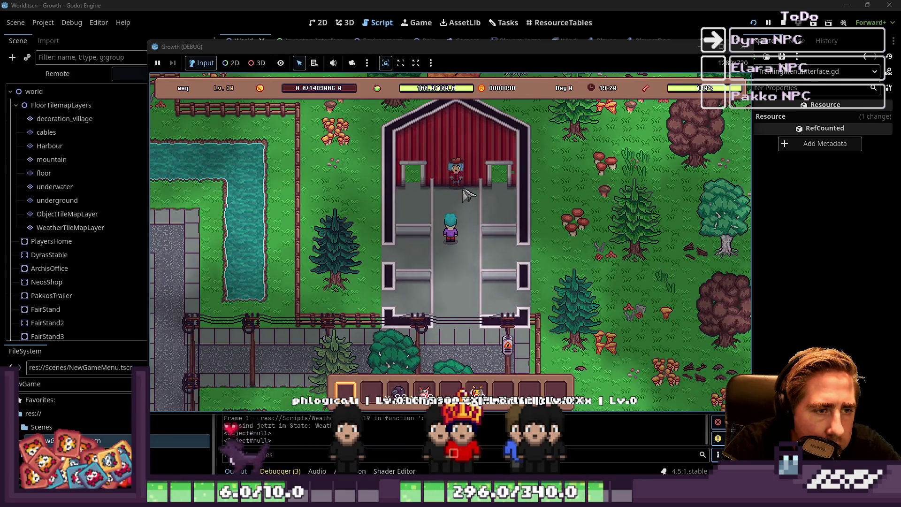
key(w)
key(e)
scroll(484, 244, down, 1)
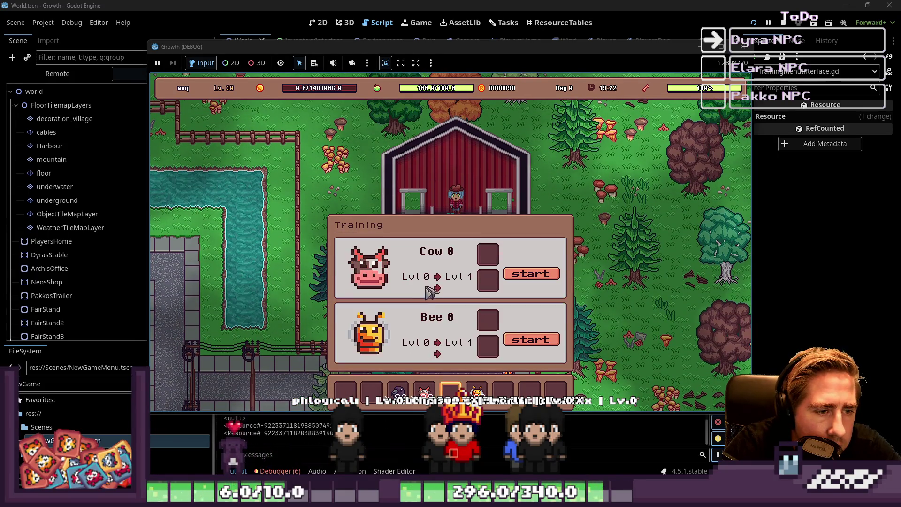
scroll(413, 282, up, 1)
scroll(415, 282, down, 1)
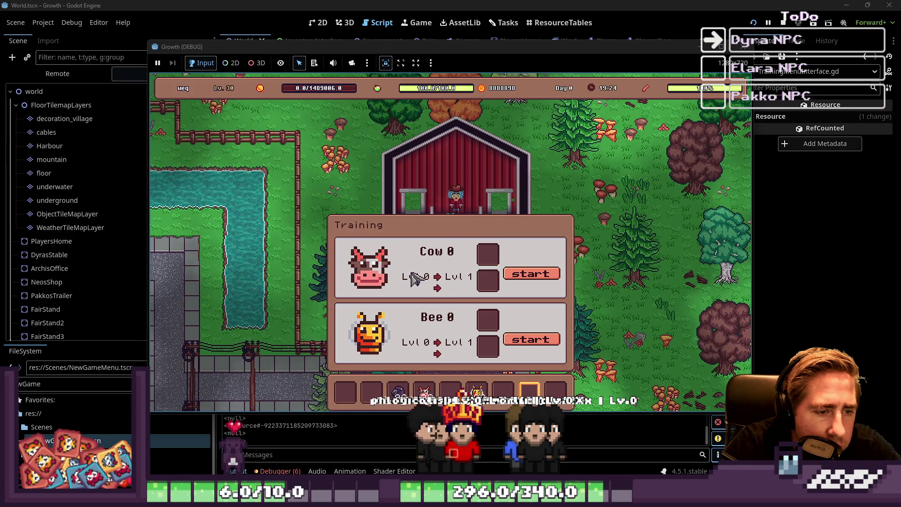
scroll(415, 282, up, 1)
scroll(444, 303, down, 1)
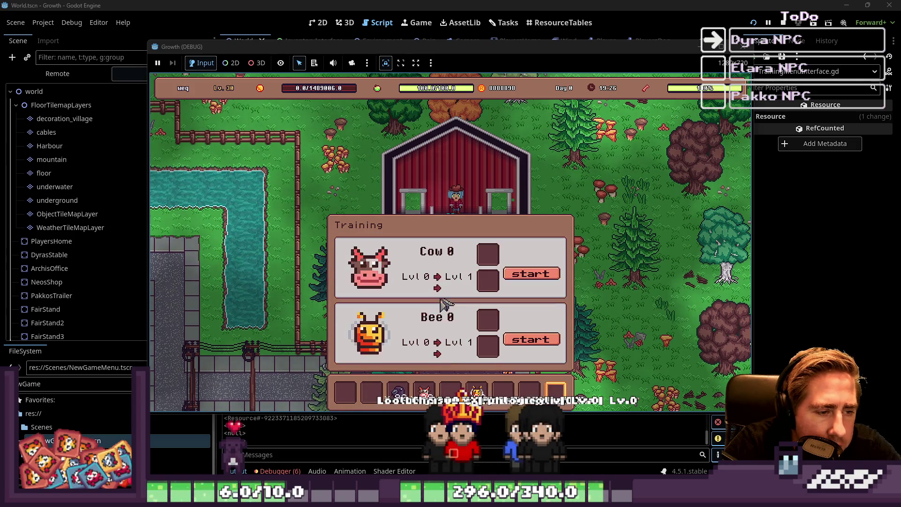
scroll(444, 302, up, 1)
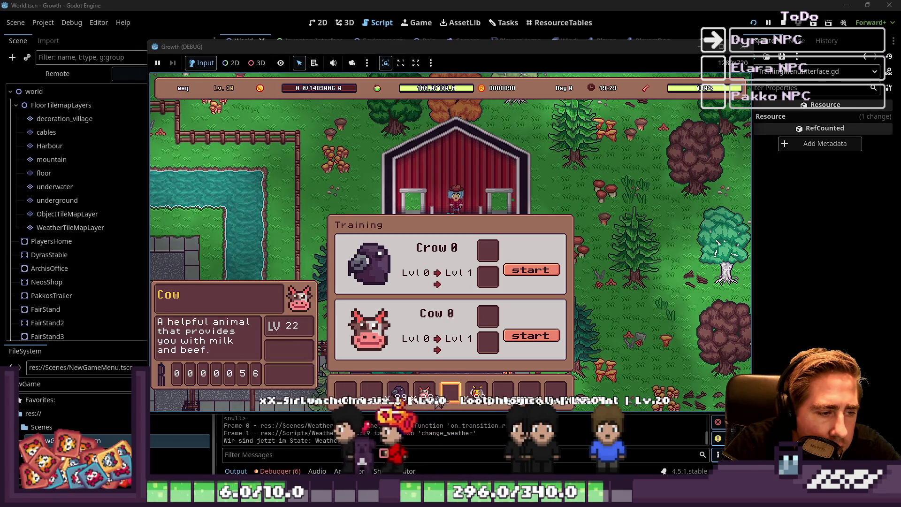
scroll(408, 295, down, 1)
scroll(422, 329, down, 2)
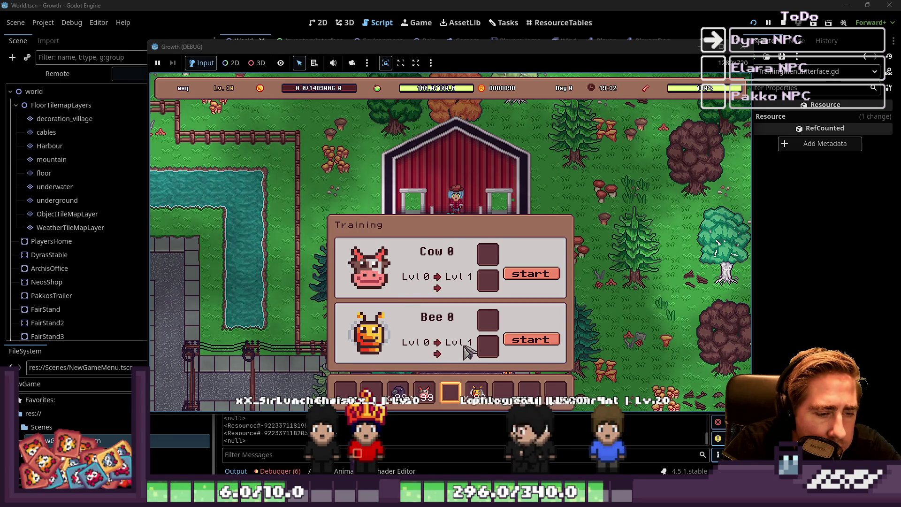
scroll(468, 347, up, 3)
scroll(519, 281, down, 1)
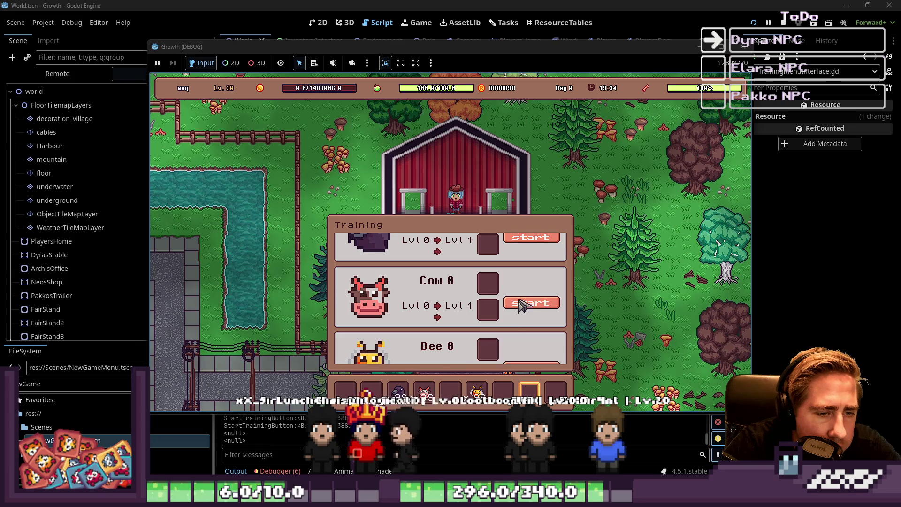
scroll(522, 328, down, 1)
scroll(528, 336, up, 2)
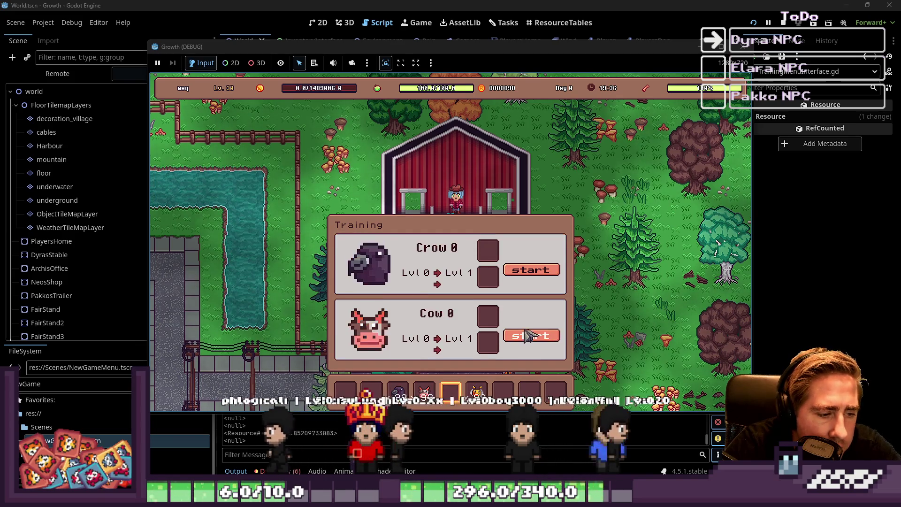
scroll(529, 336, down, 1)
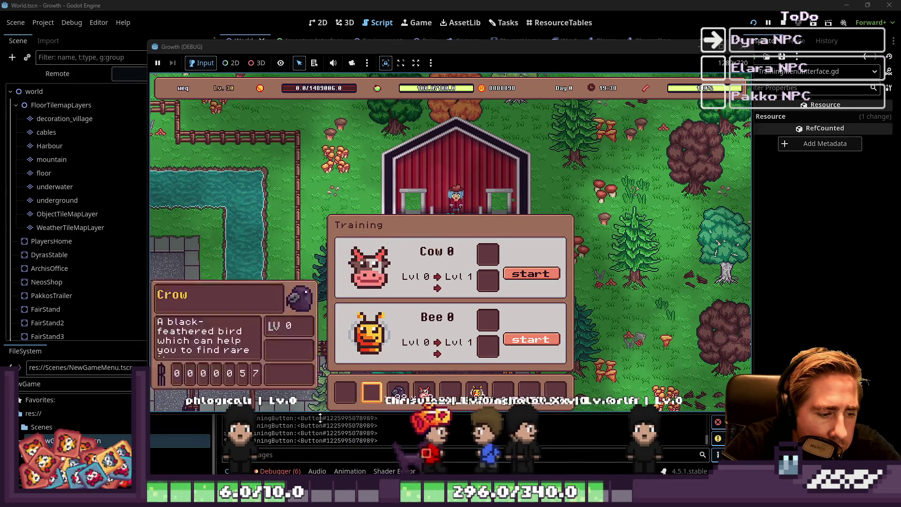
- Stop the game and check the error list. Rerun it with the crow selected, then stop and show the 2D view
key(F8)
click(287, 353)
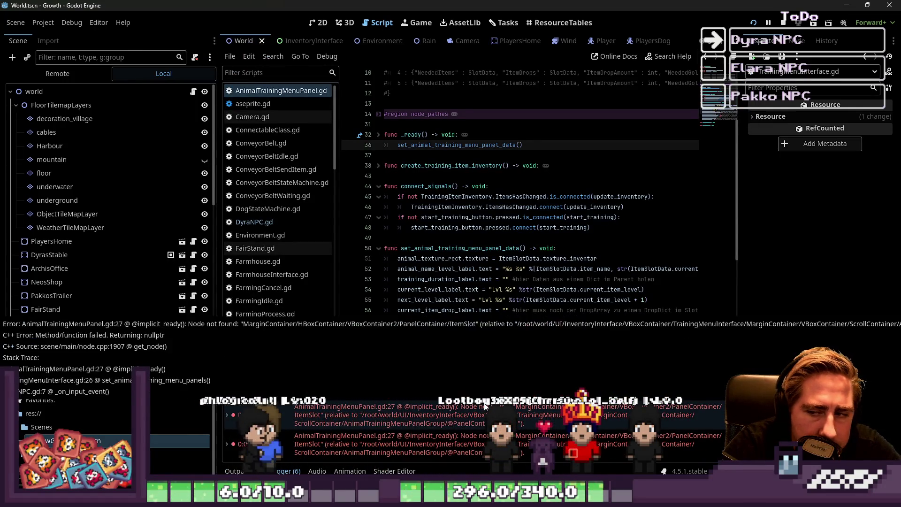
key(F5)
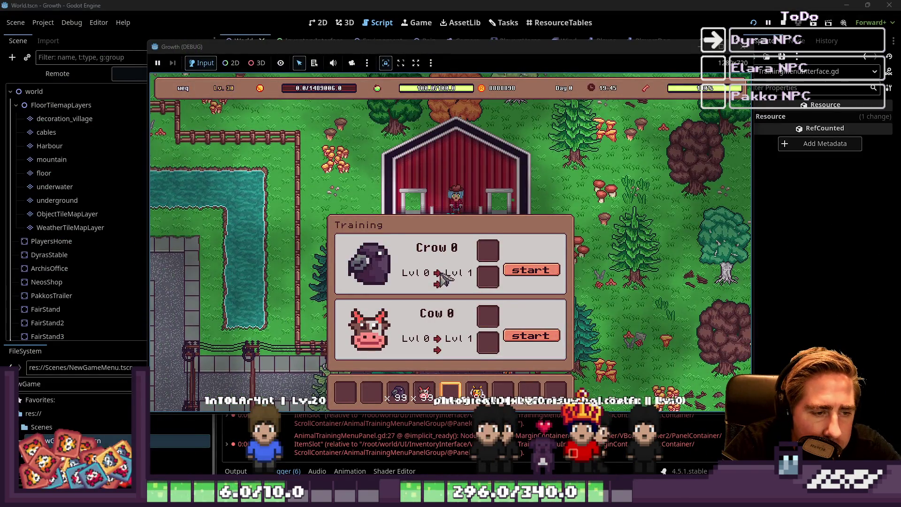
key(3)
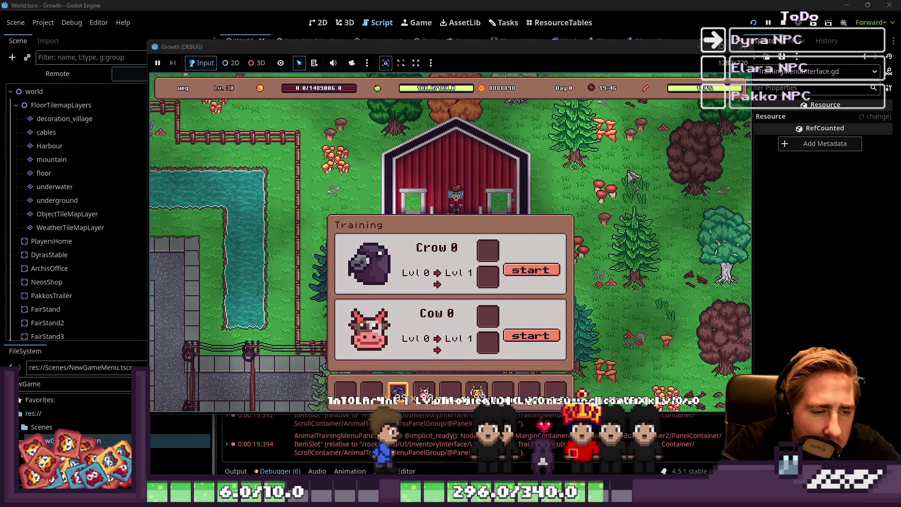
key(F8)
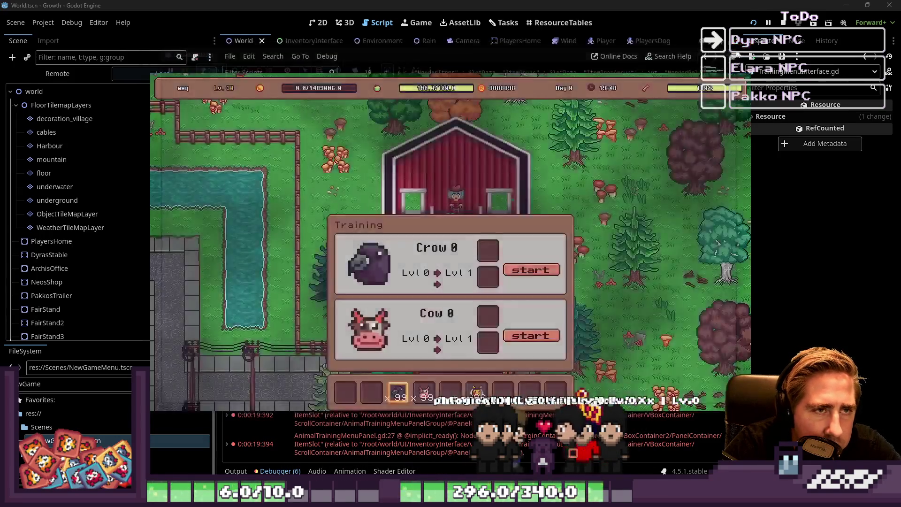
key(ctrl+F1)
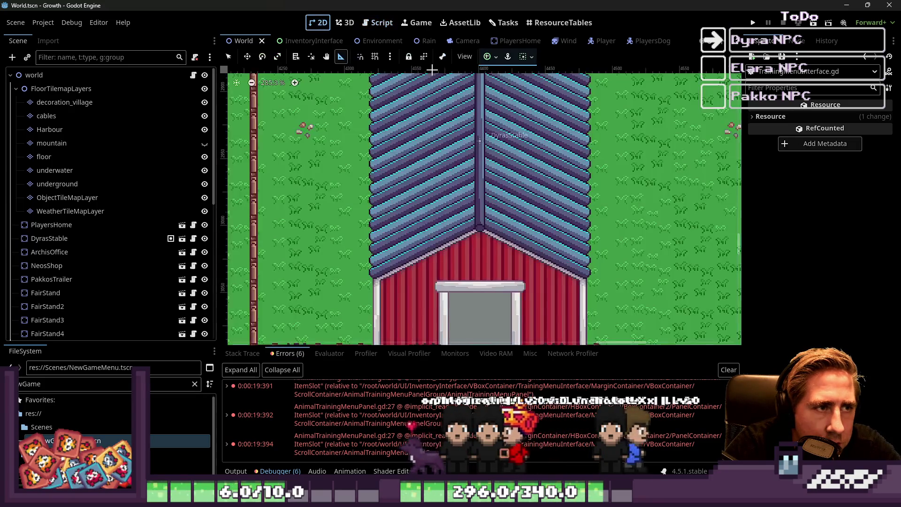
- Return to the script editor, then bring up the ResourceTables grid of item slot resources
click(369, 26)
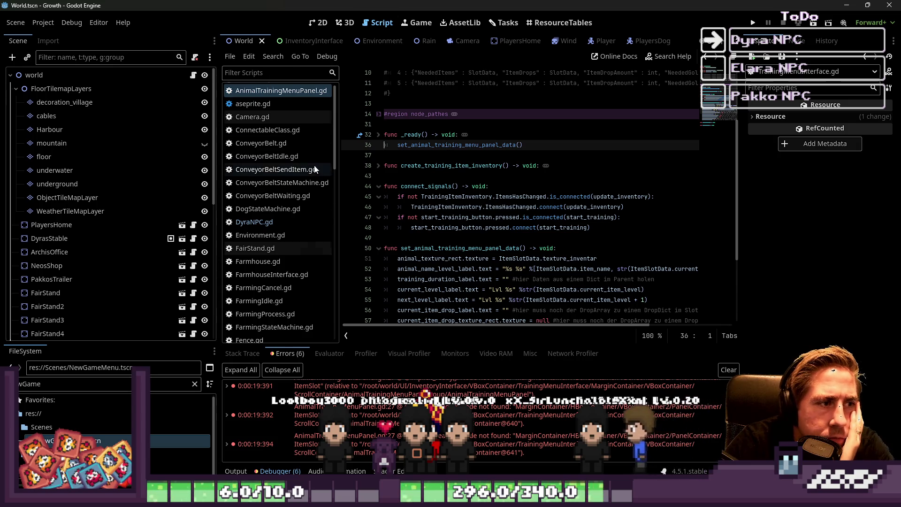
scroll(312, 163, down, 8)
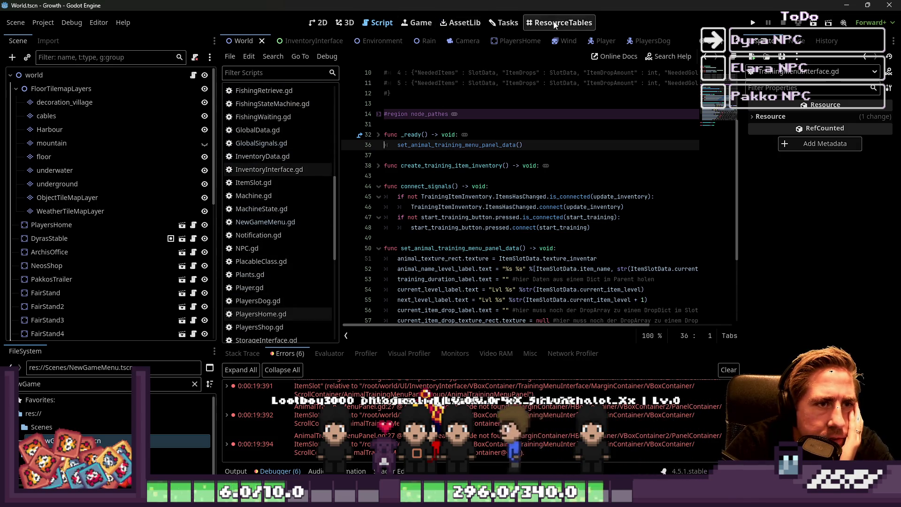
click(555, 24)
click(505, 23)
click(559, 23)
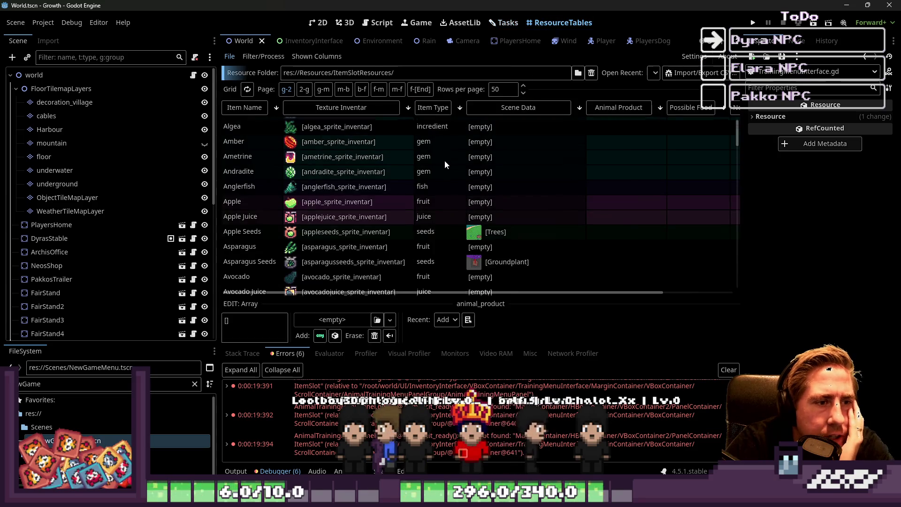
- Sort the item table by Item Type, then reverse the sort order
scroll(444, 160, up, 1)
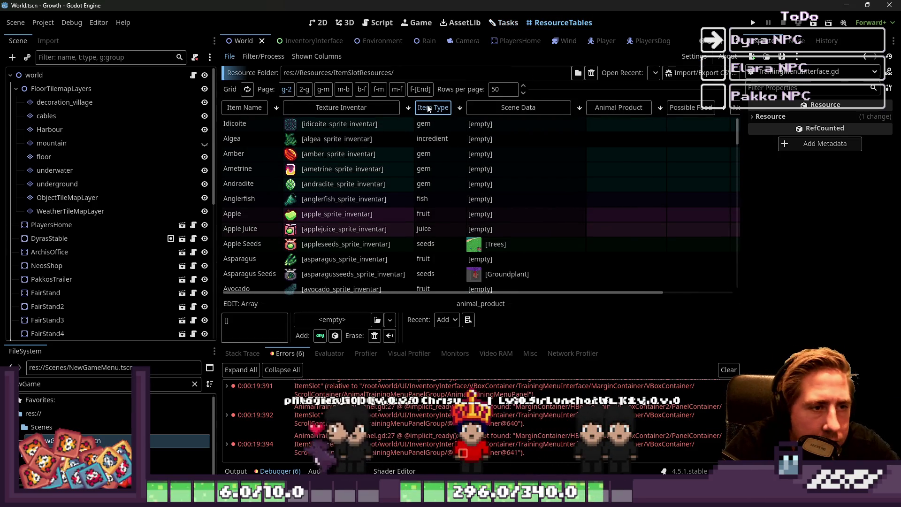
click(428, 108)
scroll(475, 187, down, 5)
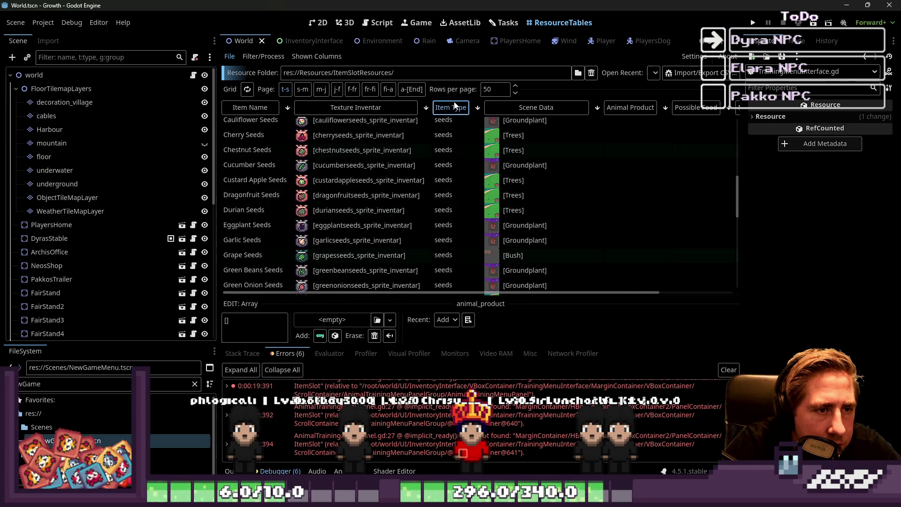
click(455, 105)
scroll(539, 187, down, 3)
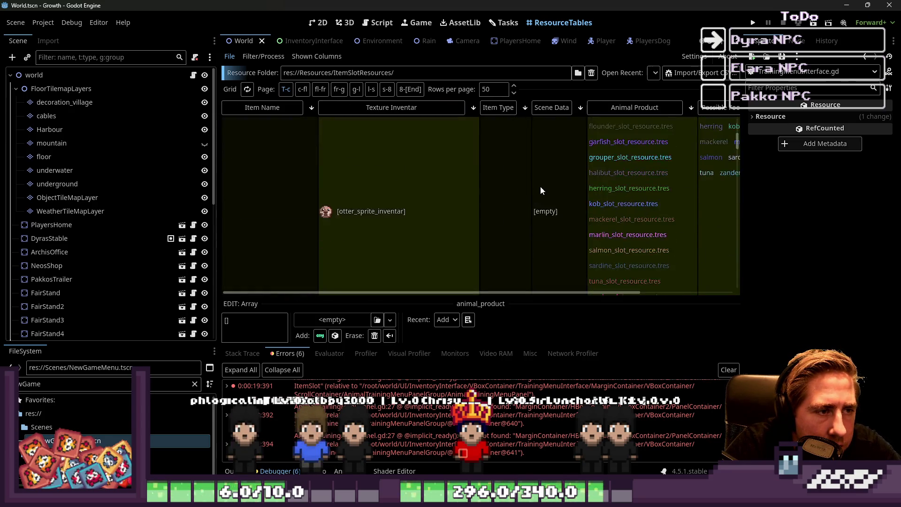
scroll(539, 184, up, 2)
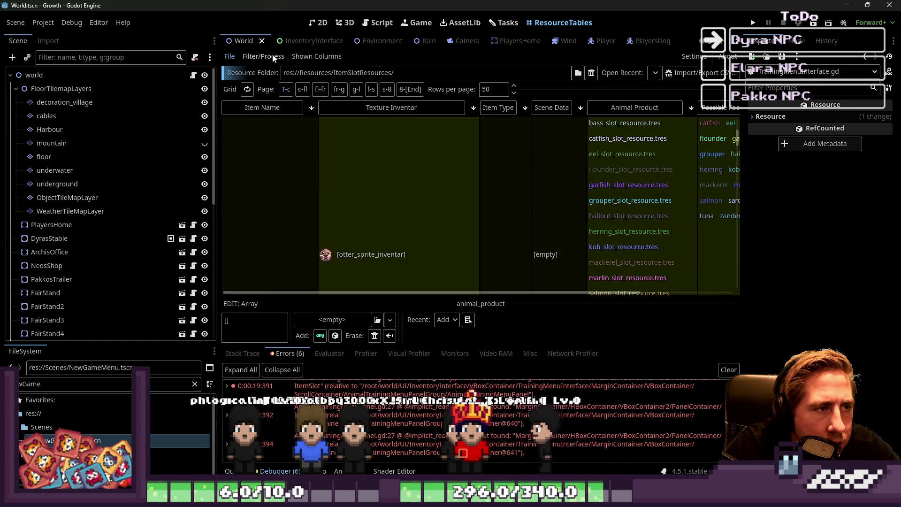
- Hide the Animal Product, Possible Food and Needed Environment columns and show Current Item Level
click(313, 57)
scroll(329, 80, up, 5)
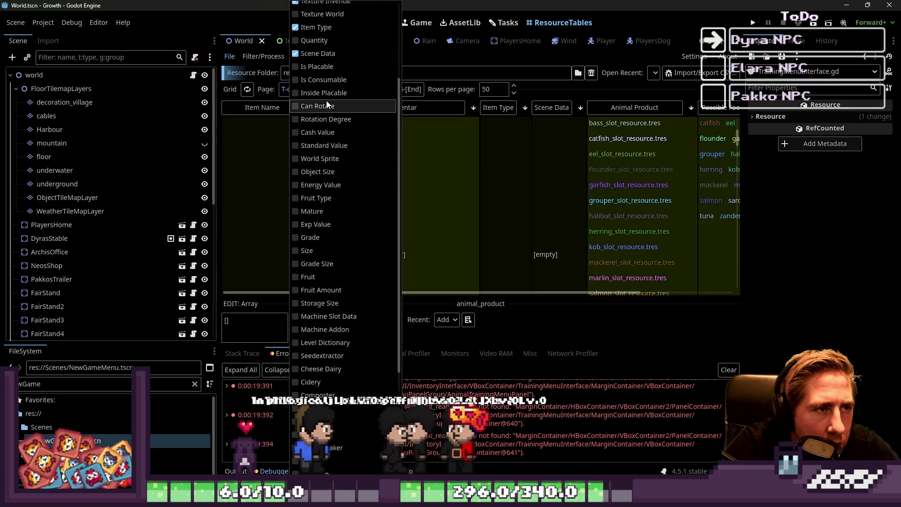
scroll(338, 259, down, 5)
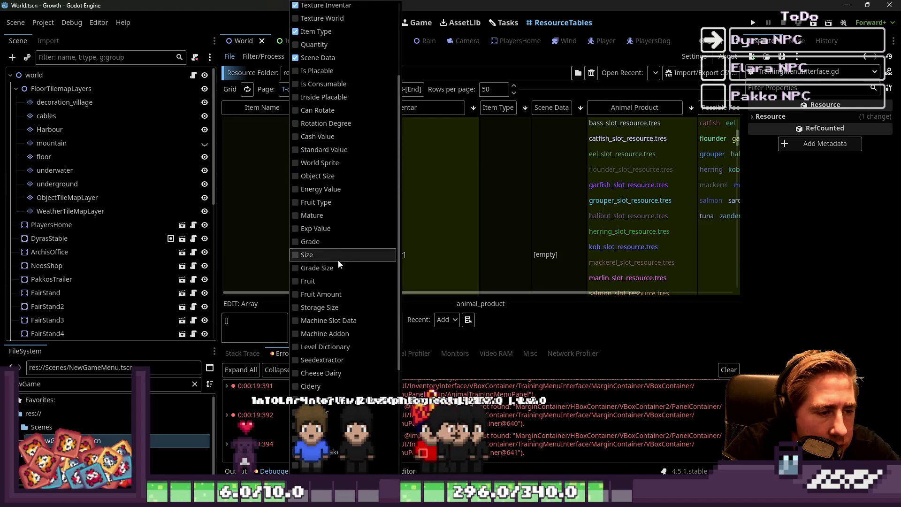
scroll(338, 257, down, 1)
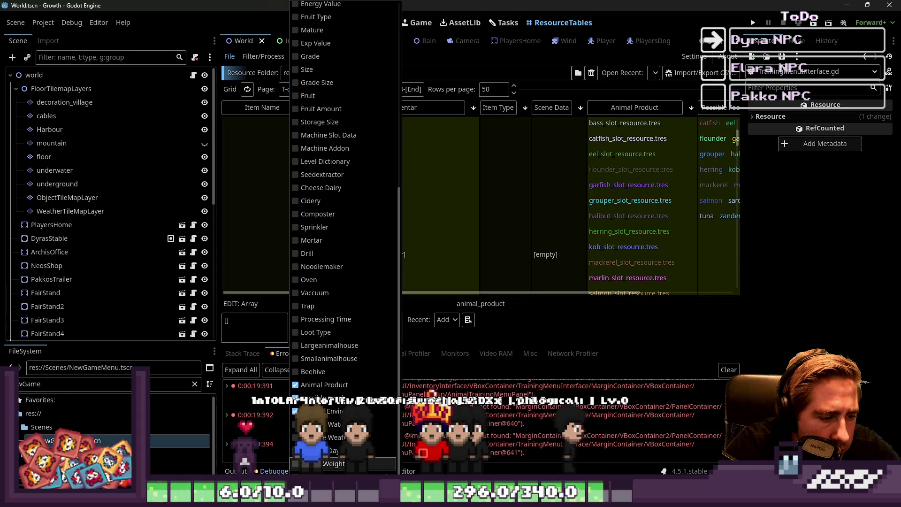
scroll(305, 306, up, 5)
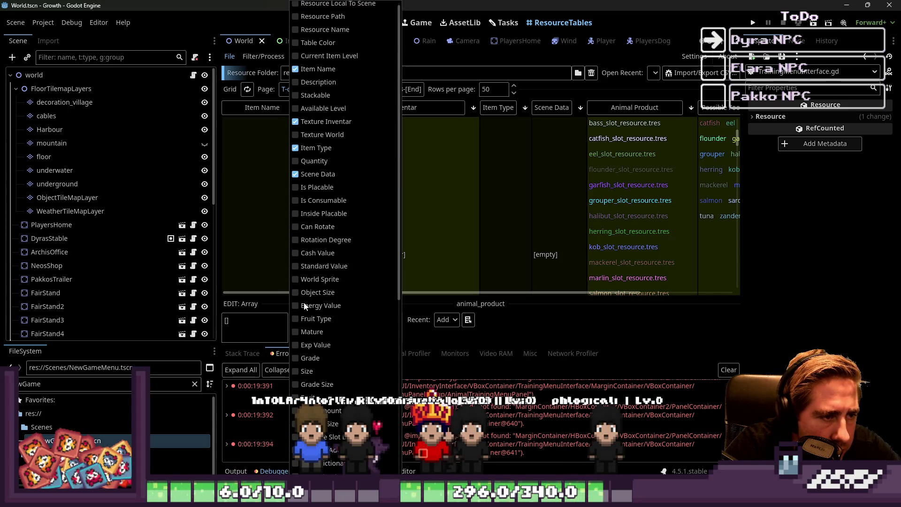
scroll(329, 110, down, 2)
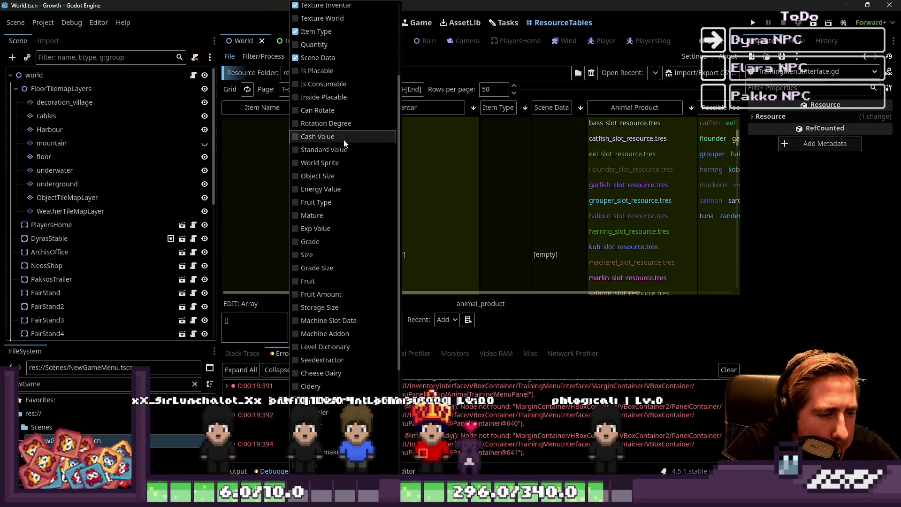
scroll(331, 224, down, 3)
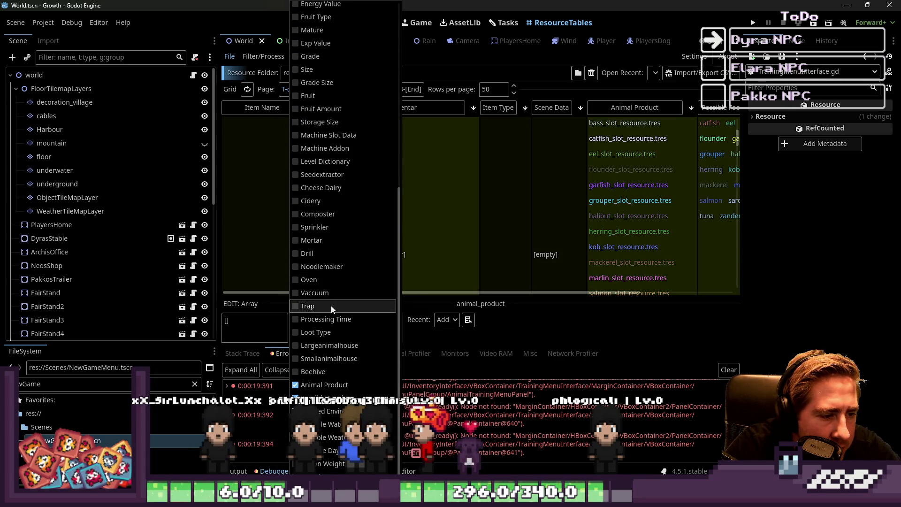
click(324, 390)
click(324, 399)
click(324, 411)
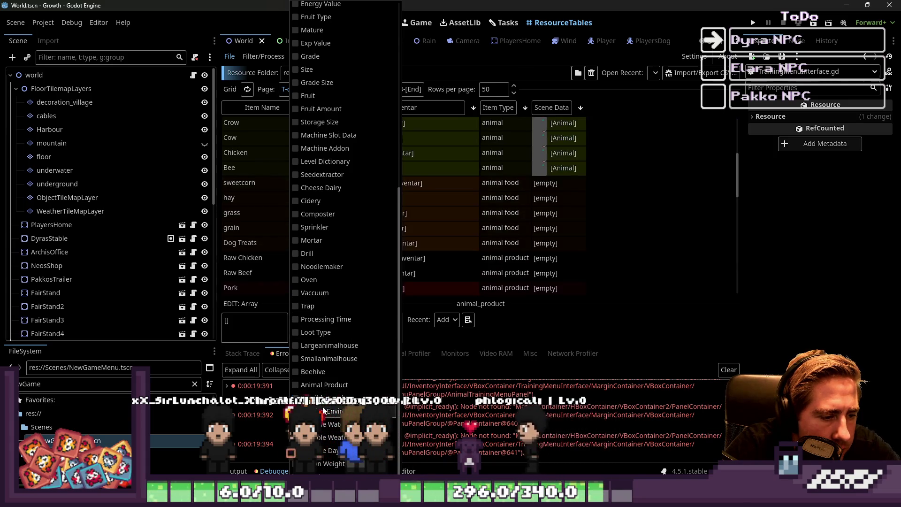
scroll(334, 409, up, 5)
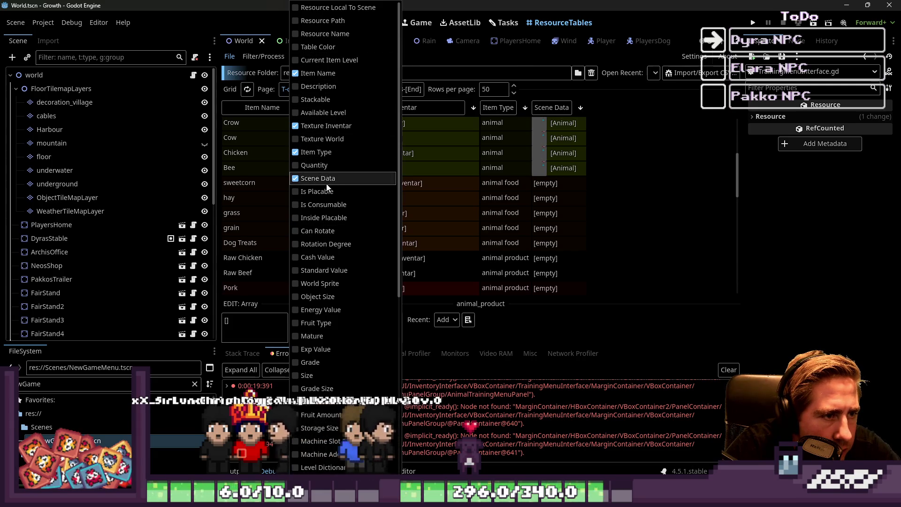
click(322, 60)
click(250, 157)
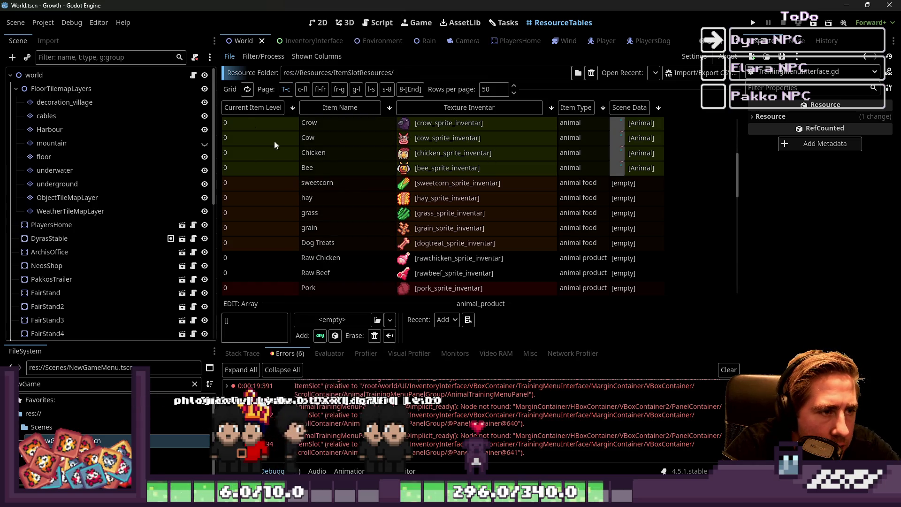
- Multi-select the Current Item Level cells of Sheep, Pig, Goat, Cow, Chicken and Bee
scroll(274, 140, up, 5)
click(280, 155)
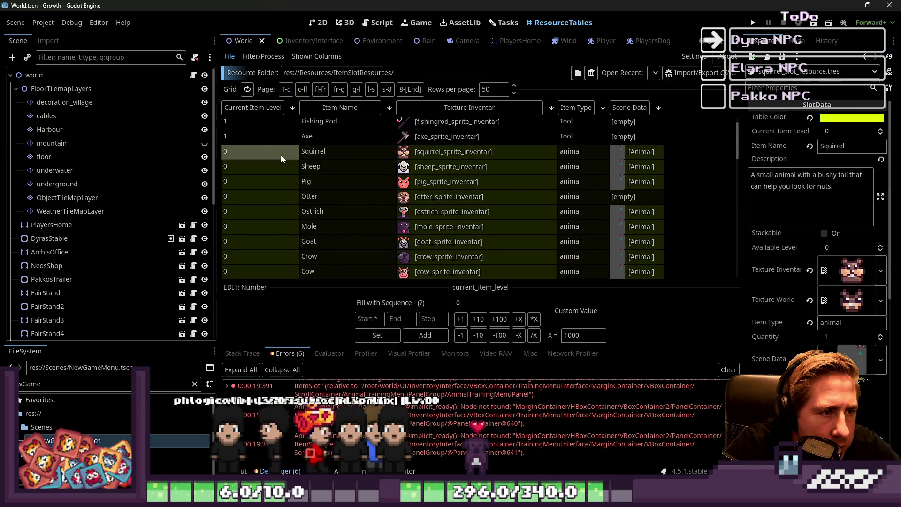
click(274, 164)
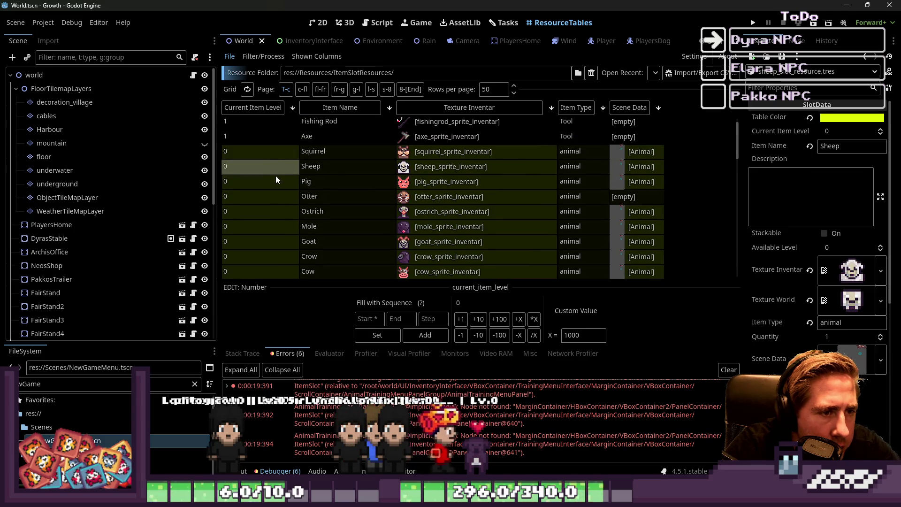
shift+click(274, 179)
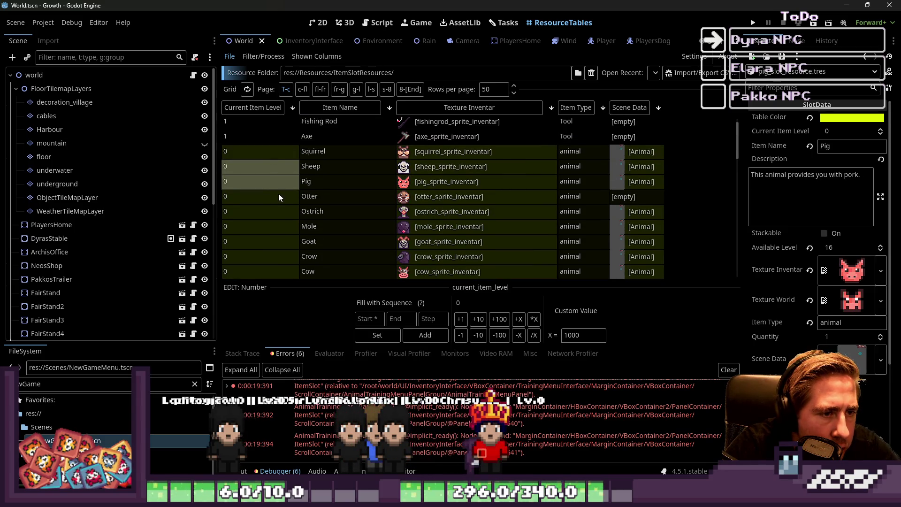
scroll(269, 216, down, 1)
ctrl+click(269, 220)
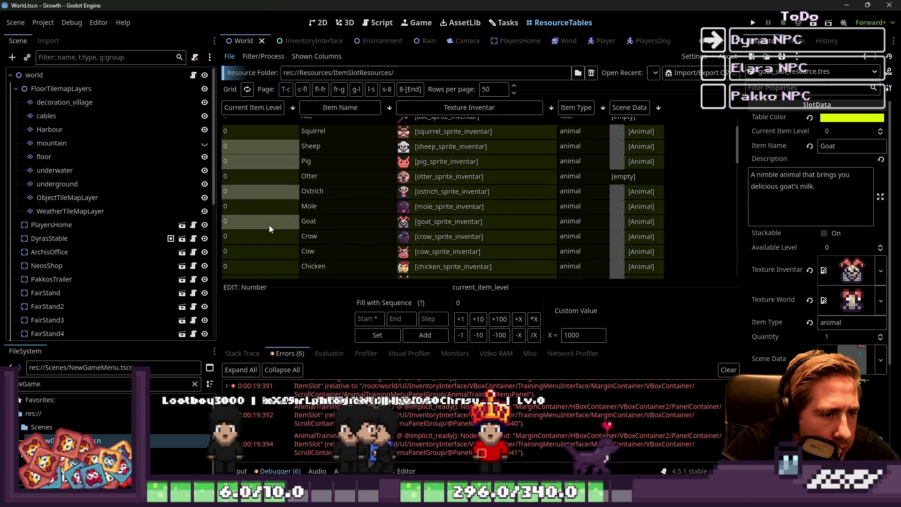
scroll(269, 224, down, 1)
ctrl+click(265, 238)
ctrl+click(262, 246)
ctrl+click(260, 266)
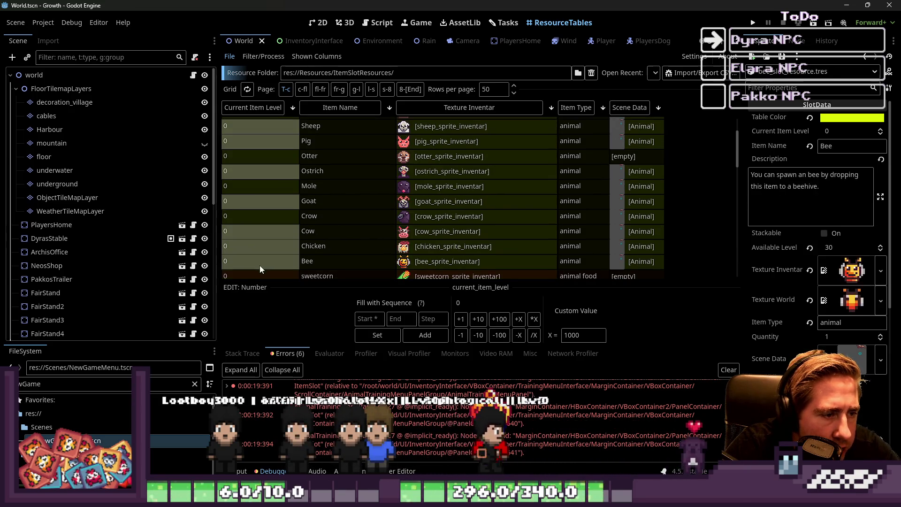
scroll(258, 206, up, 2)
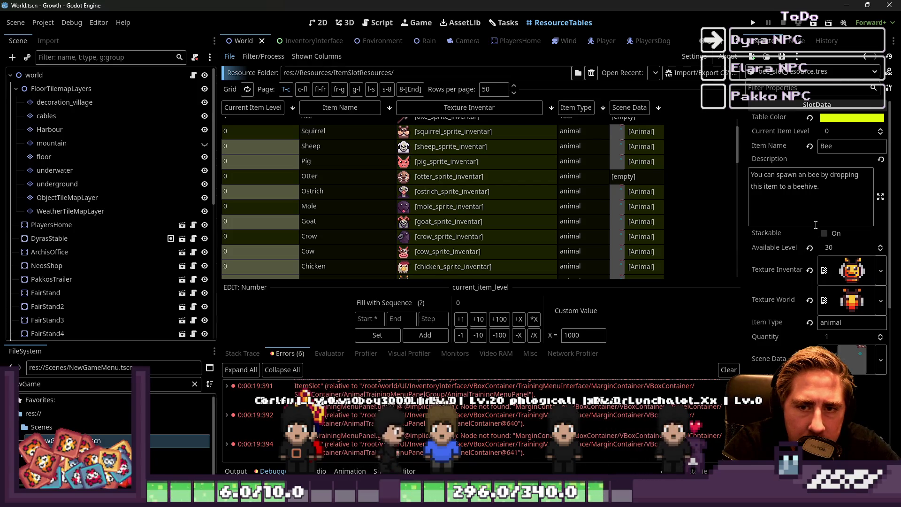
- Raise the selected animals' Current Item Level to 1, inspect the Mole resource, and return to scripts
click(881, 132)
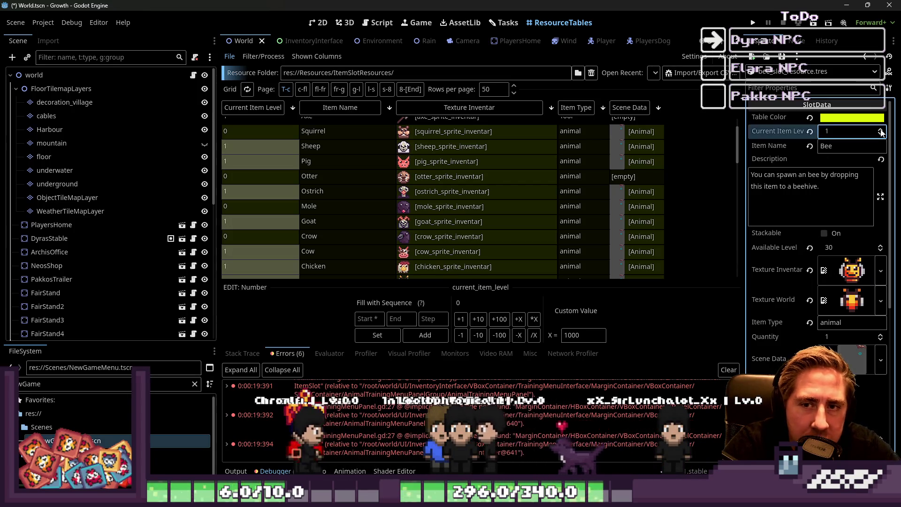
click(248, 212)
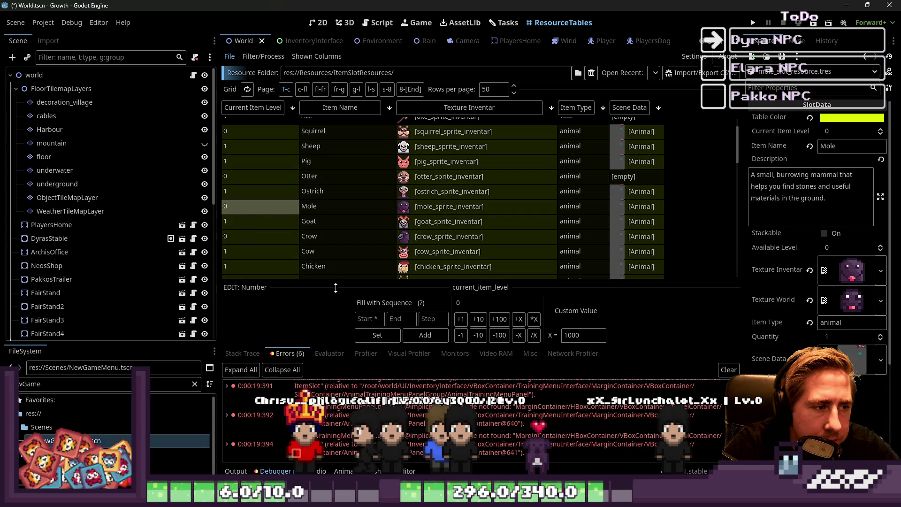
scroll(266, 241, up, 2)
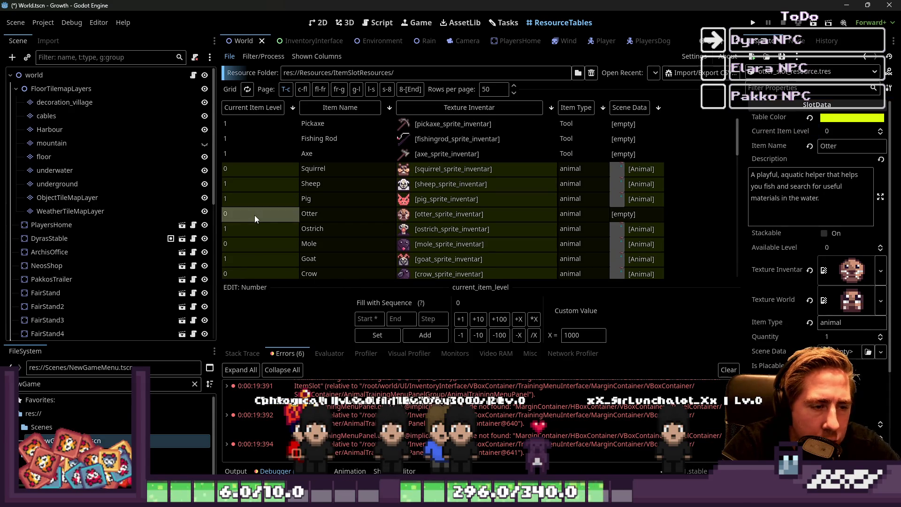
click(378, 22)
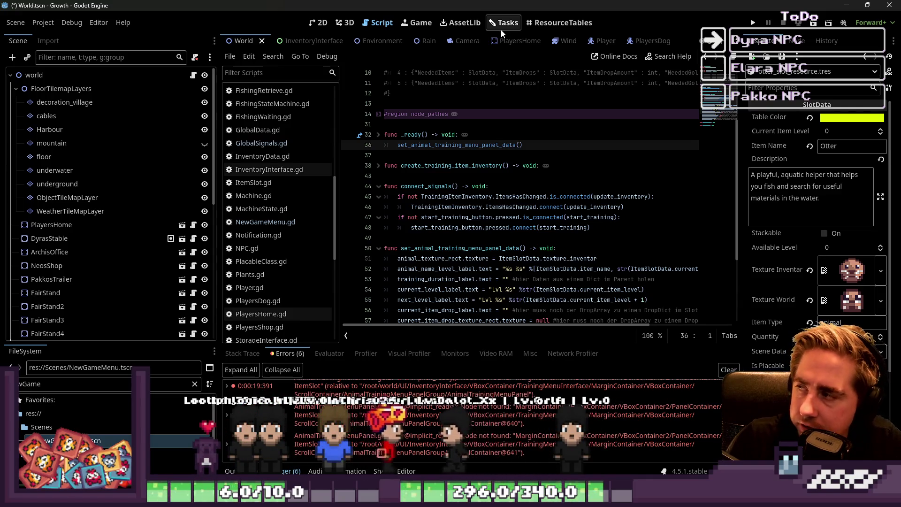
- Open TrainingMenuInterface.gd and go to get_animals_from_player_inventory
scroll(513, 175, down, 3)
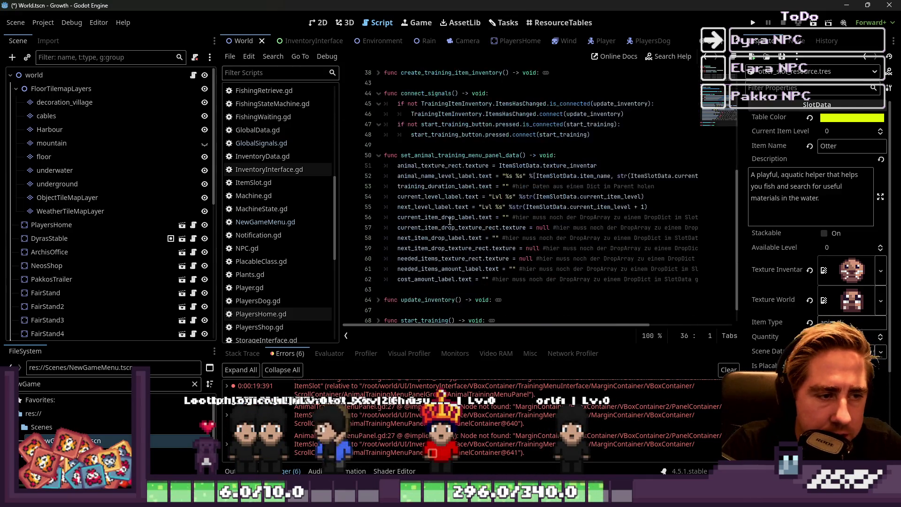
click(485, 207)
scroll(484, 206, up, 4)
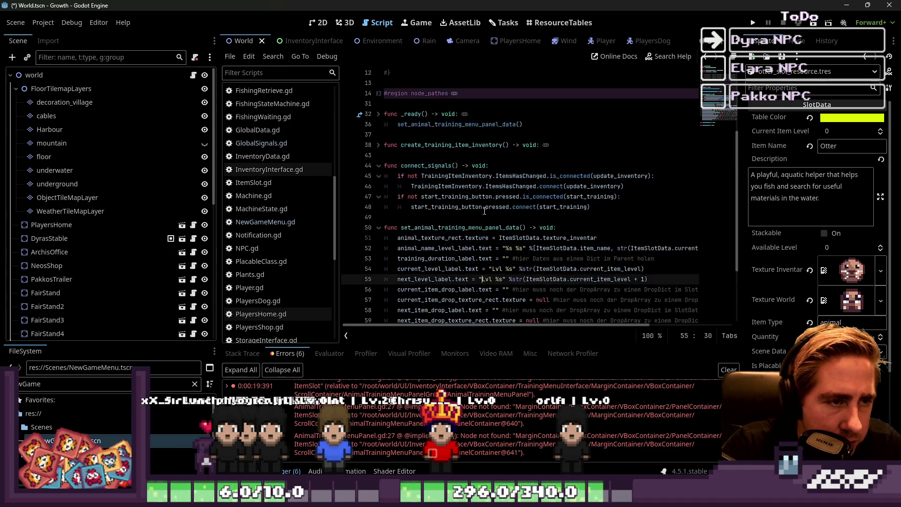
scroll(277, 202, down, 4)
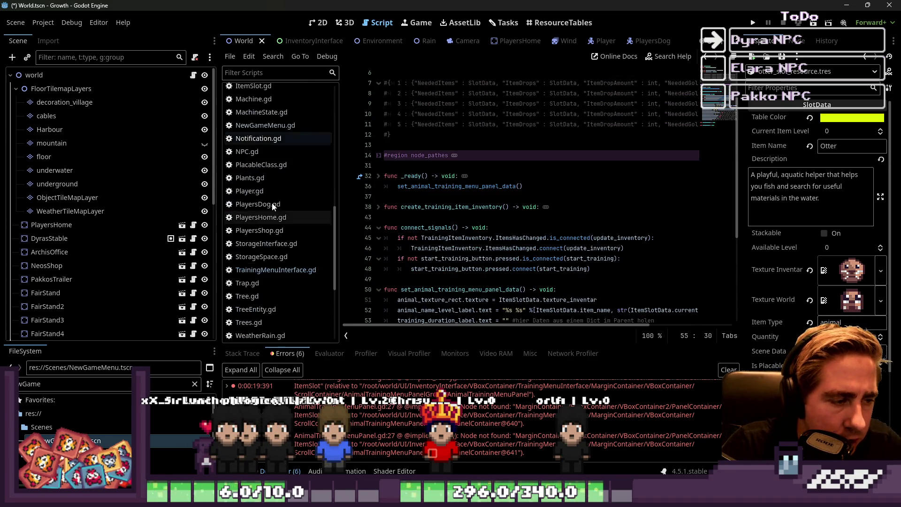
click(266, 269)
click(513, 187)
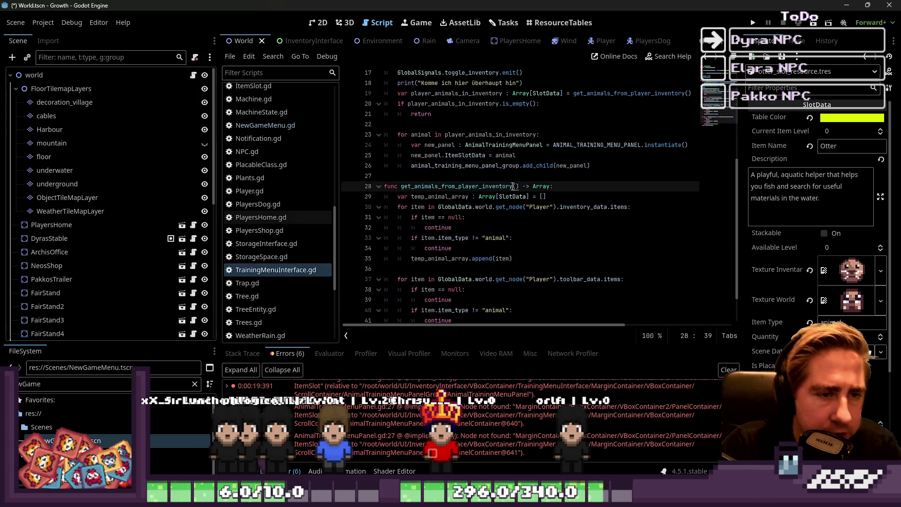
scroll(450, 175, up, 2)
scroll(442, 175, down, 1)
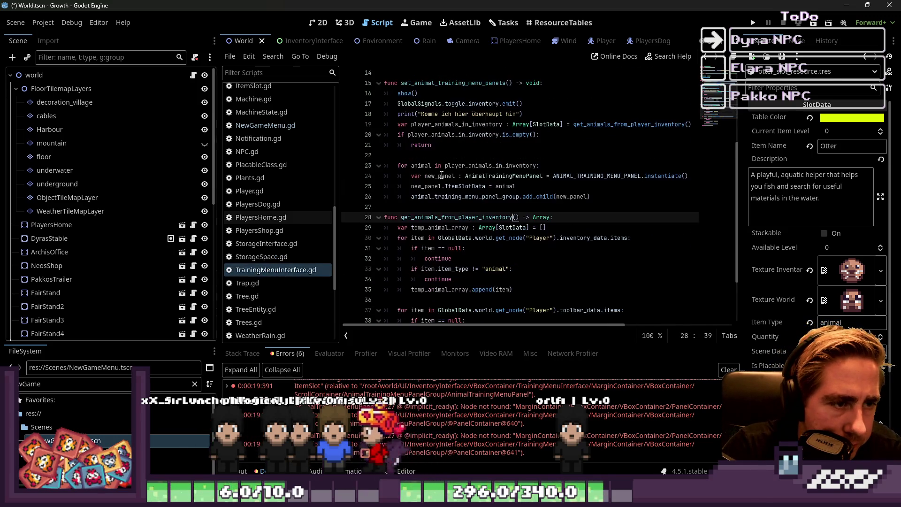
scroll(442, 176, down, 2)
- Duplicate the item_type check and its continue line in the inventory loop
click(442, 197)
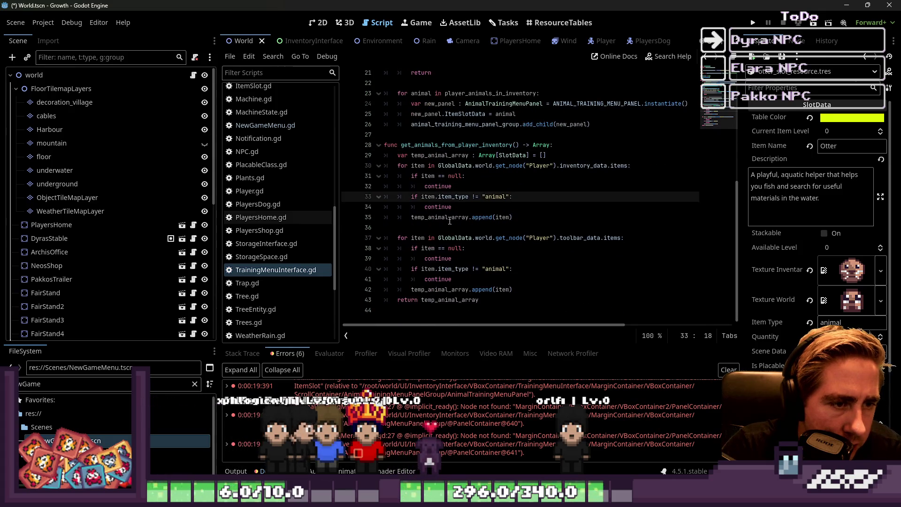
click(449, 218)
click(509, 197)
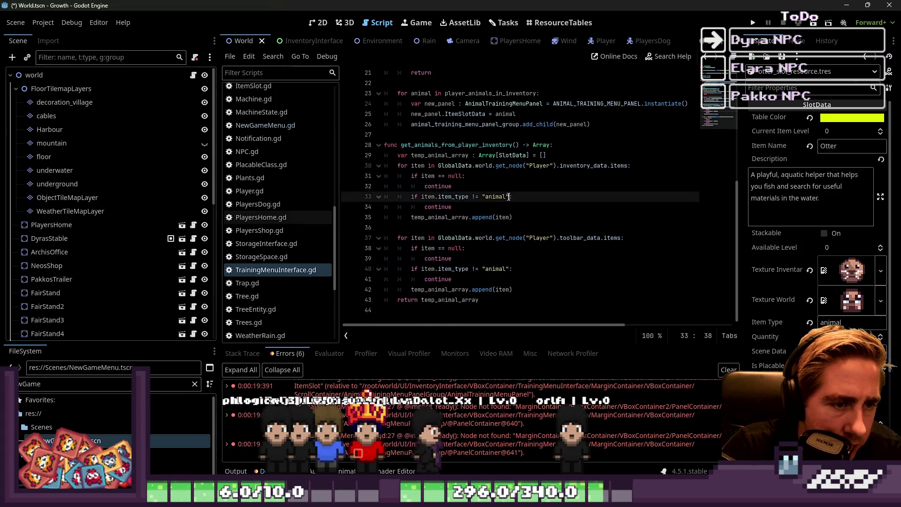
key(Down)
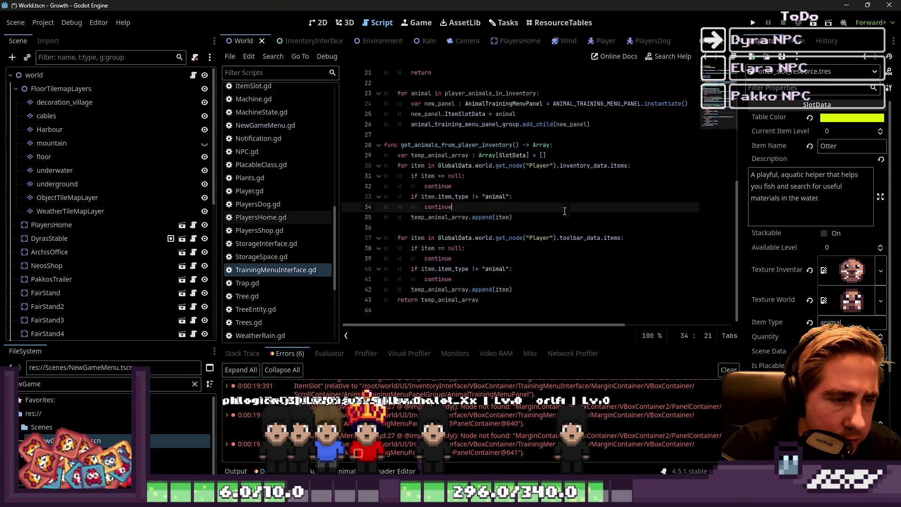
key(Return)
key(Up)
key(Up)
key(shift+Down)
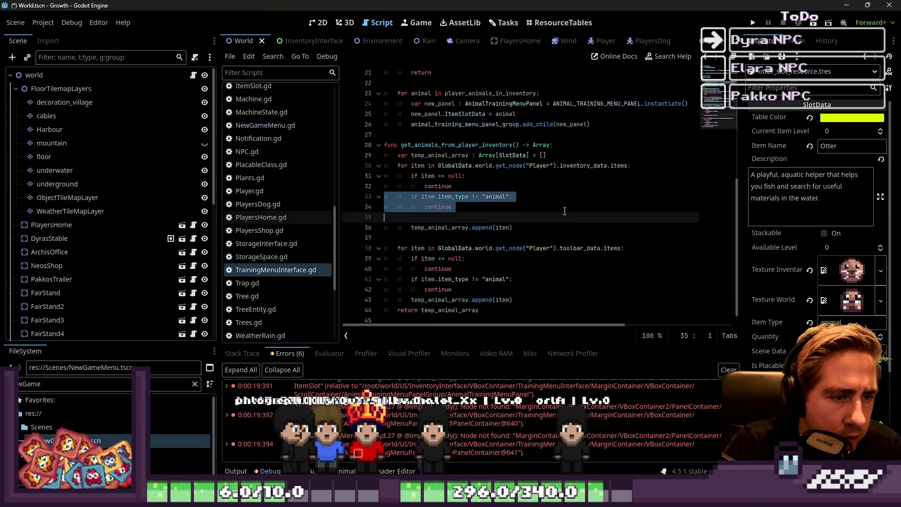
key(shift+End)
key(ctrl+c)
key(Down)
key(ctrl+v)
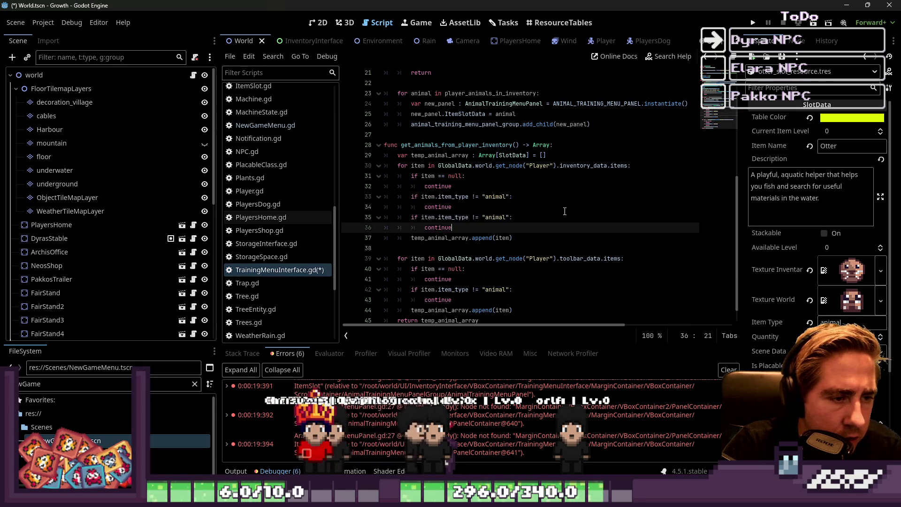
key(Up)
- Change the duplicated check to 'if item.current_item_level == 0: continue'
key(ctrl+shift+Left)
text(current_)
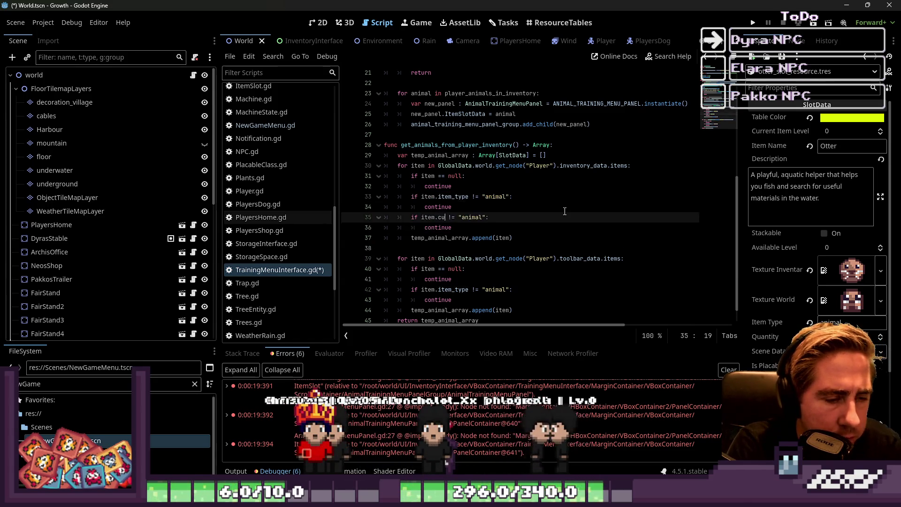
text(item_level)
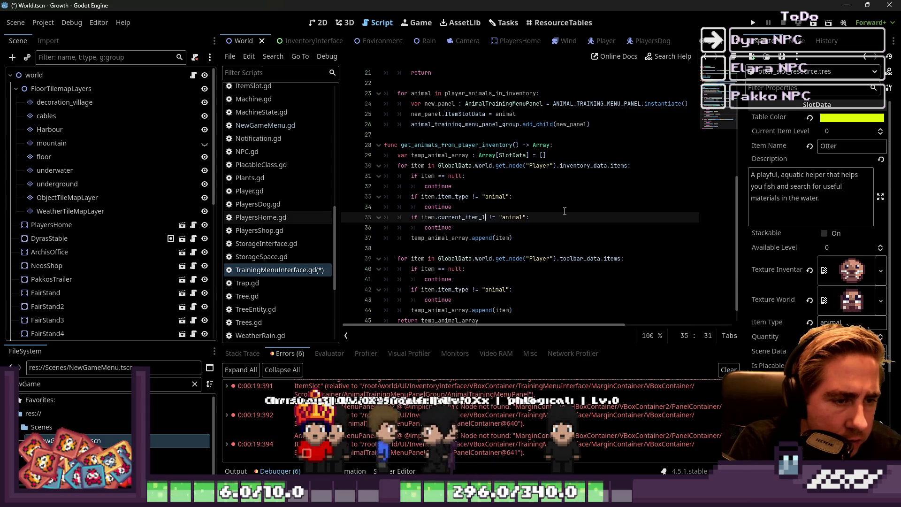
key(ctrl+shift+Left)
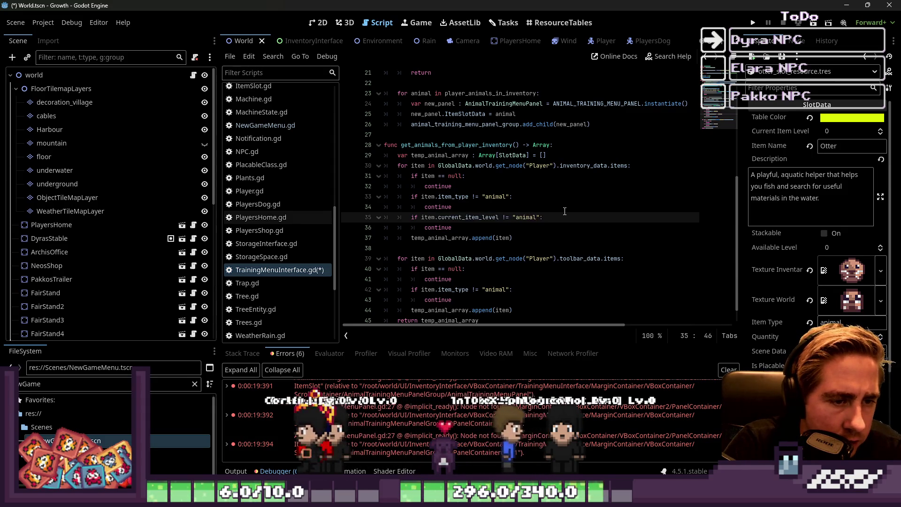
key(End)
key(Left)
key(Left)
key(ctrl+shift+Left)
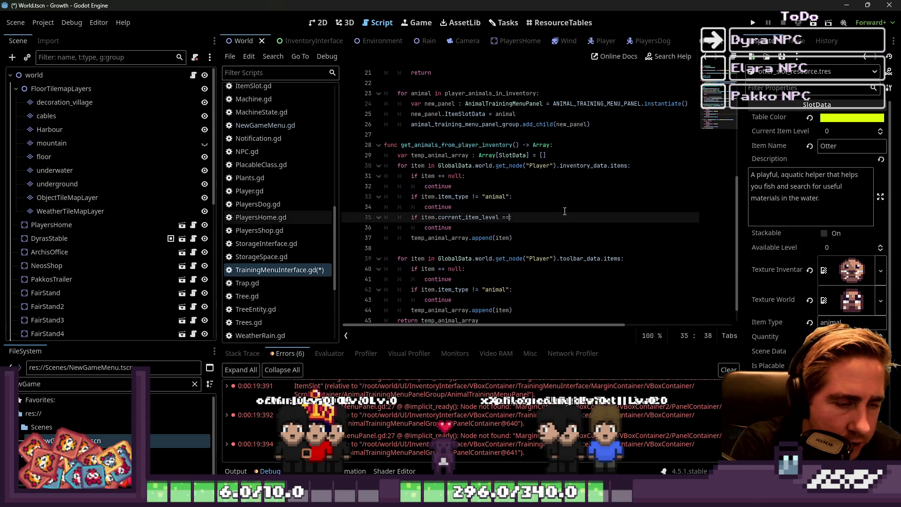
text(0)
- Add the same level-0 check to the toolbar loop, save, and run the game
key(Down)
key(Down)
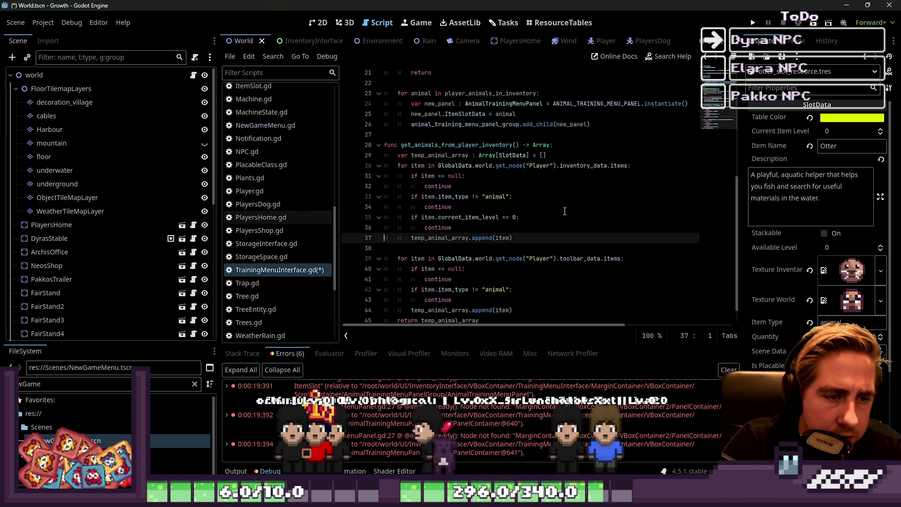
key(Up)
key(Down)
key(Down)
key(Down)
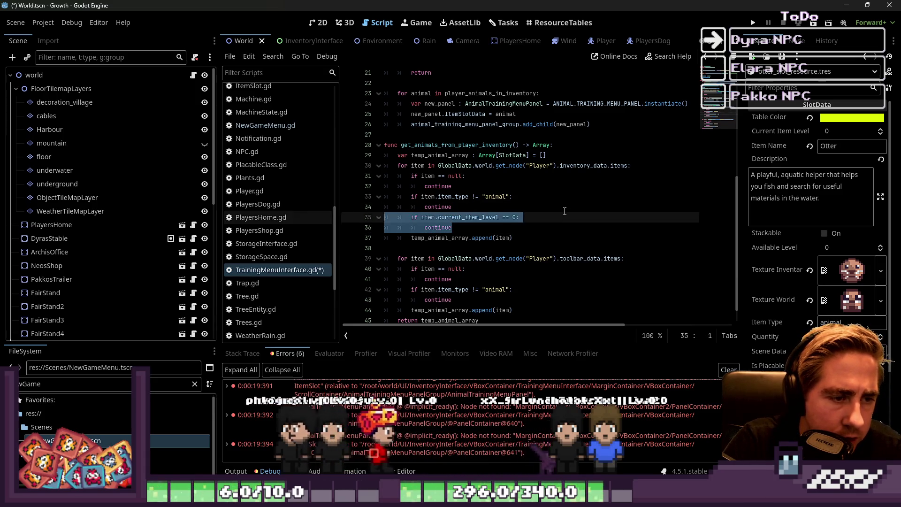
key(Up)
key(Up)
key(Left)
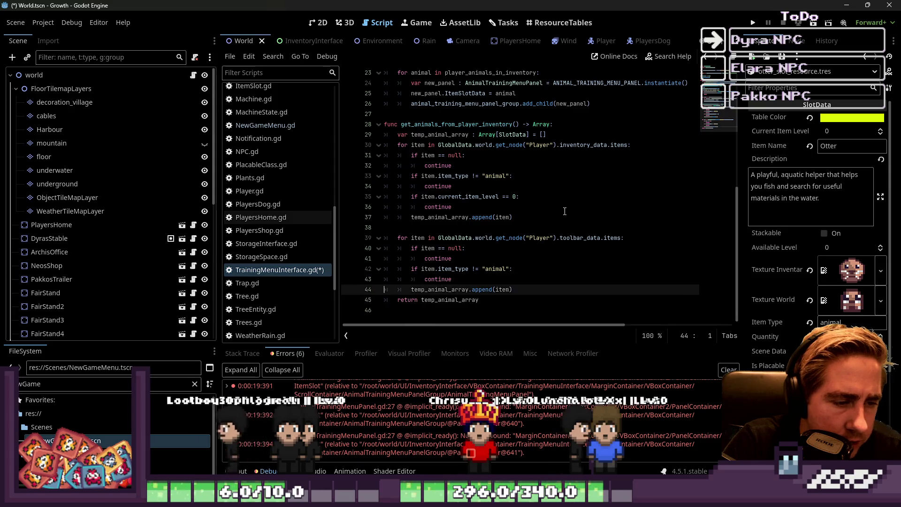
key(ctrl+v)
key(Up)
key(Up)
key(Up)
key(ctrl+s)
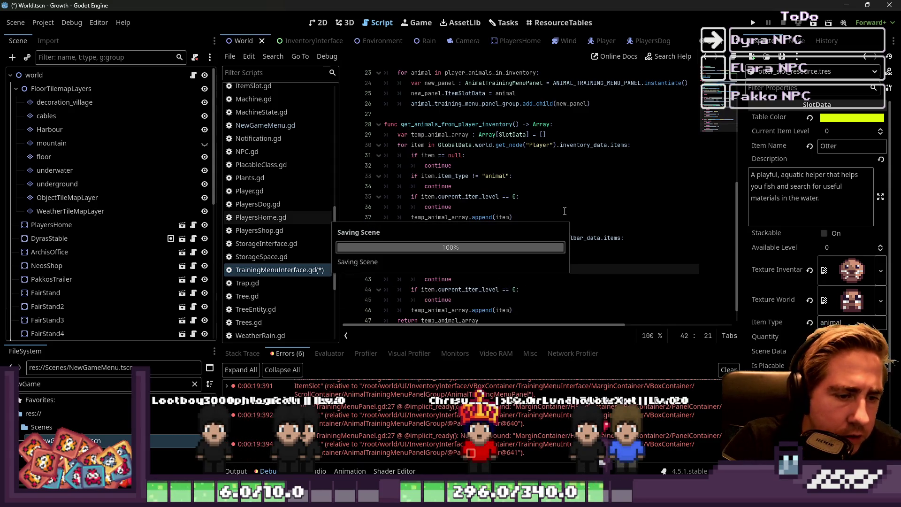
click(753, 22)
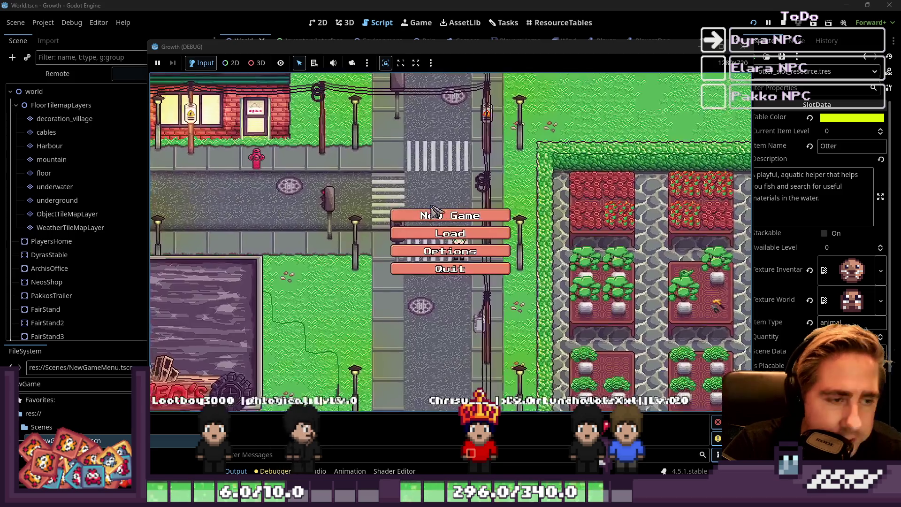
- Start a new game with a character named 'qwee'
click(453, 240)
text(qwee)
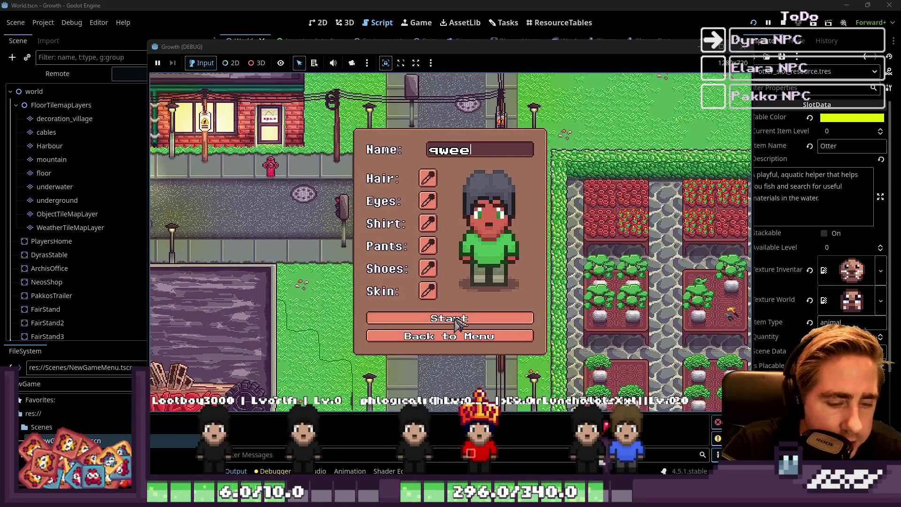
click(458, 321)
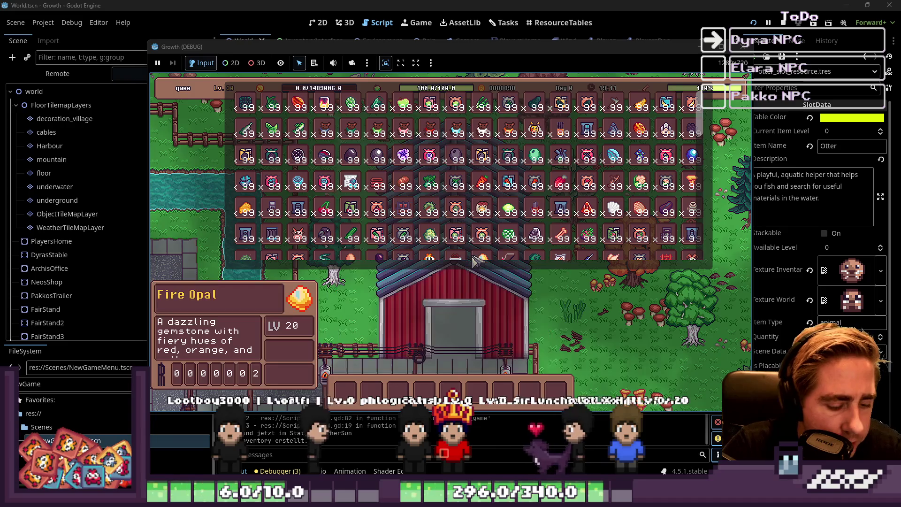
- Put the bee in the hotbar and the crow stack in hotbar slot 4, then close the inventory grids
mouse_move(561, 133)
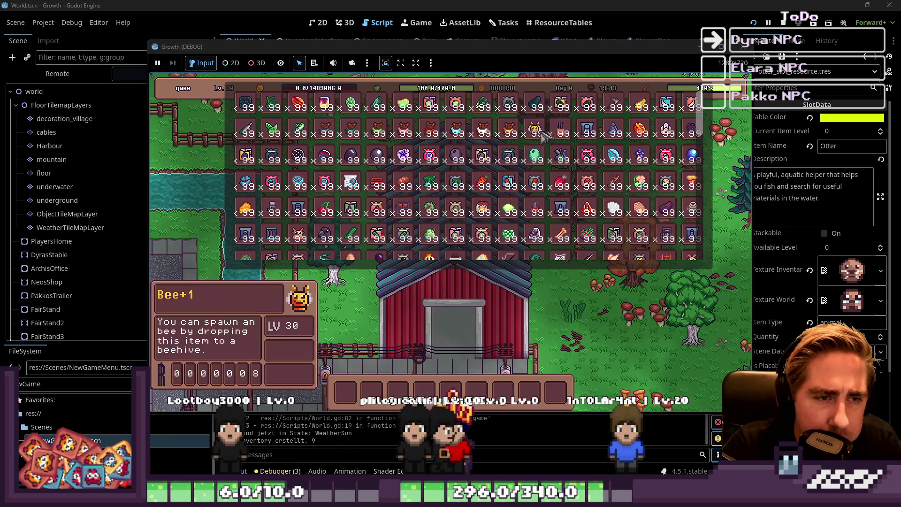
click(253, 216)
scroll(253, 216, down, 5)
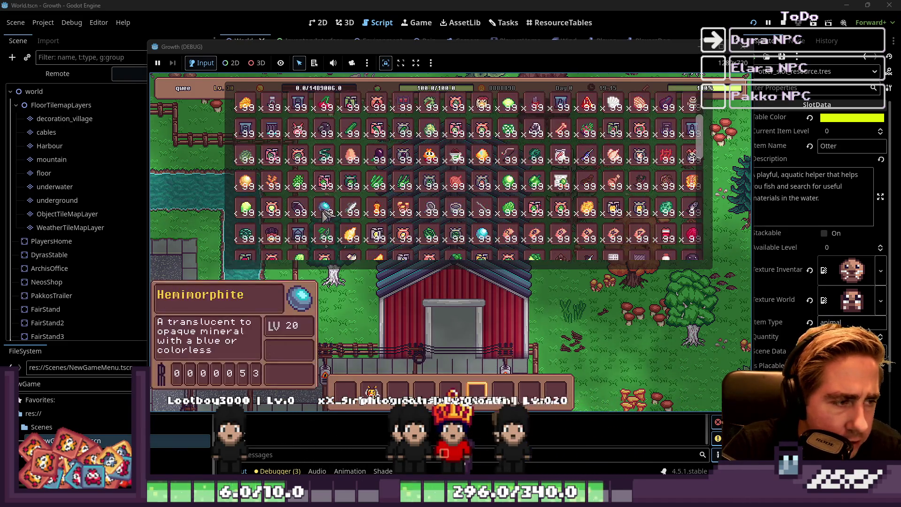
drag(299, 136, 392, 361)
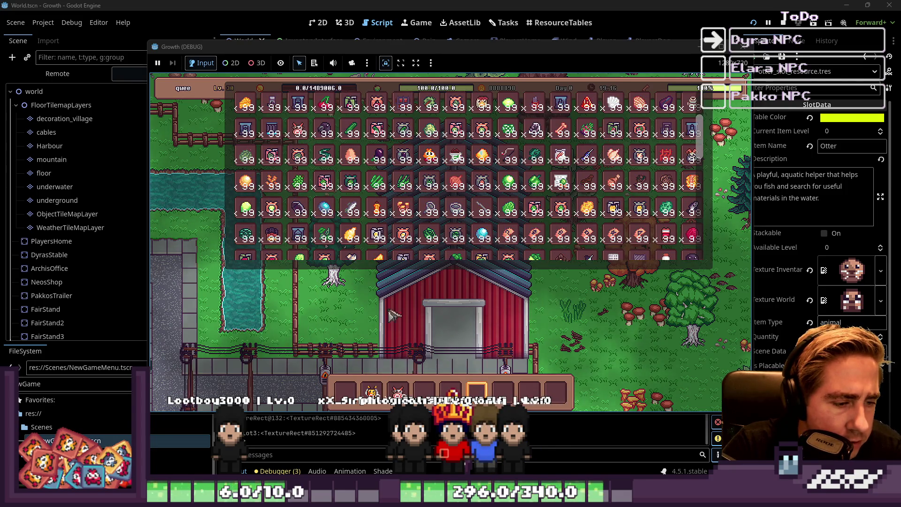
click(425, 389)
key(i)
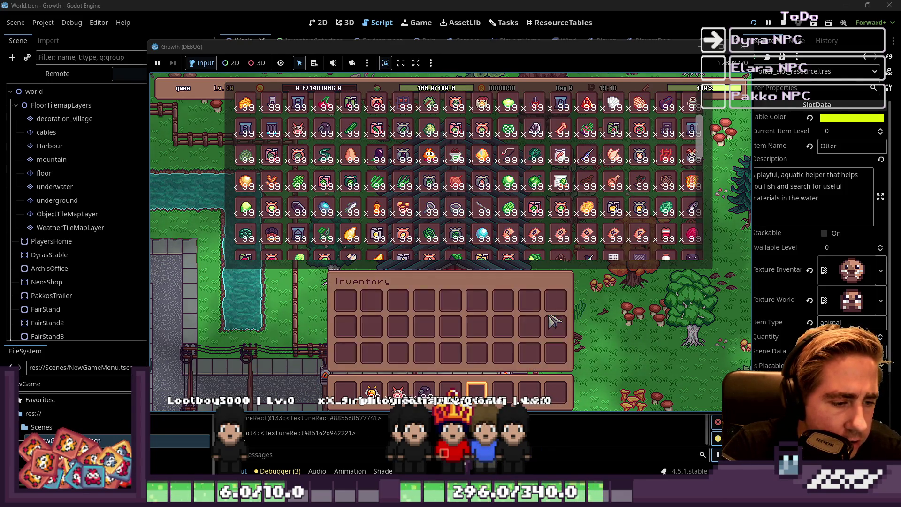
key(i)
key(Escape)
- Walk the player into the barn and talk to the trainer NPC
key(s)
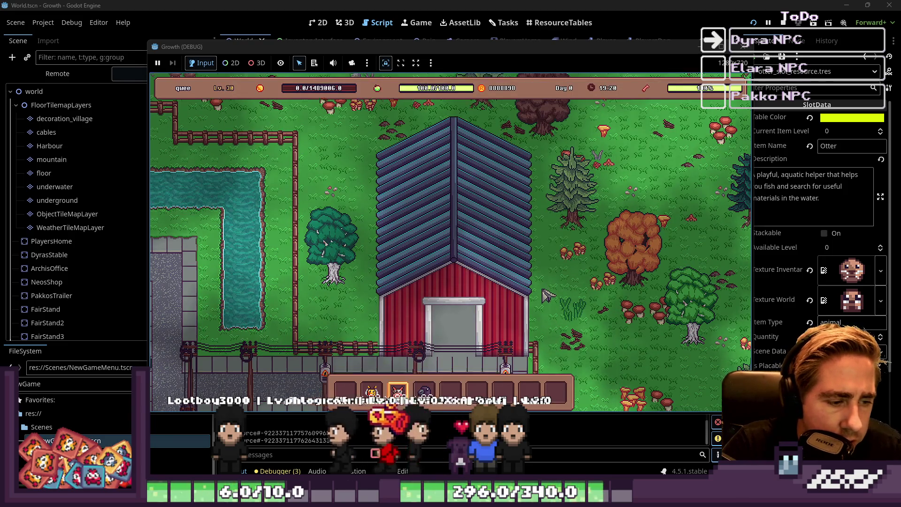
key(3)
key(w)
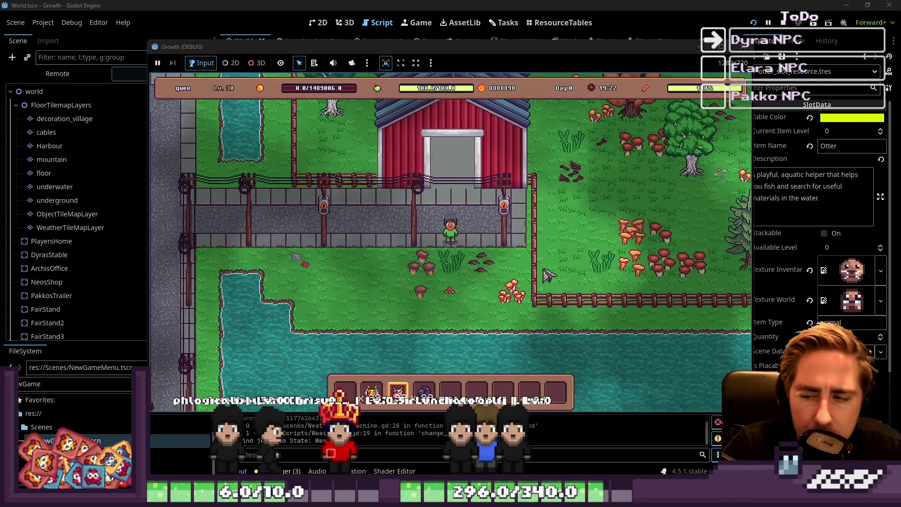
key(w)
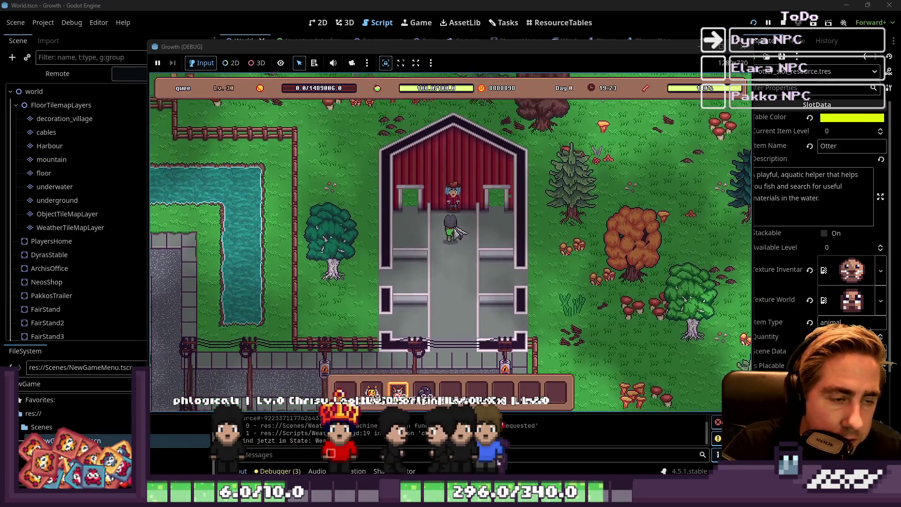
click(454, 213)
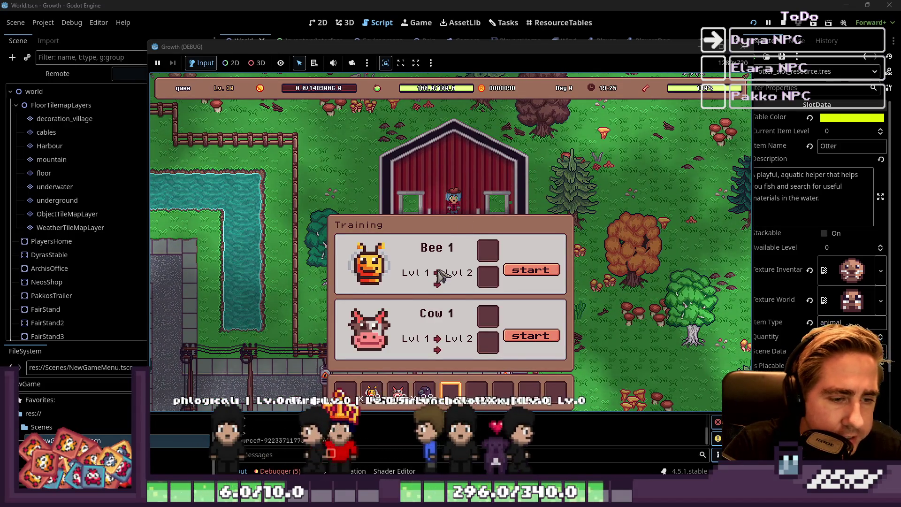
- Check that the Training menu lists only Bee 1 and Cow 1, then stop the game with F8
key(4)
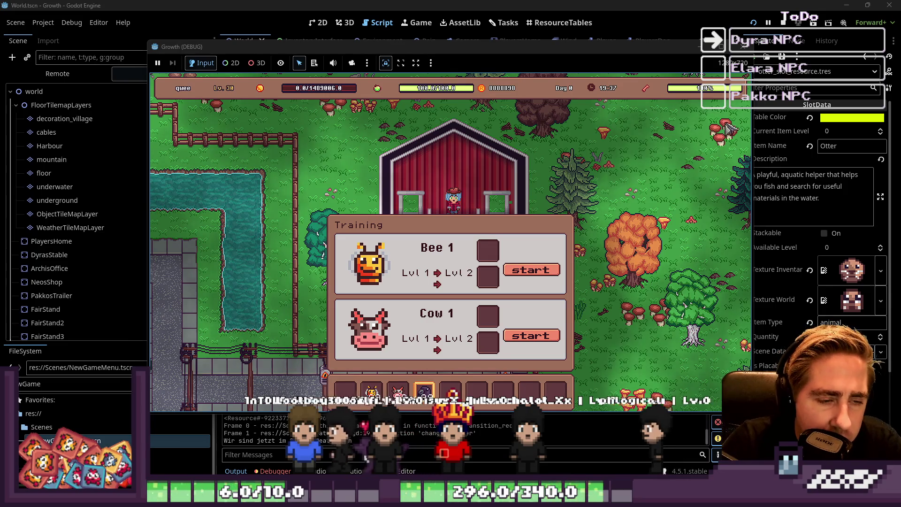
key(F8)
click(472, 190)
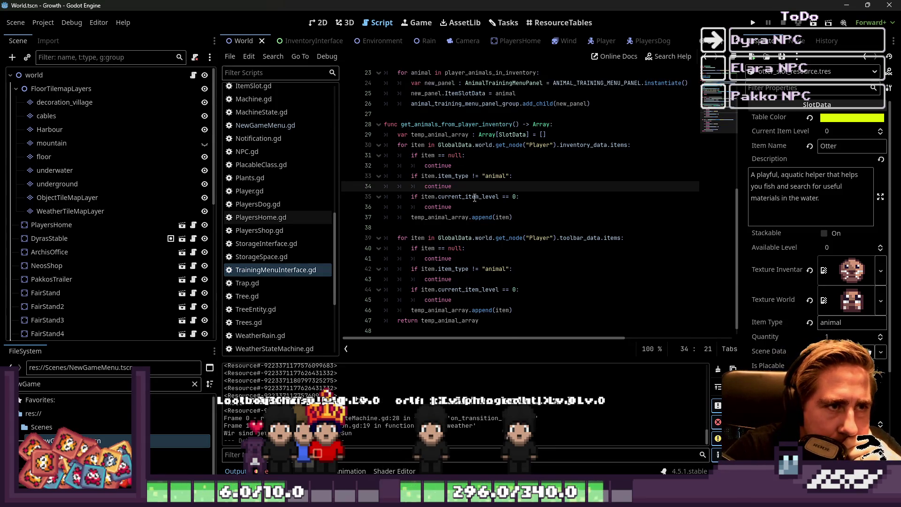
- Browse the Scripts list past NewGameMenu.gd and TrainingMenuInterface.gd to AnimalTrainingMenuPanel.gd
scroll(475, 198, up, 7)
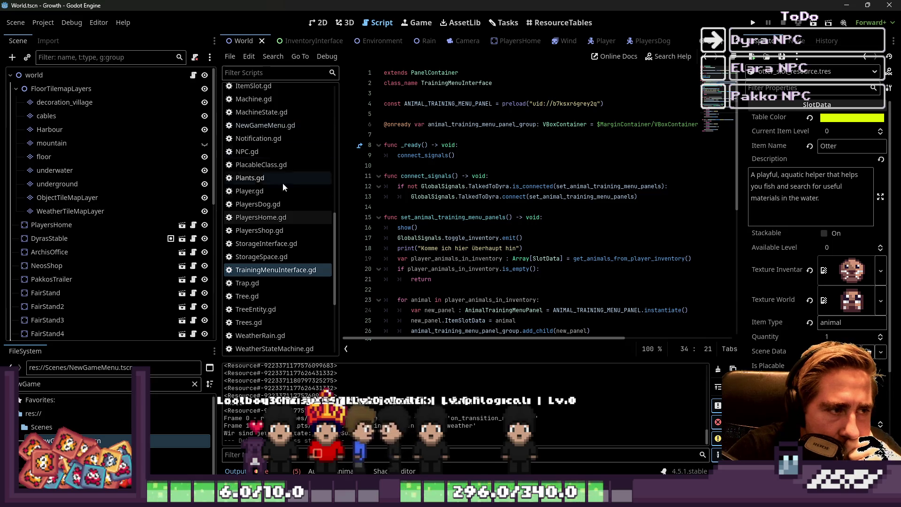
scroll(283, 182, up, 10)
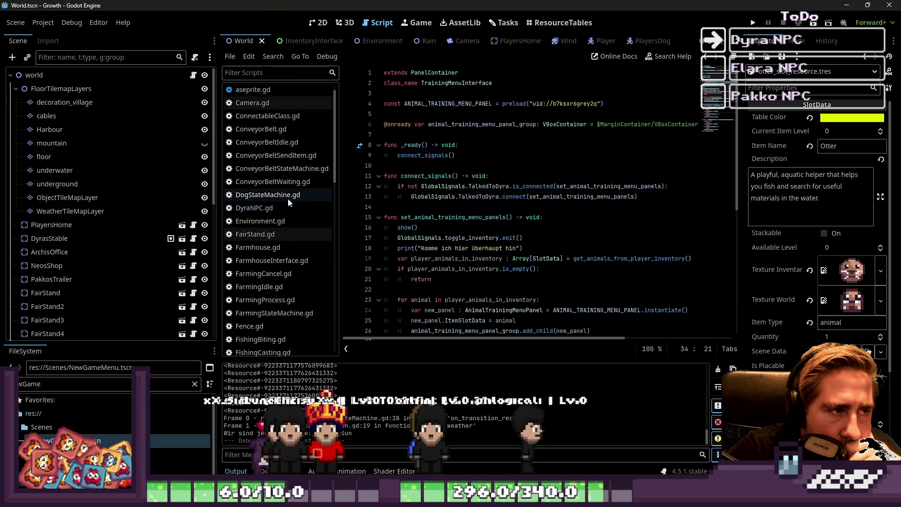
scroll(427, 199, down, 8)
scroll(289, 277, down, 6)
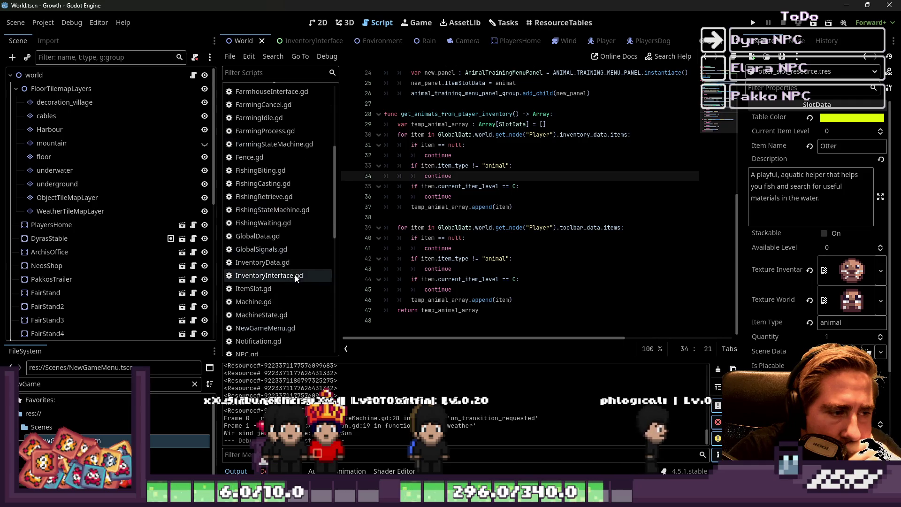
click(288, 261)
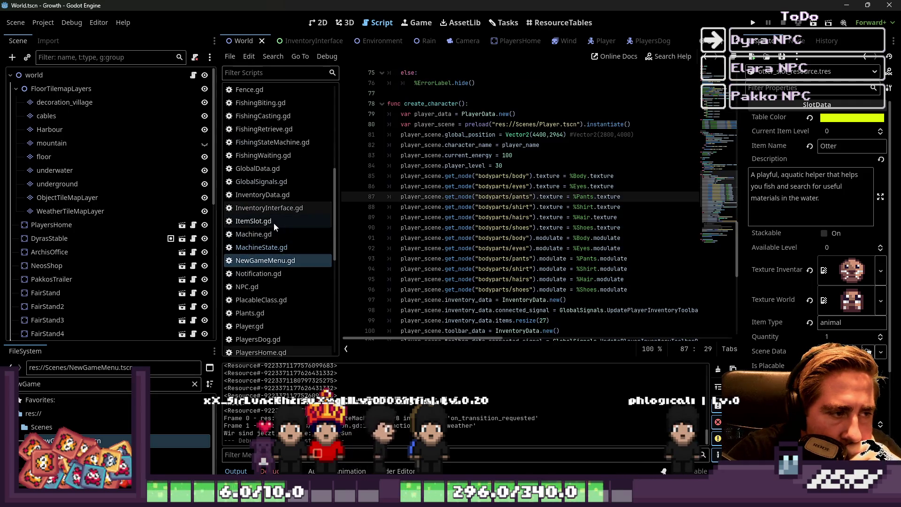
scroll(305, 252, down, 5)
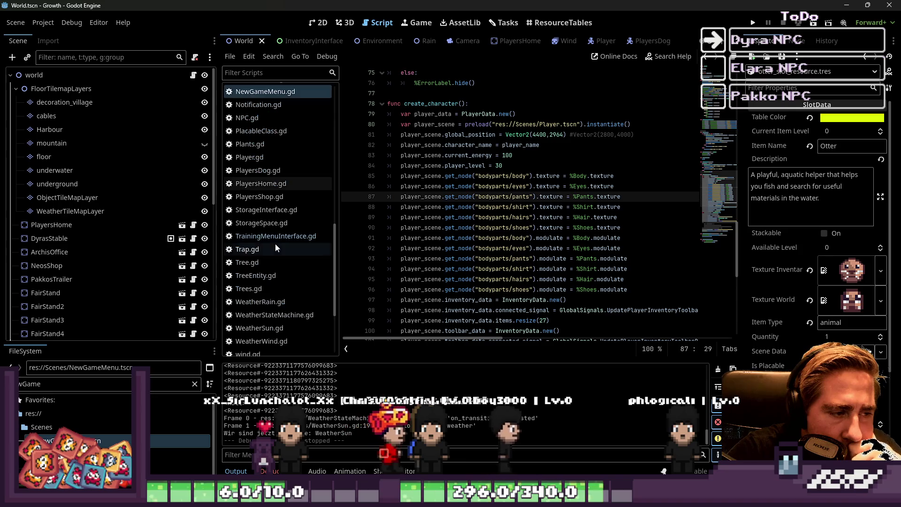
click(275, 236)
scroll(409, 237, up, 7)
scroll(277, 211, up, 10)
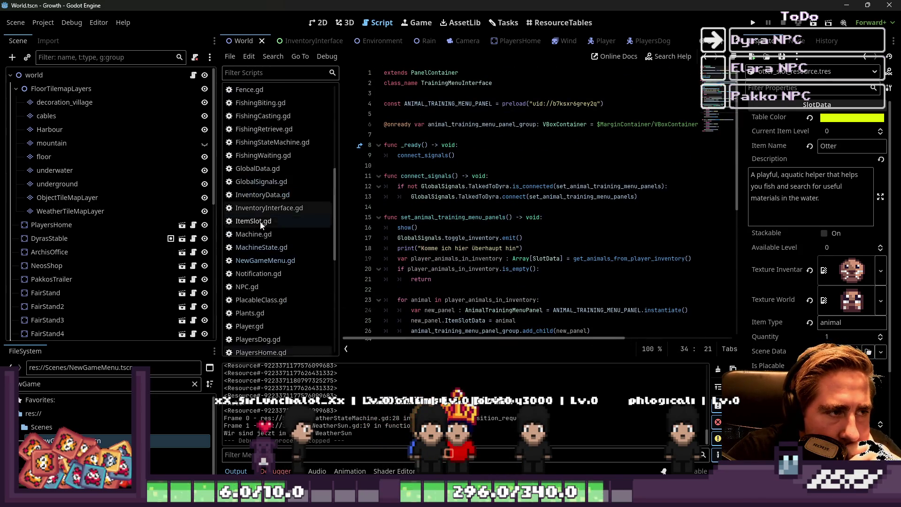
click(281, 90)
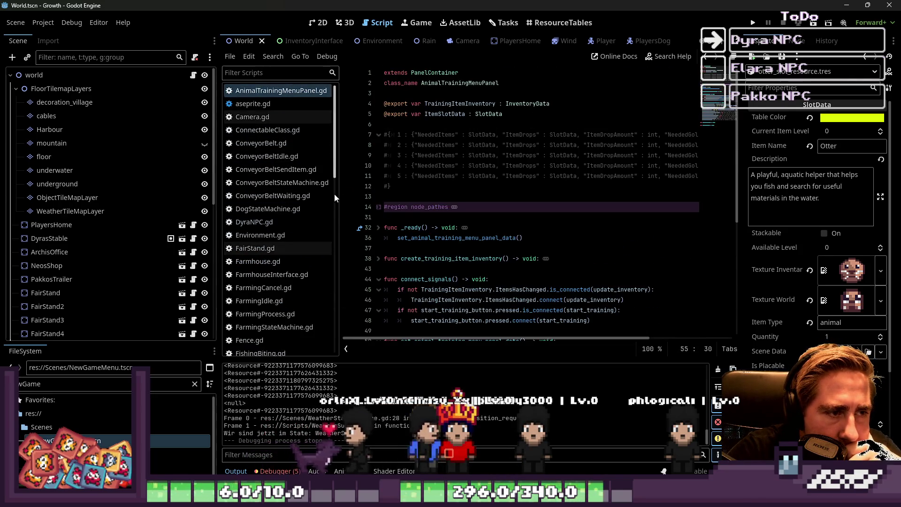
- Narrow the script list and Scene dock, then inspect the commented dictionary keys on lines 7–11
drag(339, 193, 161, 189)
drag(218, 207, 89, 207)
double_click(393, 145)
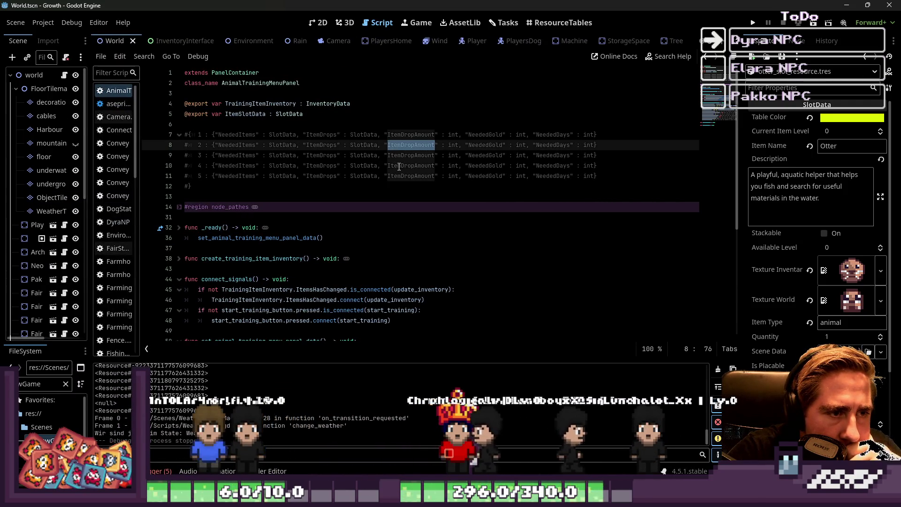
double_click(487, 154)
double_click(553, 145)
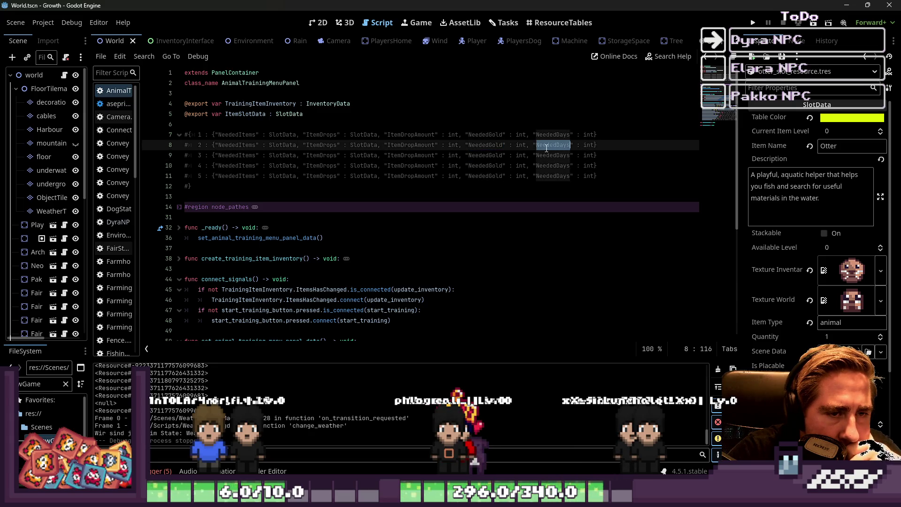
drag(550, 174, 540, 135)
click(542, 155)
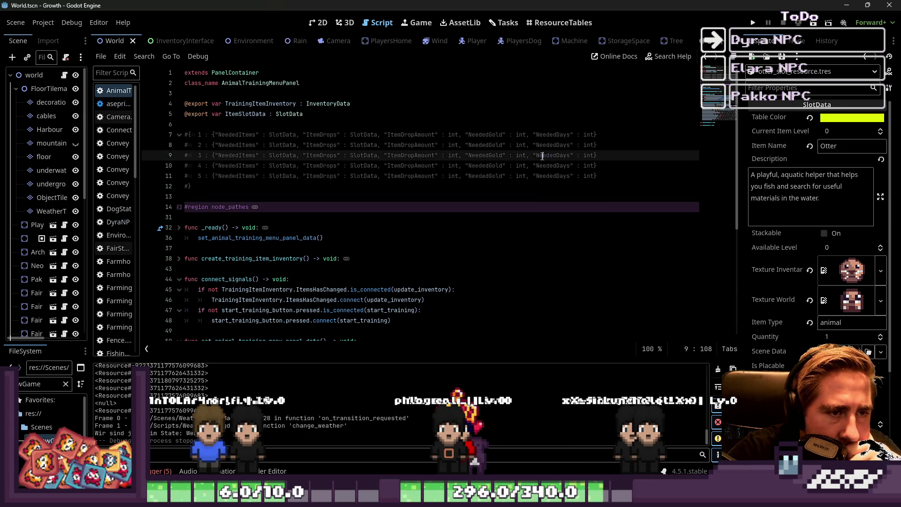
mouse_move(518, 163)
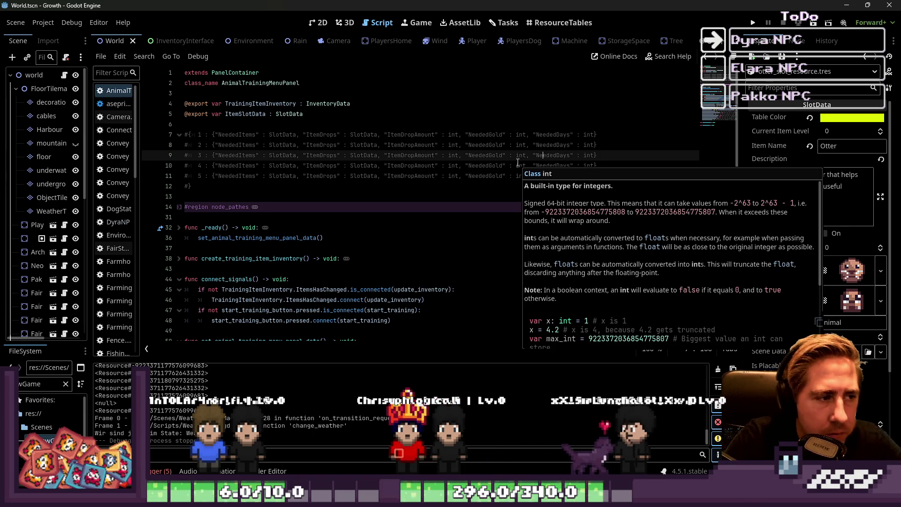
- Add placeholder # comment lines below the commented dictionary block
key(Down)
key(Down)
key(Down)
key(Return)
key(Return)
key(Return)
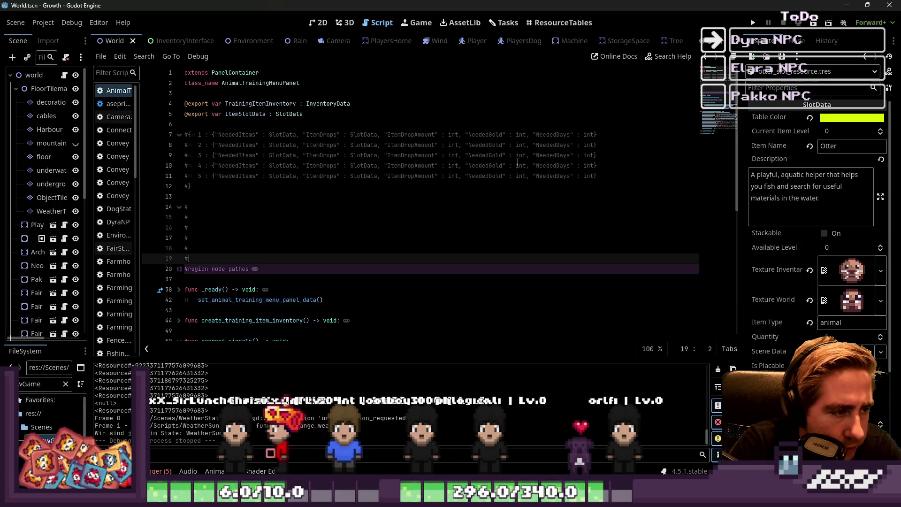
text(#)
key(Return)
key(Return)
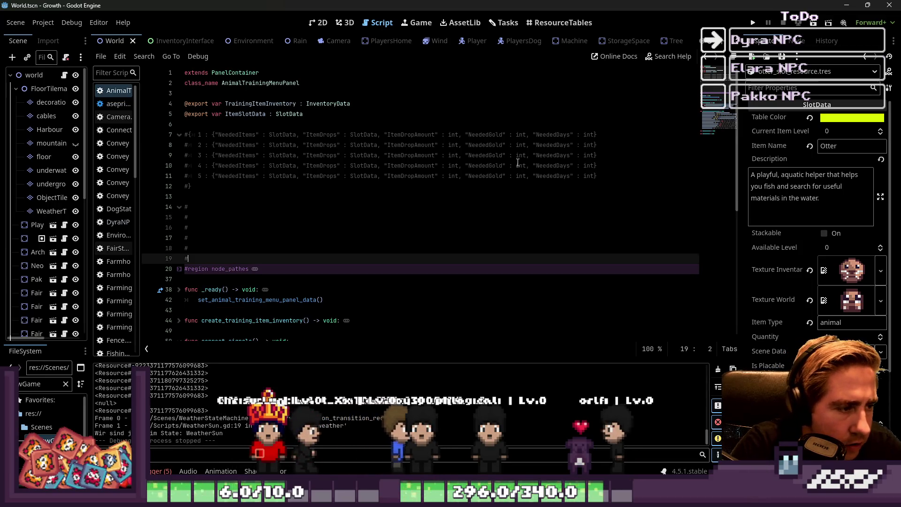
- Copy the commented levels 1–5 block and paste it over the # placeholder lines
key(Up)
key(Up)
key(Up)
key(shift+Down)
key(shift+Down)
key(ctrl+c)
key(shift+Down)
key(shift+Down)
key(shift+Down)
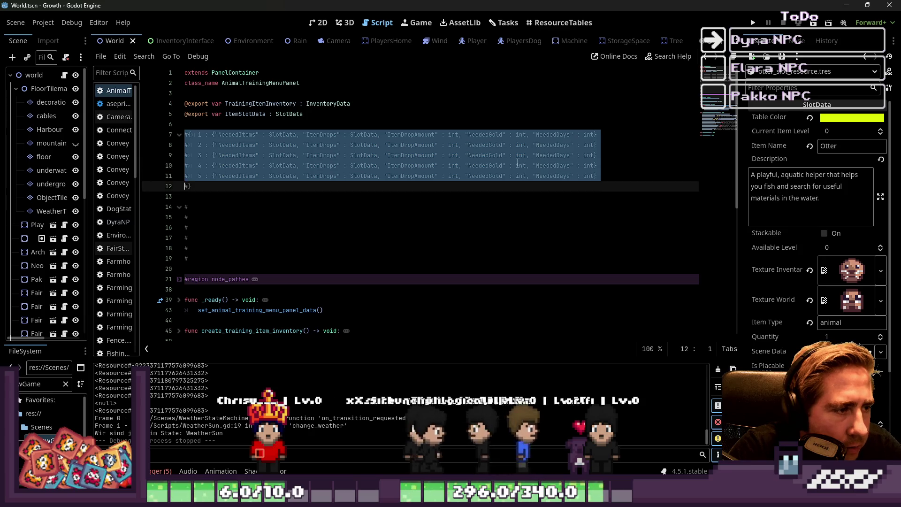
key(Down)
key(End)
key(Home)
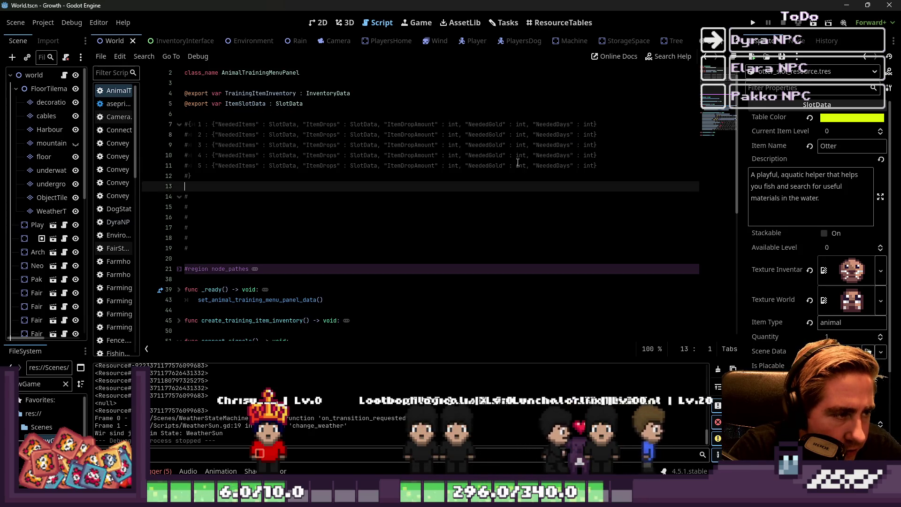
key(shift+Down)
key(shift+Down)
key(shift+Down)
key(shift+Left)
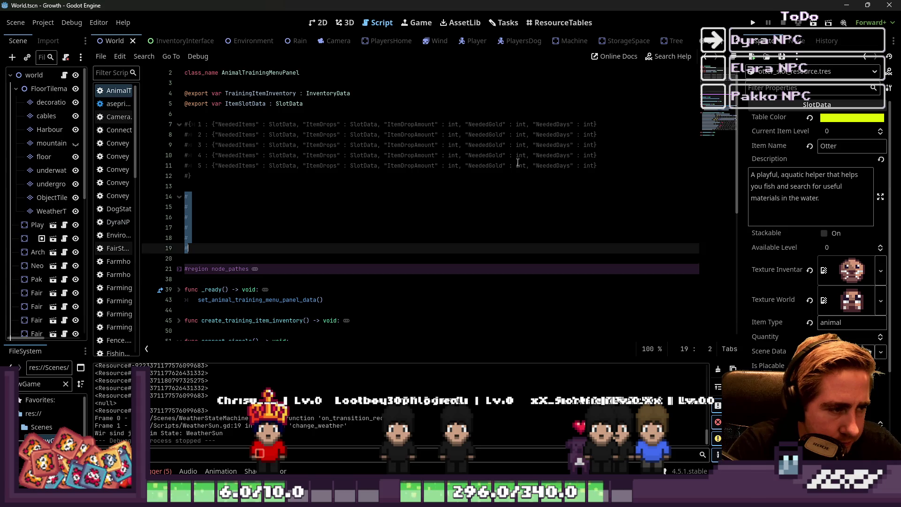
key(ctrl+v)
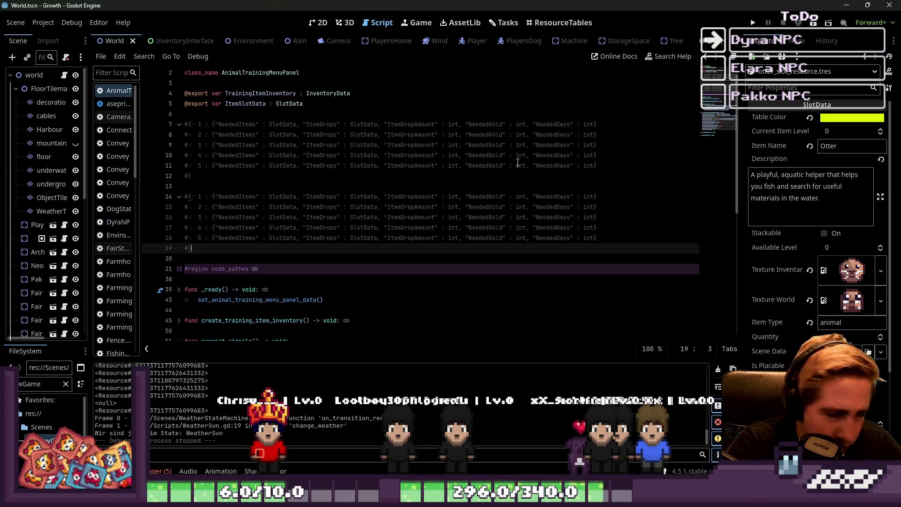
key(Up)
key(Up)
key(Up)
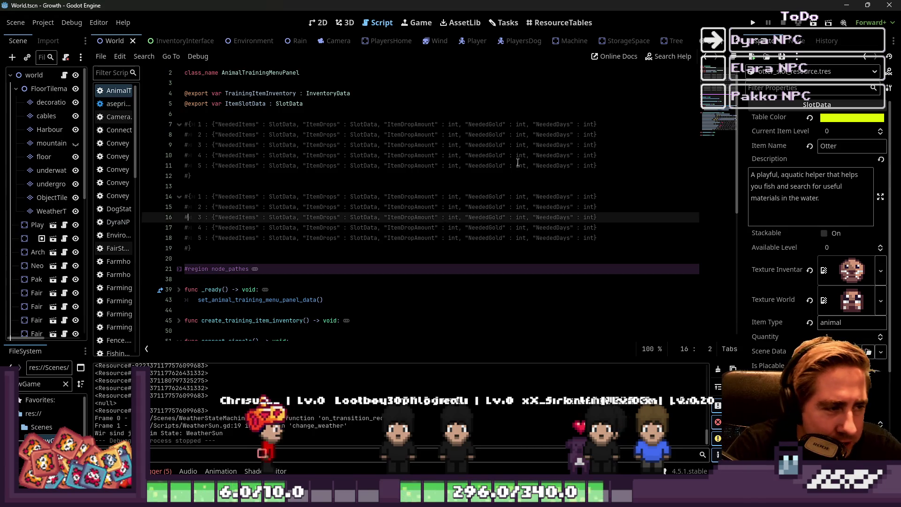
key(Up)
key(Up)
key(Up)
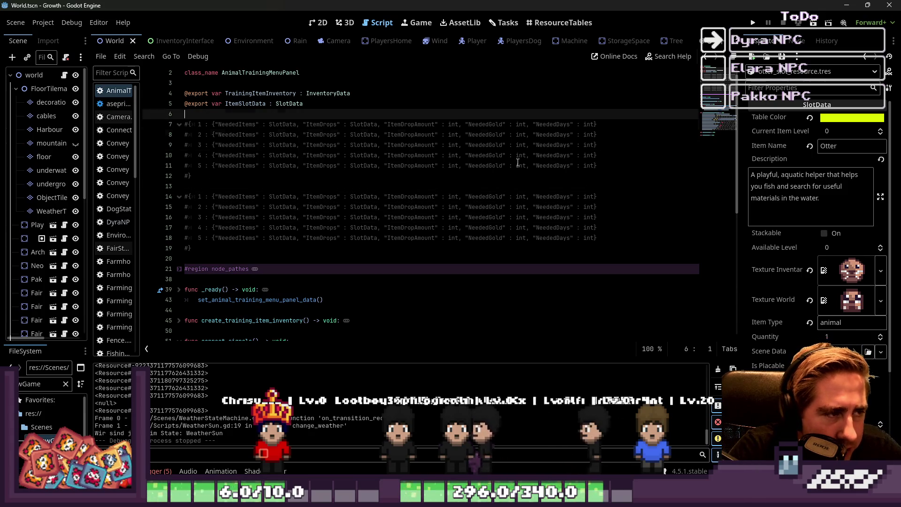
- Head the two comment blocks #AnimalSlotResource and #TrainingMenuInterface
key(Return)
text(#AnimalSlot)
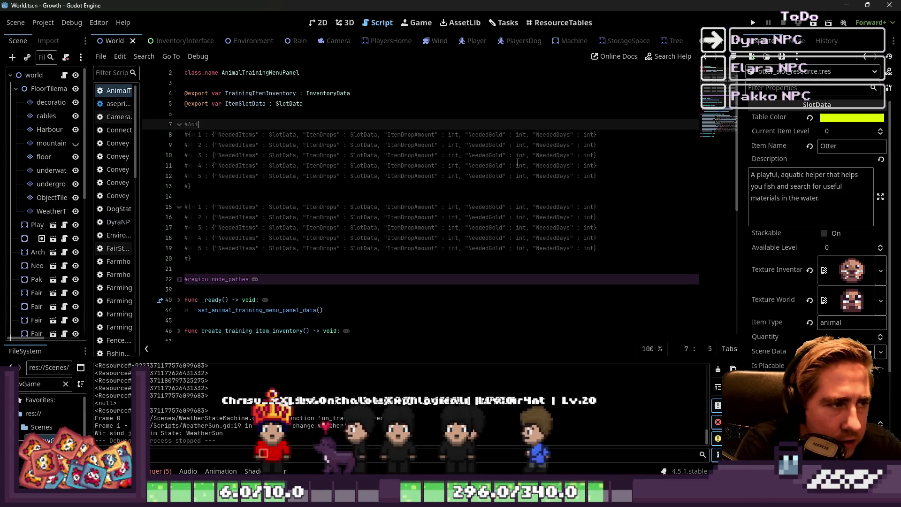
text(Resou)
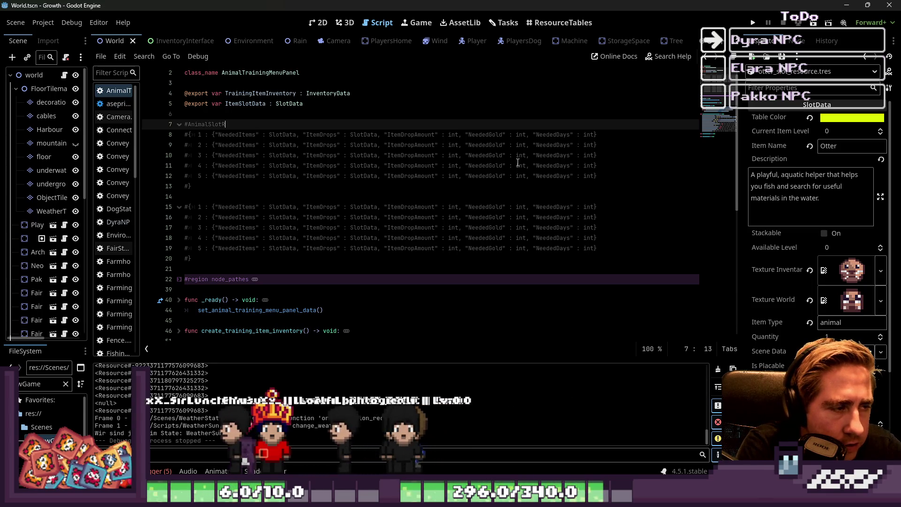
key(Down)
key(Down)
key(Down)
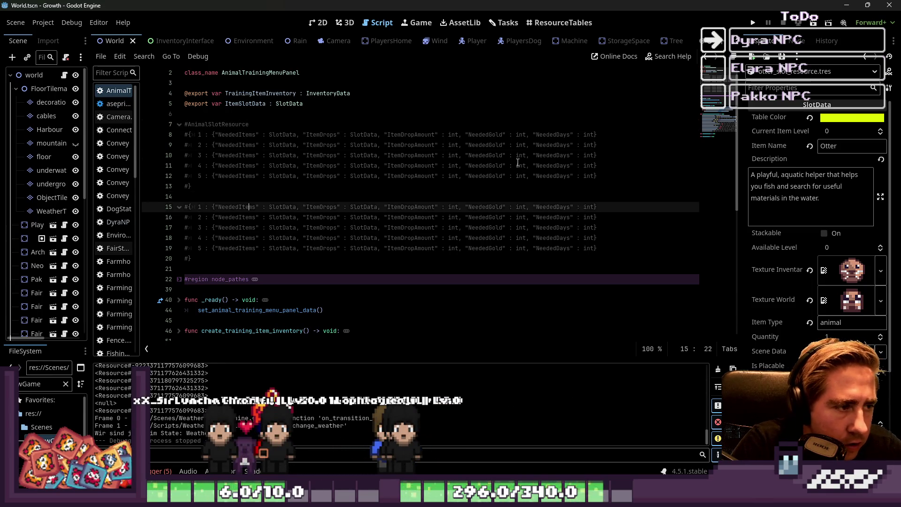
key(Return)
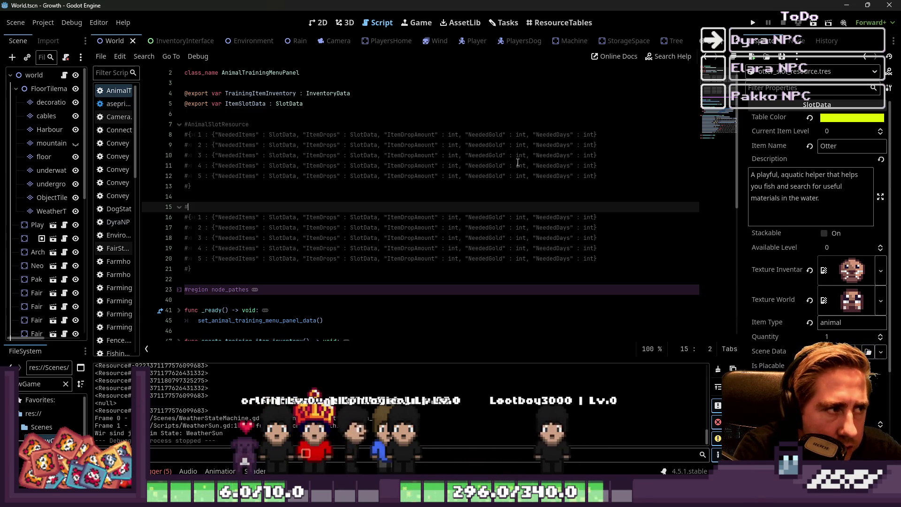
text(Training)
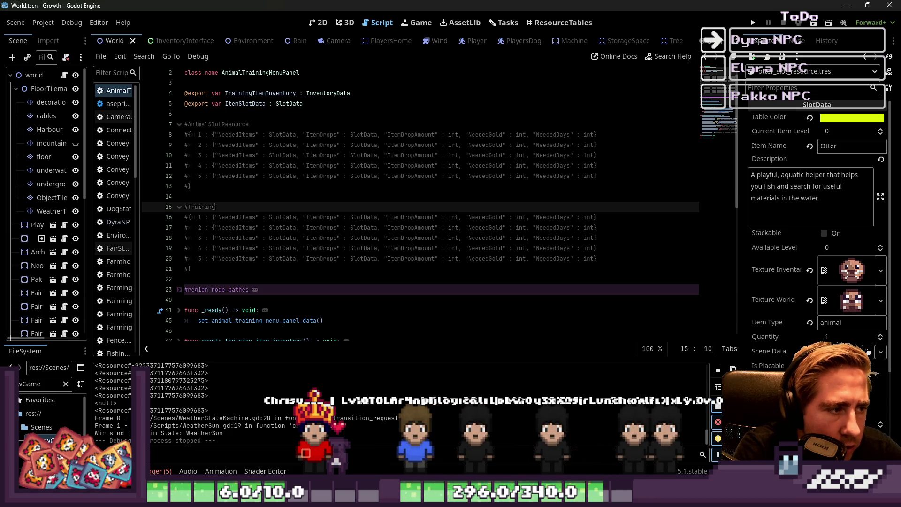
scroll(512, 43, down, 10)
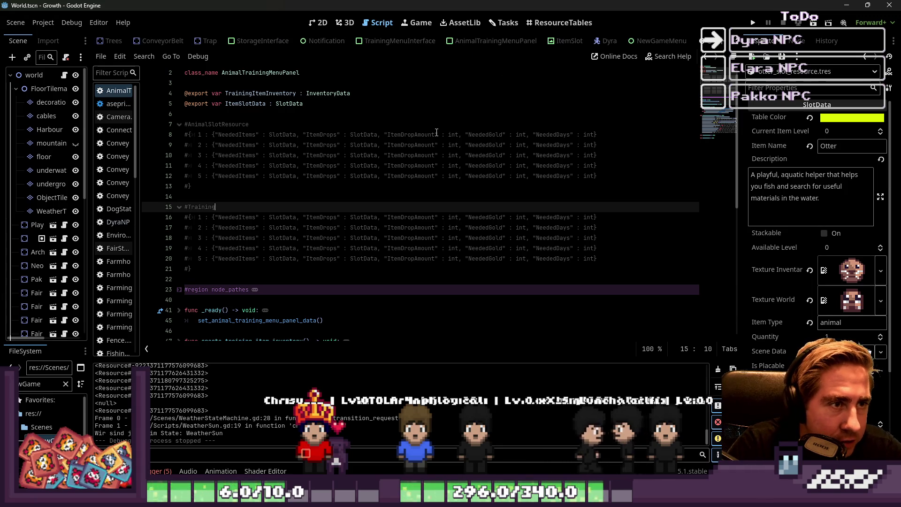
text(;)
text(enuInterfa)
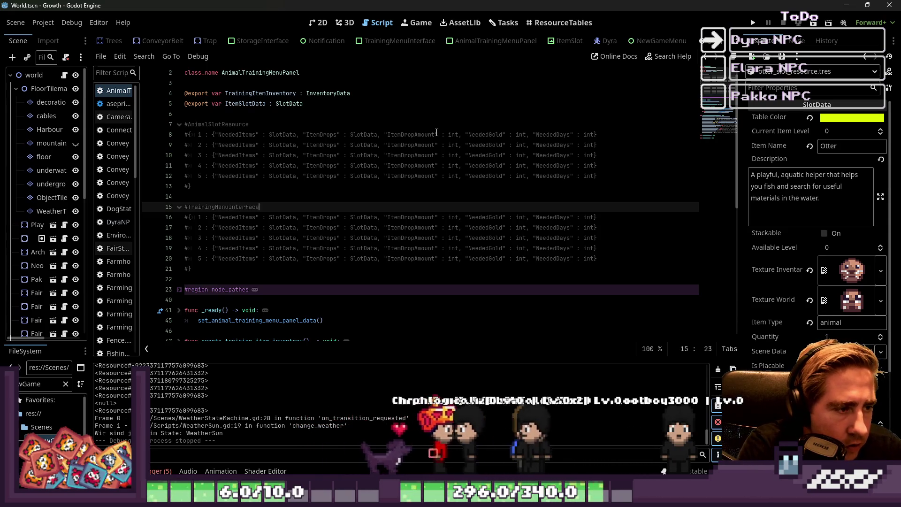
text(ce)
- Move the caret through the SlotData entries on line 8 of the #AnimalSlotResource table
key(Up)
key(Up)
key(Up)
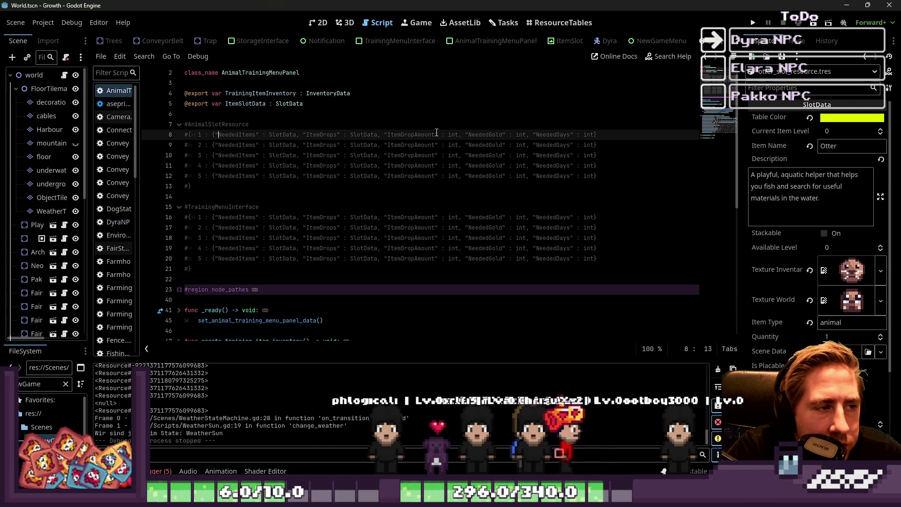
key(Right)
key(Right)
key(Right)
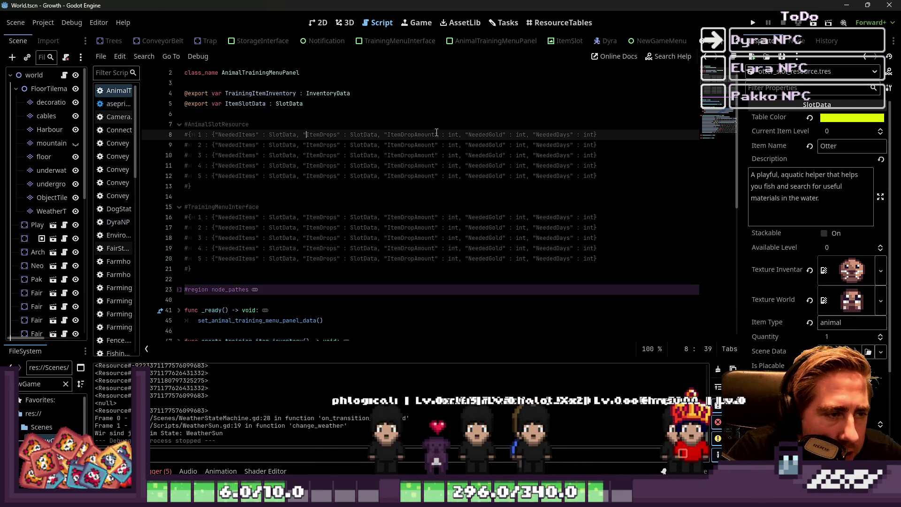
key(ctrl+shift+Right)
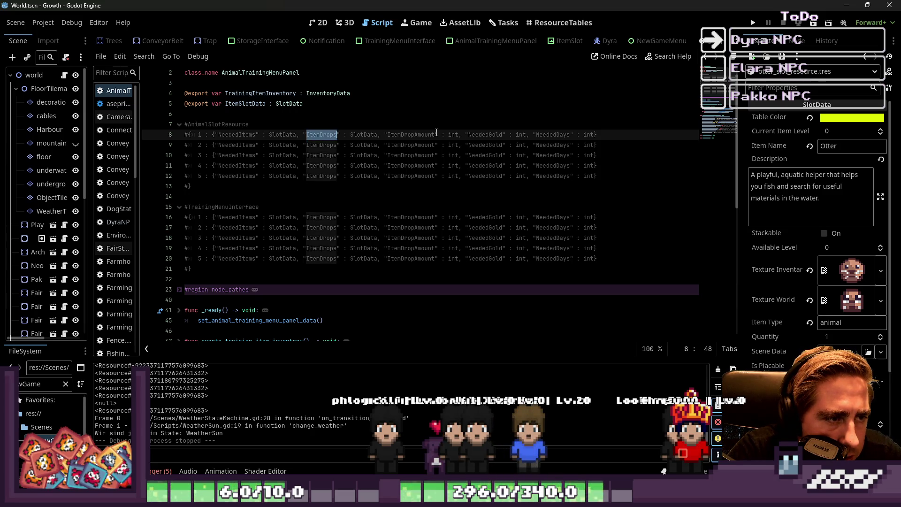
key(ctrl+Right)
key(ctrl+Right)
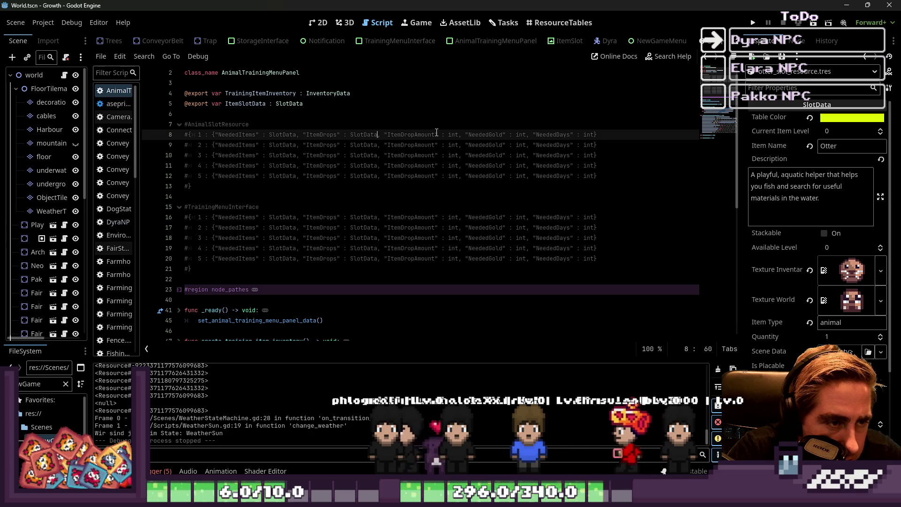
text(,)
click(436, 134)
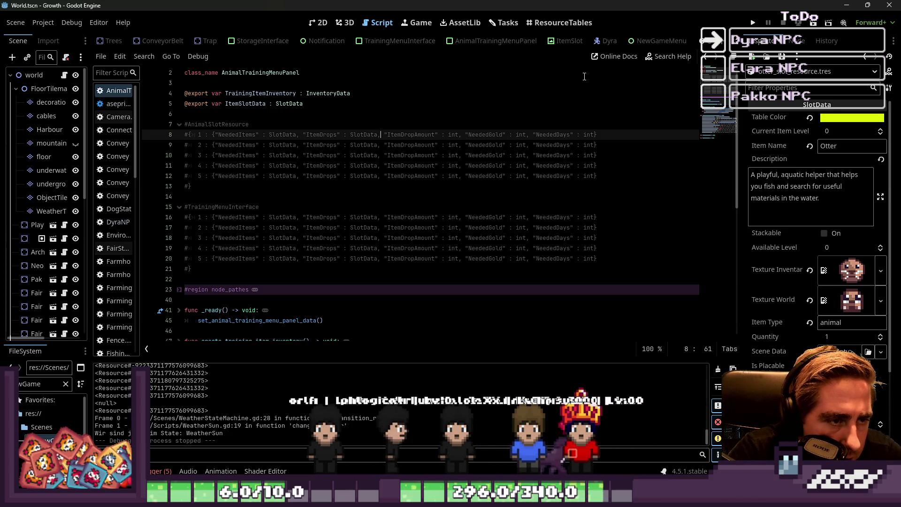
key(ctrl+Right)
key(ctrl+Right)
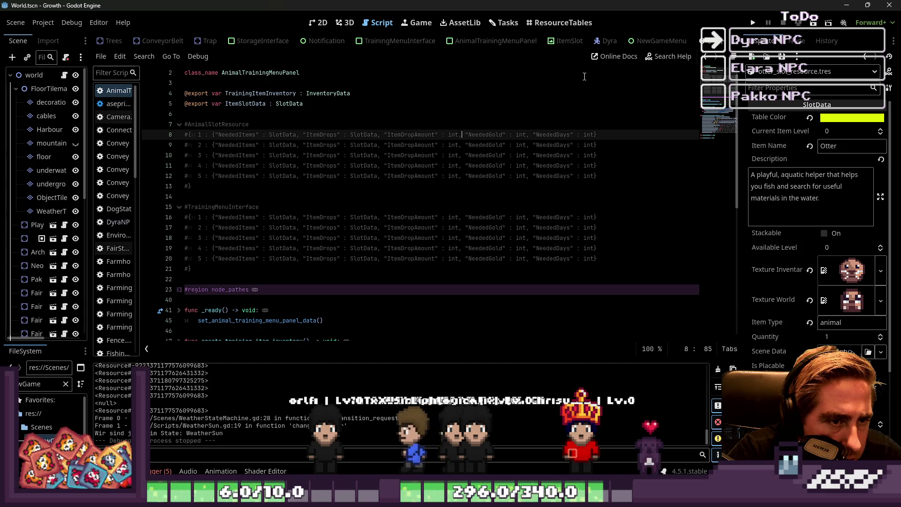
key(ctrl+Left)
key(ctrl+Left)
key(ctrl+Left)
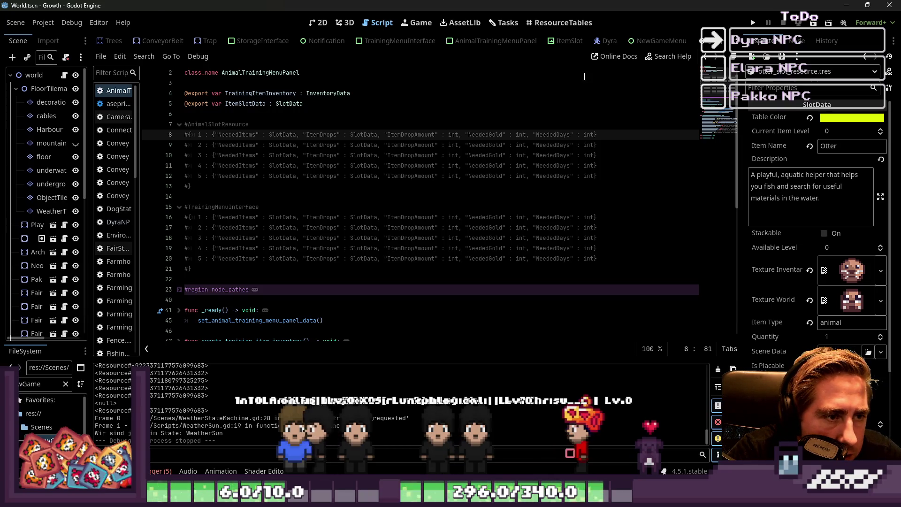
key(ctrl+Left)
key(ctrl+Left)
key(ctrl+Left)
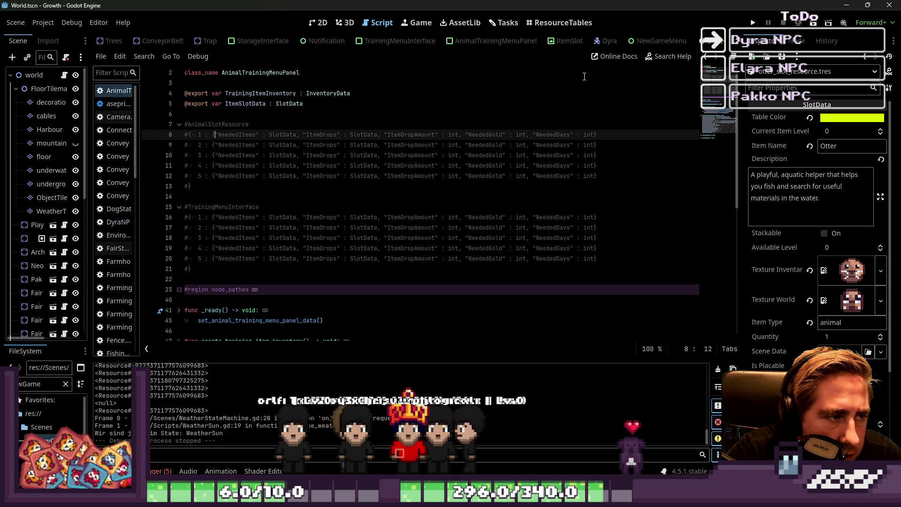
- Multi-select NeededItems on lines 8–12 with Ctrl+D and delete it
key(ctrl+shift+Right)
key(ctrl+shift+Right)
key(ctrl+shift+Right)
key(ctrl+shift+Right)
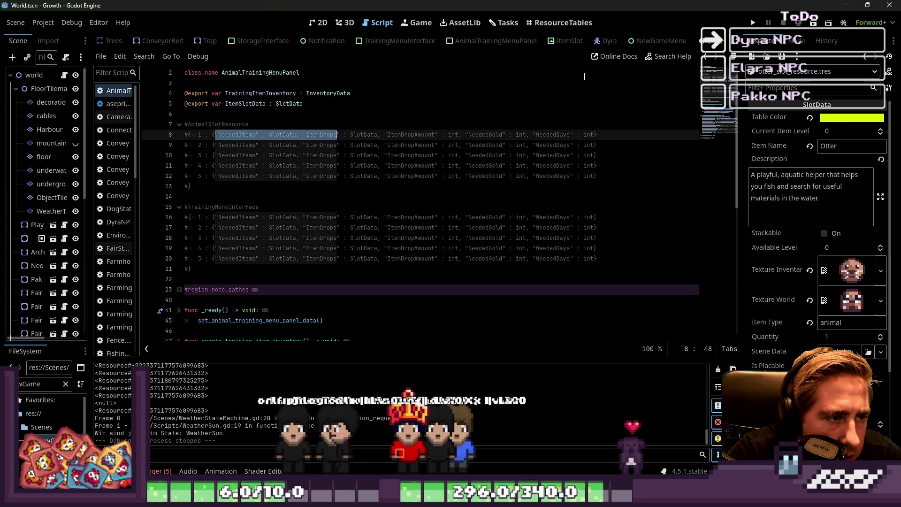
key(ctrl+shift+Left)
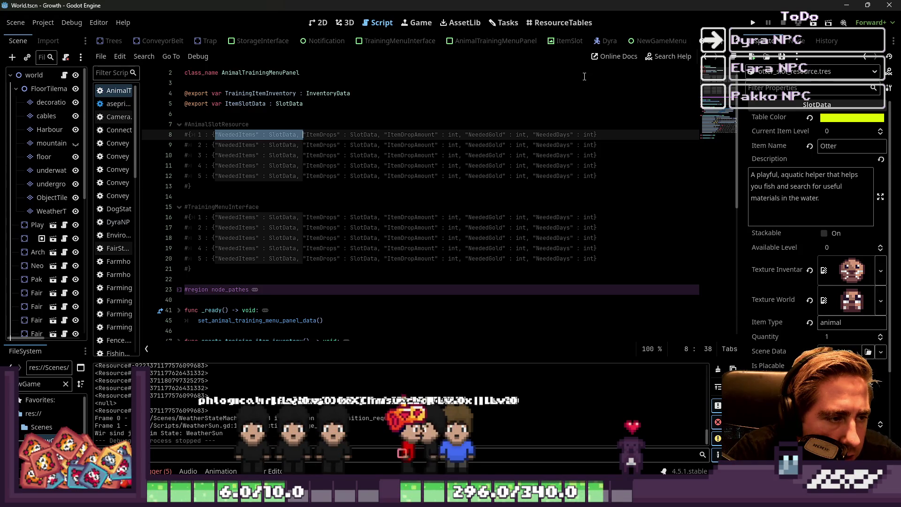
key(ctrl+shift+Left)
key(ctrl+shift+Left)
key(ctrl+shift+Left)
key(ctrl+d)
key(ctrl+d)
key(ctrl+d)
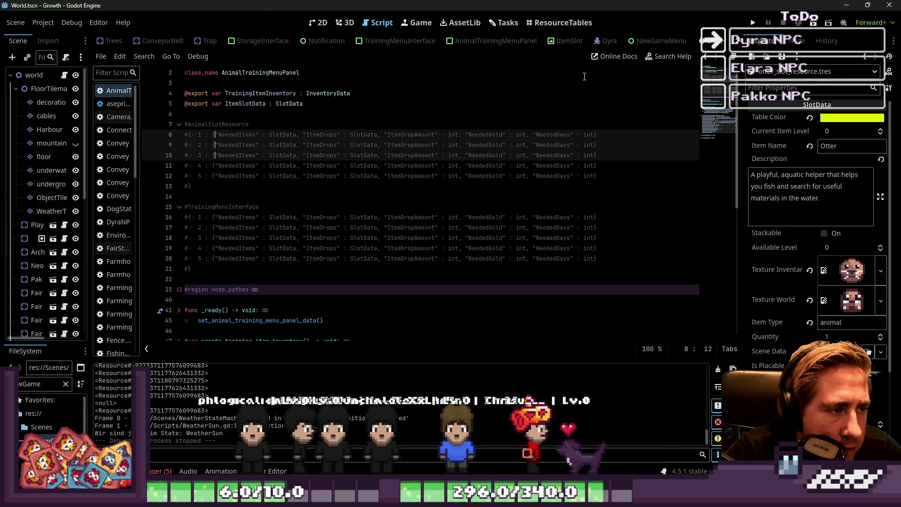
key(ctrl+shift+Right)
key(ctrl+shift+Right)
key(ctrl+shift+Right)
key(ctrl+shift+Left)
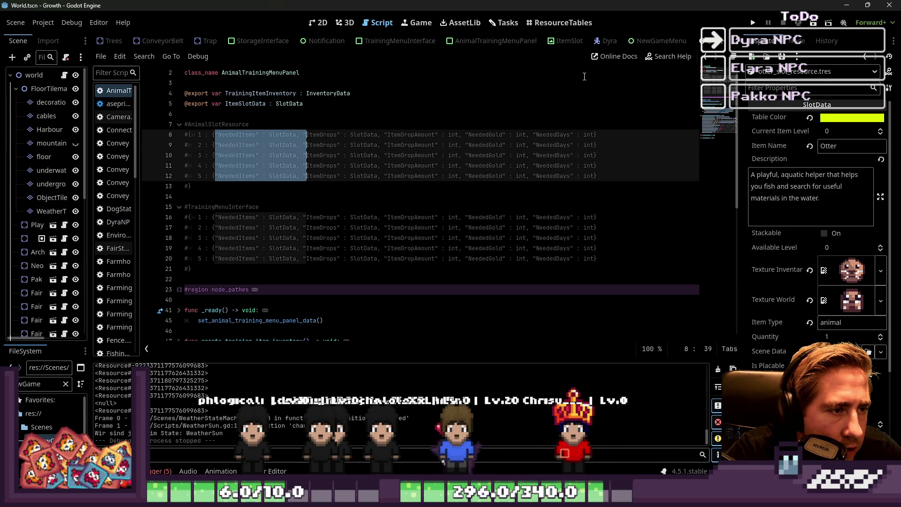
key(BackSpace)
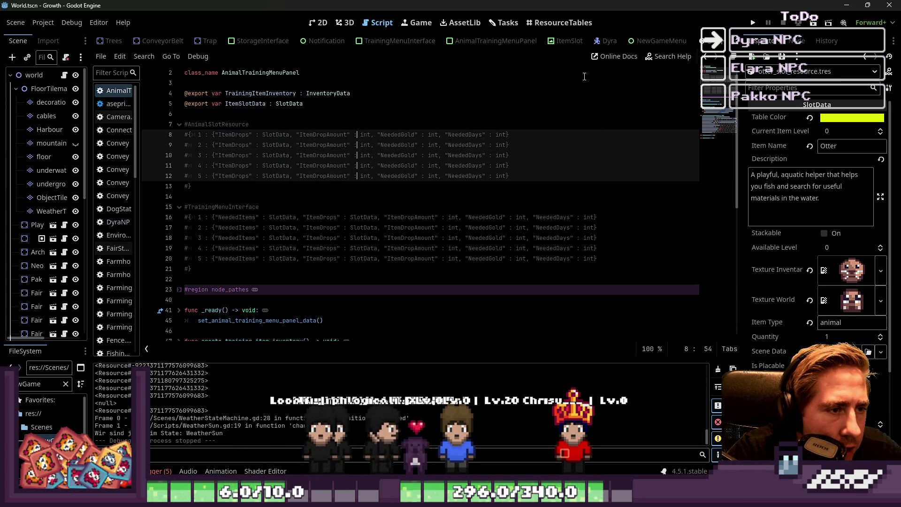
- Delete NeededGold and NeededDays from lines 8–12, then paste the entries back
key(ctrl+Right)
key(ctrl+shift+Right)
key(ctrl+shift+Right)
key(ctrl+shift+Right)
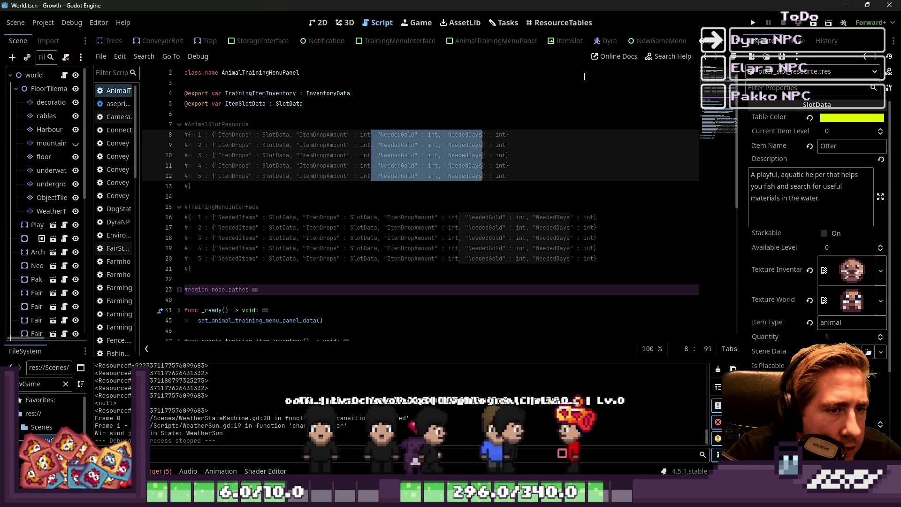
key(BackSpace)
key(ctrl+Delete)
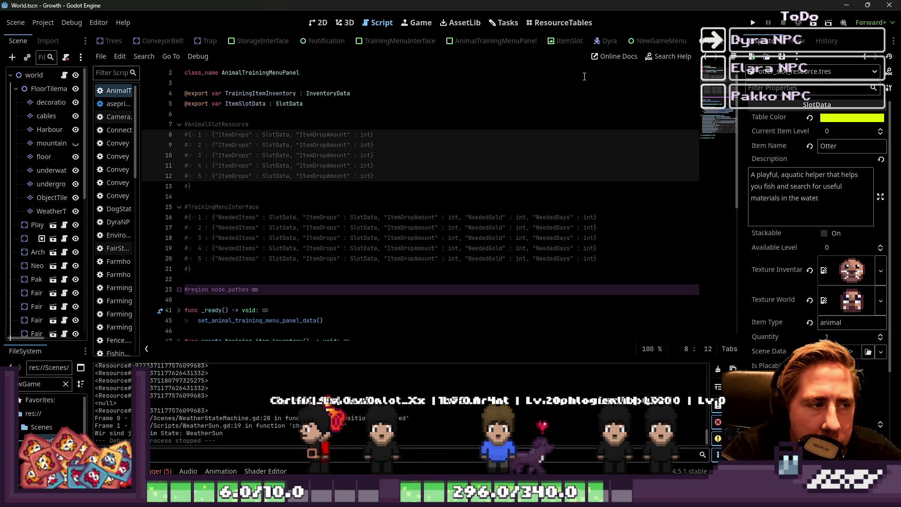
key(Down)
key(Down)
key(Down)
key(Down)
key(Down)
key(Down)
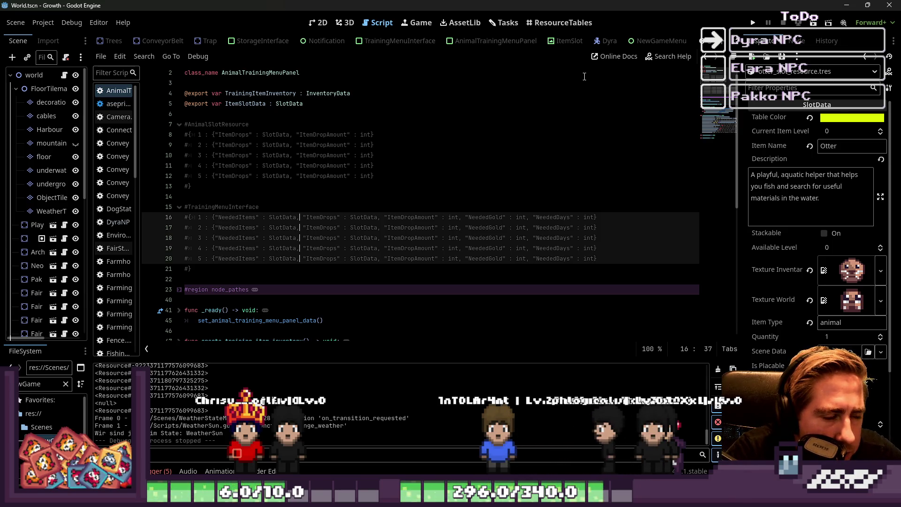
key(Up)
key(Up)
key(Up)
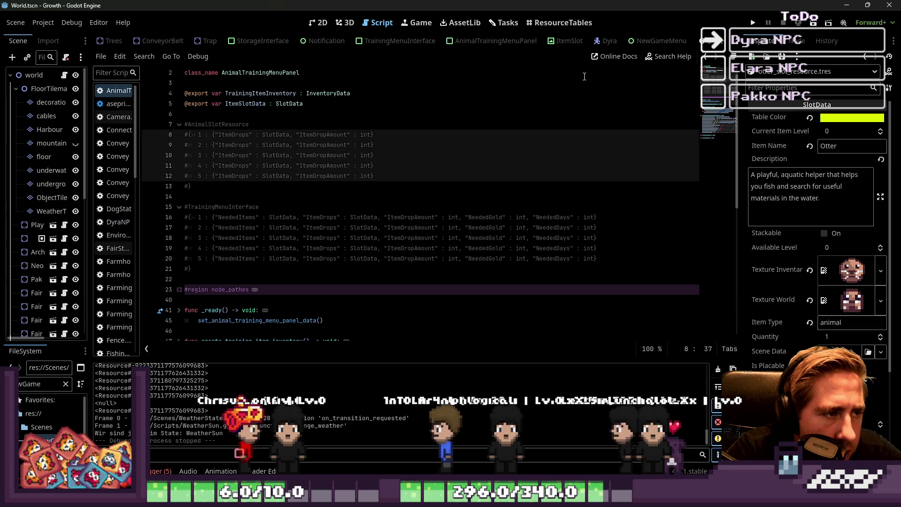
text(, "NeededGold" : int, "NeededDays" : int)
- Retry removing NeededGold and NeededDays on lines 8–12, then restore the full entry lists
key(Left)
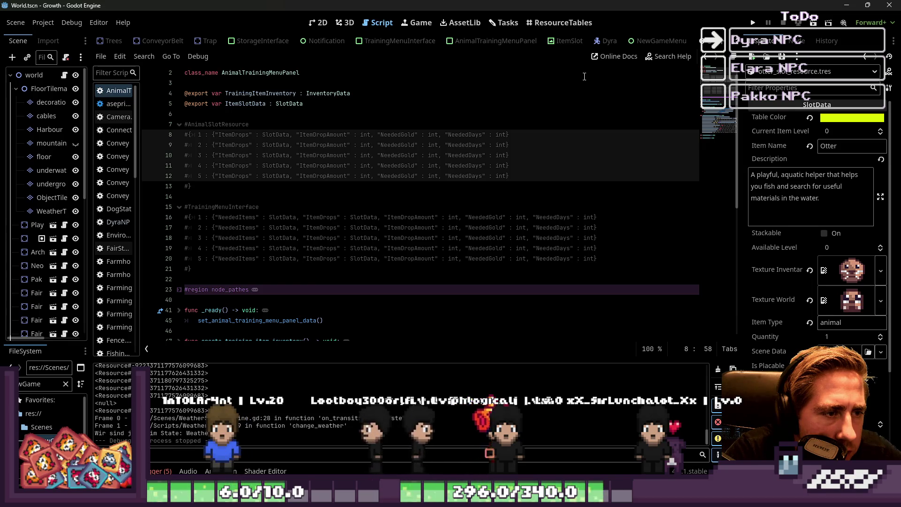
key(shift+Right)
key(shift+Right)
key(shift+Right)
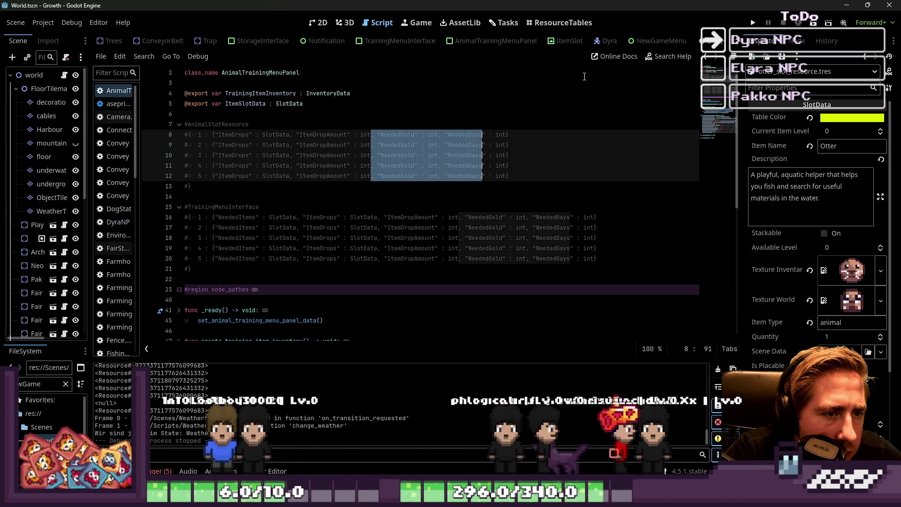
key(BackSpace)
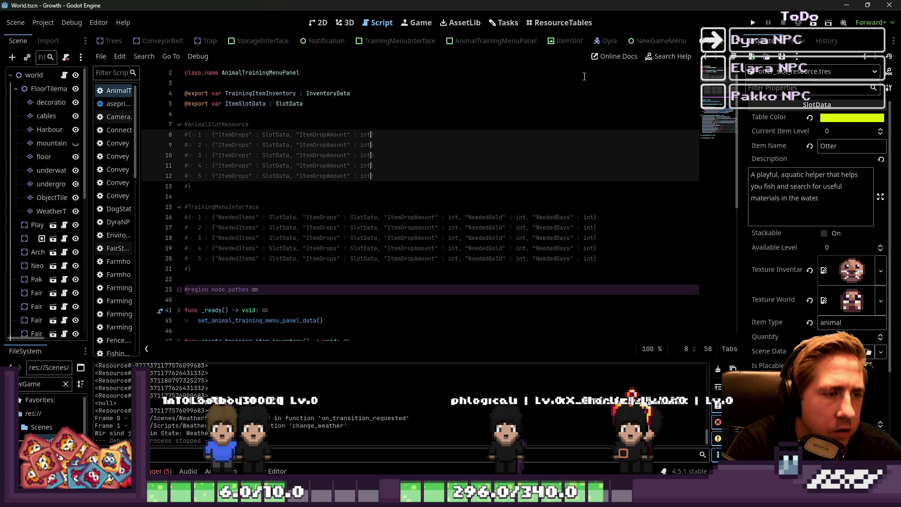
key(Down)
key(Down)
key(Down)
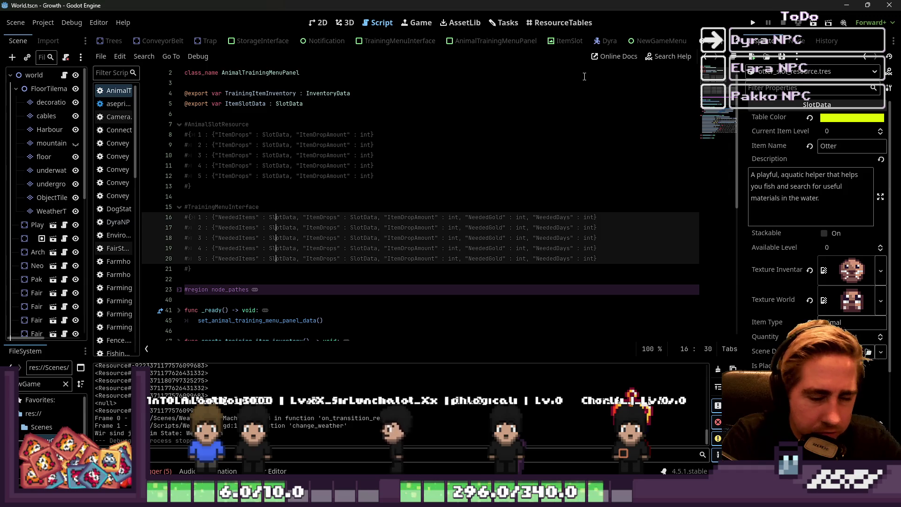
key(Left)
key(Left)
key(Left)
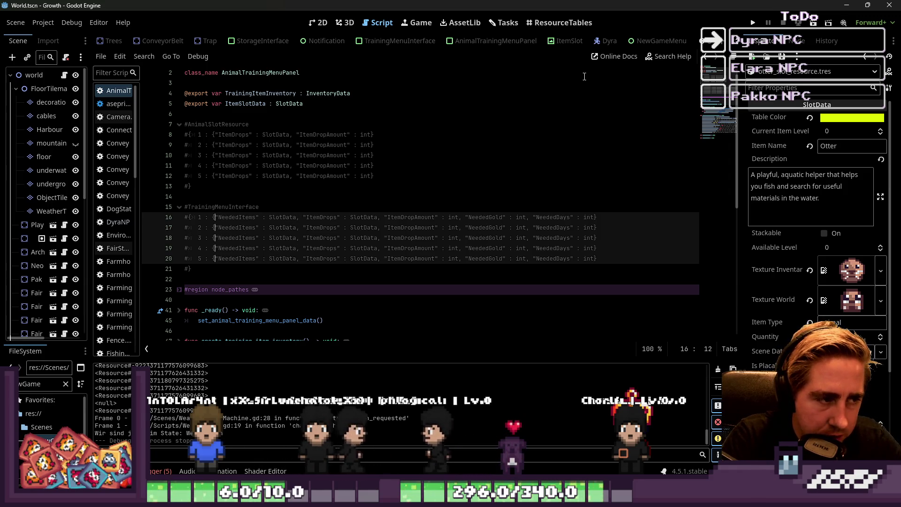
key(Up)
key(Up)
key(Up)
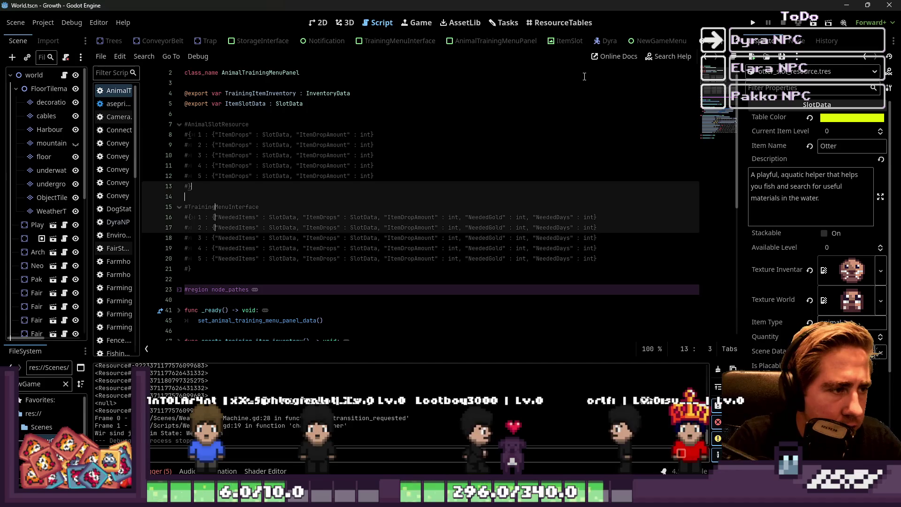
text(, "NeededGold" : int, "NeededDays" : int , "NeededGold" : int, "NeededDays" : int , "NeededGold" : int, "NeededDays" : int , "NeededGold" : int, "NeededDays" : int , "NeededGold" : int, "NeededDays" : int)
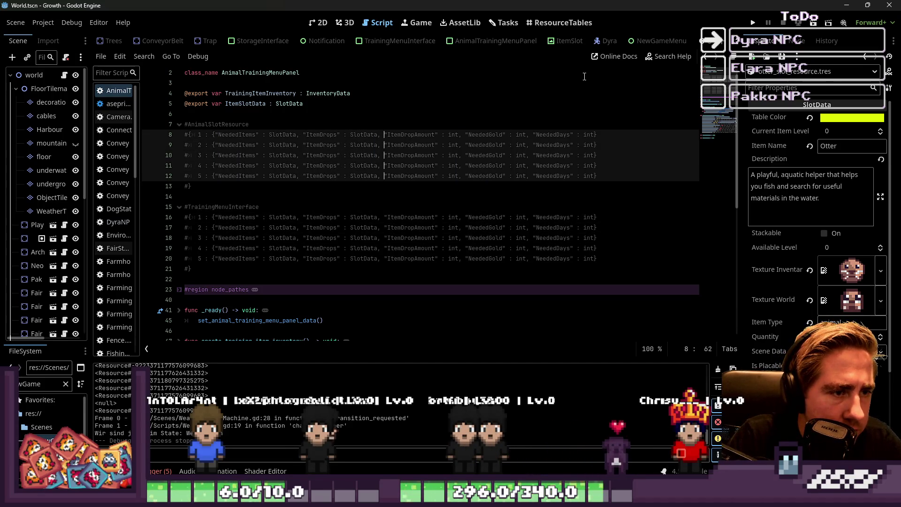
- Remove NeededGold and NeededDays from lines 8–12, keeping NeededItems, ItemDrops and ItemDropAmount
key(Right)
key(Right)
key(Right)
key(shift+Right)
key(shift+Right)
key(shift+Right)
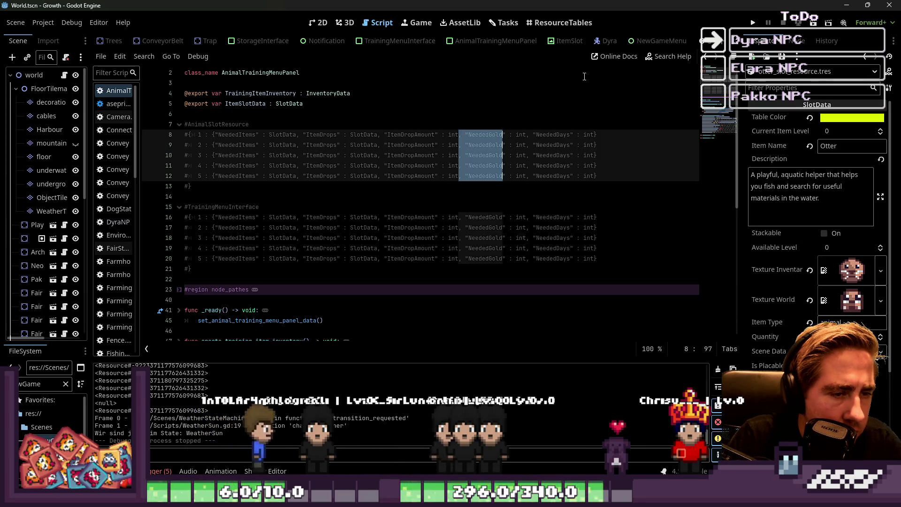
key(Delete)
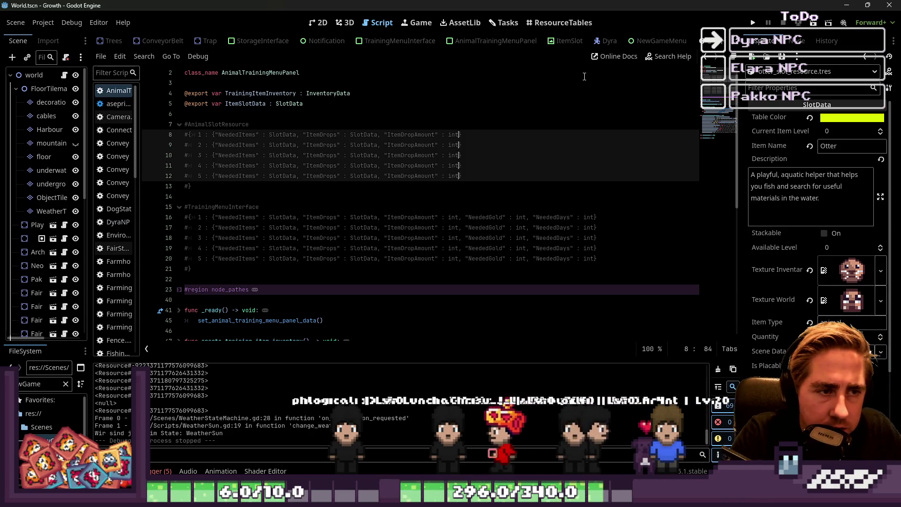
key(Down)
key(Down)
key(Down)
key(Up)
key(Left)
- Delete NeededItems, ItemDrops and ItemDropAmount from lines 16–20, then widen the Scene dock
key(Up)
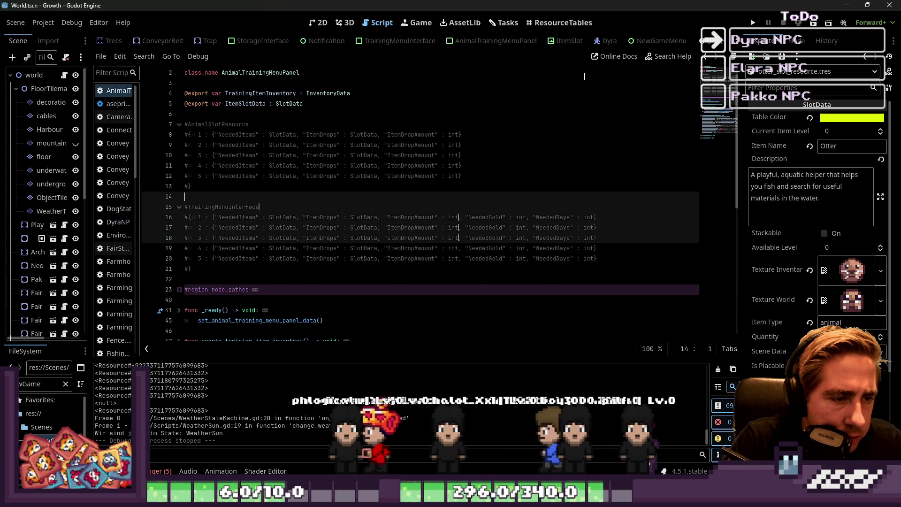
key(ctrl+Left)
key(ctrl+Left)
key(ctrl+Left)
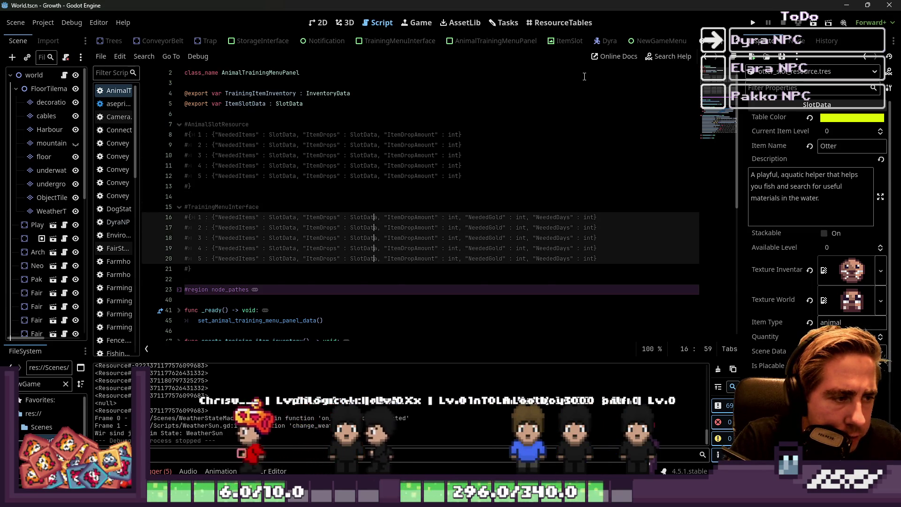
key(ctrl+shift+Left)
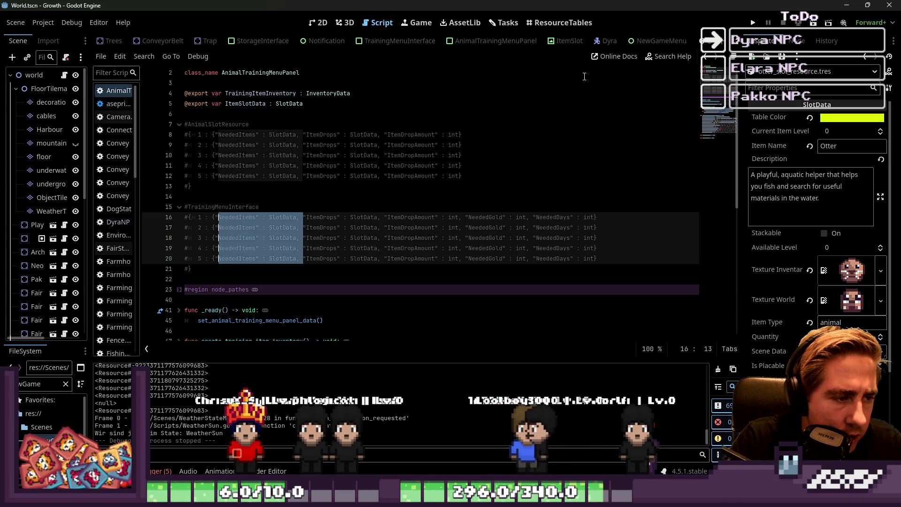
key(Left)
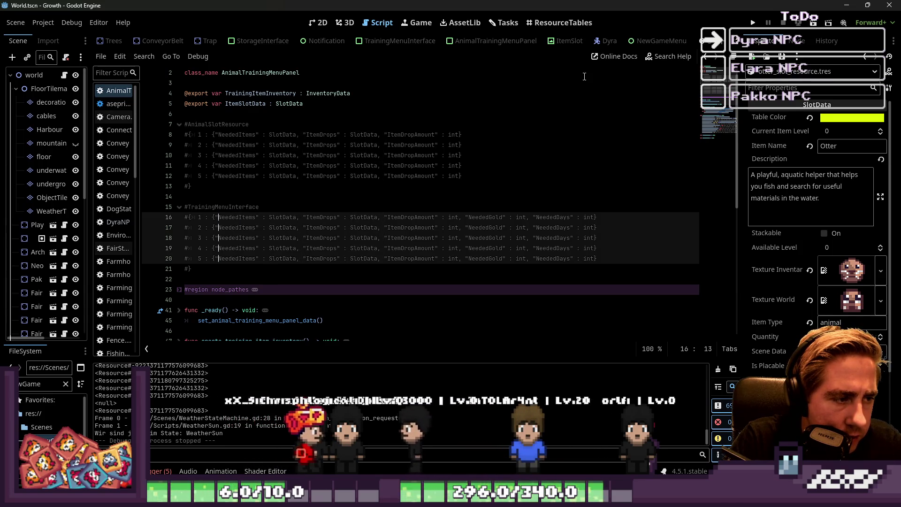
key(ctrl+Left)
key(ctrl+Left)
key(ctrl+Left)
key(ctrl+shift+Right)
key(ctrl+shift+Right)
key(ctrl+shift+Right)
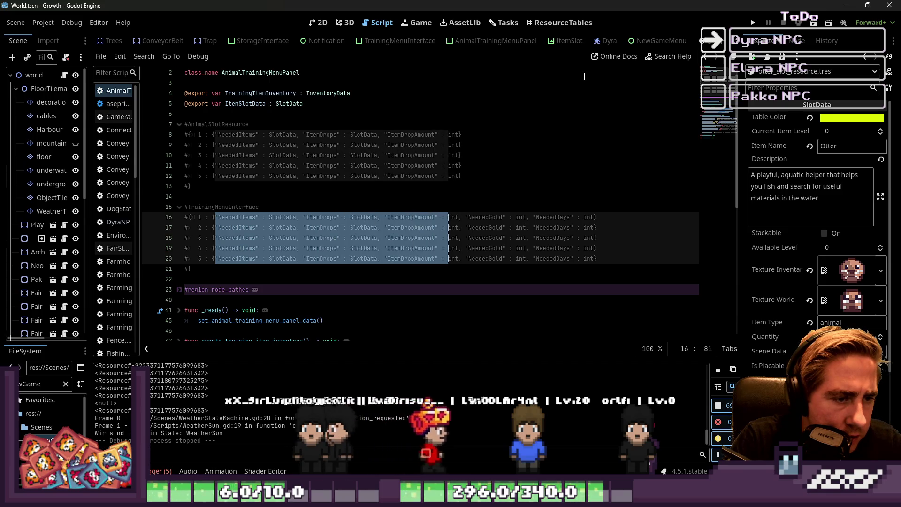
key(shift+Right)
key(shift+Right)
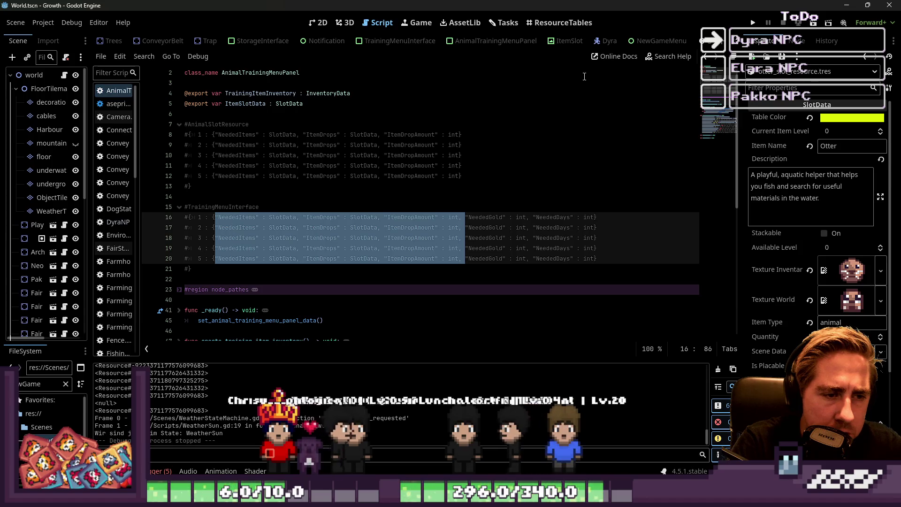
key(BackSpace)
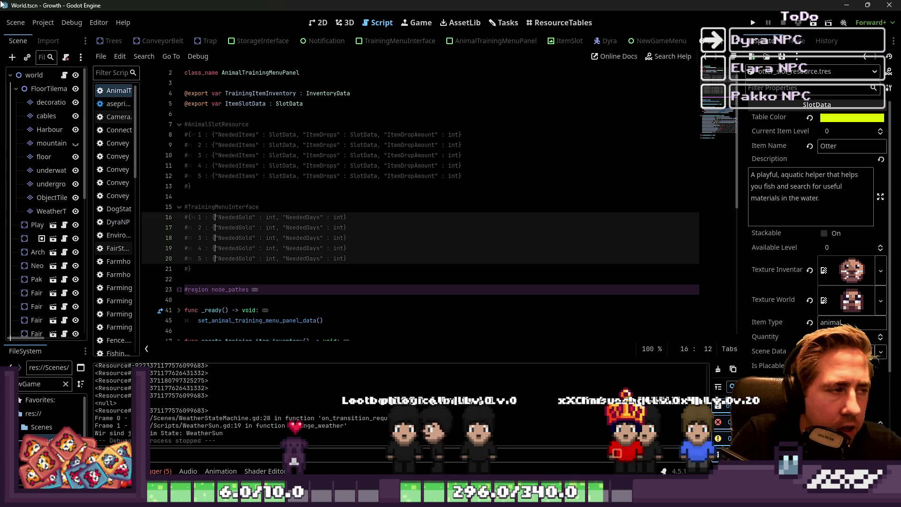
drag(90, 257, 149, 257)
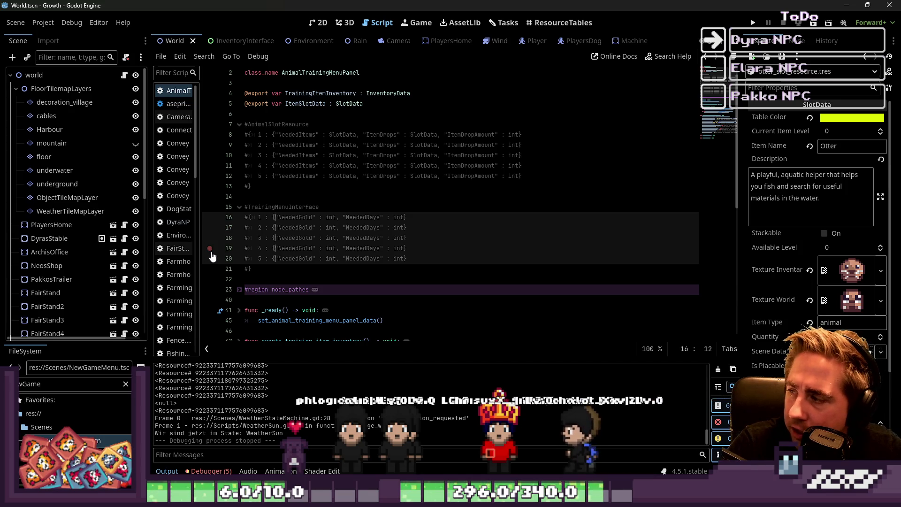
click(43, 23)
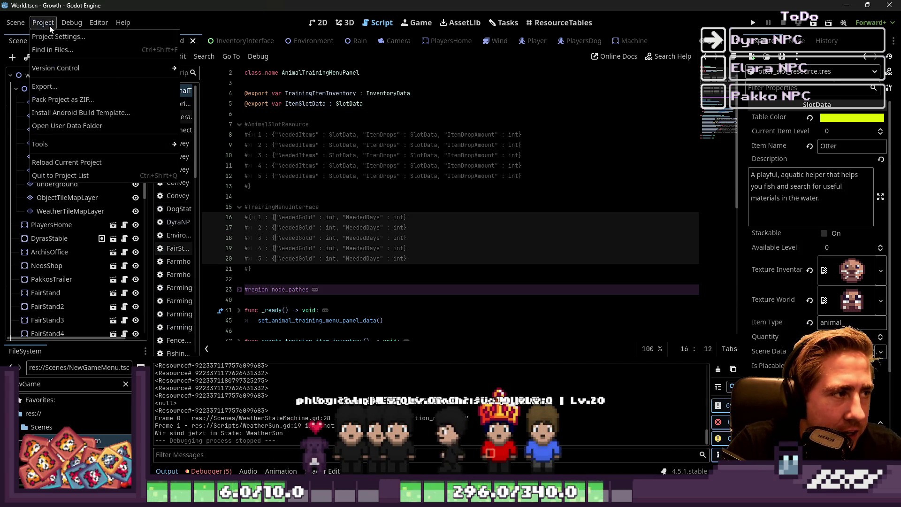
click(49, 36)
drag(312, 109, 329, 33)
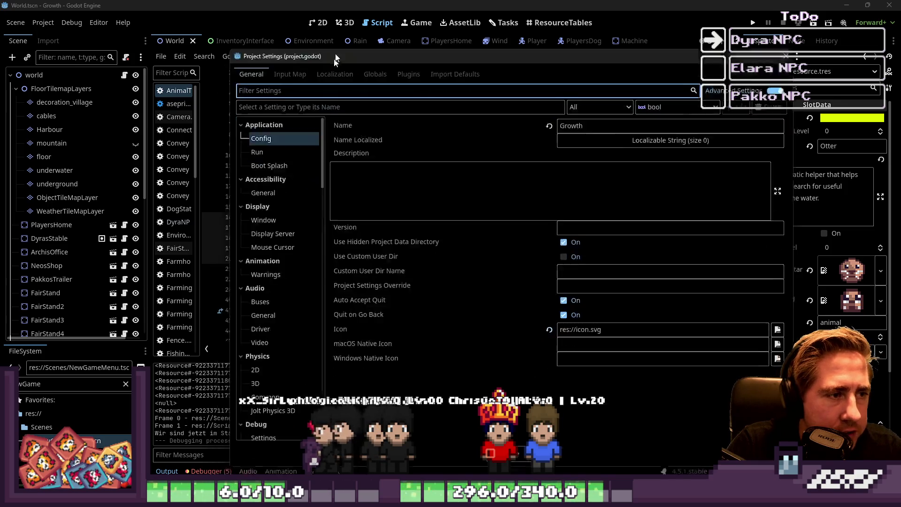
scroll(252, 233, down, 10)
scroll(252, 234, up, 3)
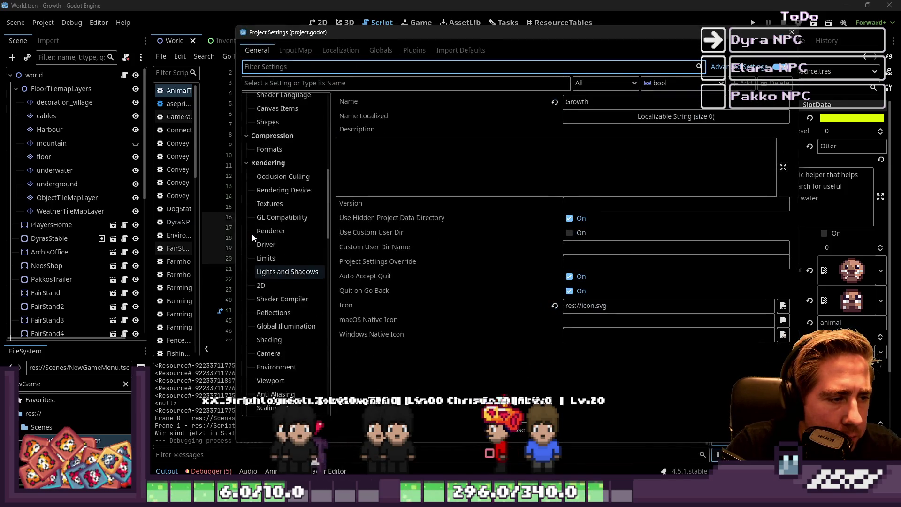
scroll(270, 214, down, 6)
scroll(271, 208, up, 3)
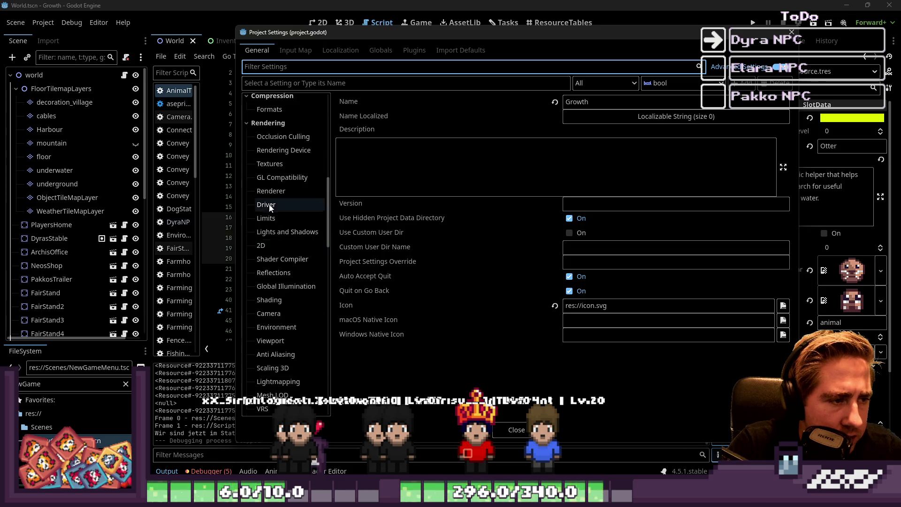
click(272, 165)
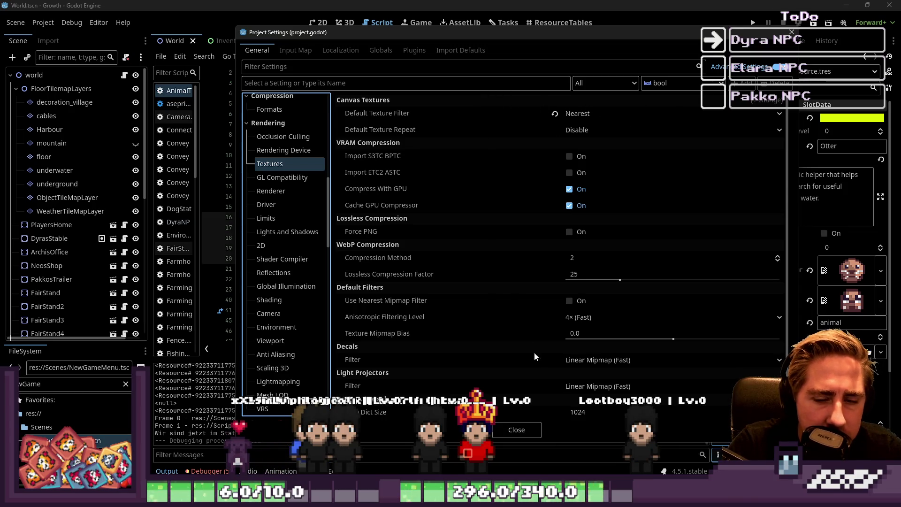
click(509, 430)
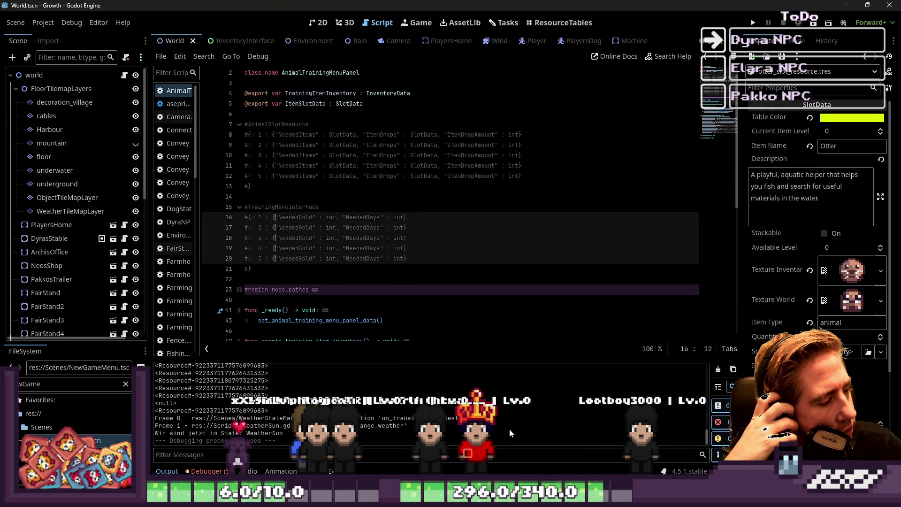
- Switch to the 2D view of the world map and select the DyrasStable barn
scroll(69, 182, down, 5)
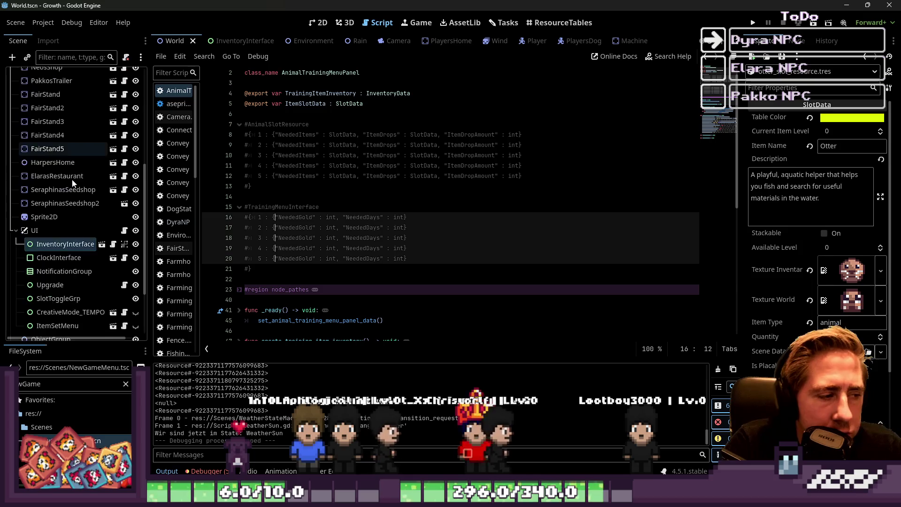
key(ctrl+F1)
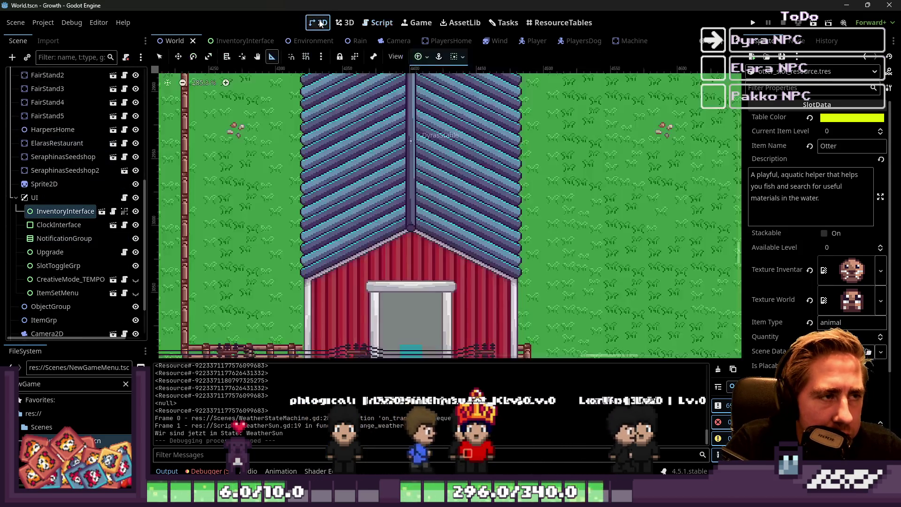
click(160, 57)
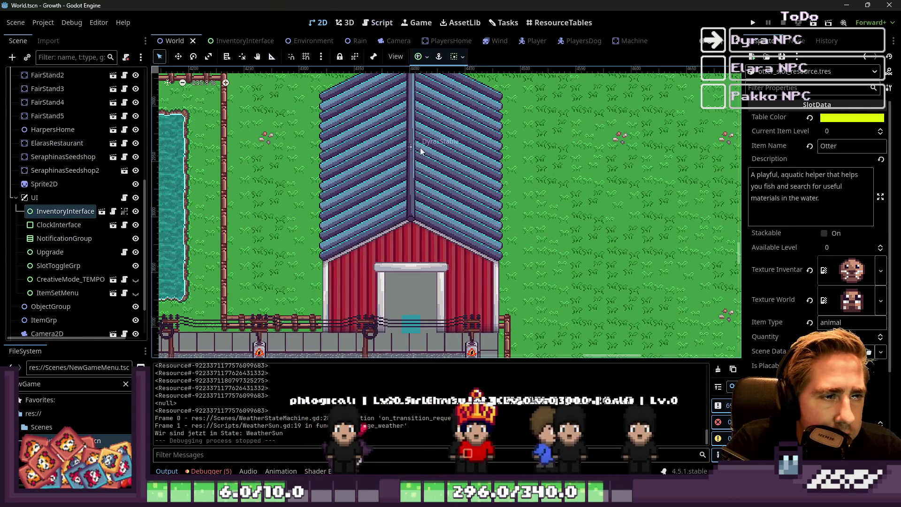
click(419, 152)
- Select the underground tile layer and the FloorTilemapLayers group while zooming around the map
scroll(445, 161, down, 5)
scroll(312, 300, up, 6)
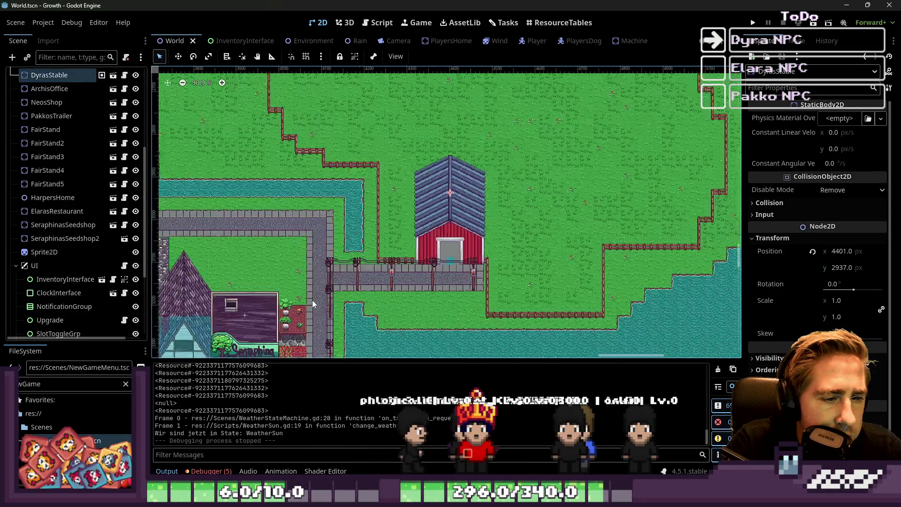
click(390, 270)
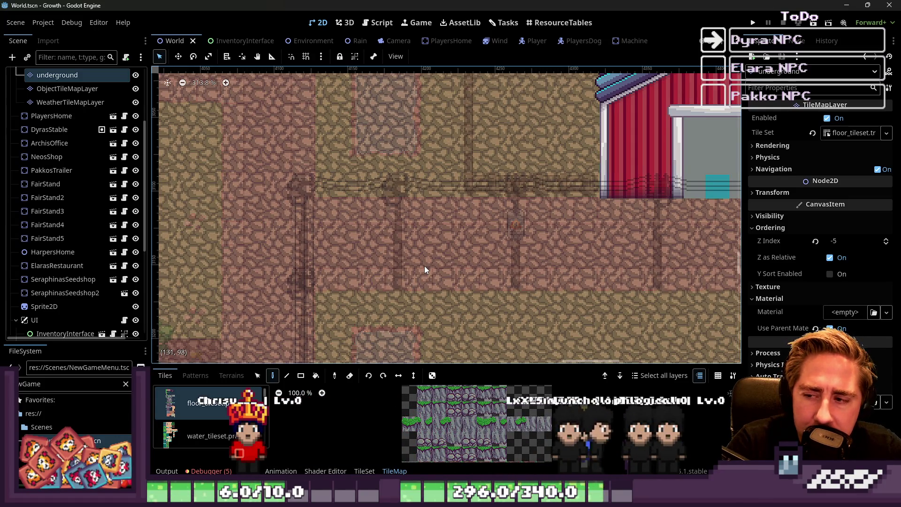
scroll(424, 270, down, 20)
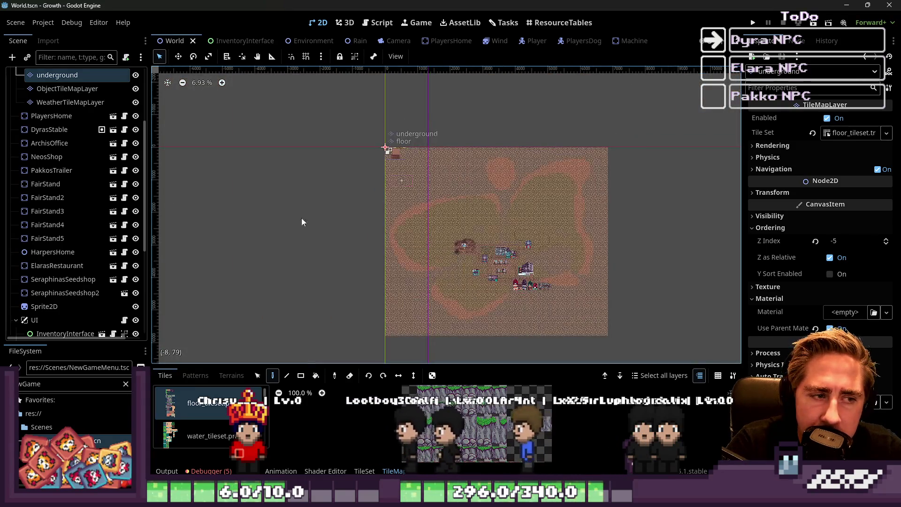
scroll(47, 143, up, 3)
click(50, 90)
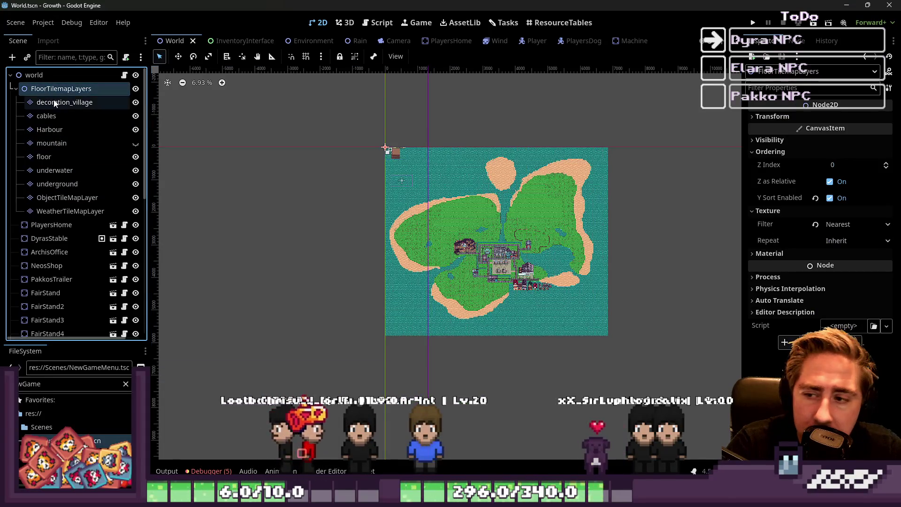
scroll(366, 160, up, 3)
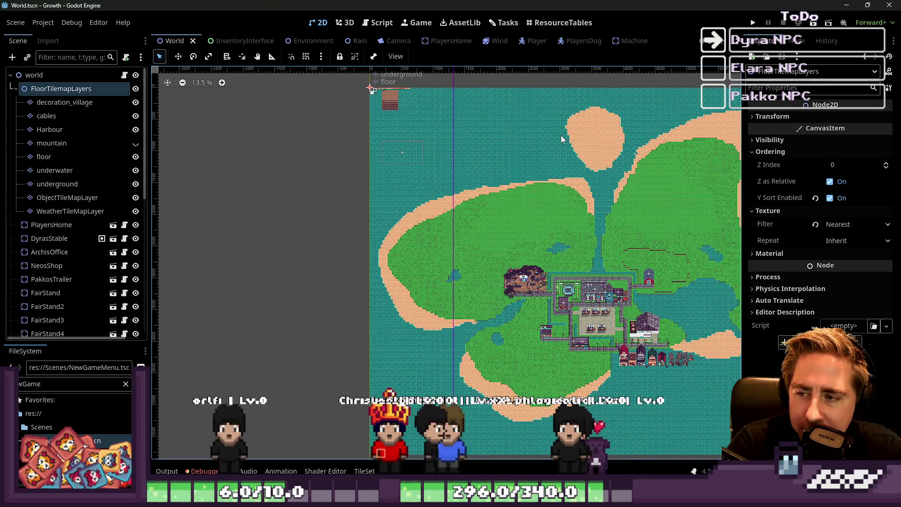
scroll(552, 273, up, 10)
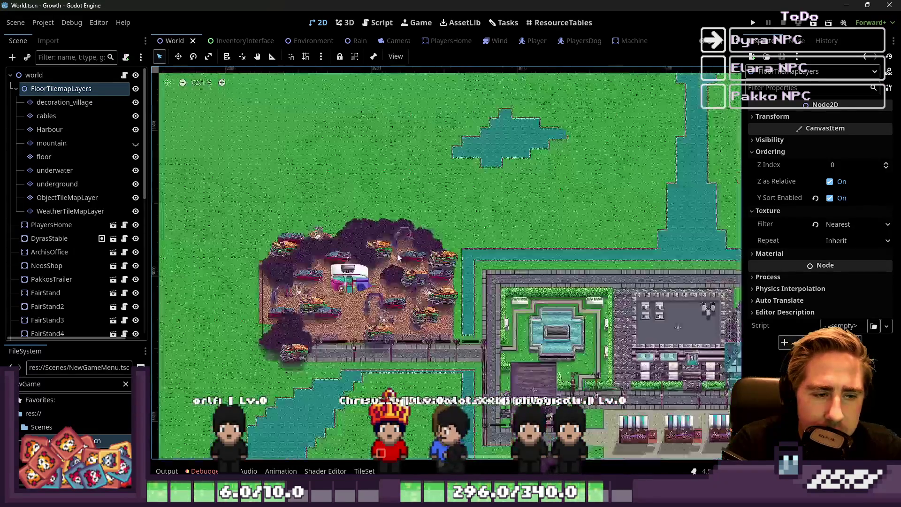
click(356, 232)
scroll(446, 229, down, 2)
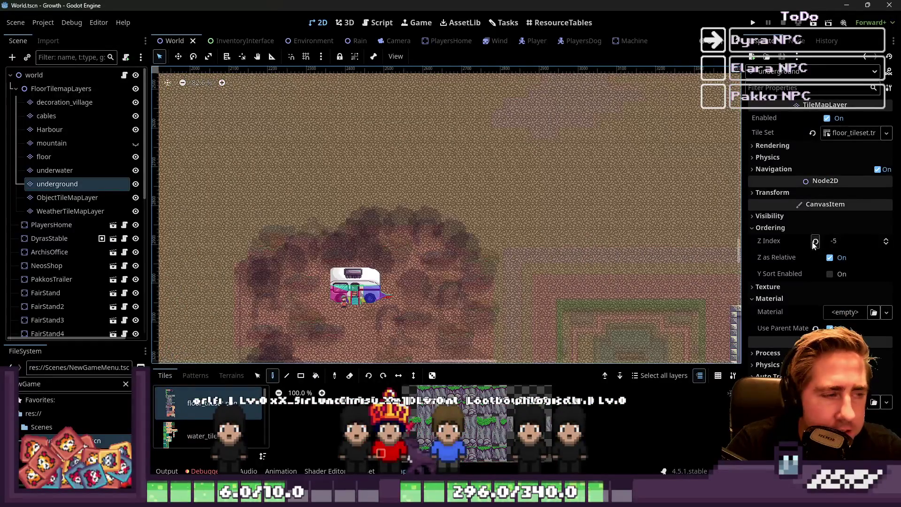
click(781, 229)
click(785, 218)
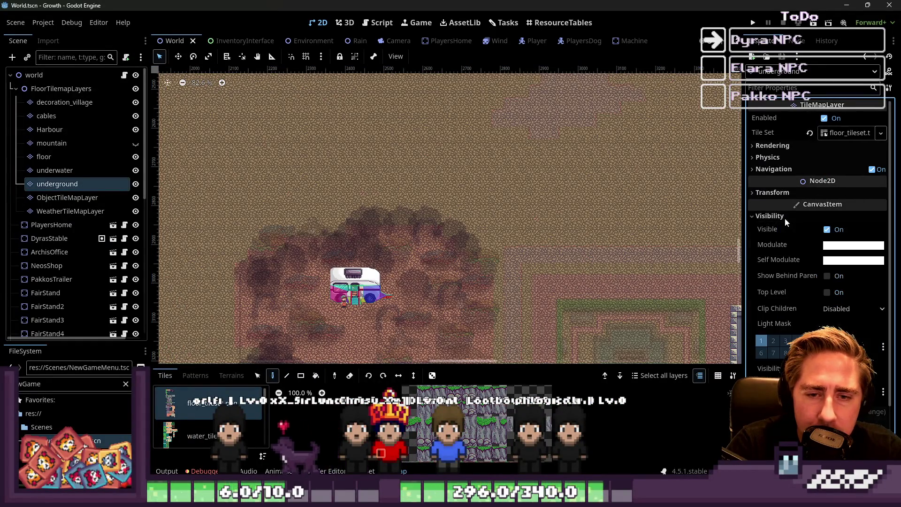
click(785, 218)
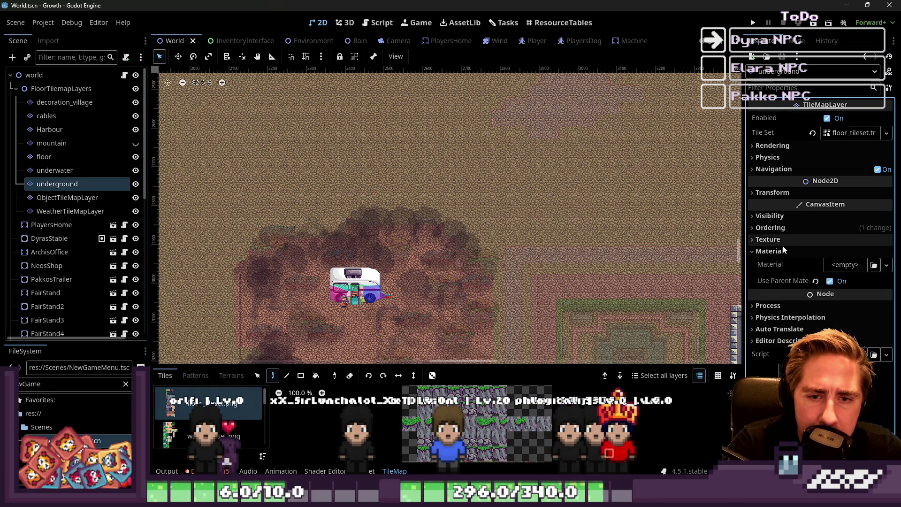
click(781, 242)
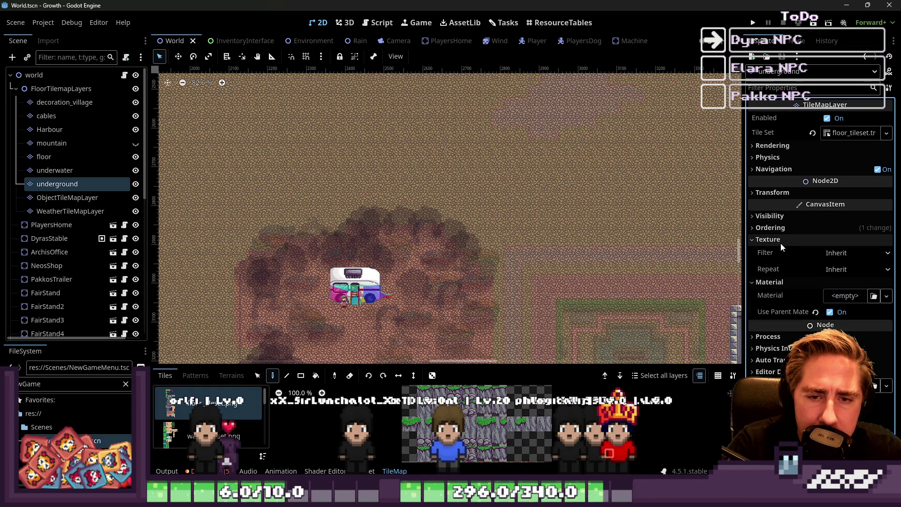
click(856, 253)
click(815, 268)
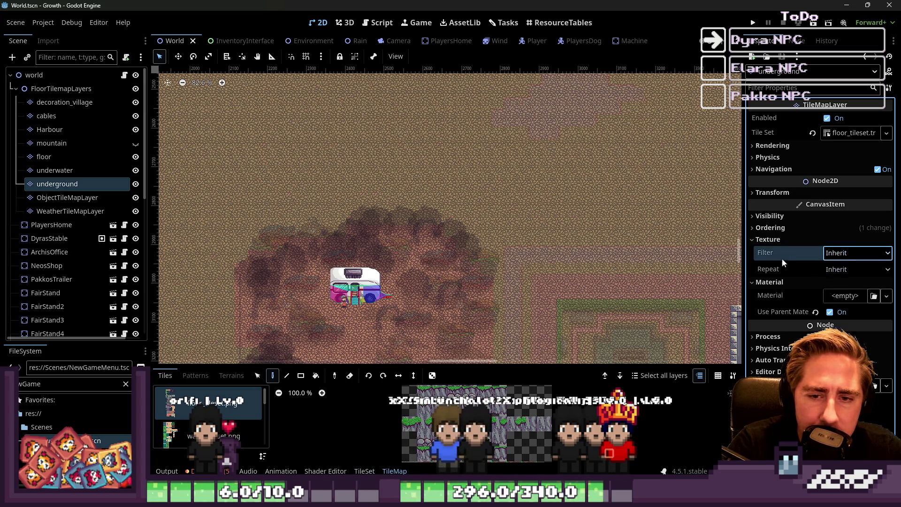
click(769, 240)
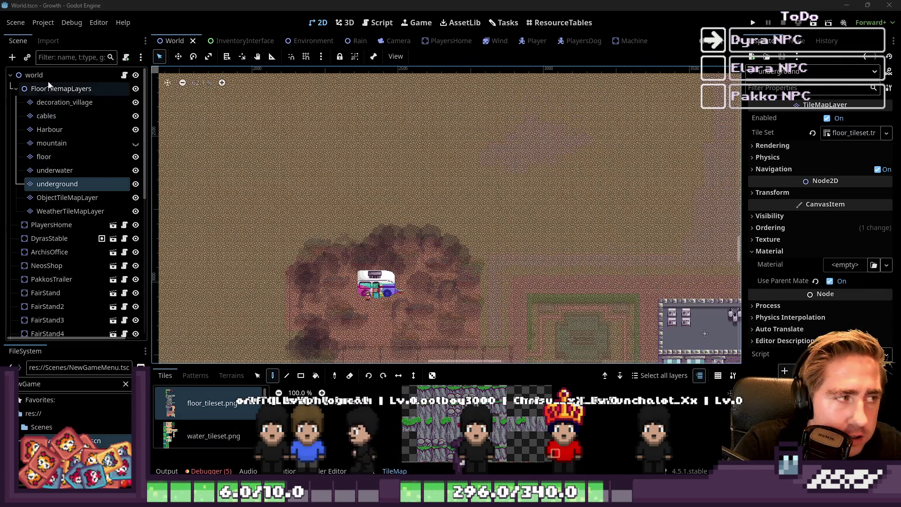
click(34, 75)
scroll(399, 212, up, 5)
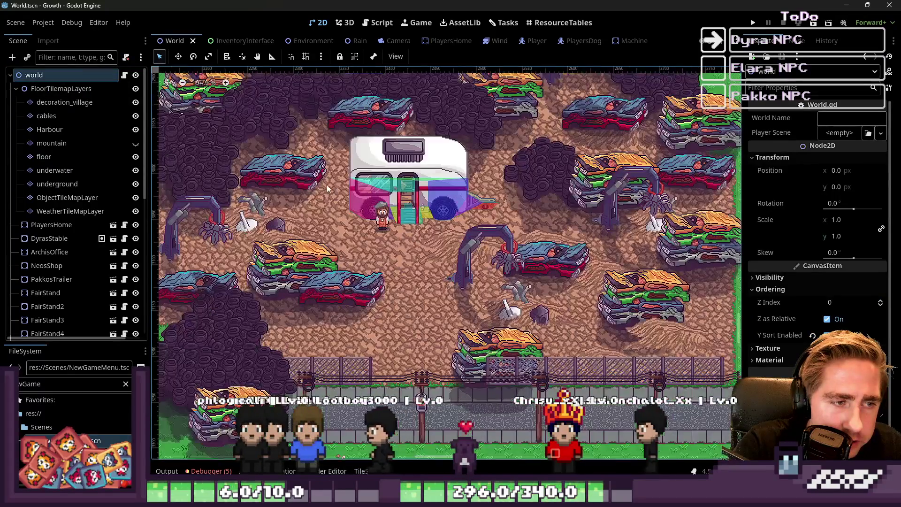
scroll(366, 223, down, 5)
scroll(427, 274, up, 6)
scroll(426, 274, up, 14)
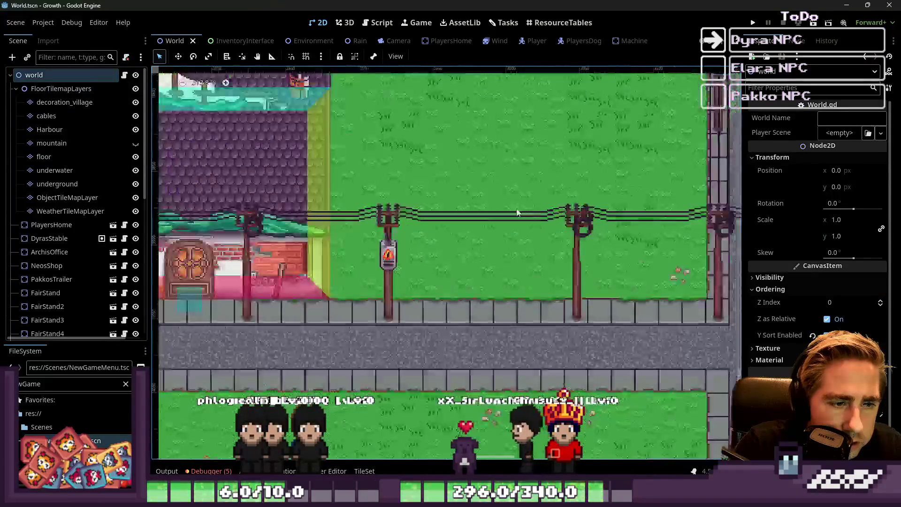
scroll(514, 198, down, 3)
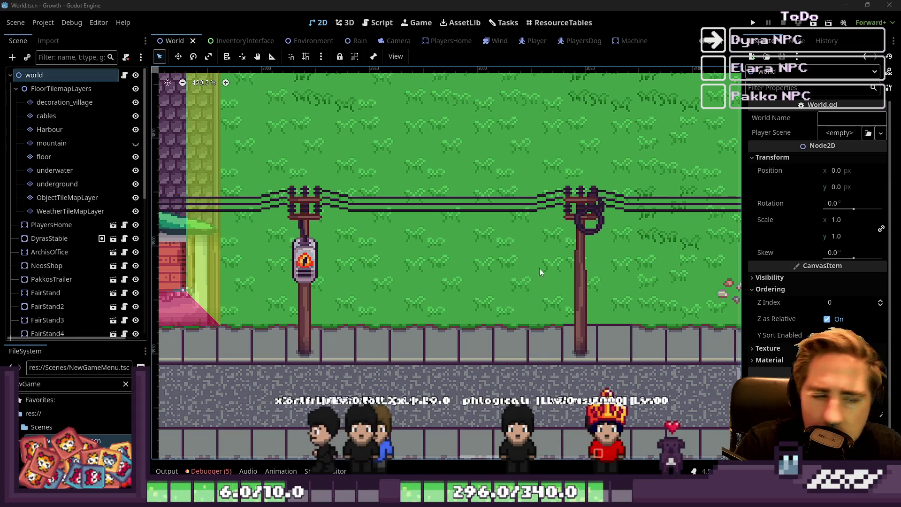
scroll(543, 226, down, 2)
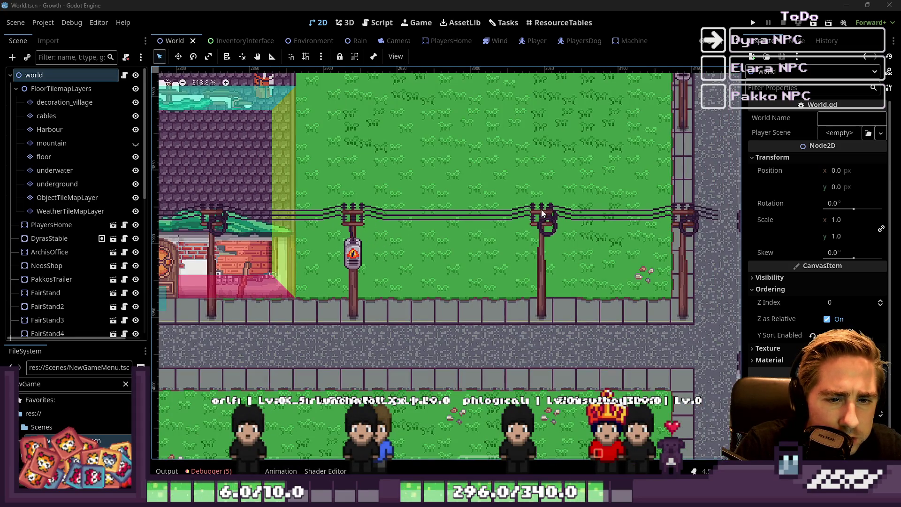
scroll(530, 221, down, 1)
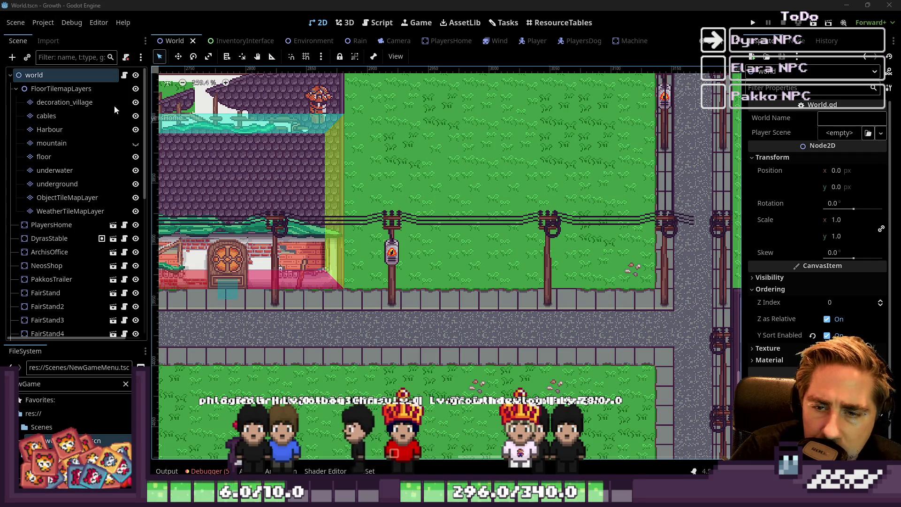
click(42, 23)
- Close Project Settings, zoom out of the map, and return to the AnimalTrainingMenuPanel script
click(52, 29)
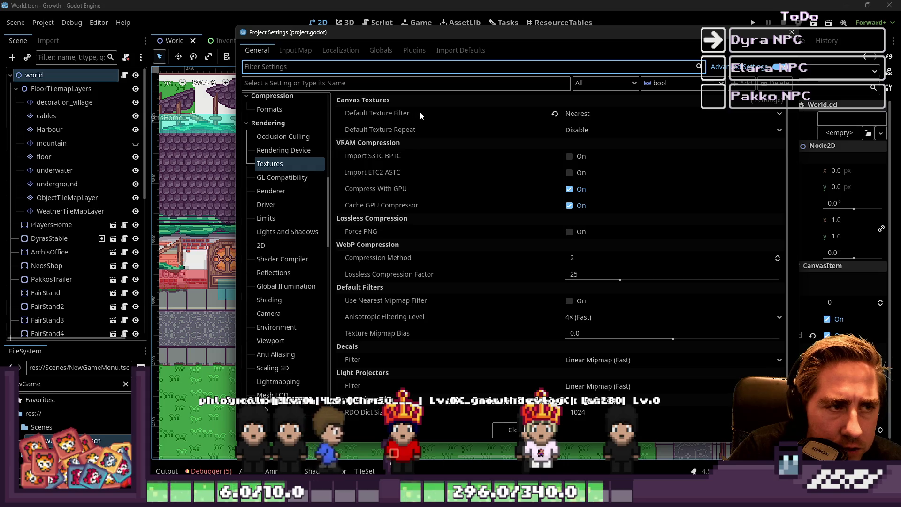
click(792, 32)
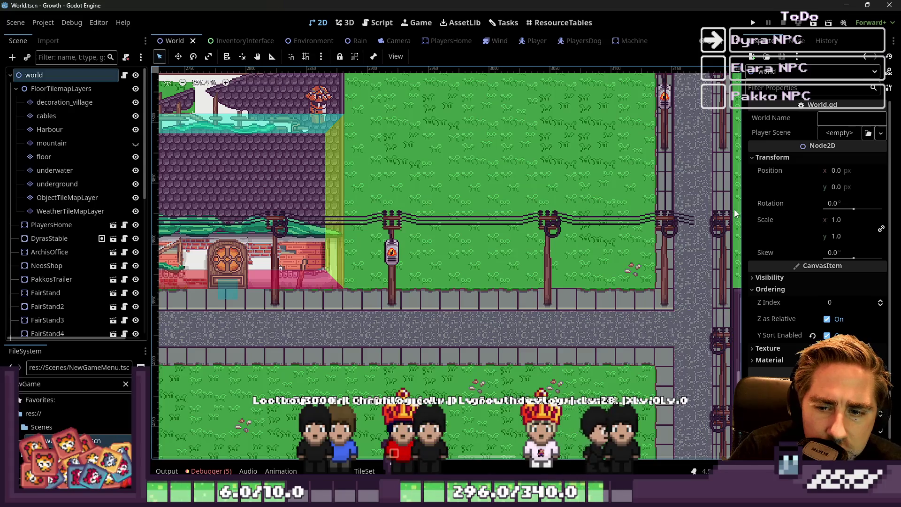
scroll(616, 220, down, 1)
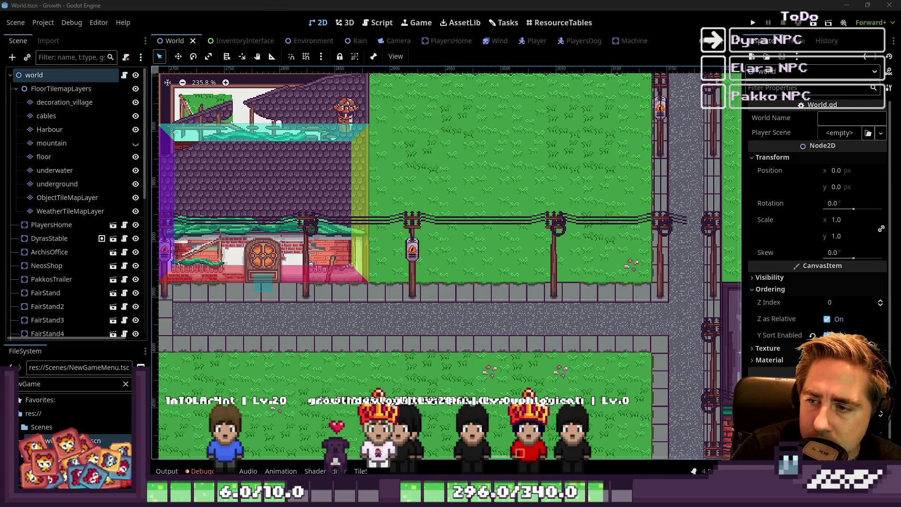
scroll(471, 272, down, 5)
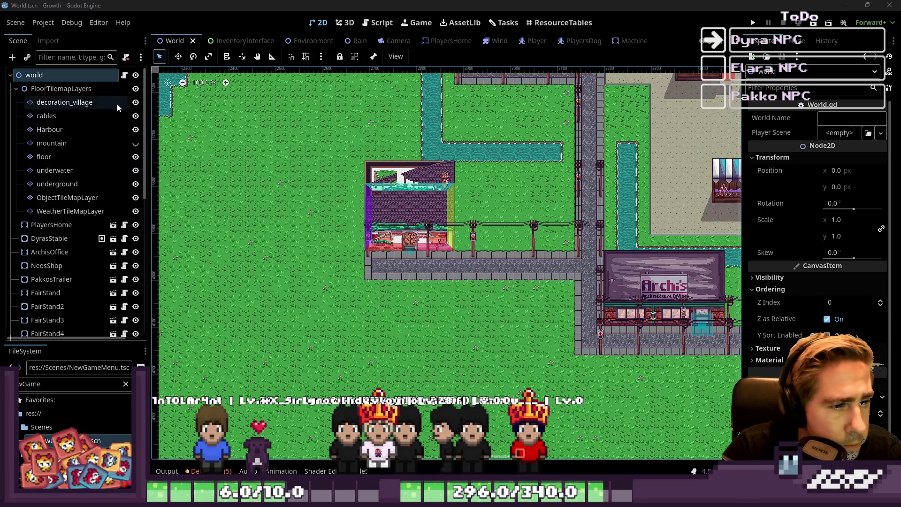
scroll(518, 241, down, 1)
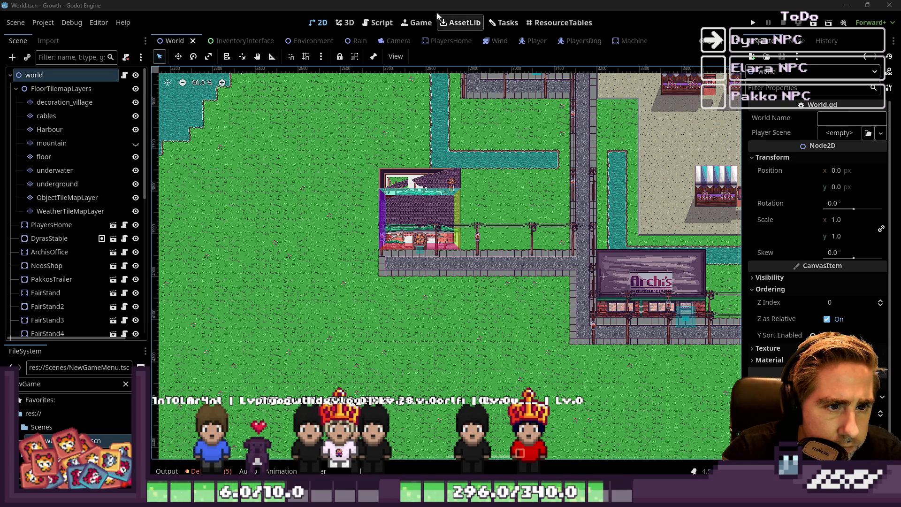
click(378, 22)
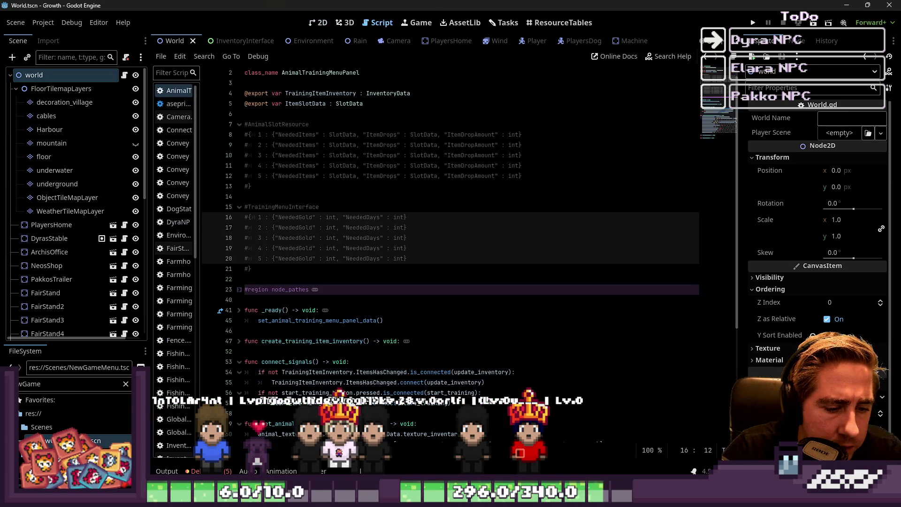
- Select the five commented NeededGold/NeededDays level lines in AnimalTrainingMenuPanel.gd
click(433, 241)
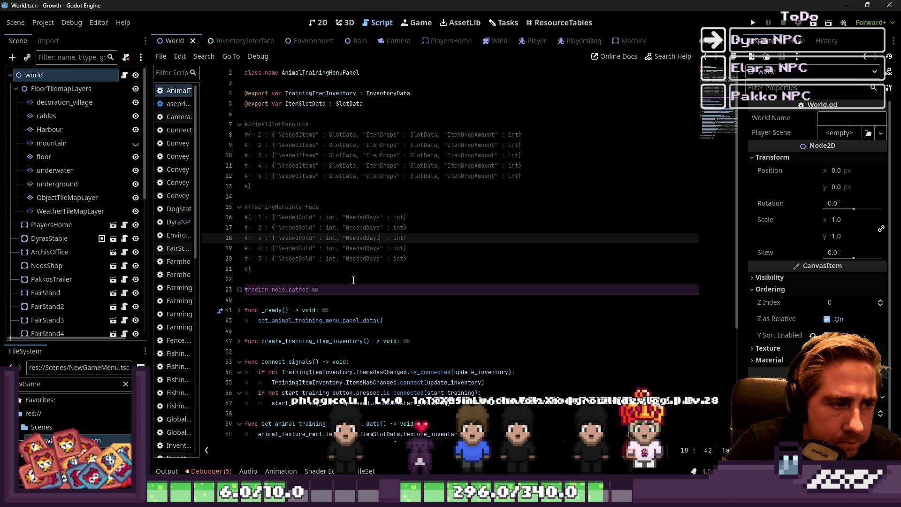
mouse_move(354, 280)
mouse_down()
mouse_move(244, 188)
mouse_move(187, 207)
mouse_up()
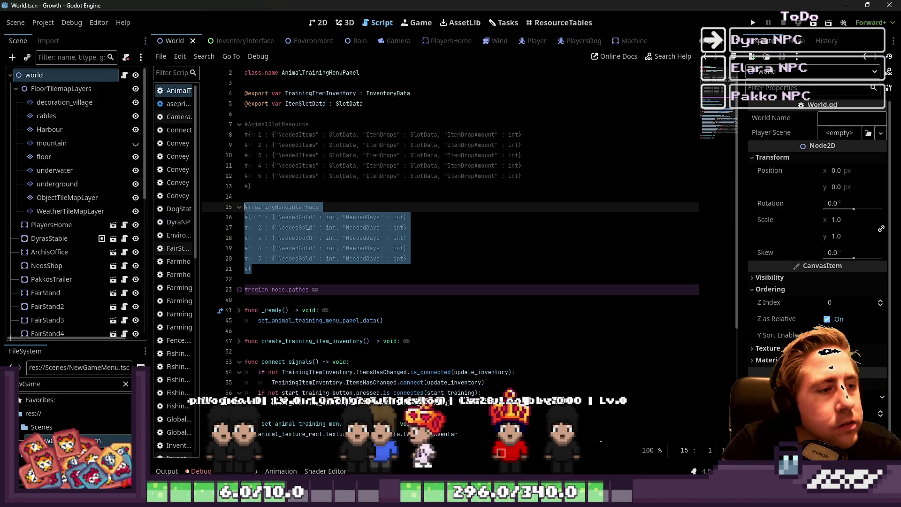
drag(263, 269, 244, 237)
double_click(283, 207)
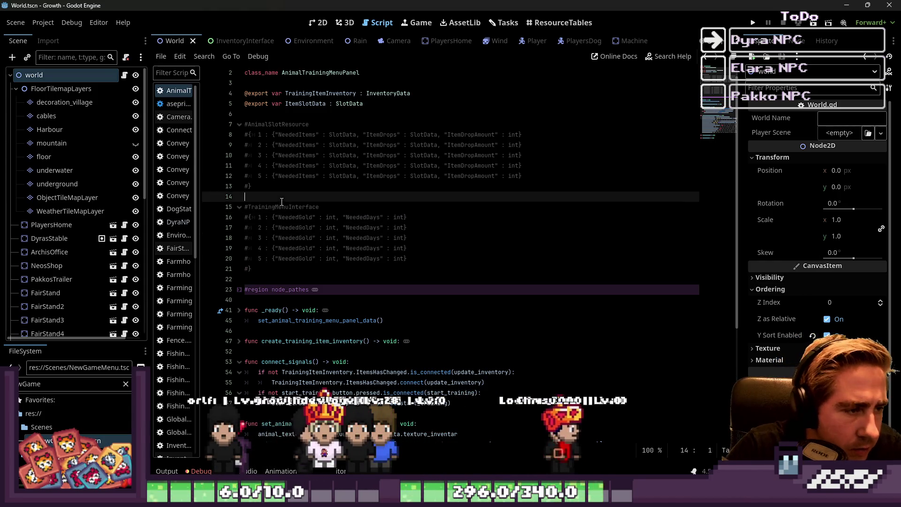
click(294, 249)
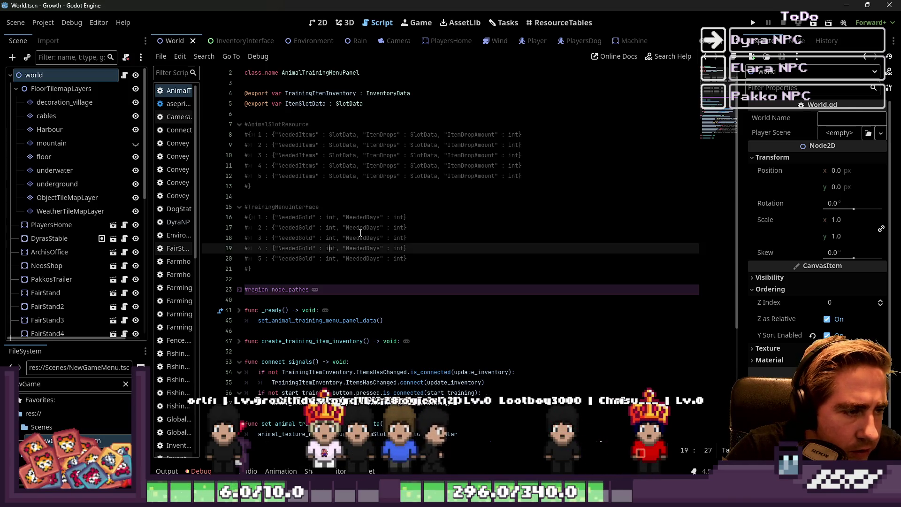
drag(409, 258, 146, 220)
key(ctrl+c)
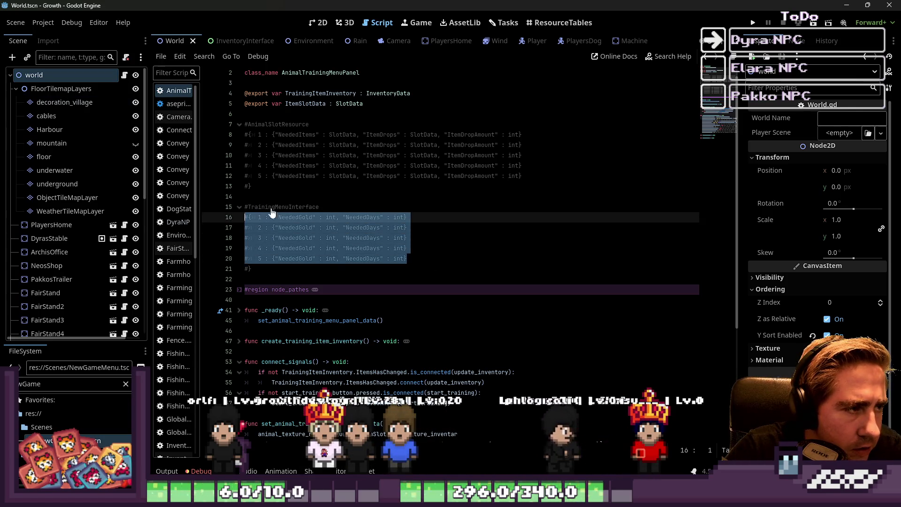
- Widen the script list to show full names, save, and open TrainingMenuInterface.gd
drag(198, 165, 311, 165)
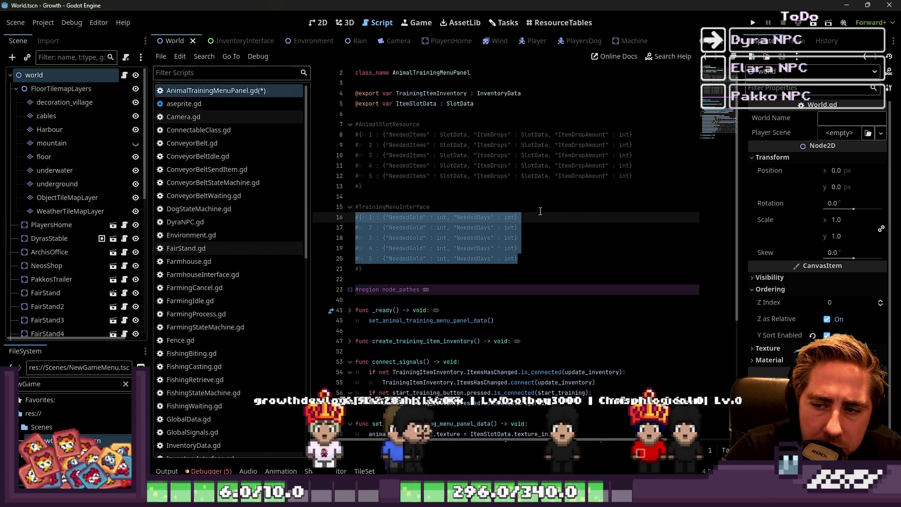
click(436, 145)
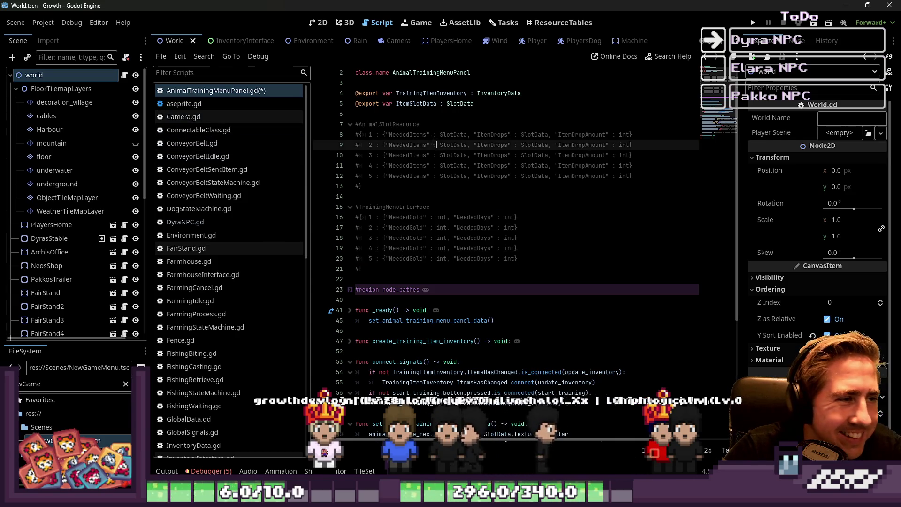
key(ctrl+s)
scroll(232, 188, down, 10)
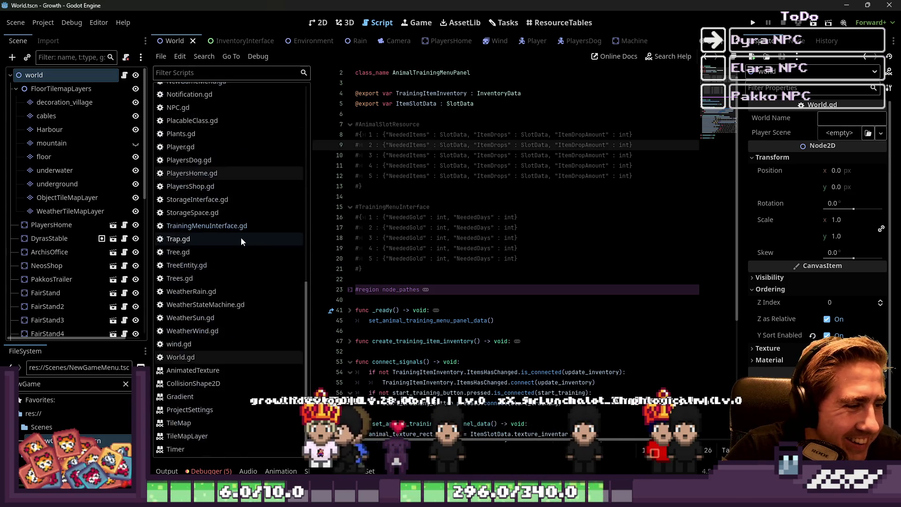
click(202, 231)
- Paste the commented level entries onto their own lines below line 7
click(429, 136)
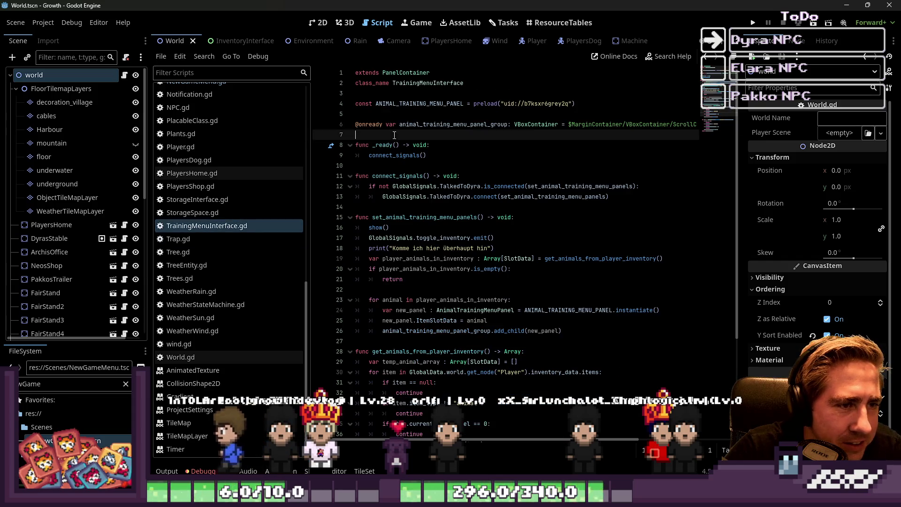
key(Return)
key(Return)
key(Up)
key(Up)
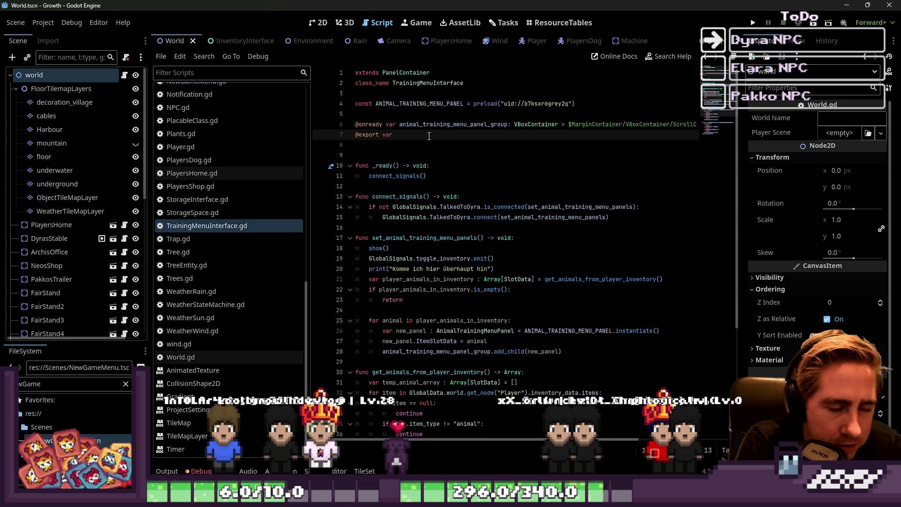
key(ctrl+v)
key(Up)
key(Up)
key(Up)
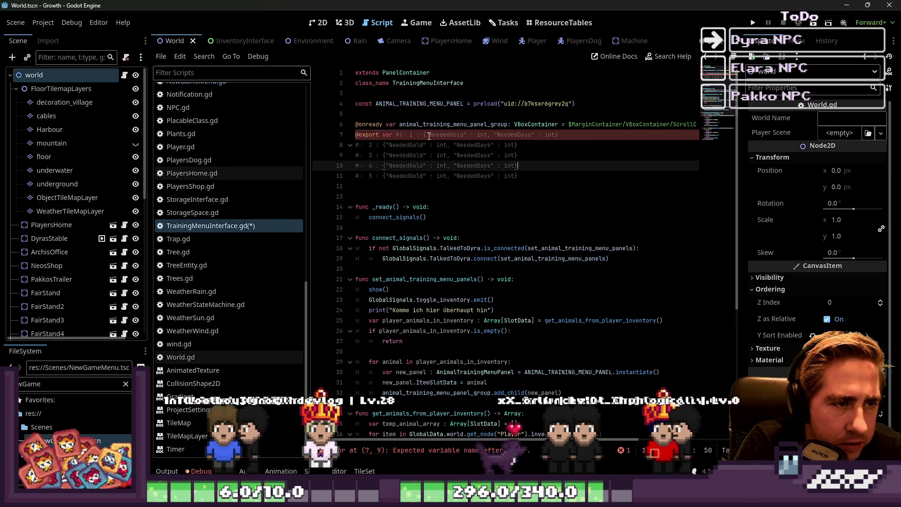
key(ctrl+Left)
key(ctrl+Left)
key(ctrl+Left)
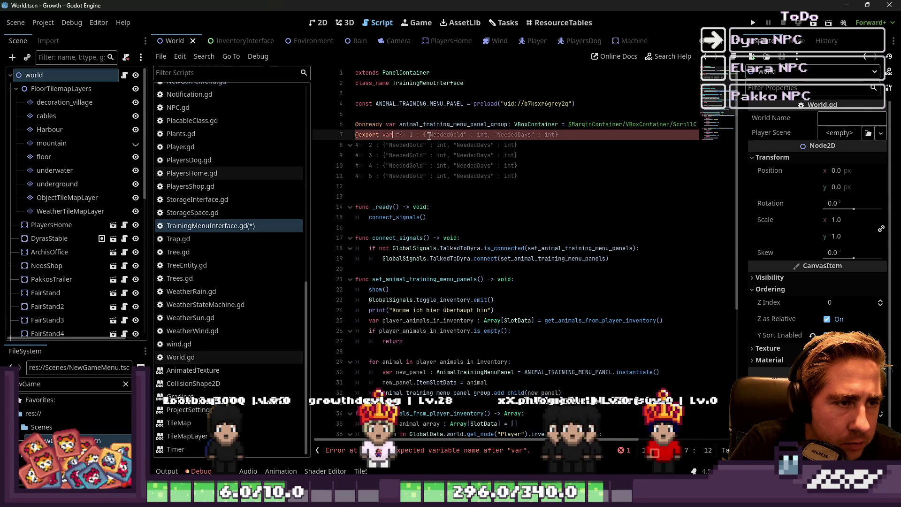
key(Return)
key(Return)
key(Return)
key(Up)
key(Up)
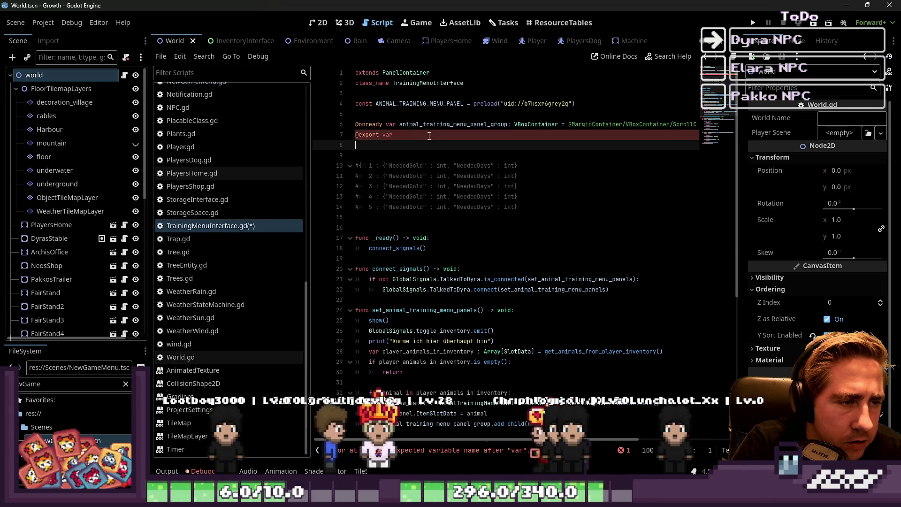
- Name the new export variable level_training_needed_resources, correcting typos along the way
click(429, 136)
text(level)
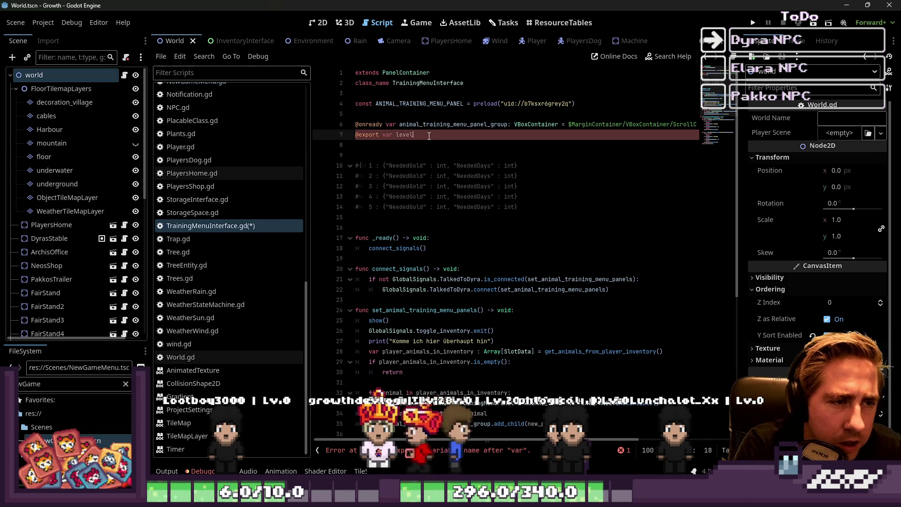
text(_)
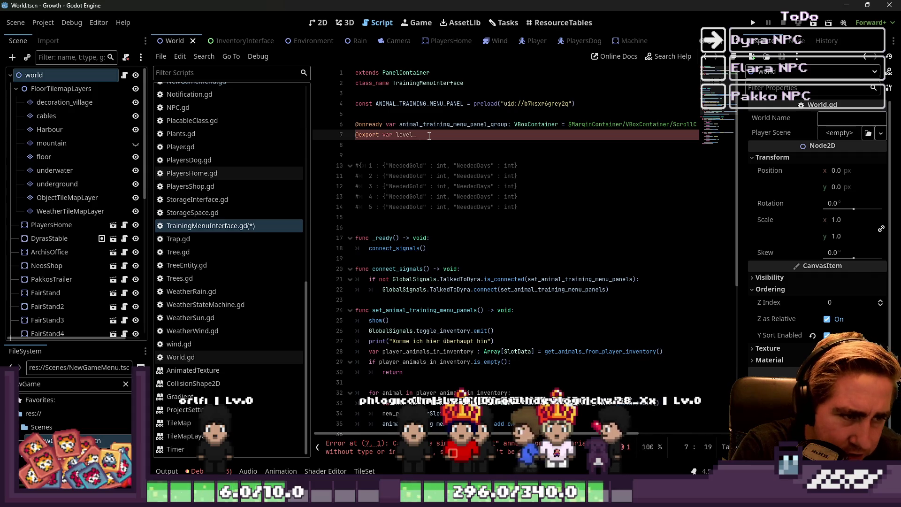
text(need)
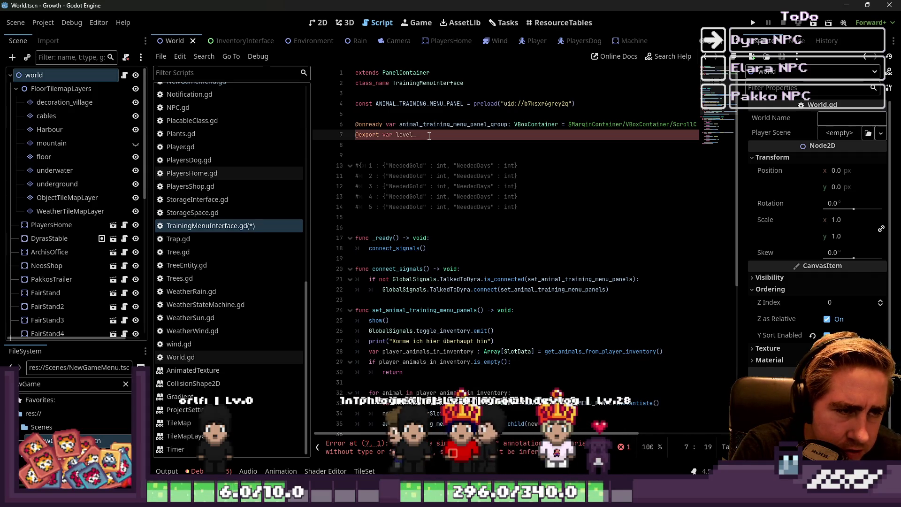
key(BackSpace)
key(BackSpace)
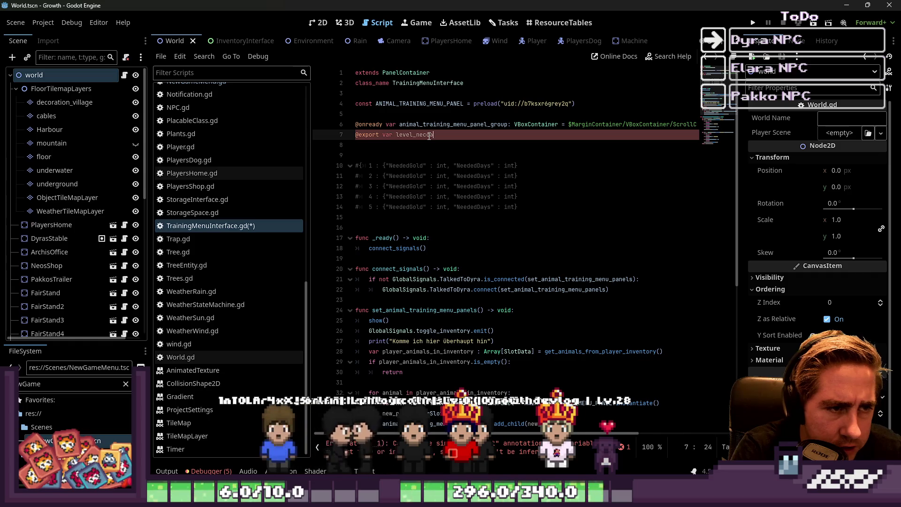
text(cessa)
text(as)
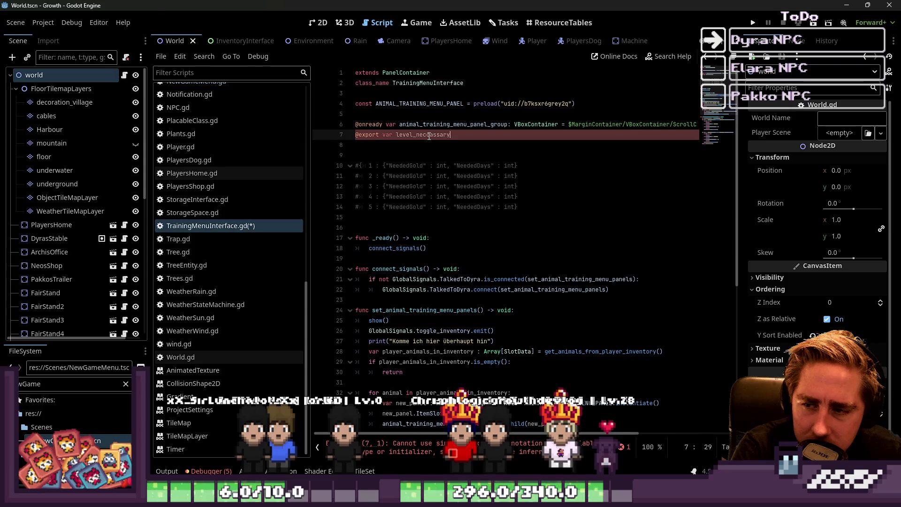
text(n)
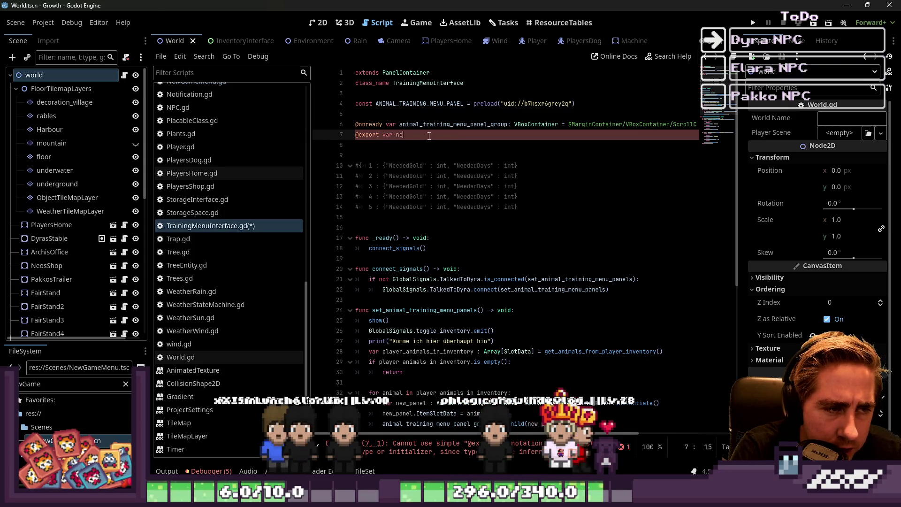
key(BackSpace)
text(training_men)
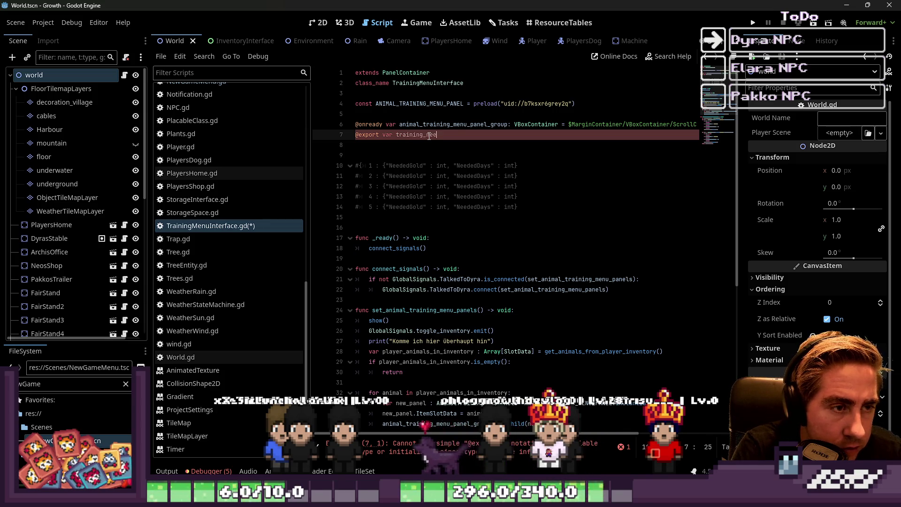
text(ded_r)
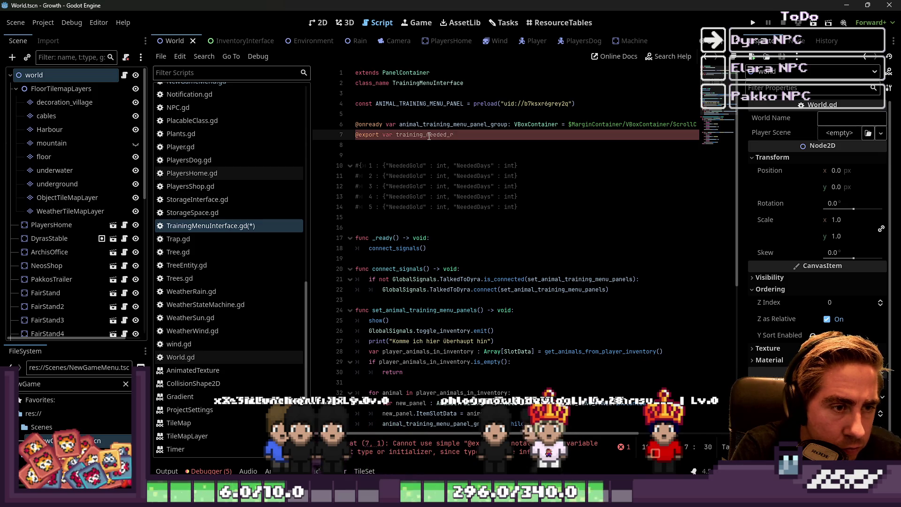
key(BackSpace)
key(BackSpace)
key(BackSpace)
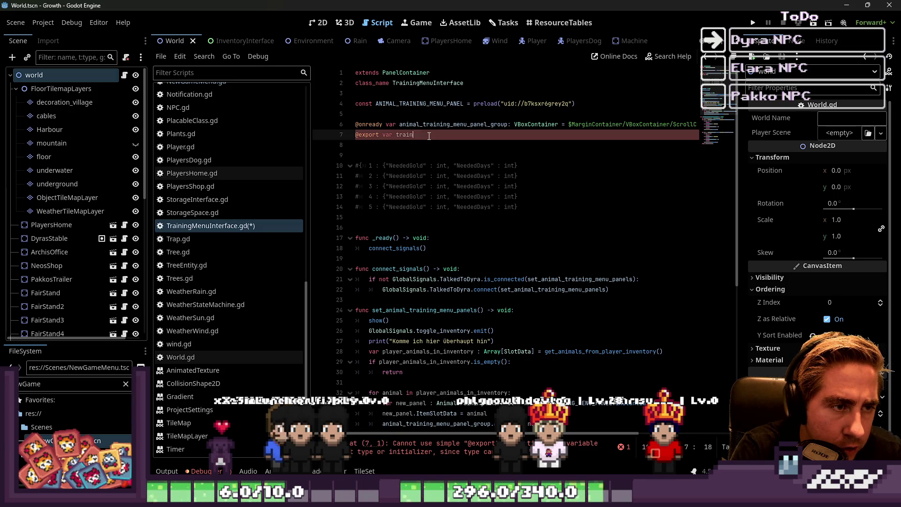
key(BackSpace)
key(BackSpace)
key(BackSpace)
text(level_t)
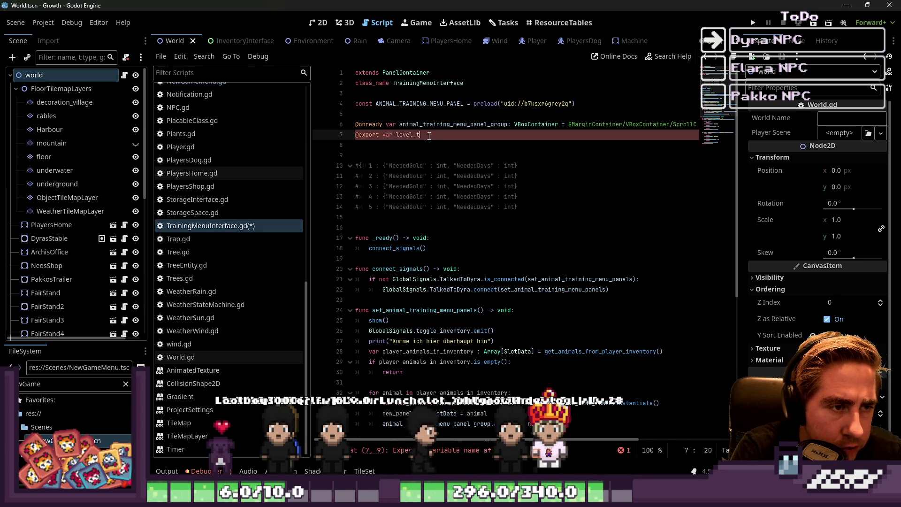
text(raining_)
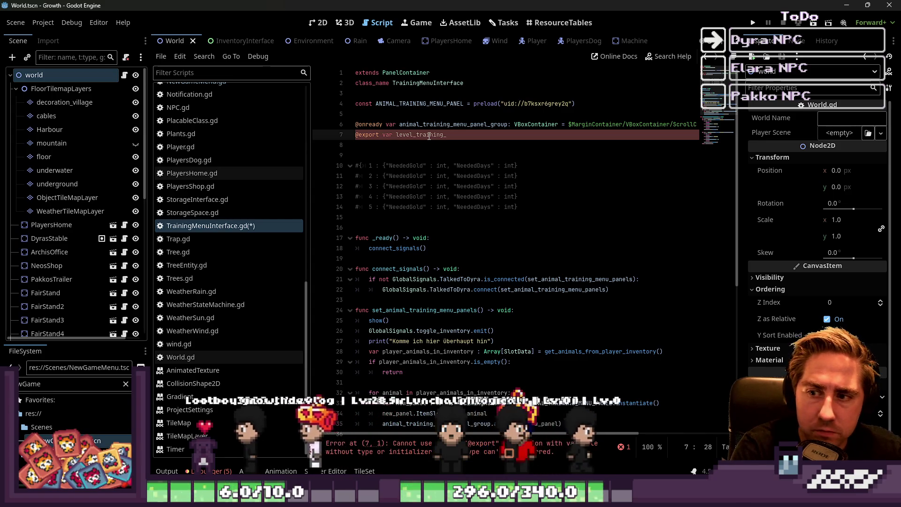
text(reed)
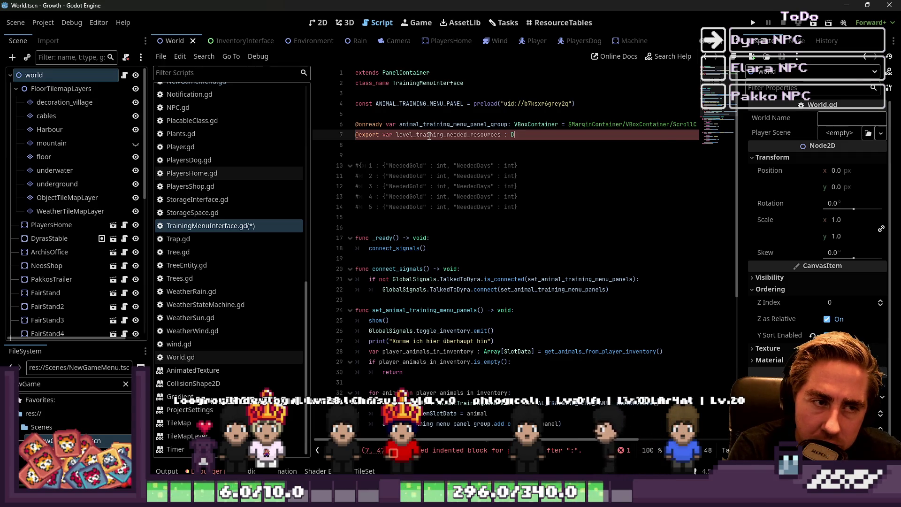
- Type the export as Dictionary[int, int] and save the script
text(Dc)
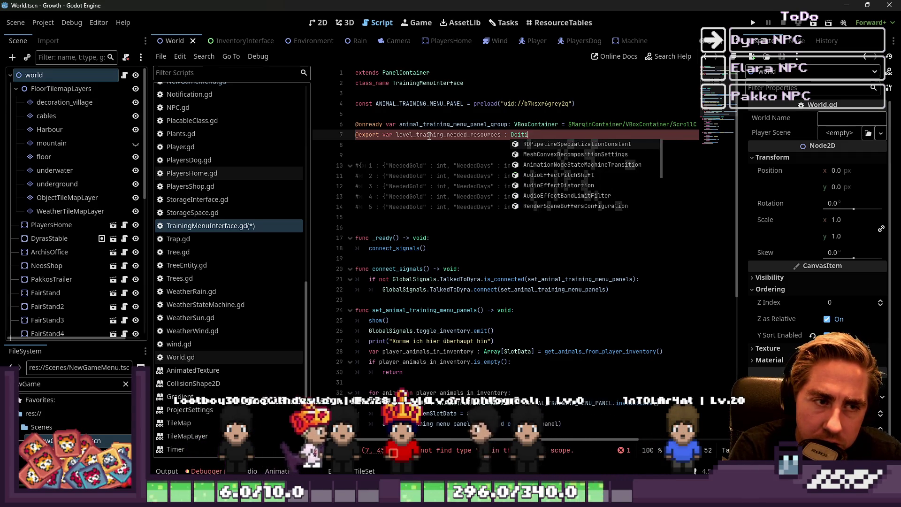
key(BackSpace)
text(ictio)
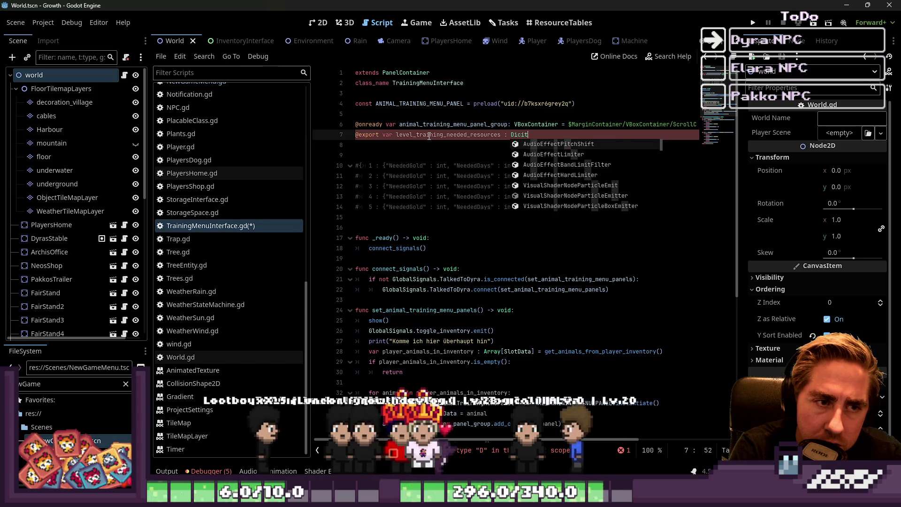
key(Return)
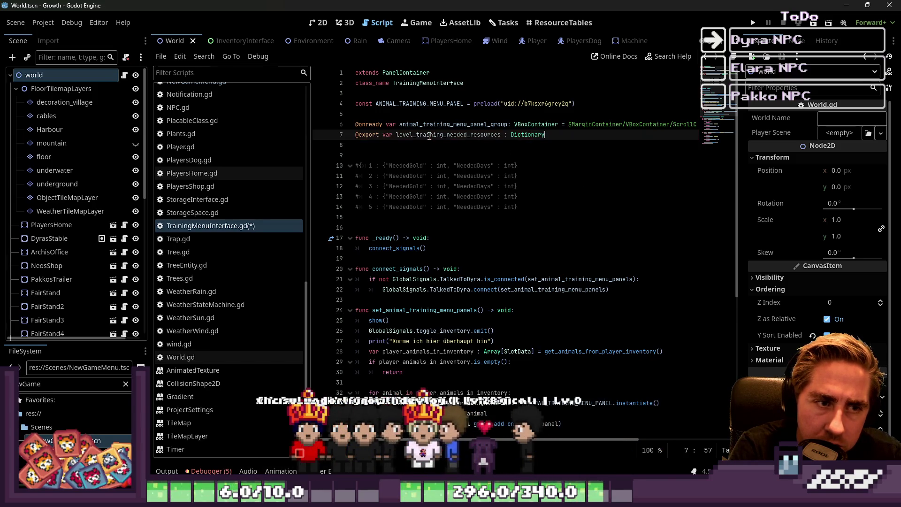
text( = {)
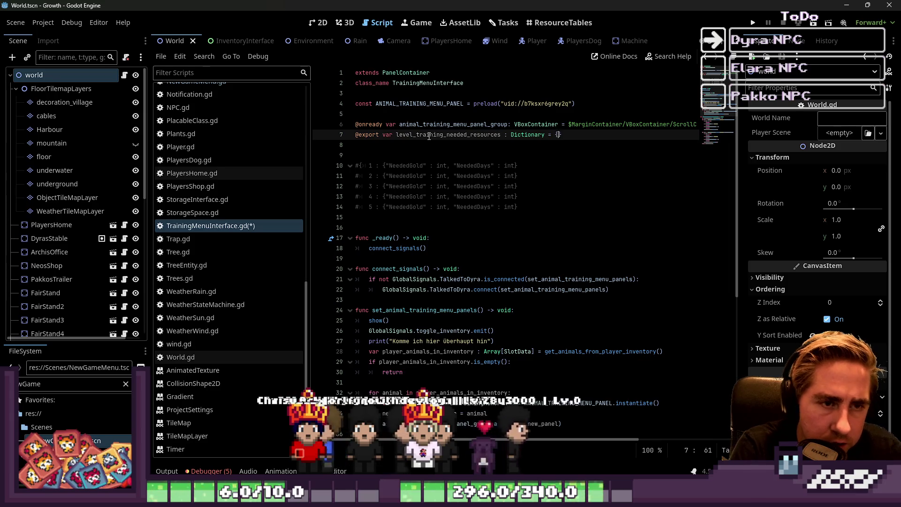
key(BackSpace)
key(BackSpace)
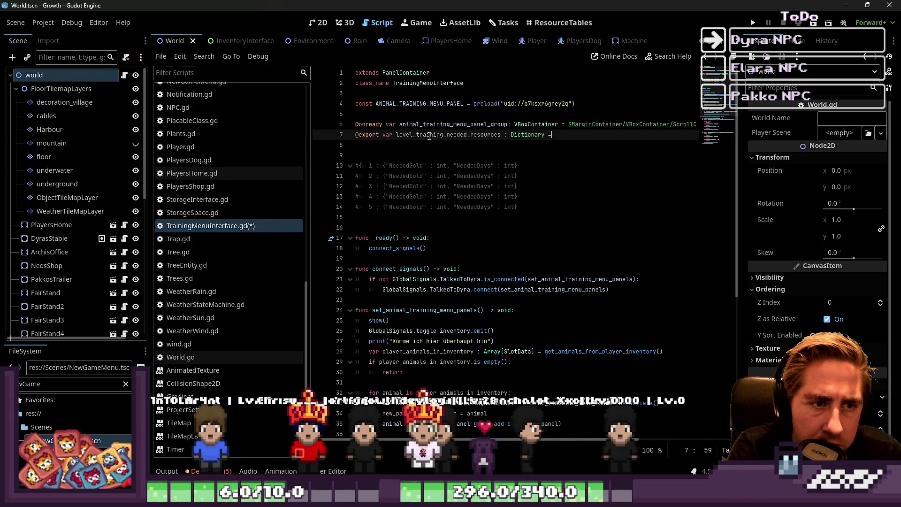
text([i)
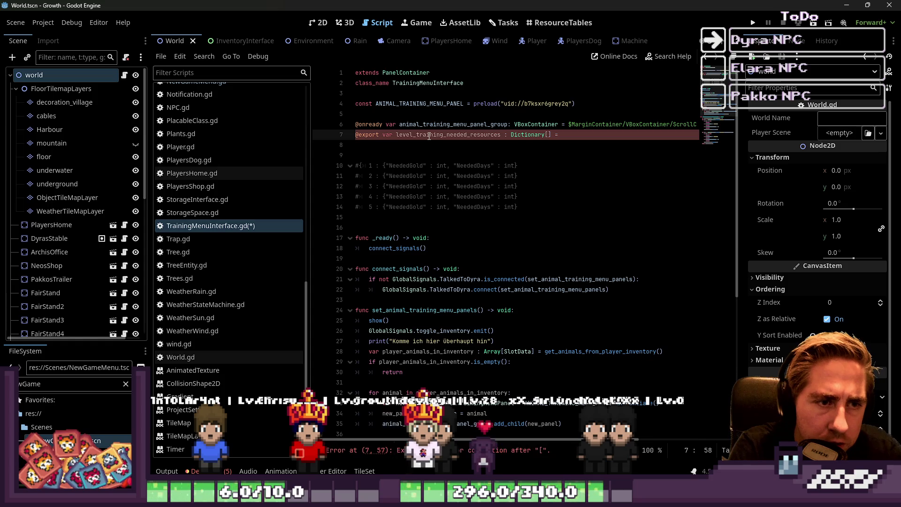
text(nt, int)
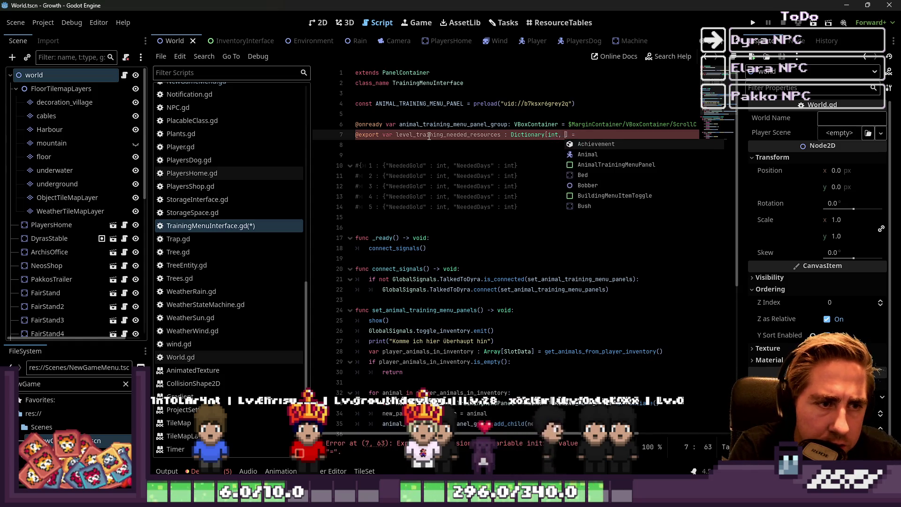
key(Escape)
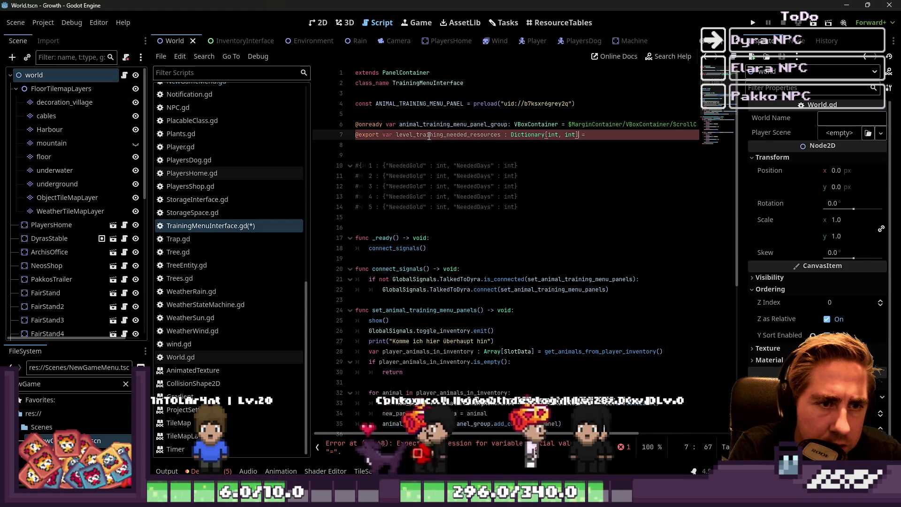
key(Down)
key(Up)
key(End)
key(BackSpace)
key(BackSpace)
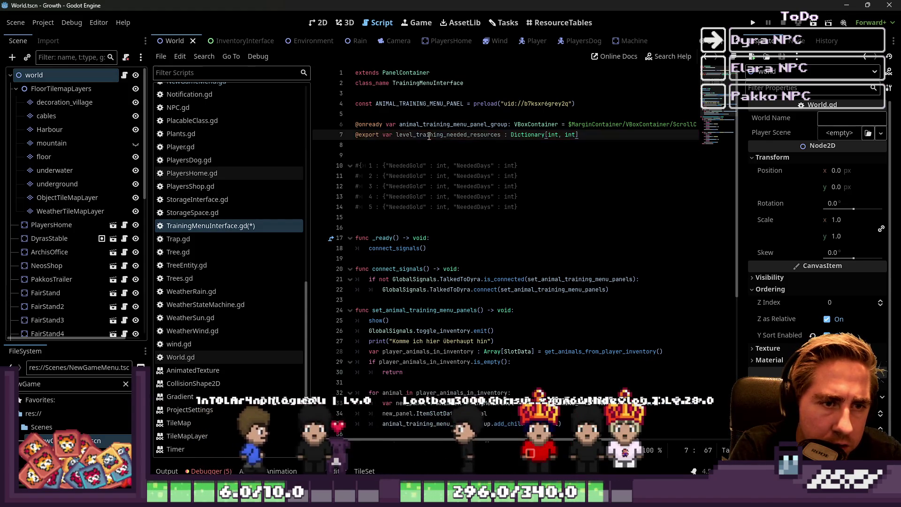
key(Down)
key(ctrl+s)
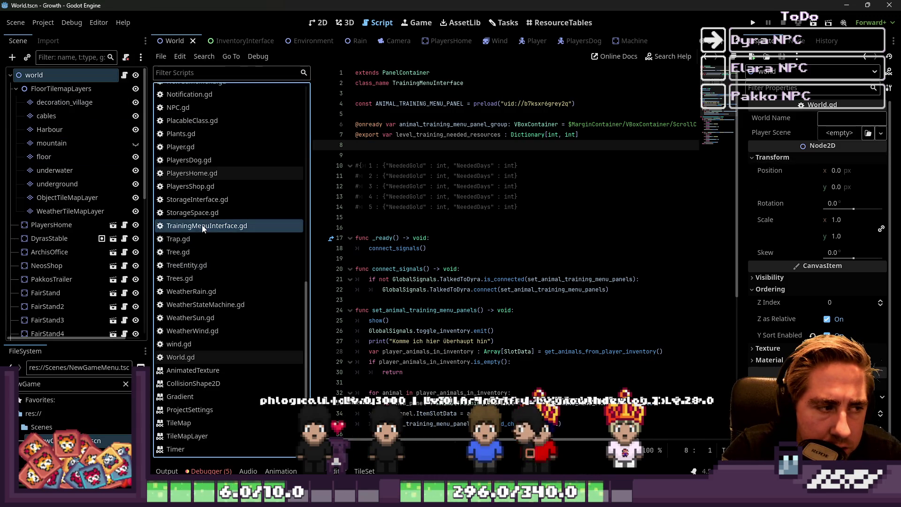
- Change the dictionary key type to String, then open the AnimalTrainingMenuPanel scene
click(202, 200)
click(213, 230)
click(564, 135)
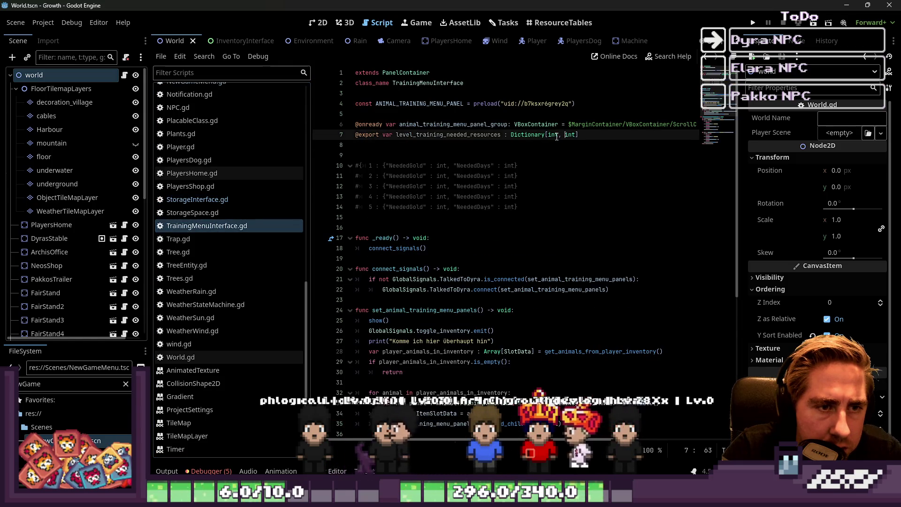
text(String)
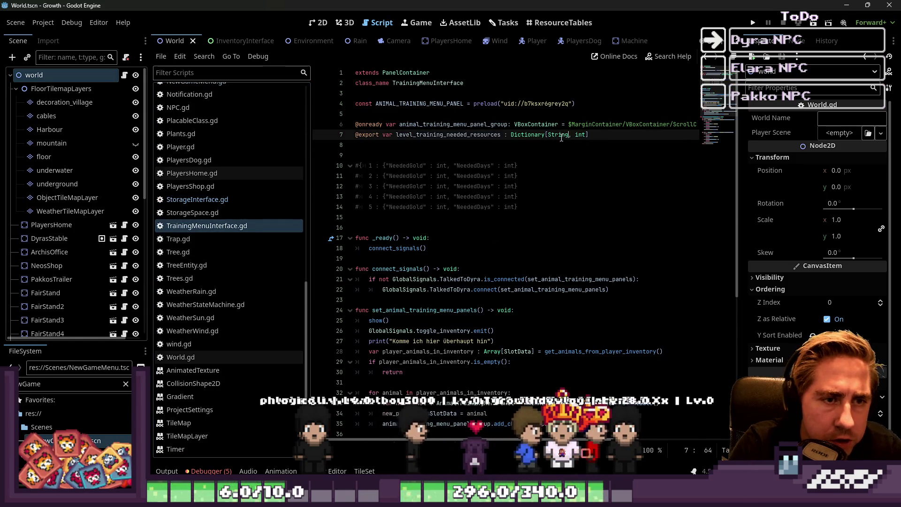
key(Down)
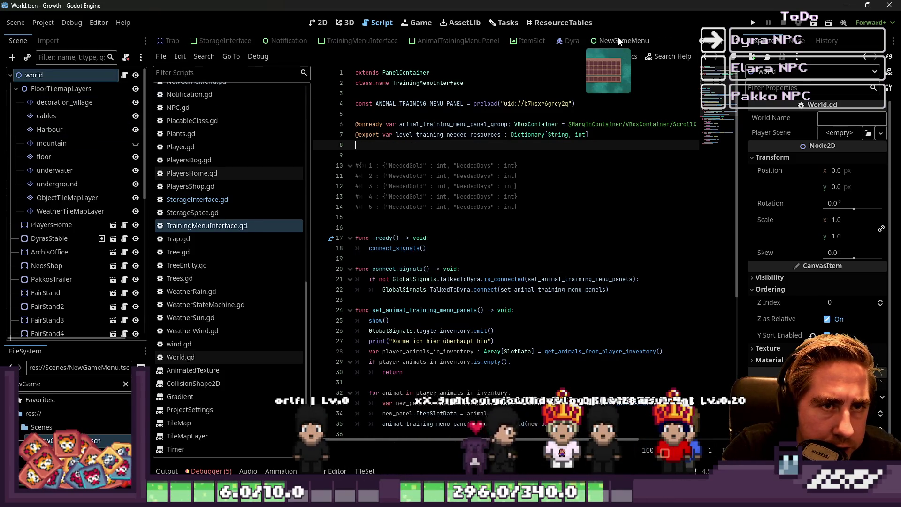
click(454, 43)
scroll(40, 81, up, 3)
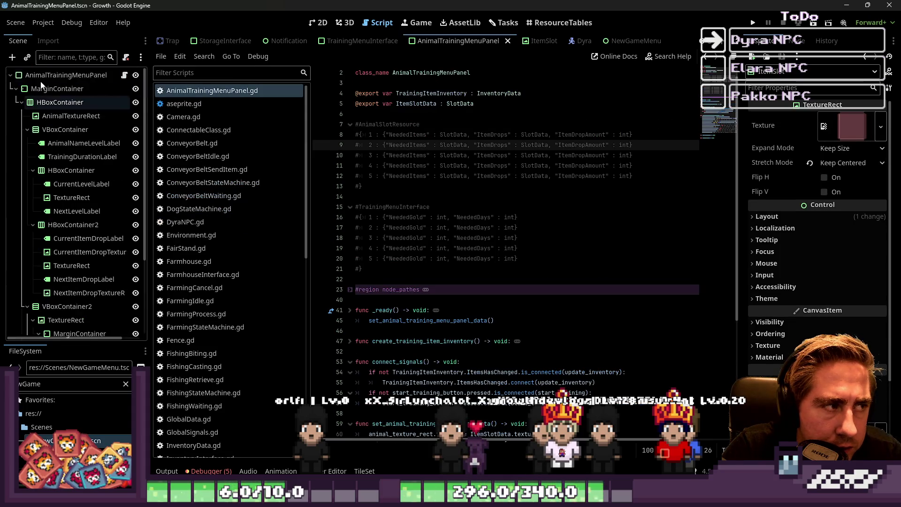
- Select the TrainingMenuInterface root node and expand its Level Training Need dictionary in the Inspector
click(66, 77)
click(65, 75)
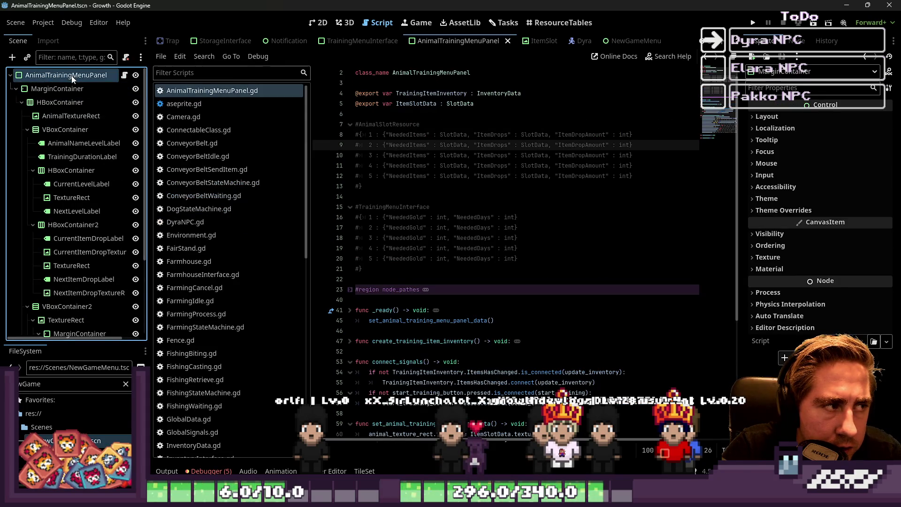
click(357, 41)
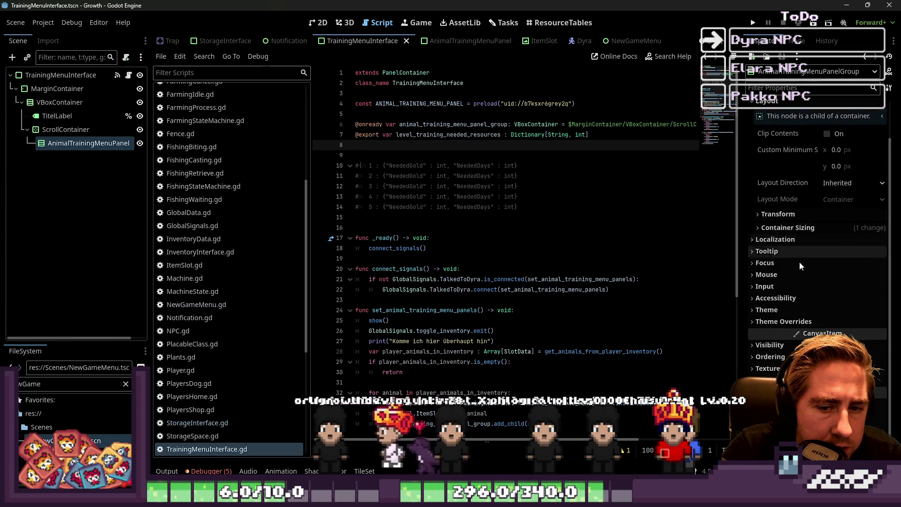
click(793, 322)
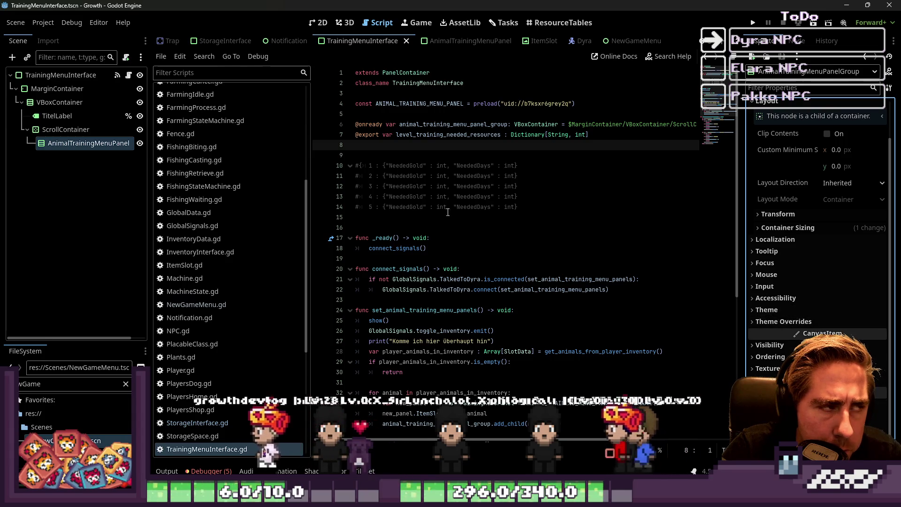
click(80, 75)
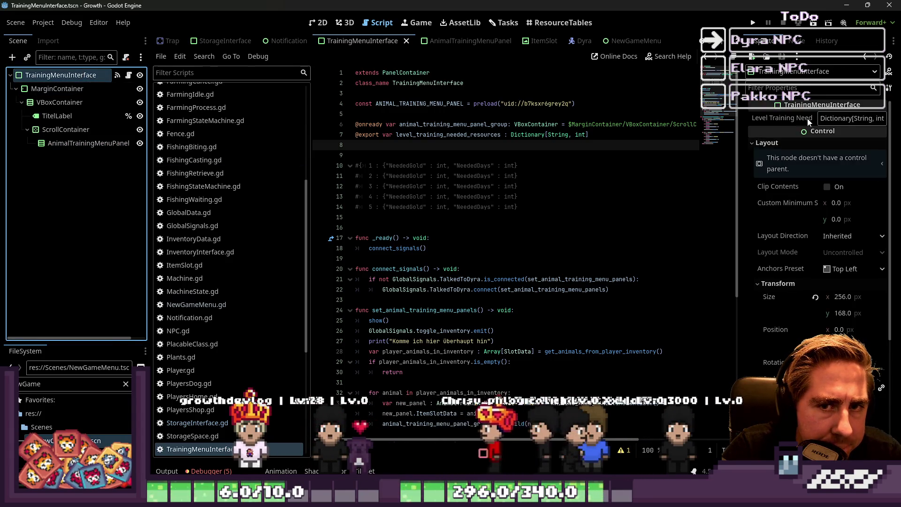
click(845, 118)
click(841, 141)
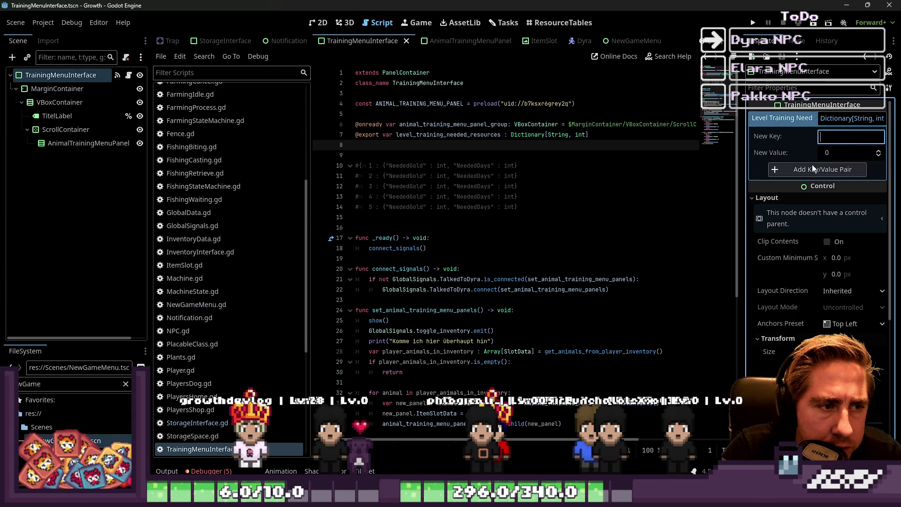
click(530, 175)
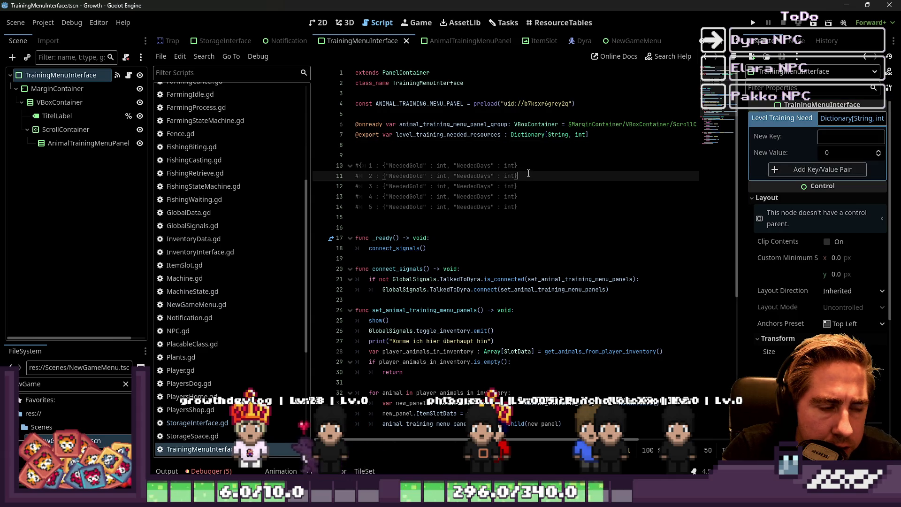
- Replace the int value type with Dictionary, giving Dictionary[String, Dictionary]
double_click(579, 135)
text(Diction)
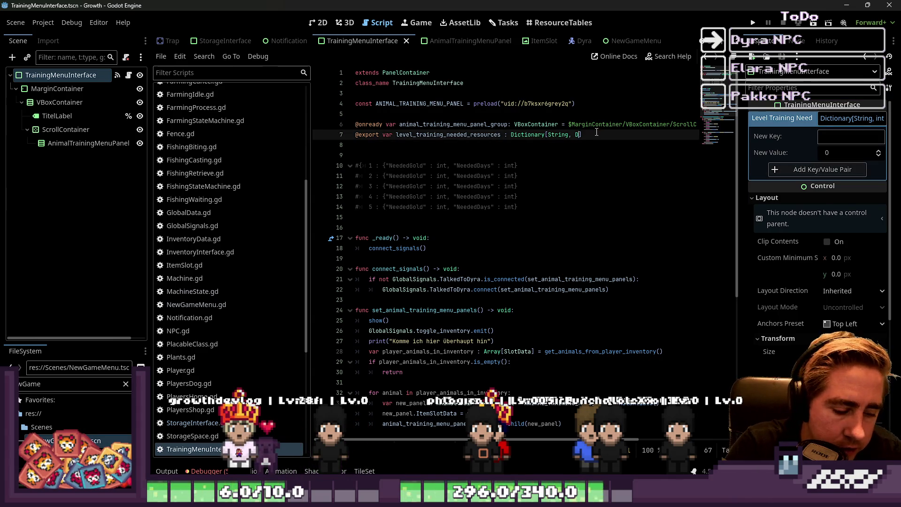
text(ary)
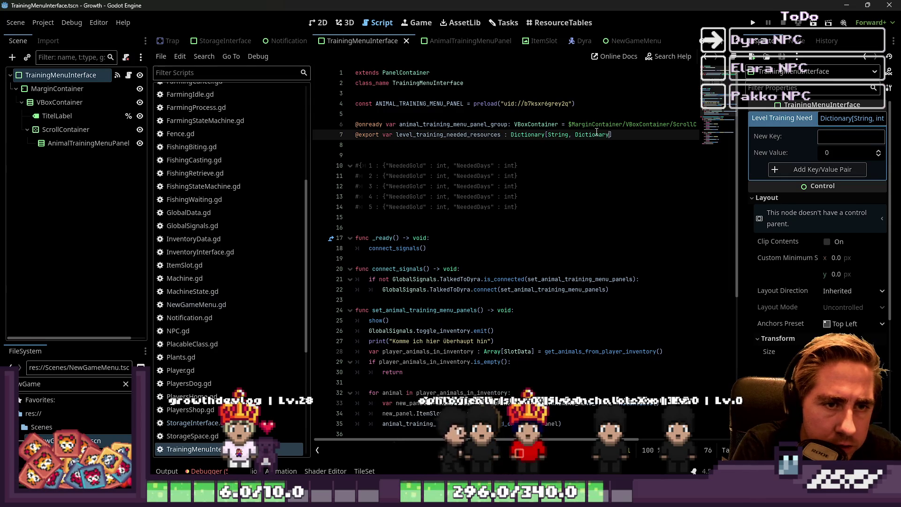
text([String)
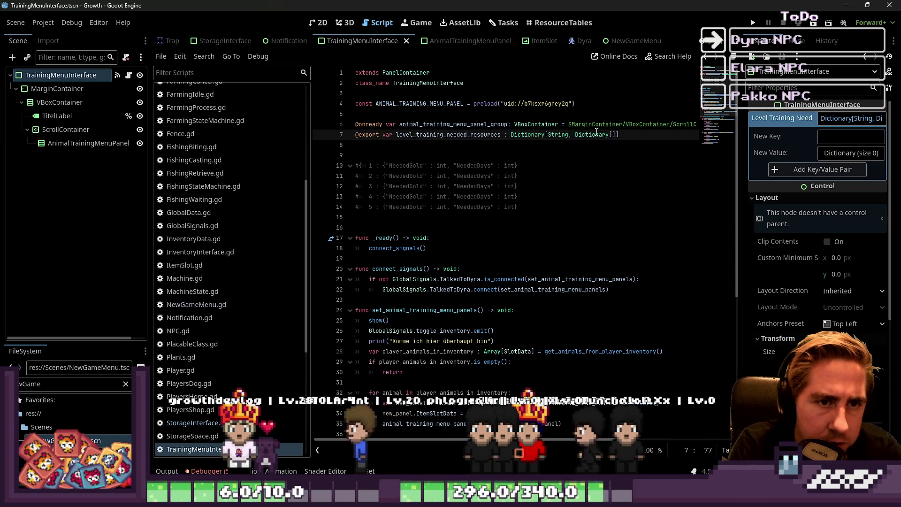
text(,int)
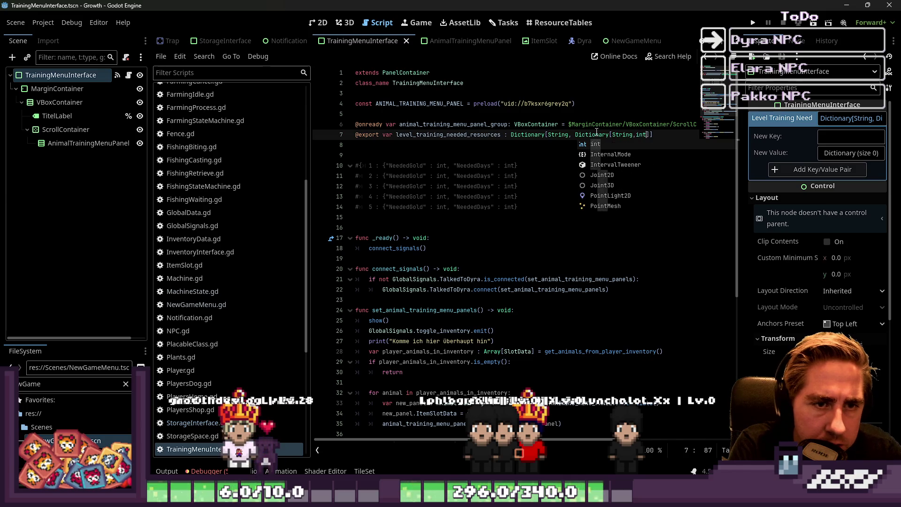
key(Down)
key(Down)
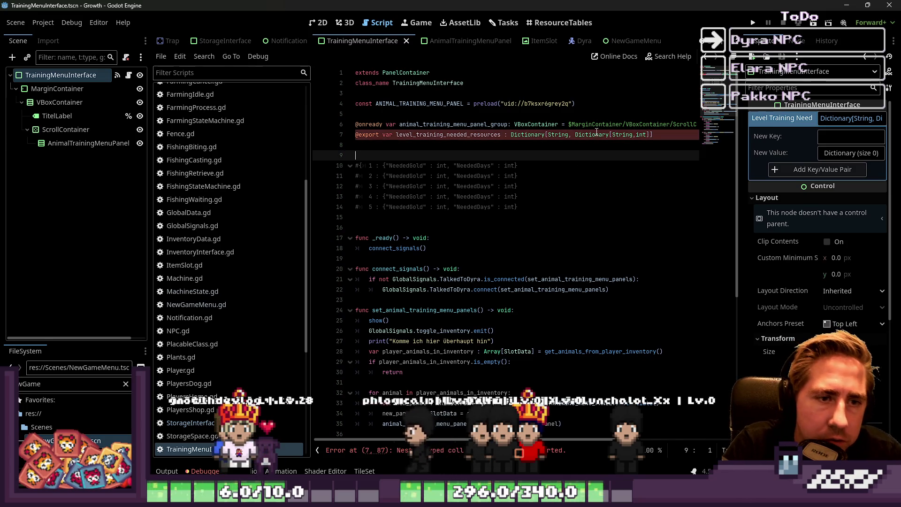
key(ctrl+z)
key(Left)
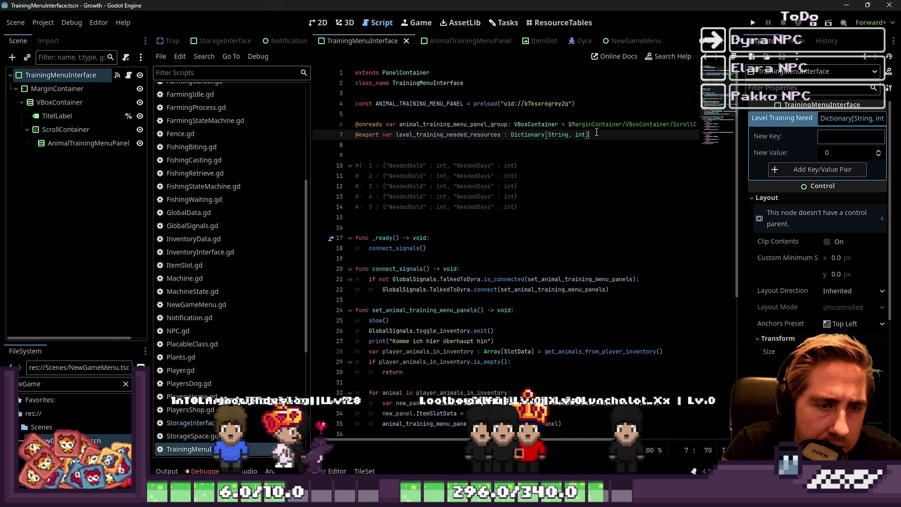
key(Delete)
key(Delete)
key(Delete)
text(Dictionar)
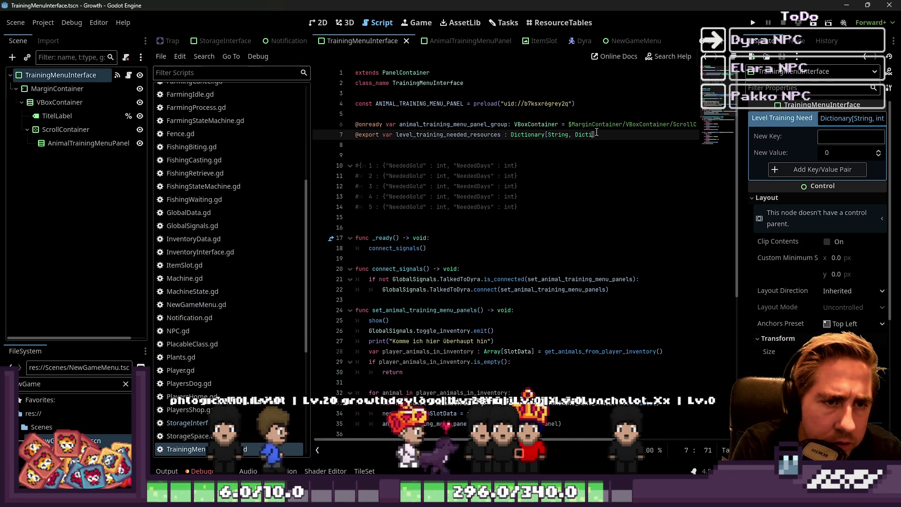
key(Return)
key(Down)
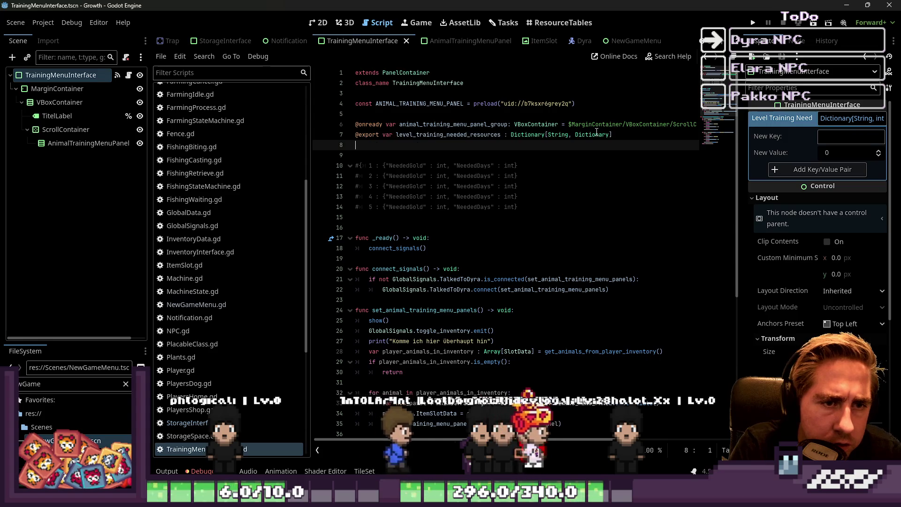
- Check the nested value dictionary in the Inspector, then return to the declaration's end
click(631, 166)
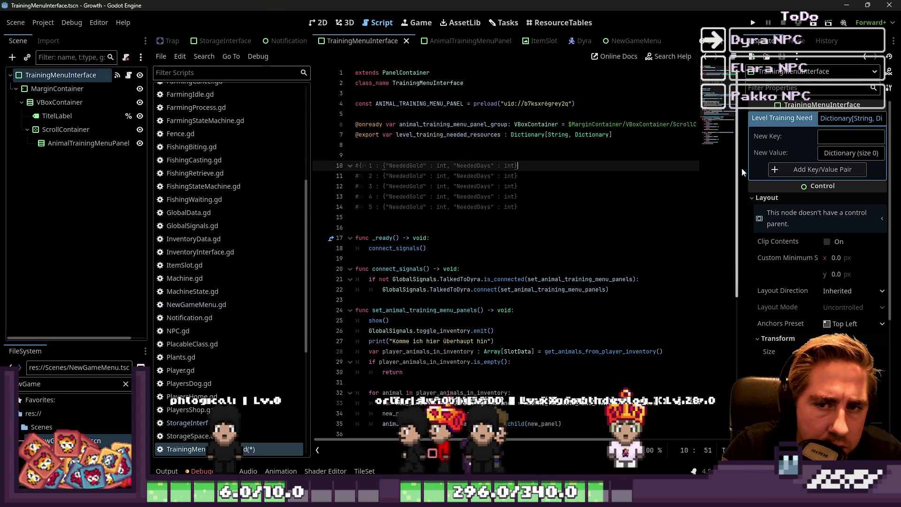
click(854, 155)
click(854, 155)
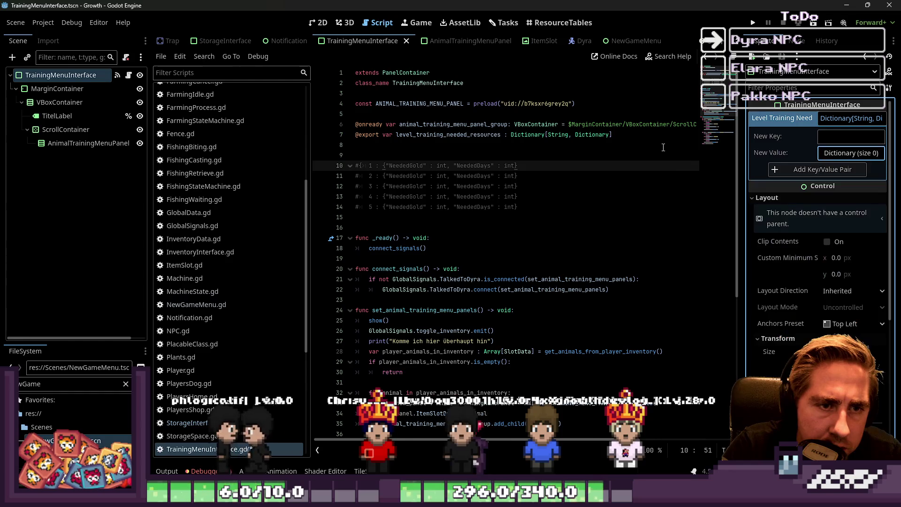
click(404, 145)
key(Left)
key(Down)
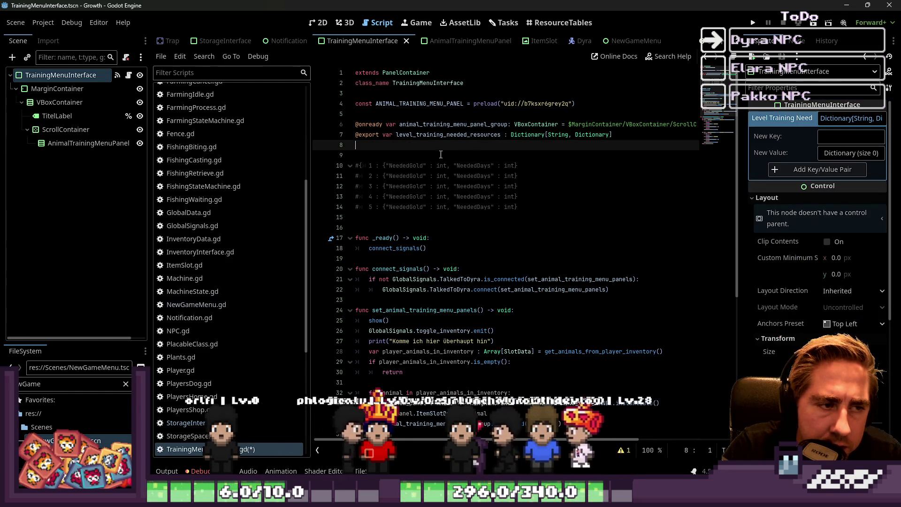
key(Up)
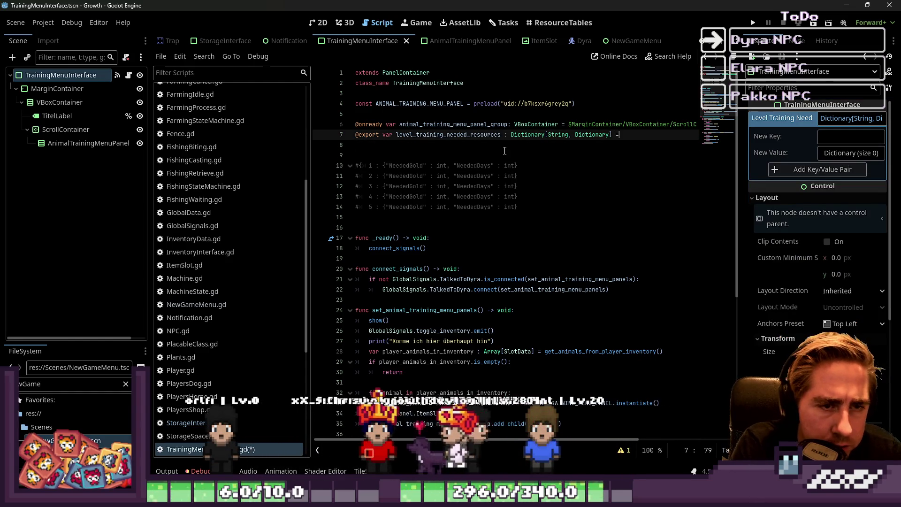
- Open braces and type level keys 1 through 10 on separate lines
text({)
key(Return)
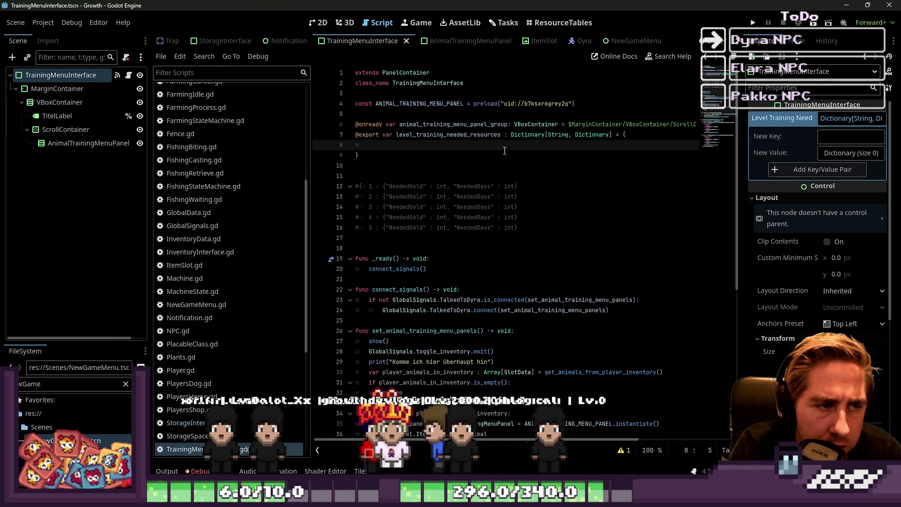
key(Return)
key(Return)
key(Return)
key(Up)
key(Up)
key(Up)
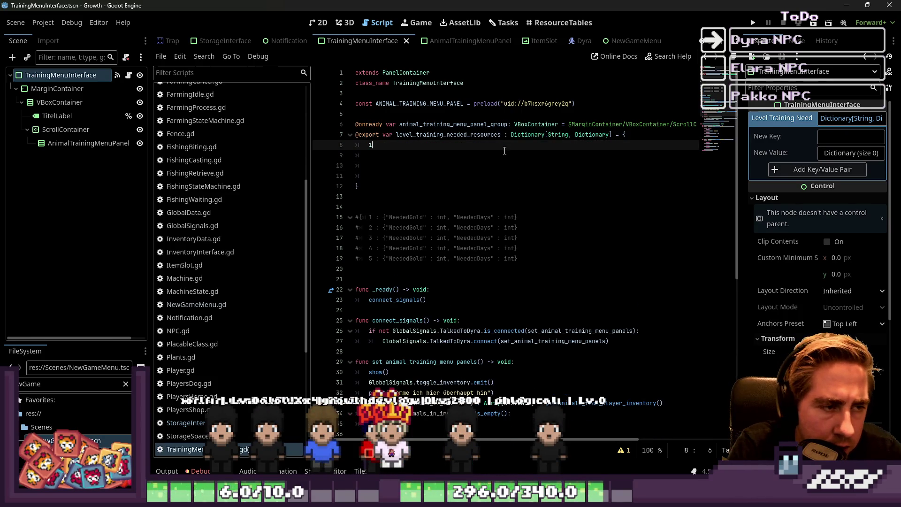
key(Return)
text(2)
key(Return)
text(3)
key(Return)
text(4)
key(Return)
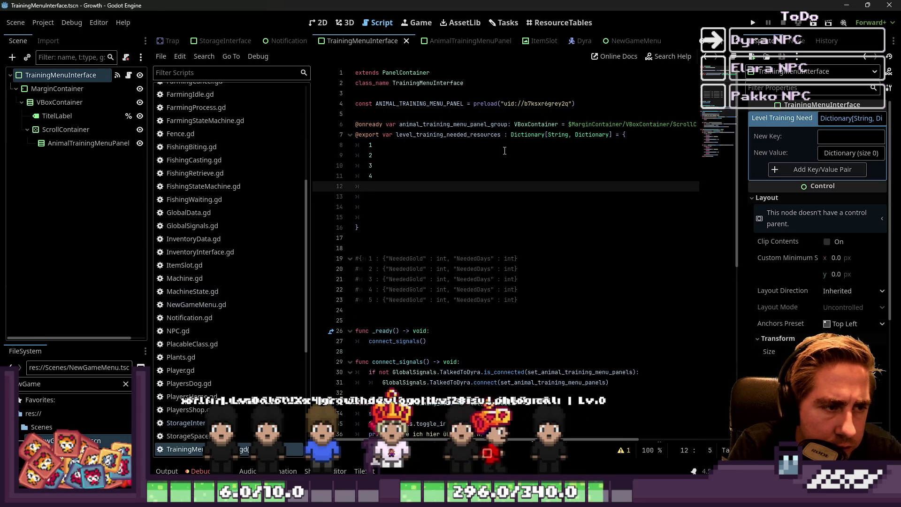
text(5)
key(Return)
text(6)
key(Return)
key(Return)
text(8)
key(Return)
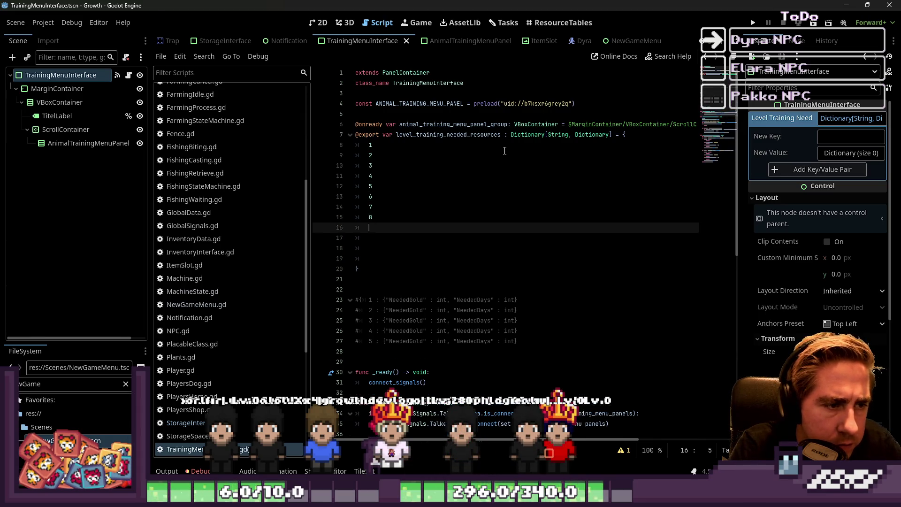
text(9)
key(Return)
key(Up)
key(Up)
key(Up)
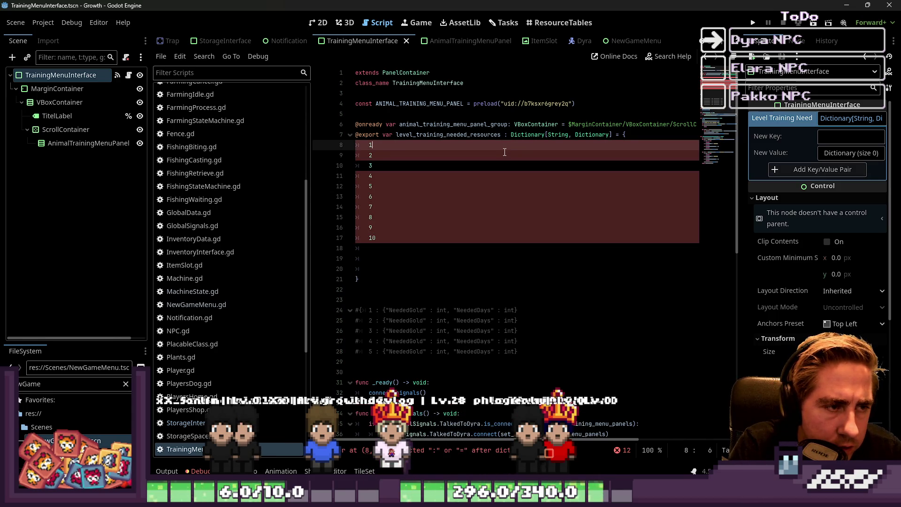
key(Down)
key(Down)
key(Down)
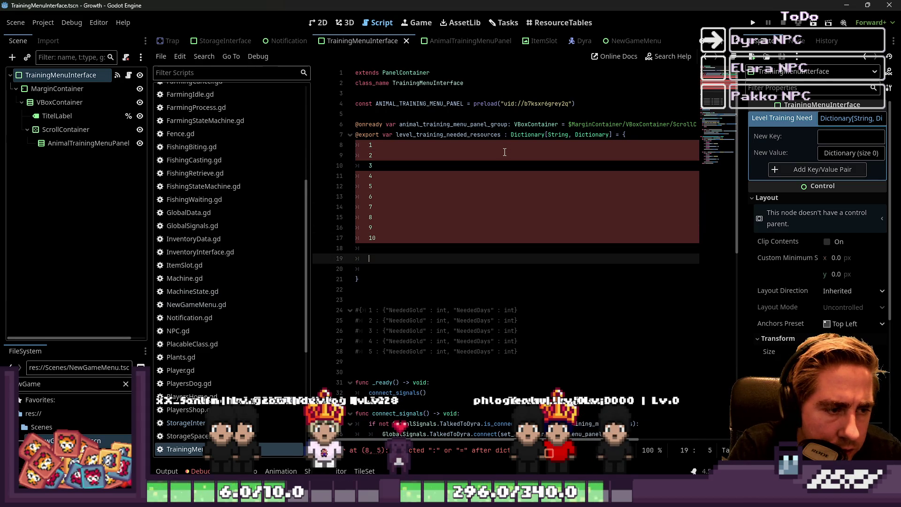
- Append : {"NeededGold" : 10, "NeededDays" : 1}, to every key line using multiple carets
key(Up)
key(End)
key(shift+alt+Up)
key(shift+alt+Up)
key(shift+alt+Up)
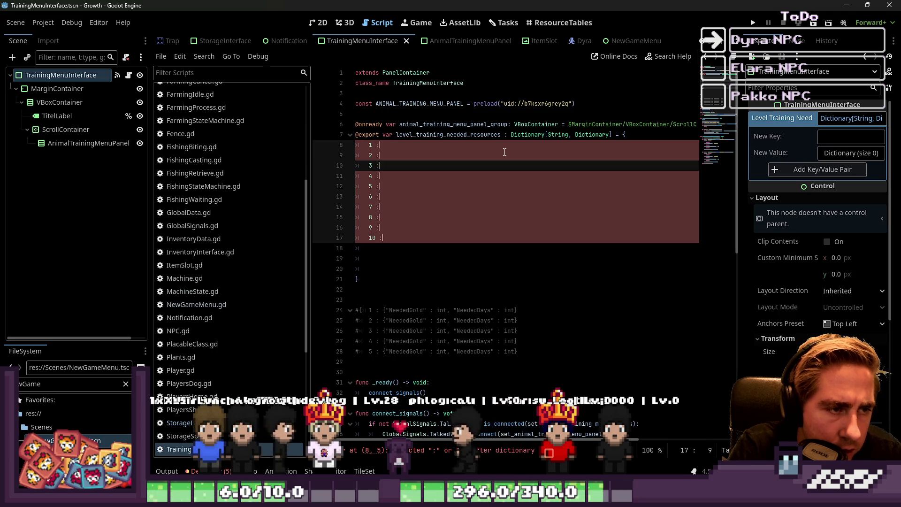
text({")
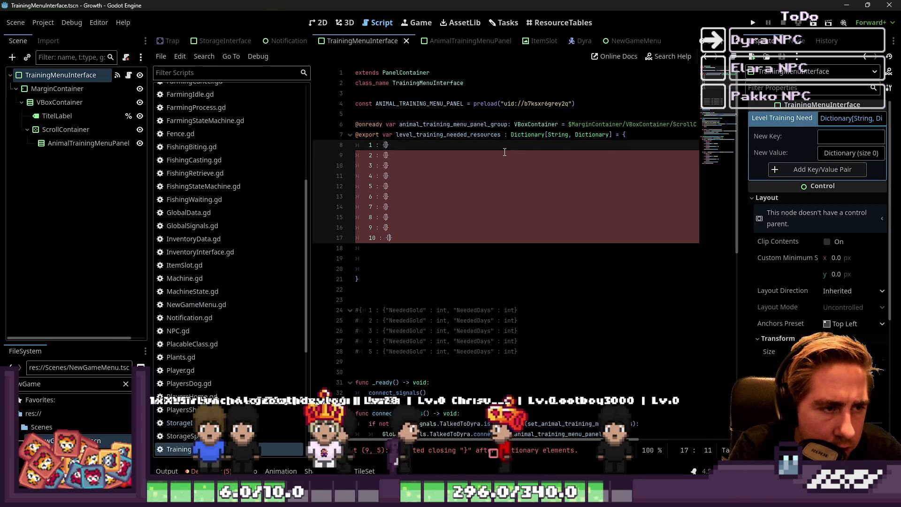
text(Needed)
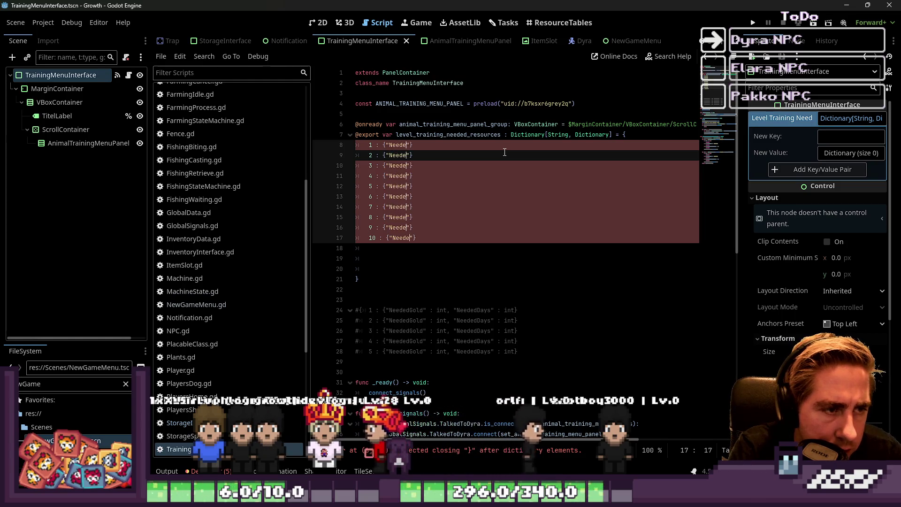
text(Gold")
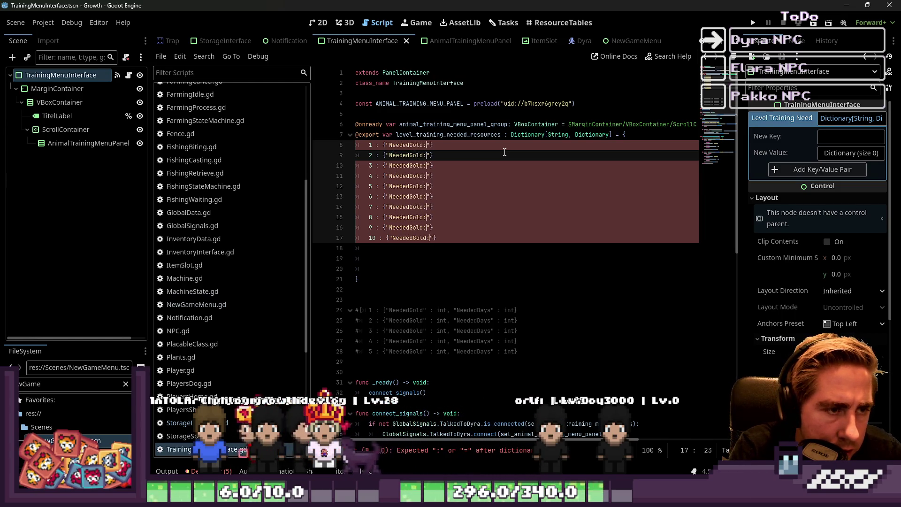
text( : i)
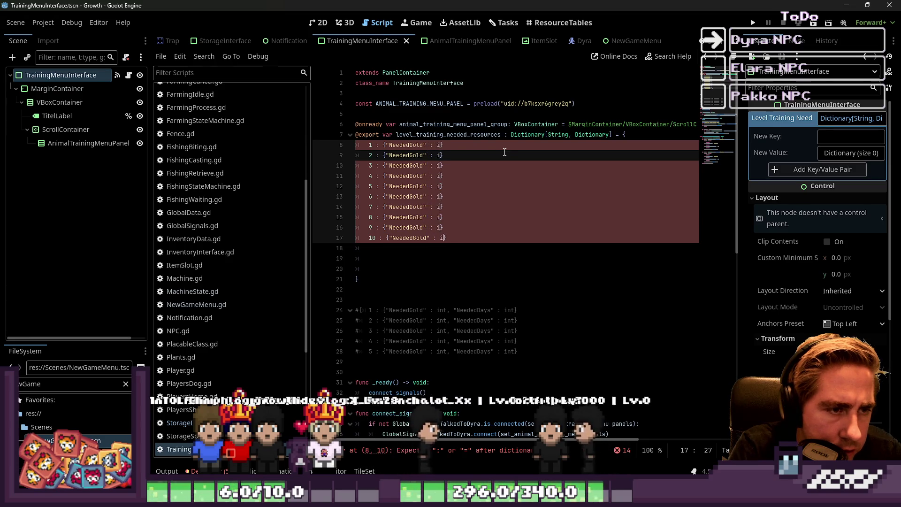
key(BackSpace)
key(BackSpace)
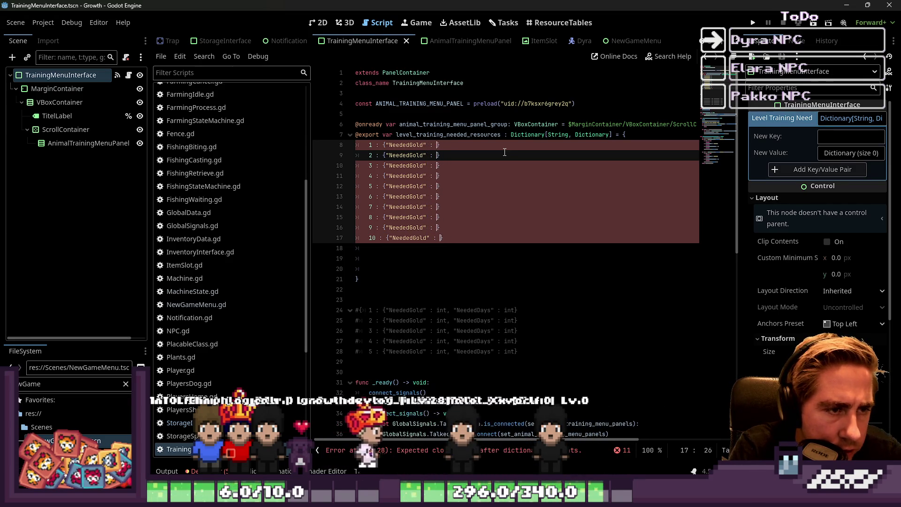
text(10)
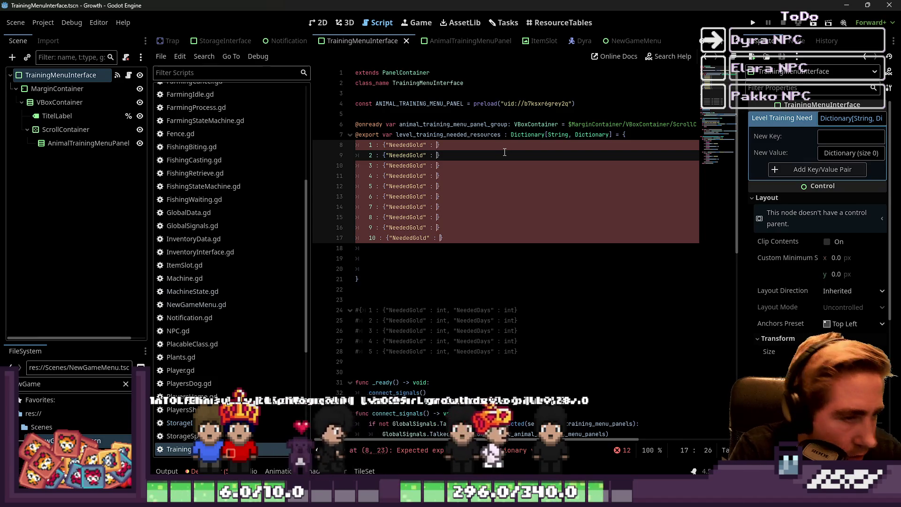
text(, "Needed)
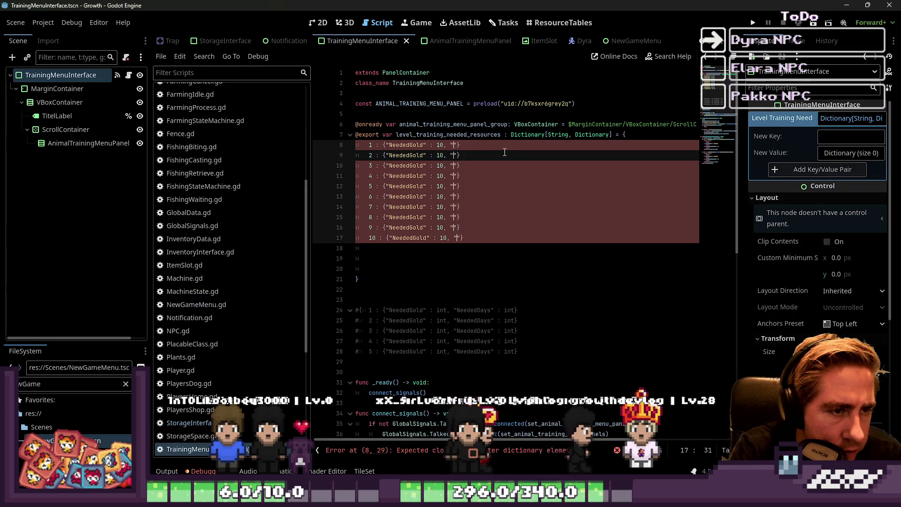
text(Days" : )
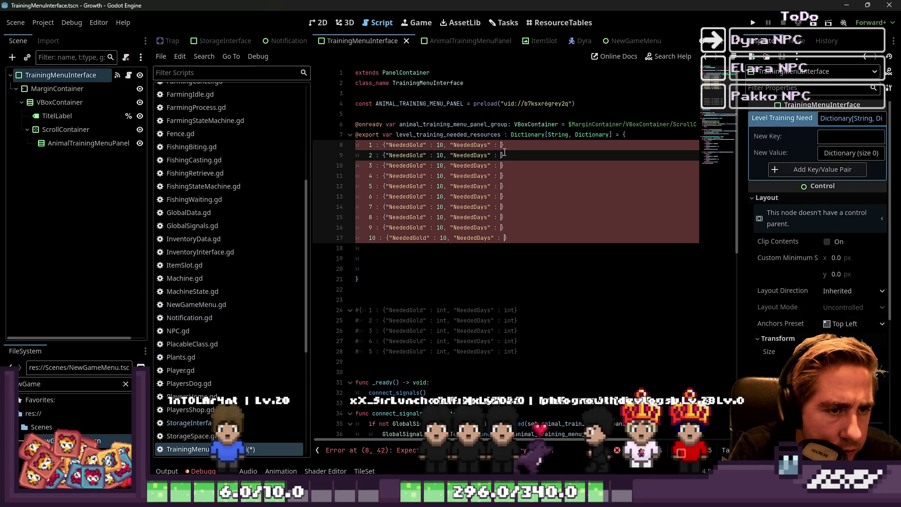
text(1},)
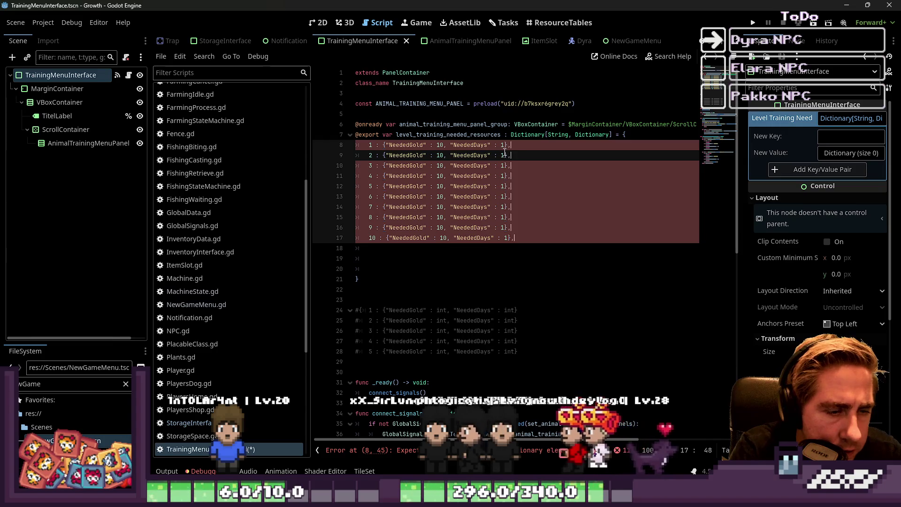
- Remove the last entry's trailing comma and the blank lines before the closing brace
key(Escape)
key(Down)
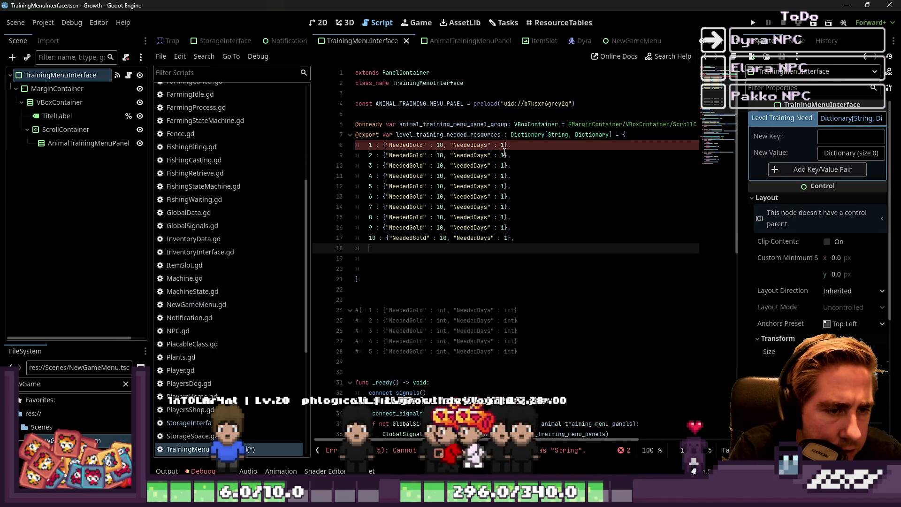
key(BackSpace)
key(BackSpace)
key(Down)
key(Down)
key(Down)
key(Up)
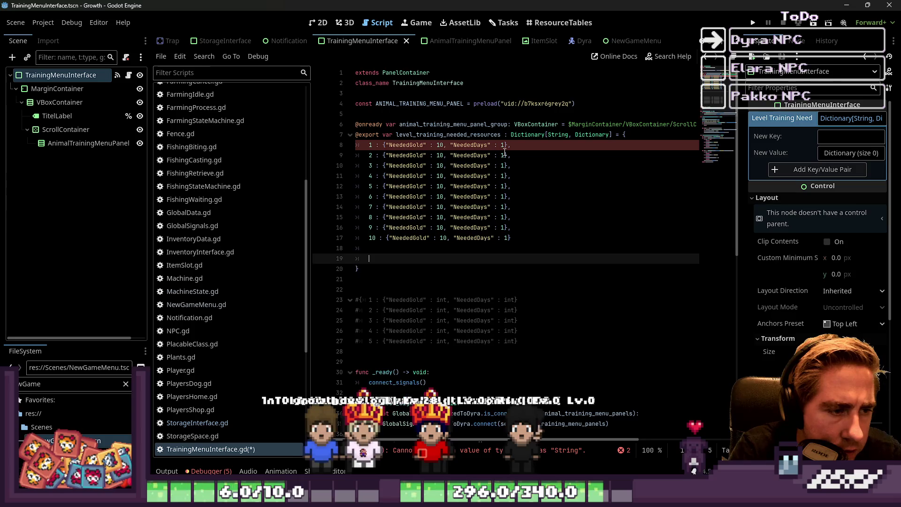
key(BackSpace)
key(BackSpace)
- Change the dictionary's key type from String to int
key(Up)
key(Up)
key(Up)
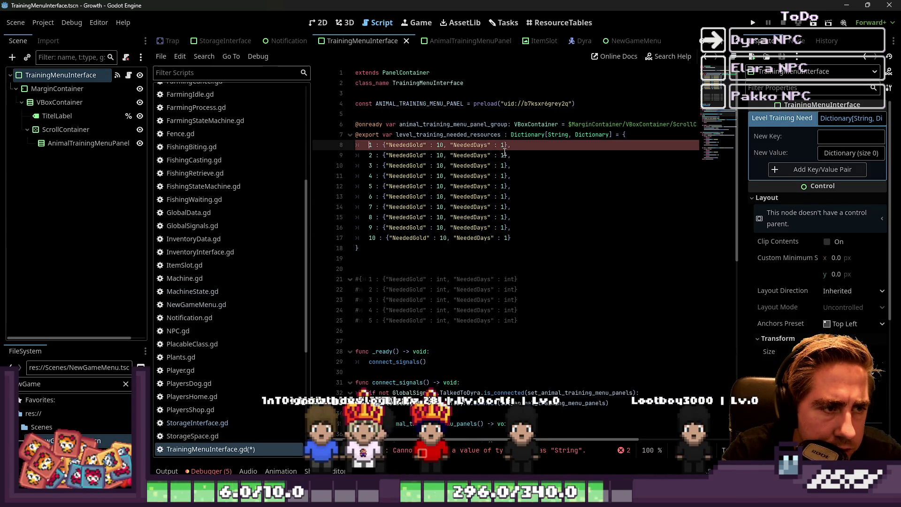
key(Up)
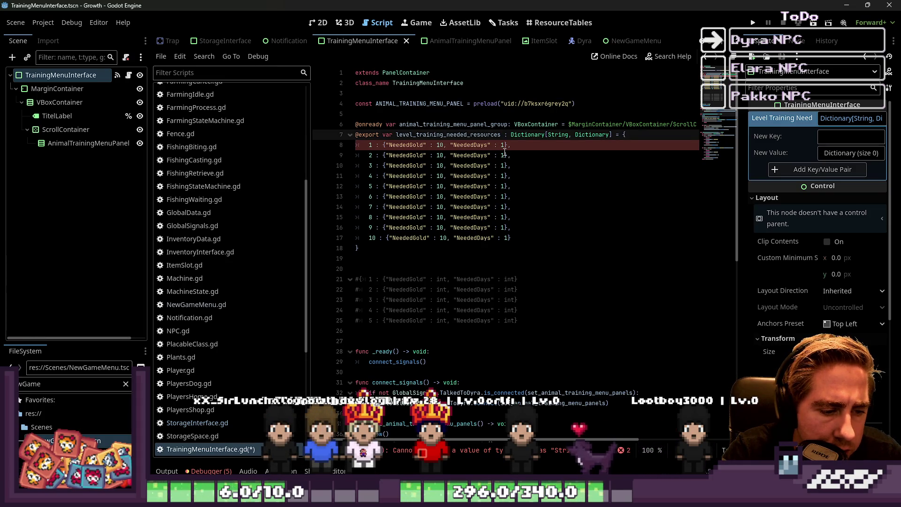
key(Down)
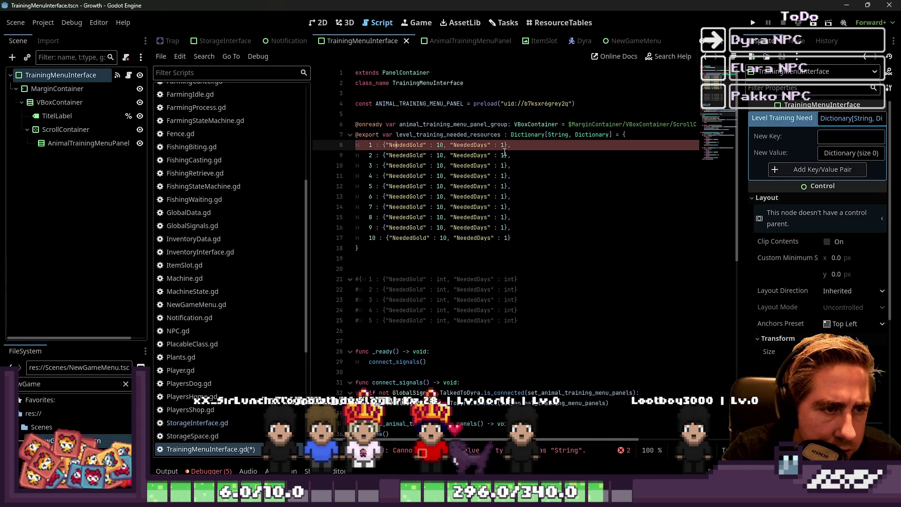
key(Up)
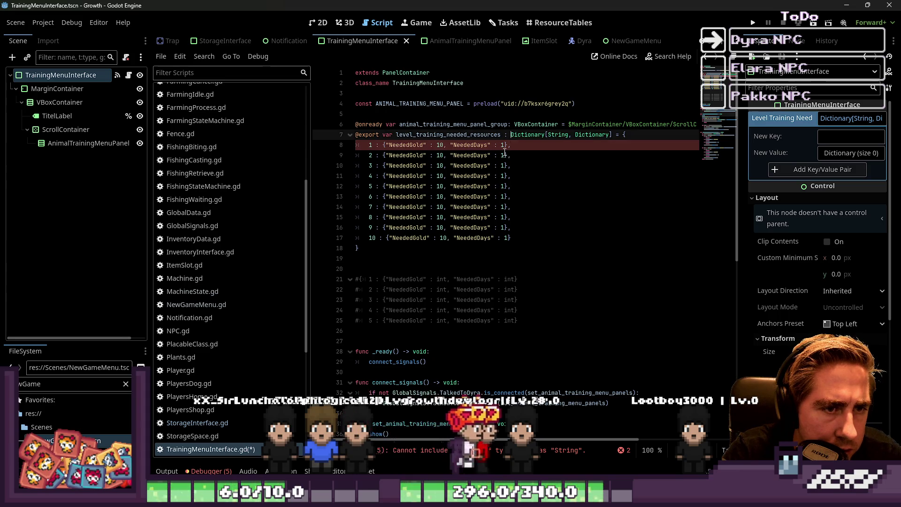
key(ctrl+shift+Left)
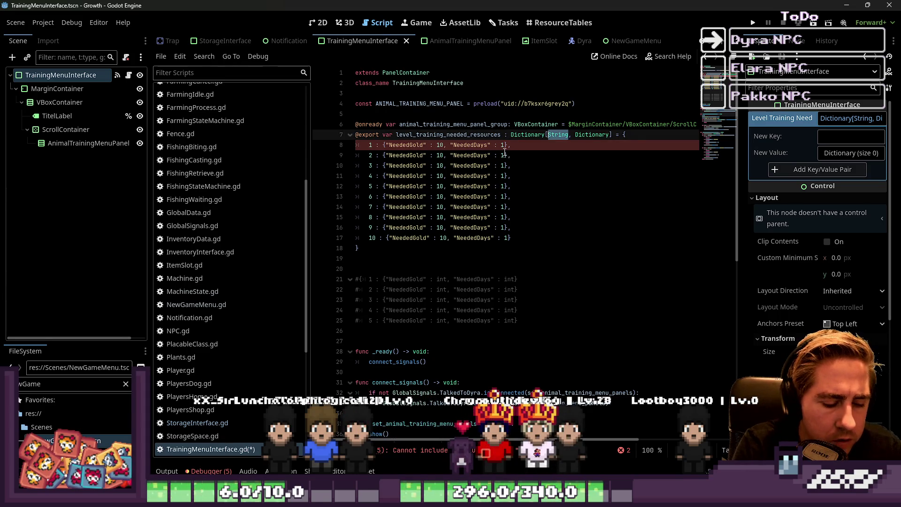
key(Down)
key(Down)
key(Down)
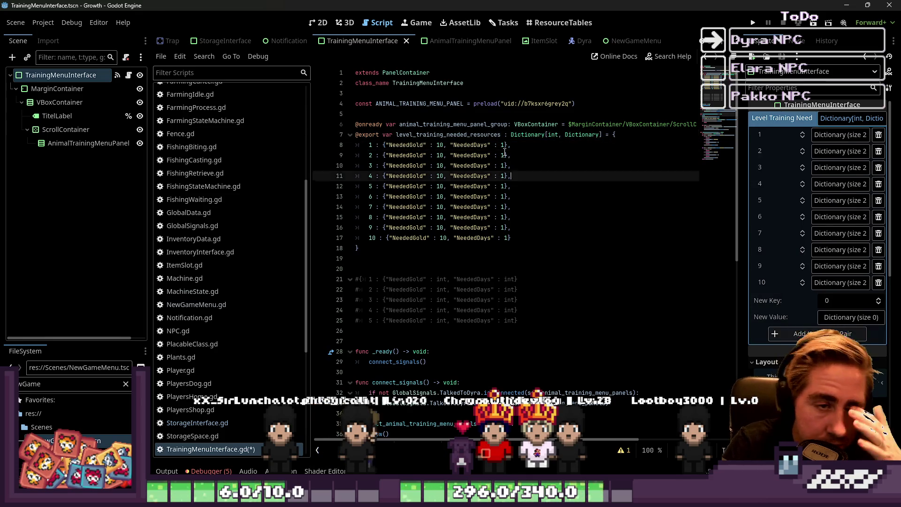
key(Down)
key(Up)
key(Up)
key(Up)
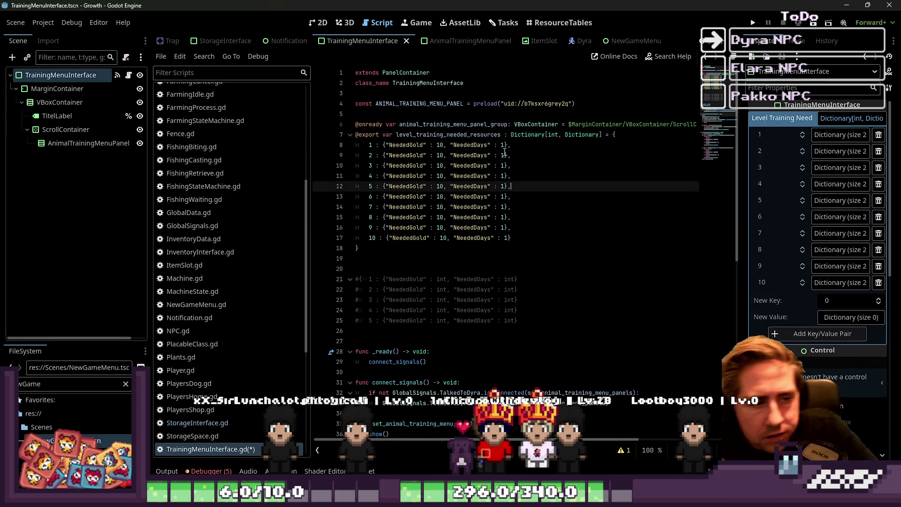
- Open the Dyra NPC task on the Tasks board to review its per-level requirements
click(507, 23)
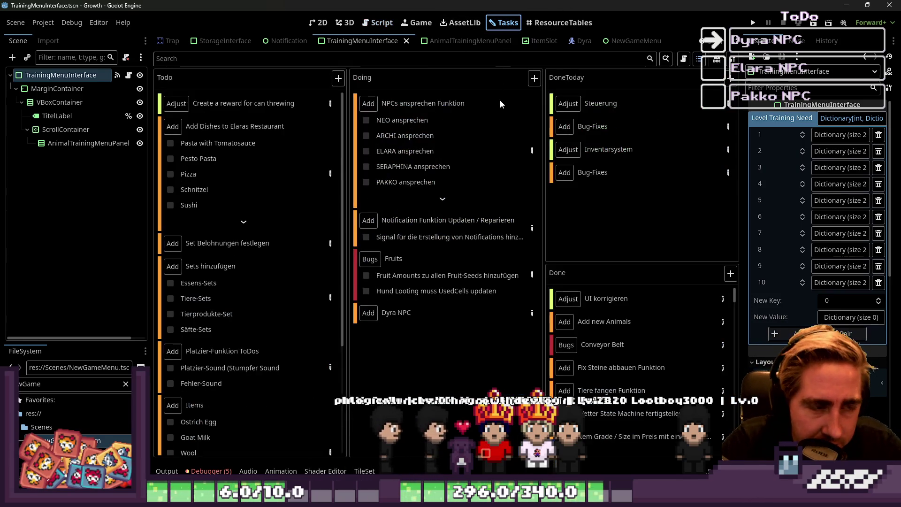
click(531, 312)
scroll(467, 276, down, 3)
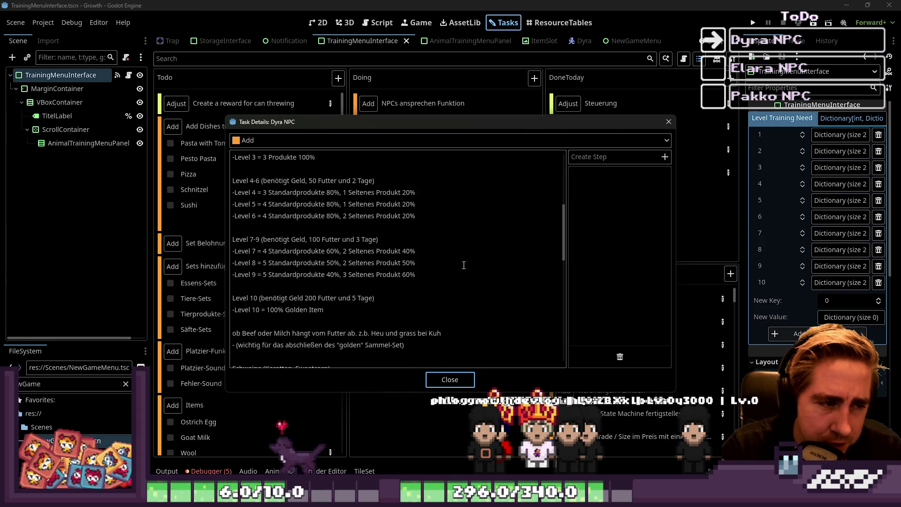
mouse_move(385, 126)
mouse_down()
mouse_move(660, 100)
mouse_move(613, 78)
mouse_up()
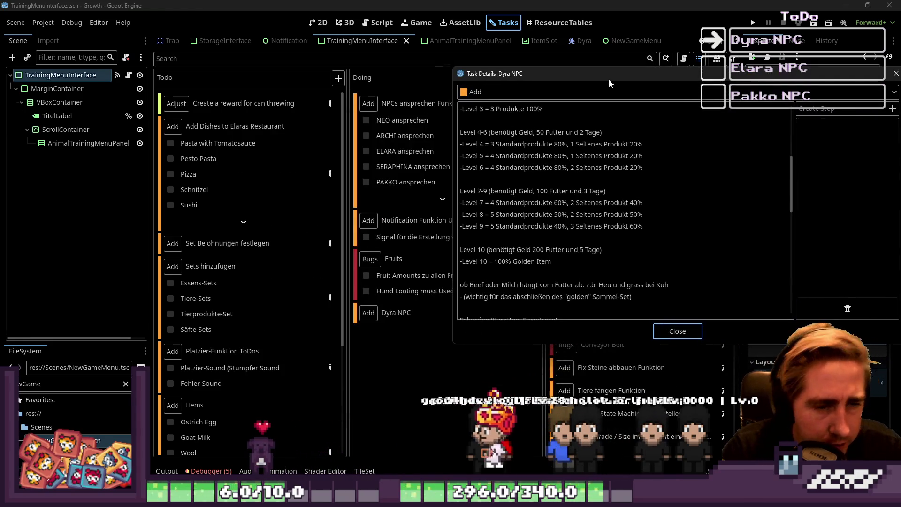
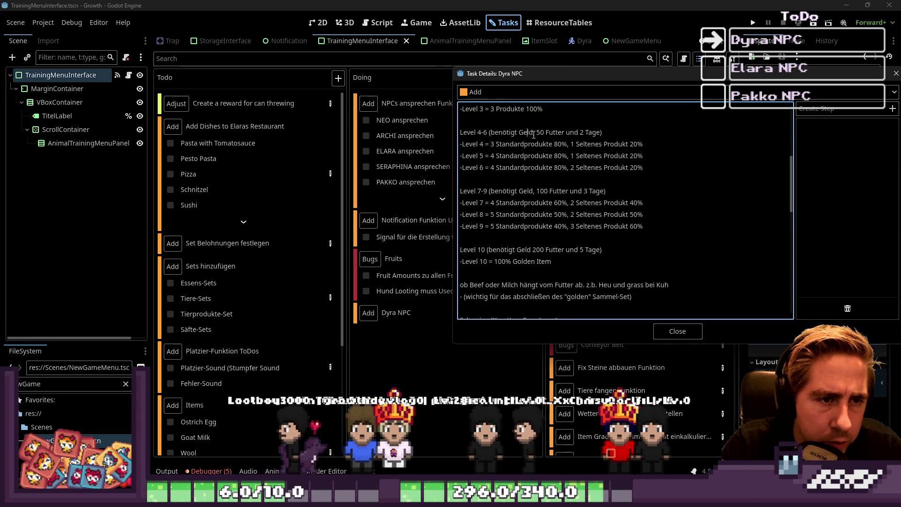
- Replace the cost wording for levels 1–9 with 100g, 200g and 300g in the Dyra NPC notes
drag(533, 133, 491, 133)
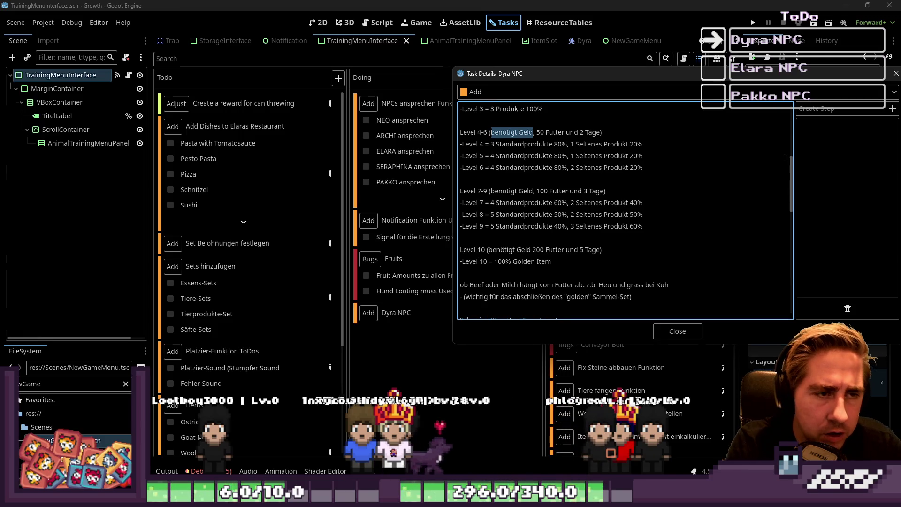
scroll(657, 188, up, 6)
scroll(499, 223, down, 2)
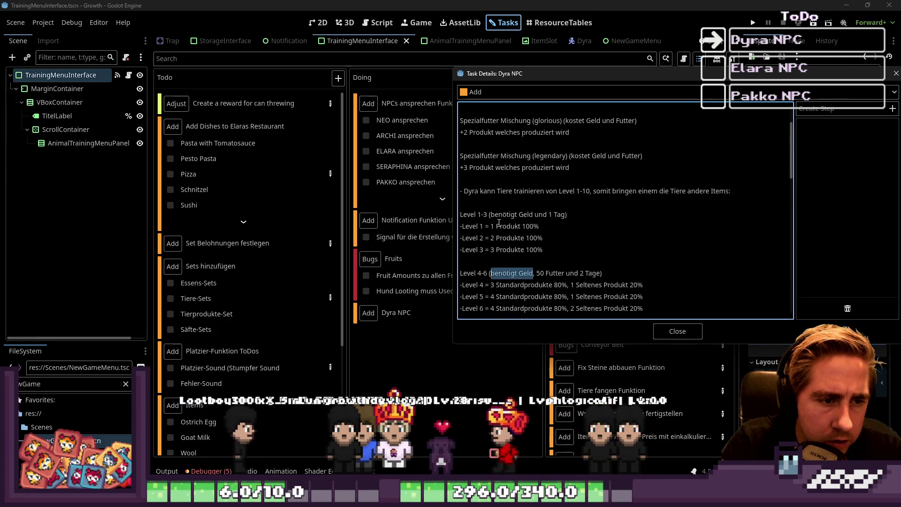
double_click(504, 215)
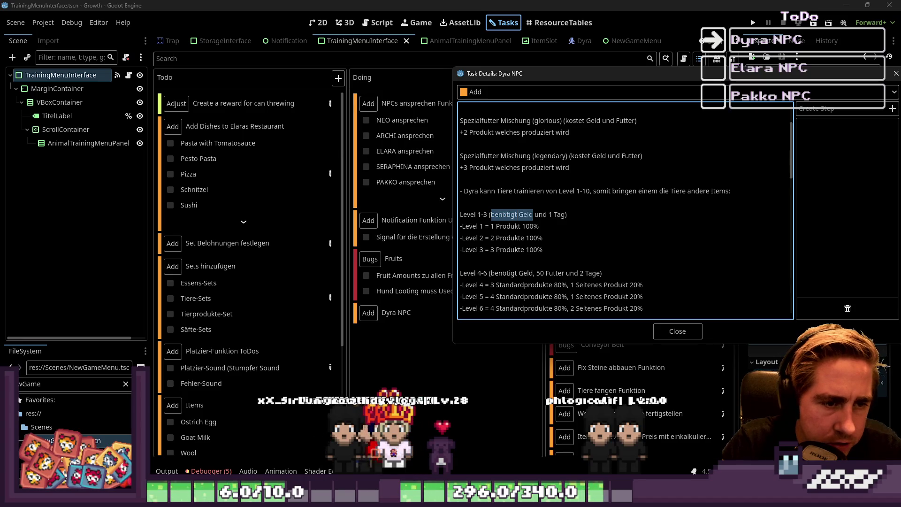
text(100g)
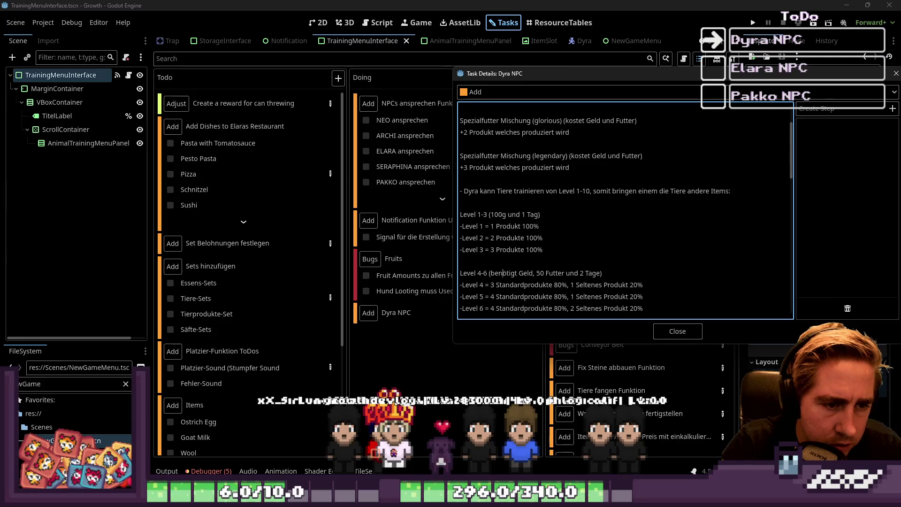
text(20)
key(Delete)
key(Delete)
key(Delete)
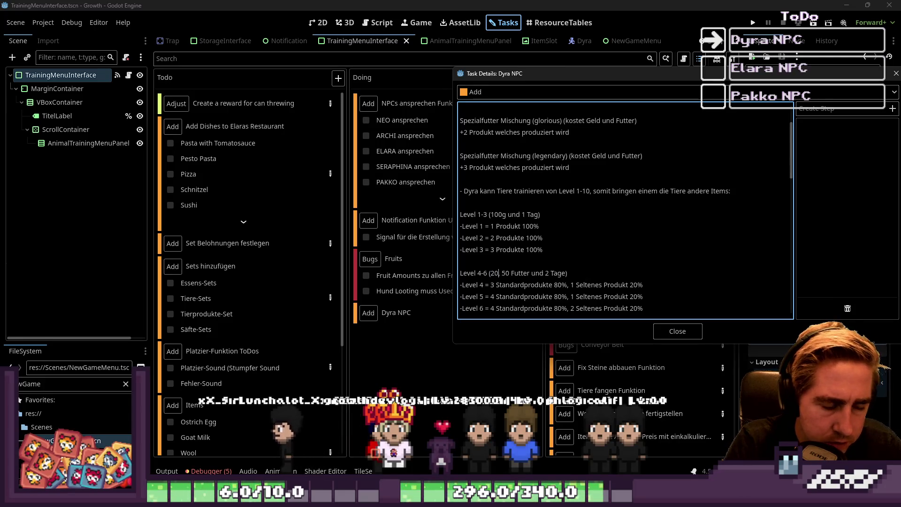
scroll(519, 218, down, 3)
text(0g,)
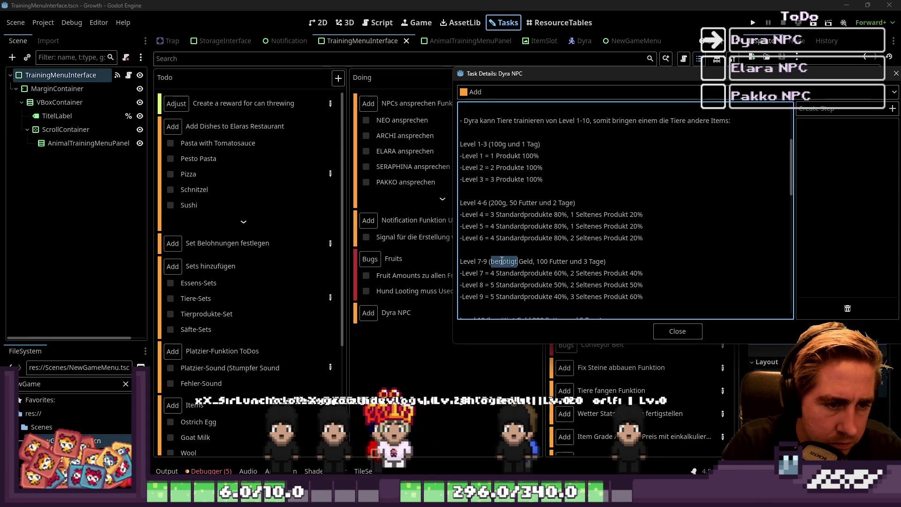
text(300g)
key(Delete)
key(Delete)
key(Delete)
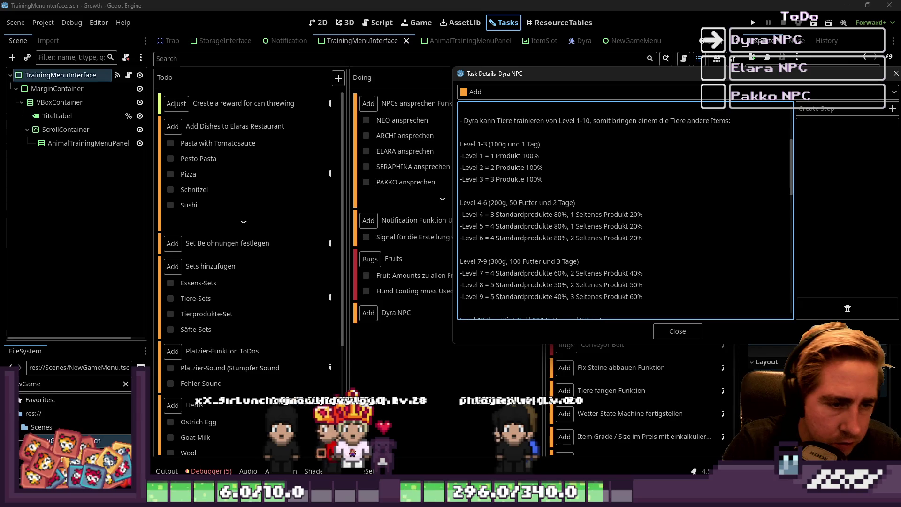
- Set the level 10 cost to 500g and close the task details
scroll(501, 260, down, 2)
double_click(502, 285)
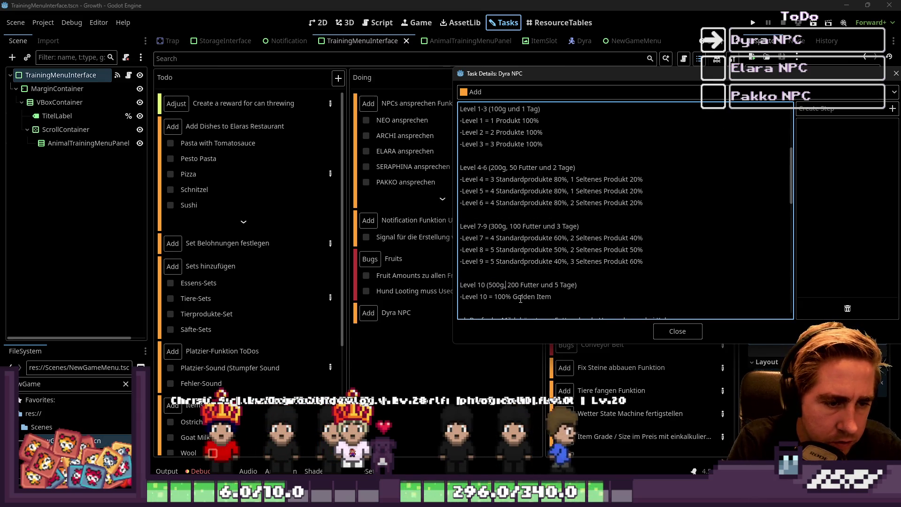
scroll(479, 248, up, 3)
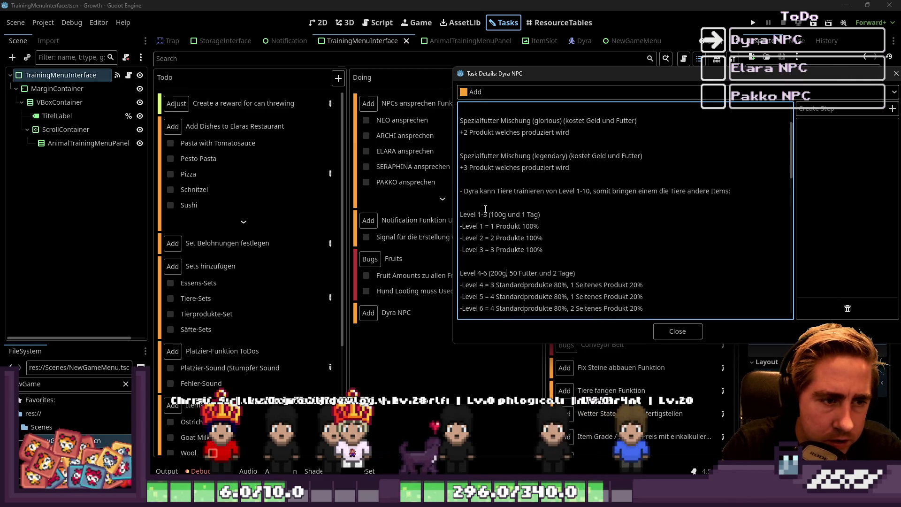
drag(757, 77, 601, 90)
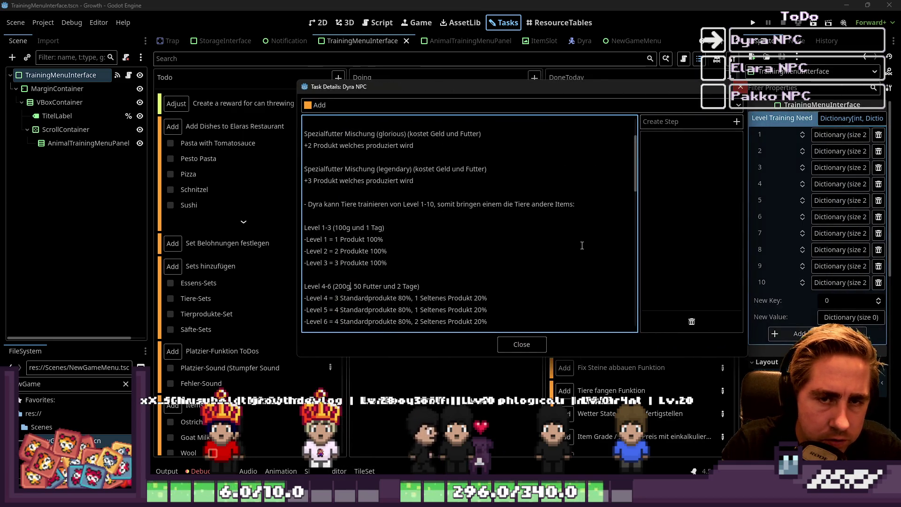
click(520, 345)
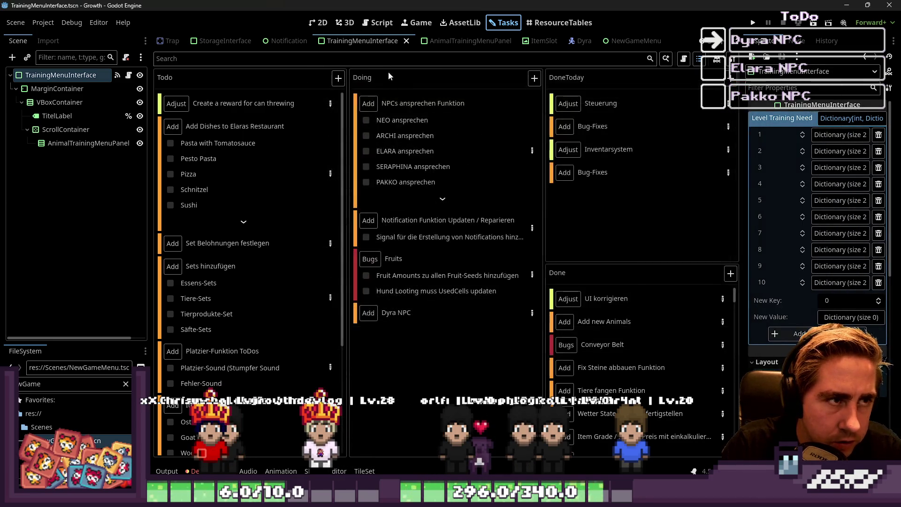
- In TrainingMenuInterface, set NeededGold to 100 for levels 1–3 and 200 for levels 4–6
click(389, 17)
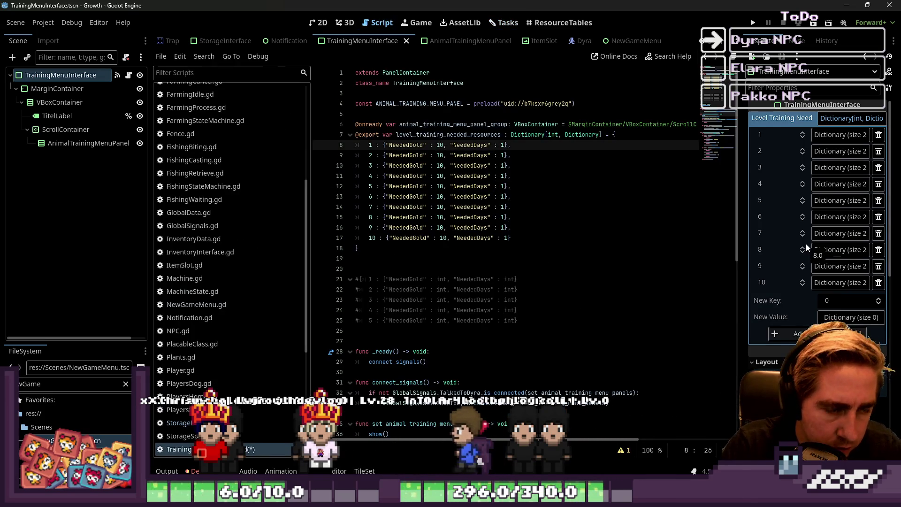
key(shift+alt+Down)
key(shift+alt+Down)
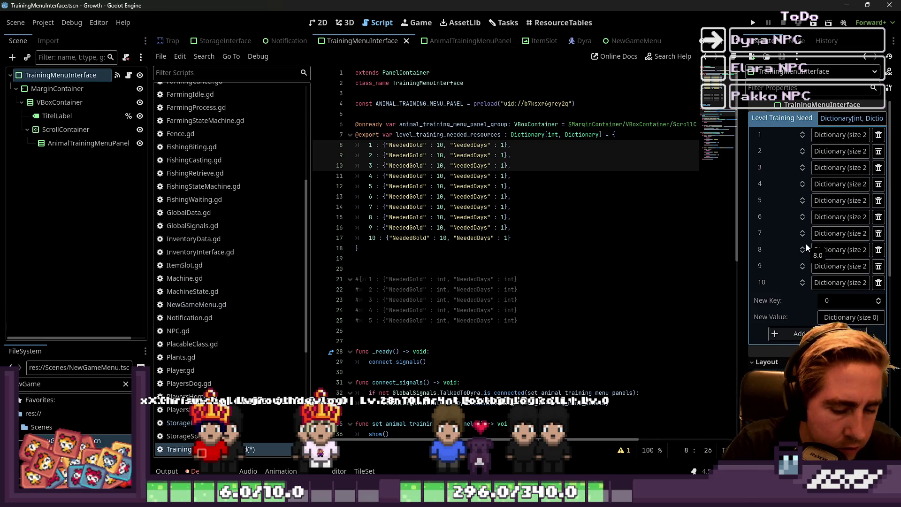
text(0)
key(Down)
key(Down)
key(Down)
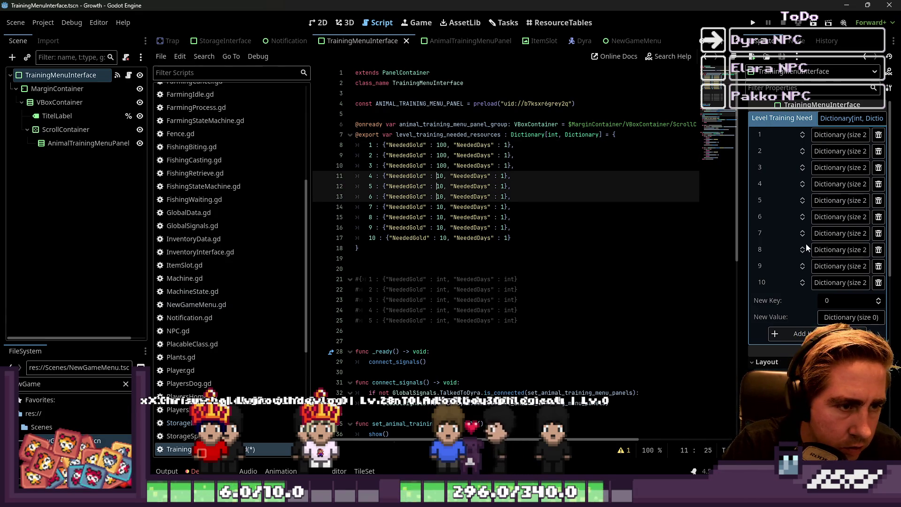
key(Delete)
key(Delete)
text(400)
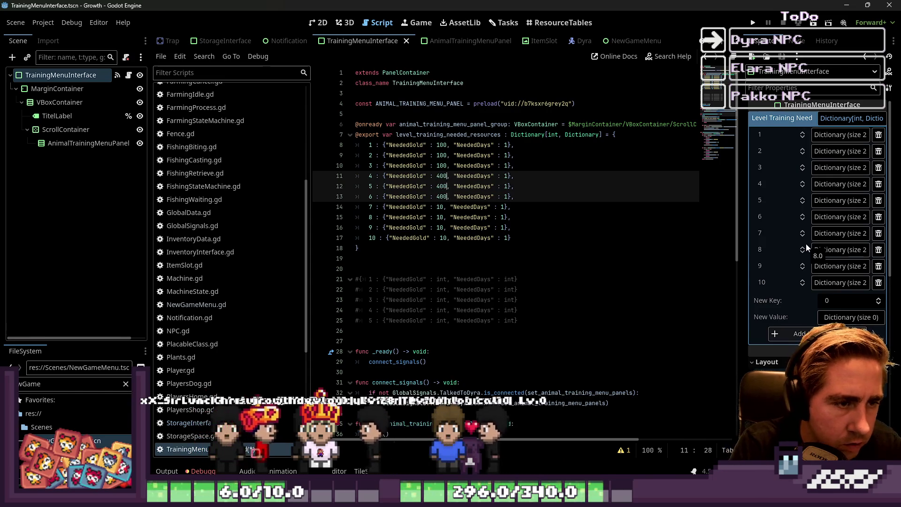
key(Down)
key(Down)
key(Down)
key(Left)
key(Left)
key(Left)
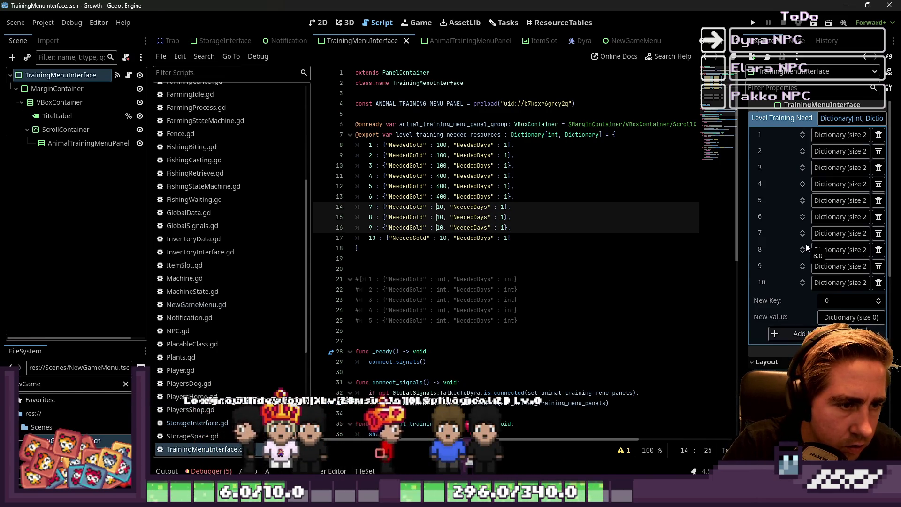
key(Up)
key(Up)
key(Up)
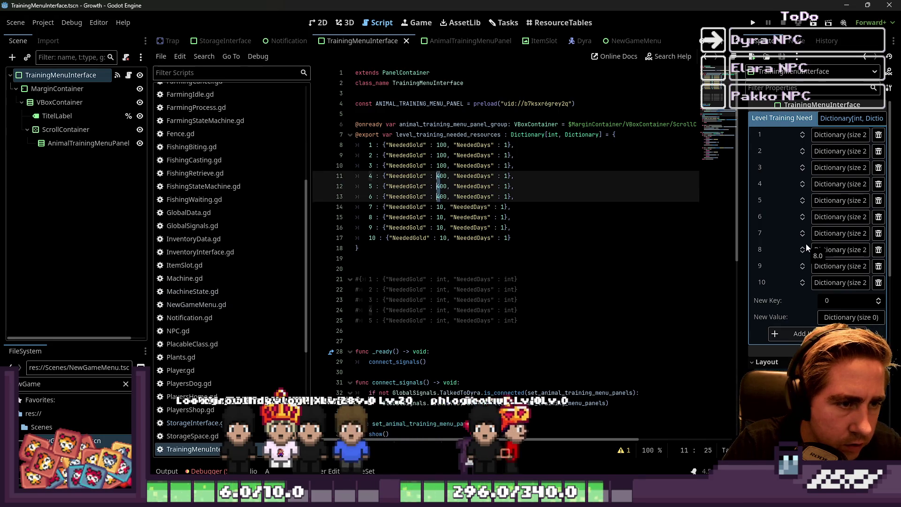
key(Delete)
text(2)
- Set NeededGold to 300 for levels 7–9 and 500 for level 10
key(Down)
key(Down)
key(Down)
key(BackSpace)
text(3)
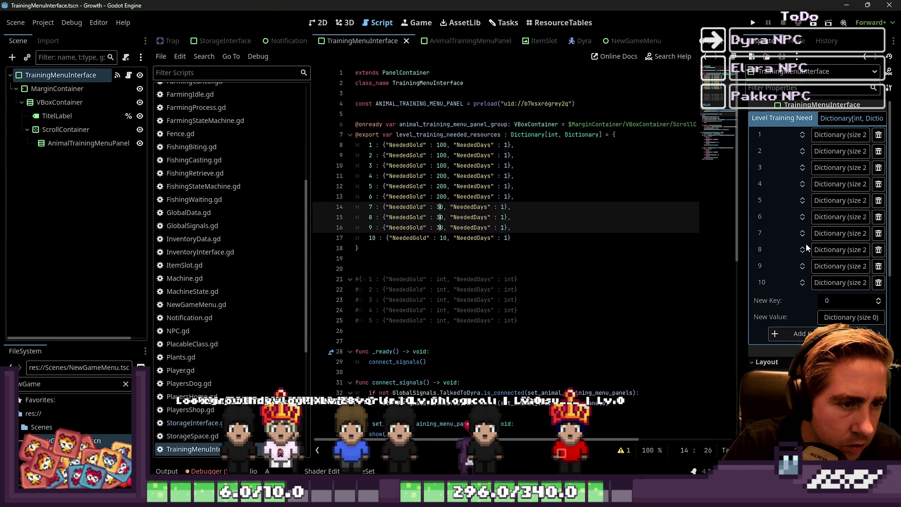
text(0)
key(Escape)
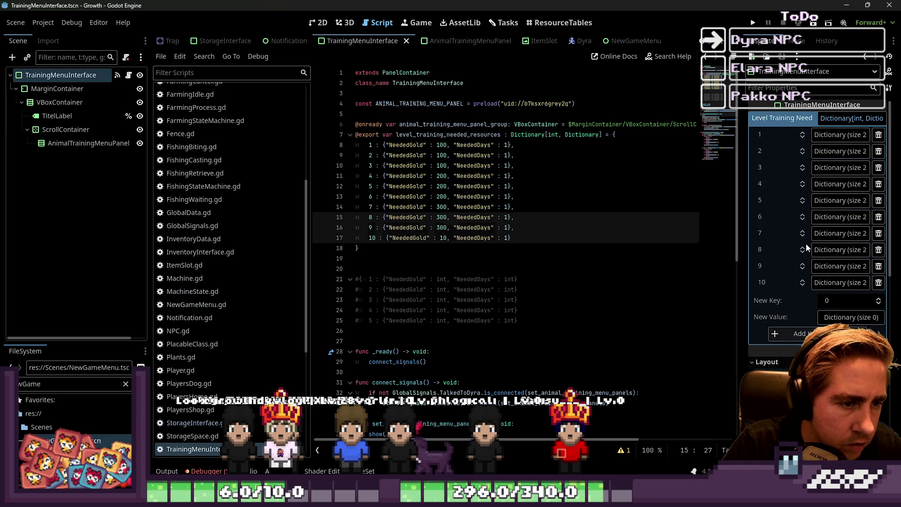
key(Down)
key(BackSpace)
text(500)
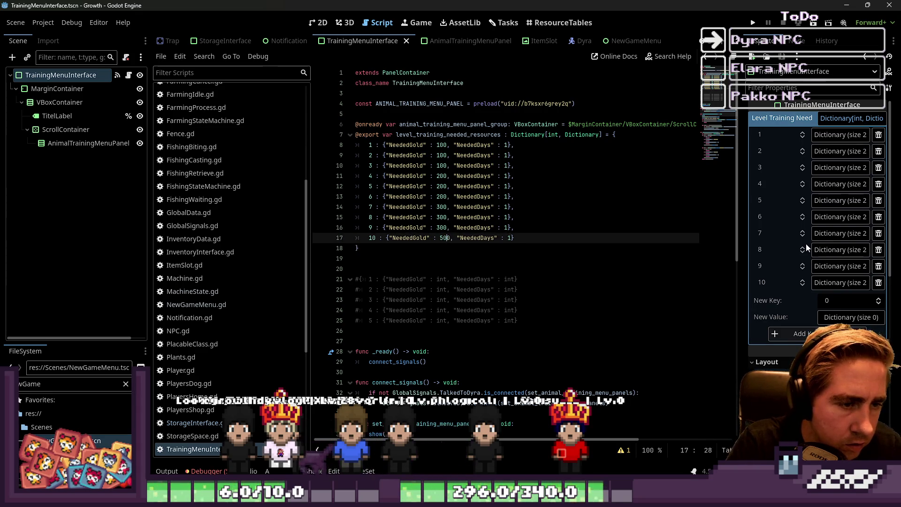
- Clear the NeededDays values of levels 4–6 with multi-caret editing
key(Up)
key(Up)
key(Up)
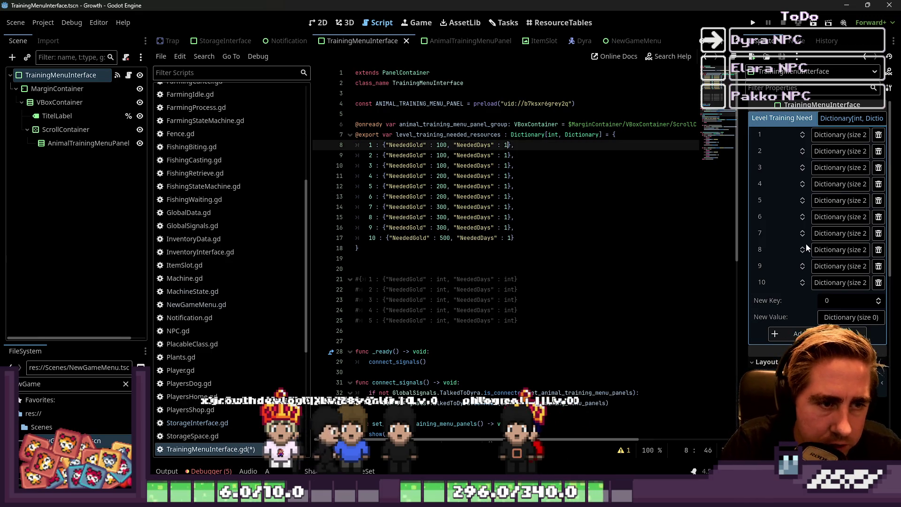
key(Down)
key(Down)
key(Down)
key(shift+alt+Down)
key(shift+alt+Down)
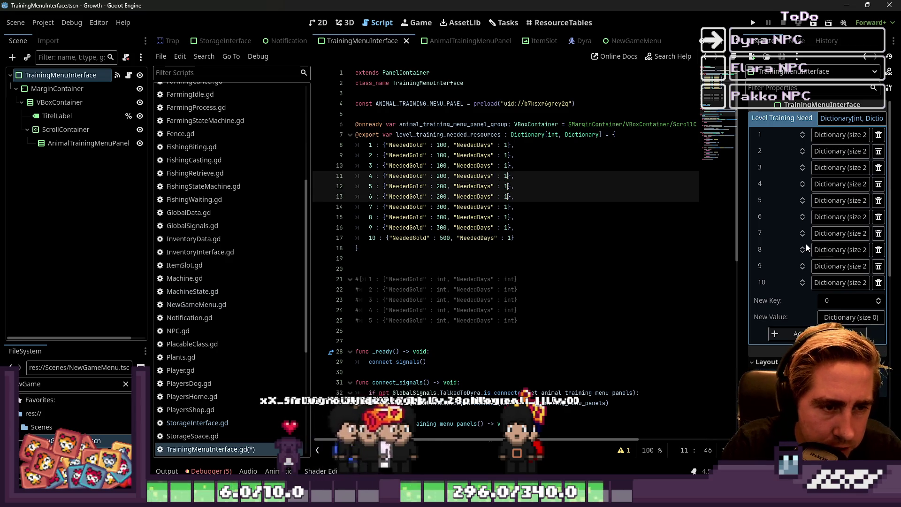
key(BackSpace)
- Enter 2 days for levels 4–6 and check the day plan in the Dyra NPC task
text(2)
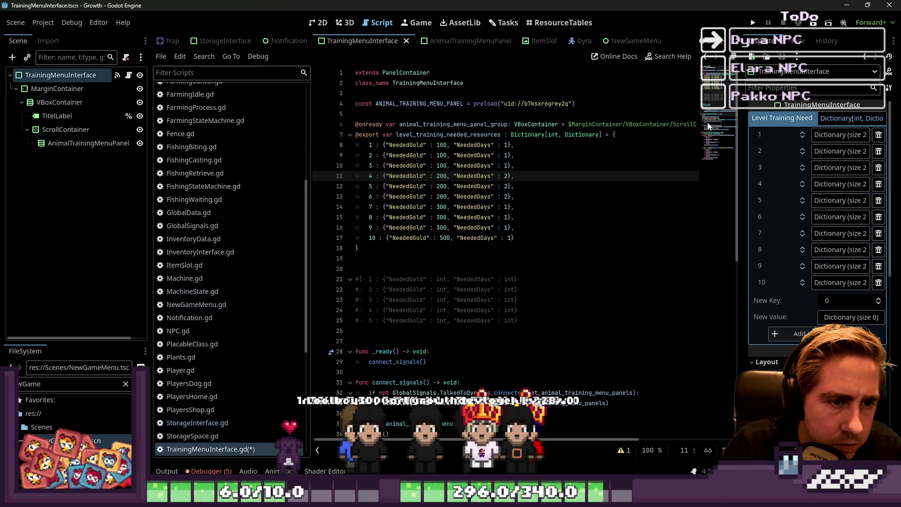
click(527, 29)
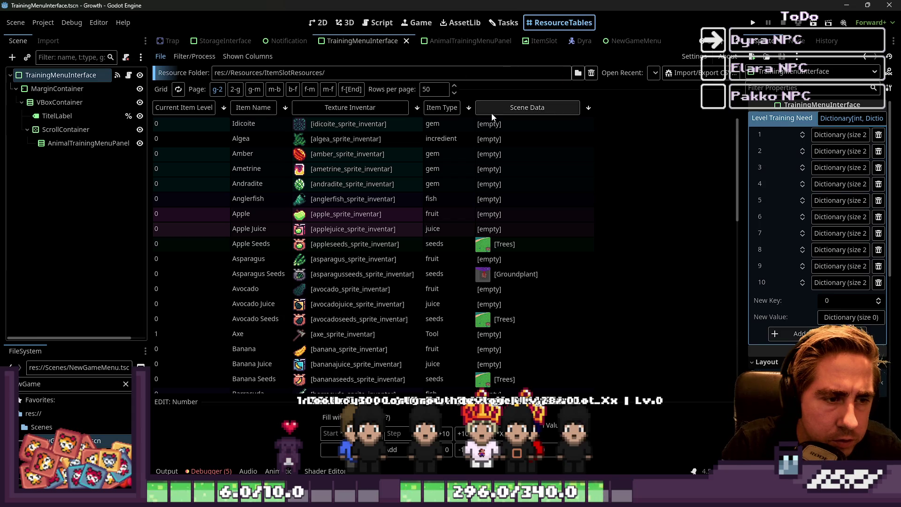
click(503, 22)
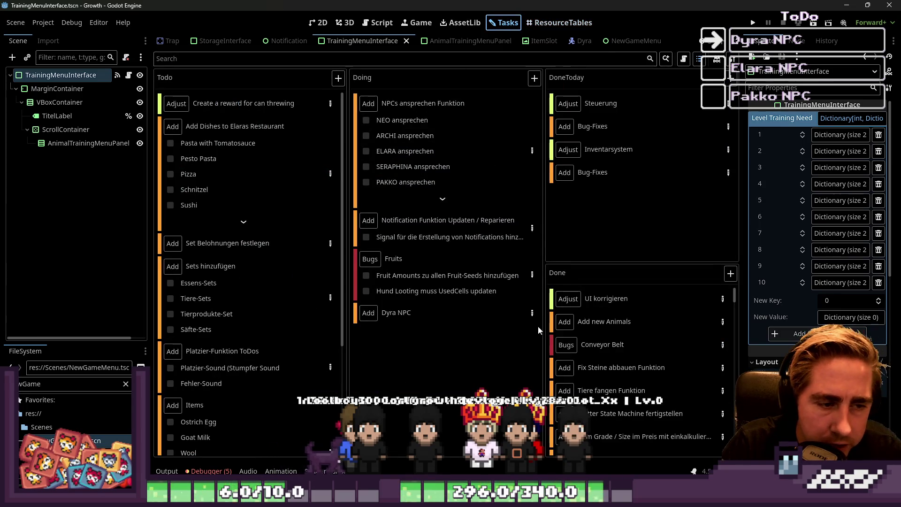
click(530, 315)
scroll(472, 266, down, 5)
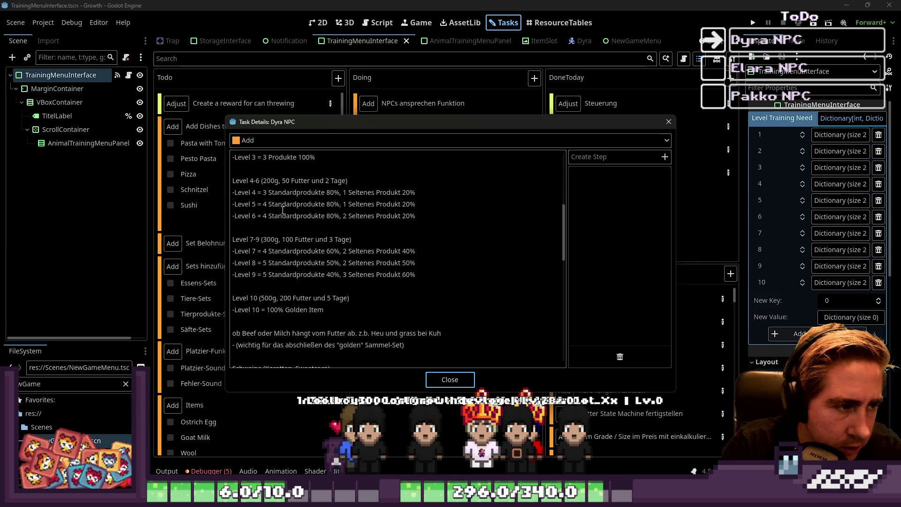
scroll(283, 210, up, 1)
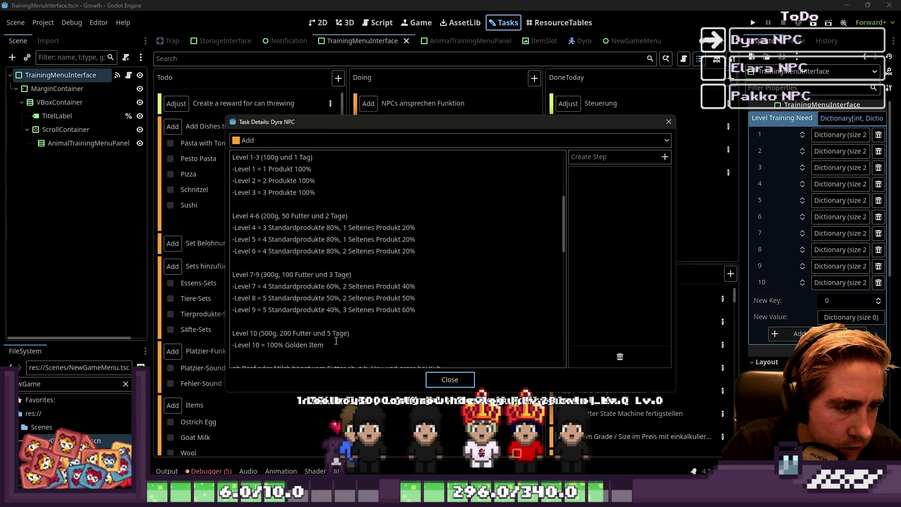
key(Escape)
- Set NeededDays to 3 for levels 7–9 and 5 for level 10, then save the script
click(380, 25)
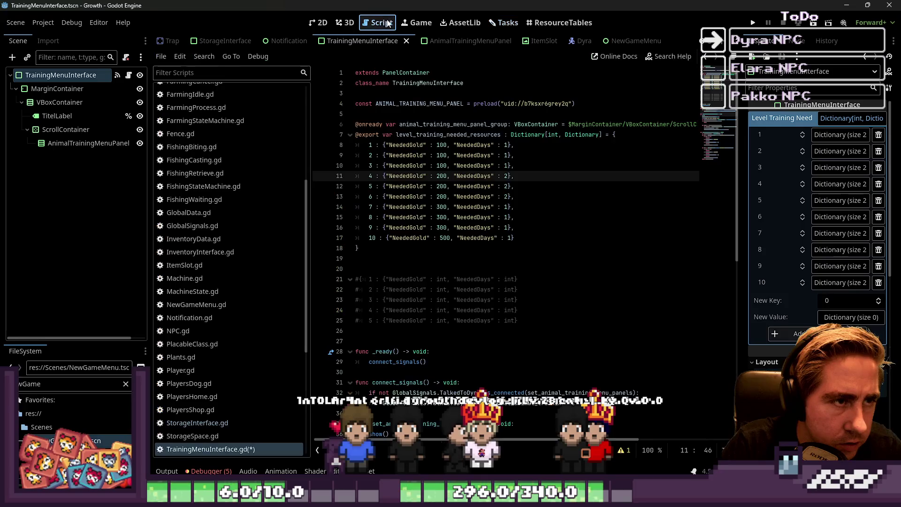
key(Down)
key(Down)
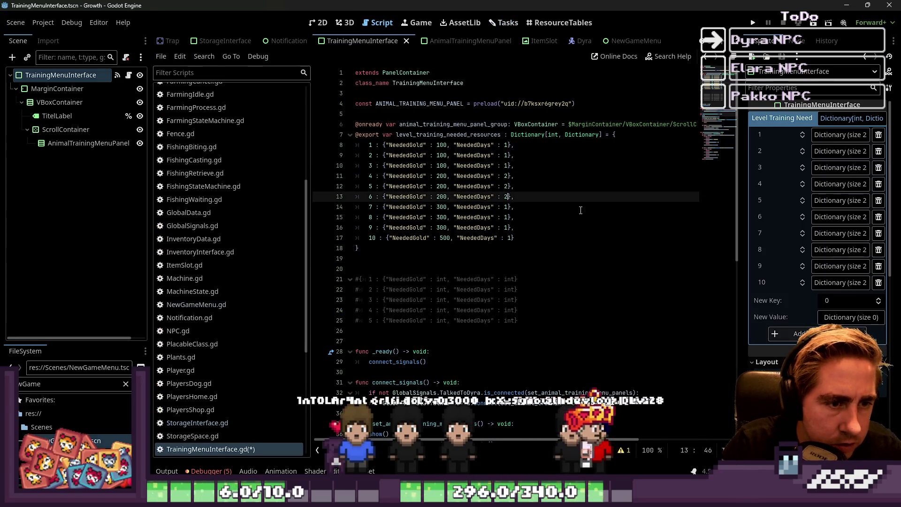
key(shift+alt+Down)
key(shift+alt+Down)
key(BackSpace)
text(3)
key(Escape)
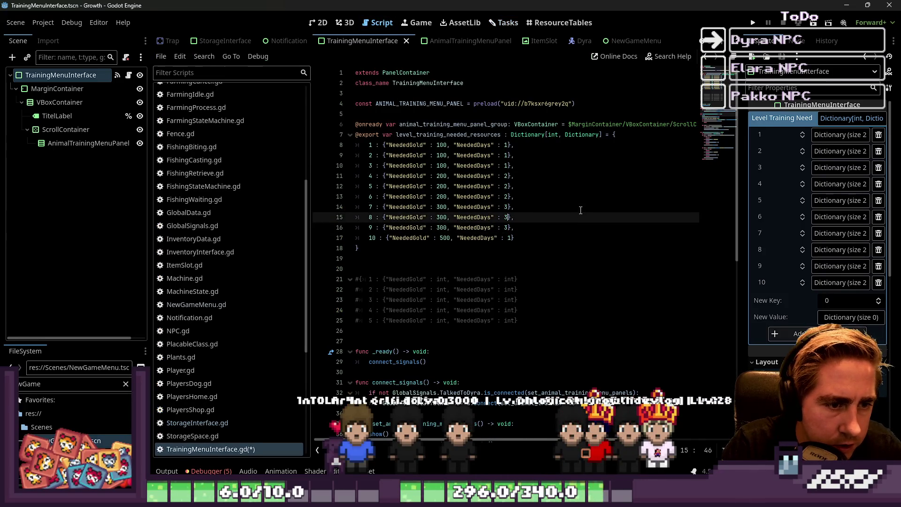
key(Down)
key(Down)
key(Delete)
text(5)
key(Down)
key(Down)
key(Down)
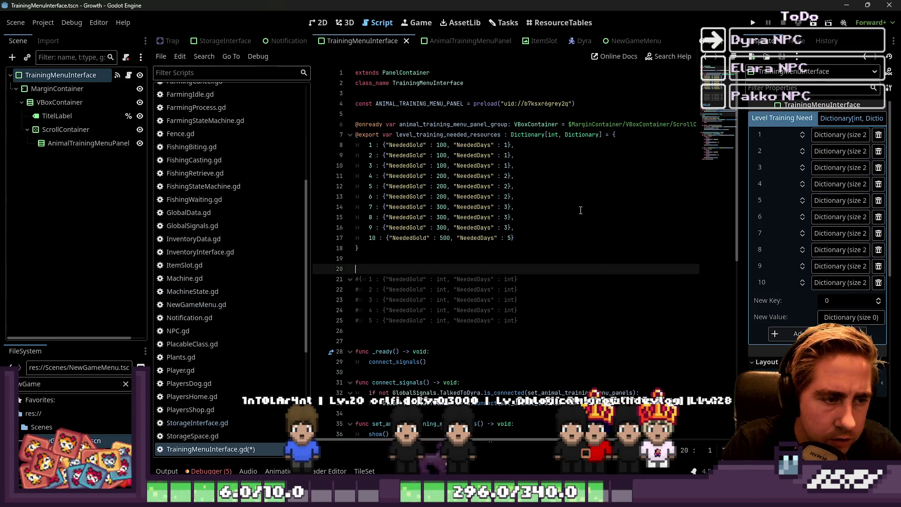
key(Up)
key(ctrl+s)
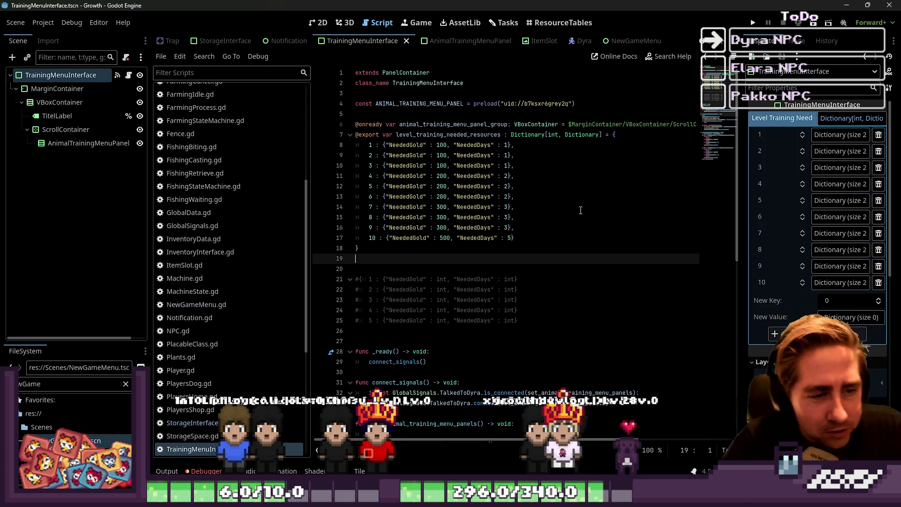
click(471, 159)
mouse_move(517, 238)
mouse_down()
mouse_move(371, 217)
mouse_move(371, 145)
mouse_up()
click(385, 134)
click(478, 209)
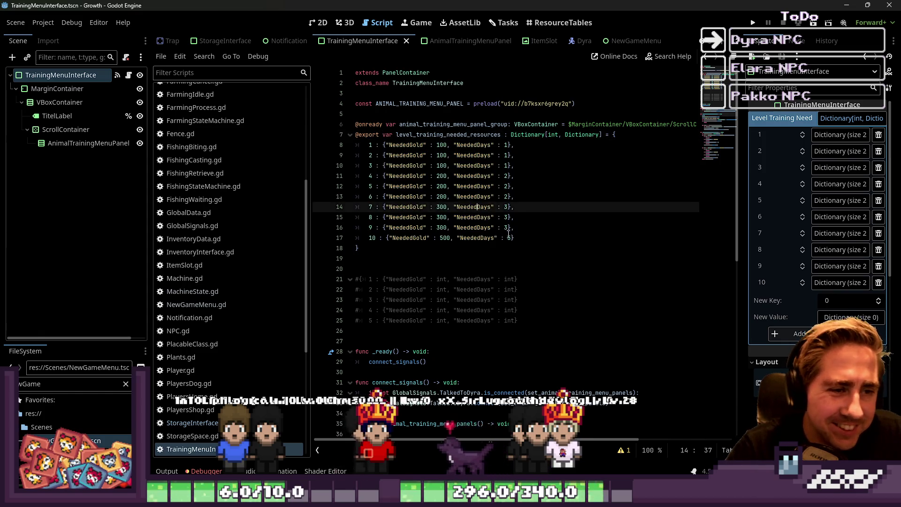
click(499, 196)
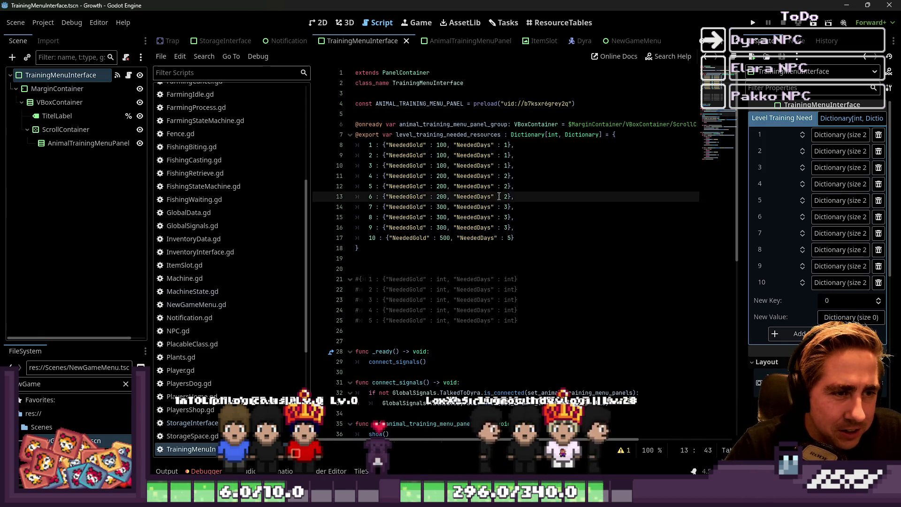
drag(360, 248, 356, 134)
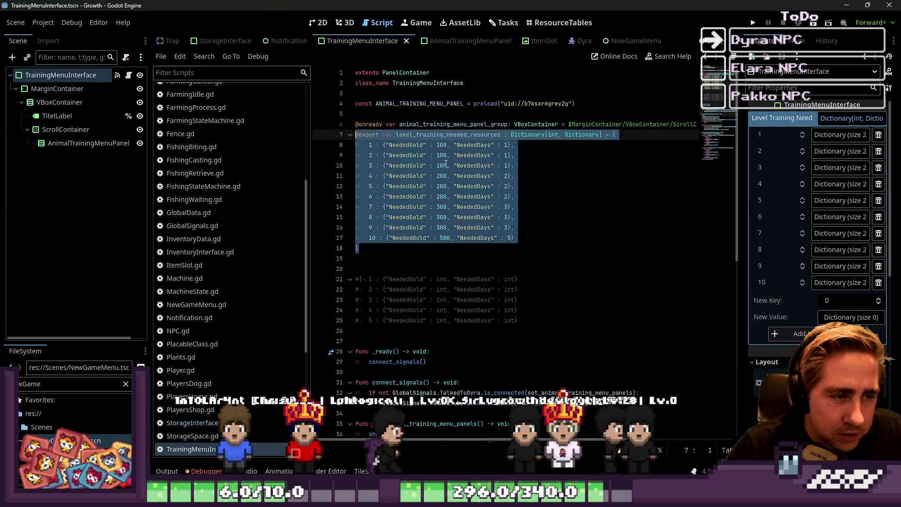
click(446, 164)
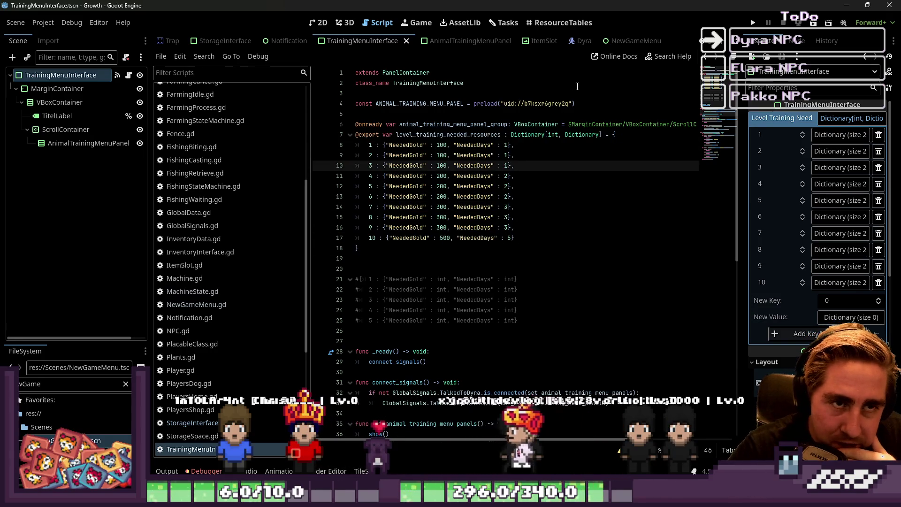
click(559, 22)
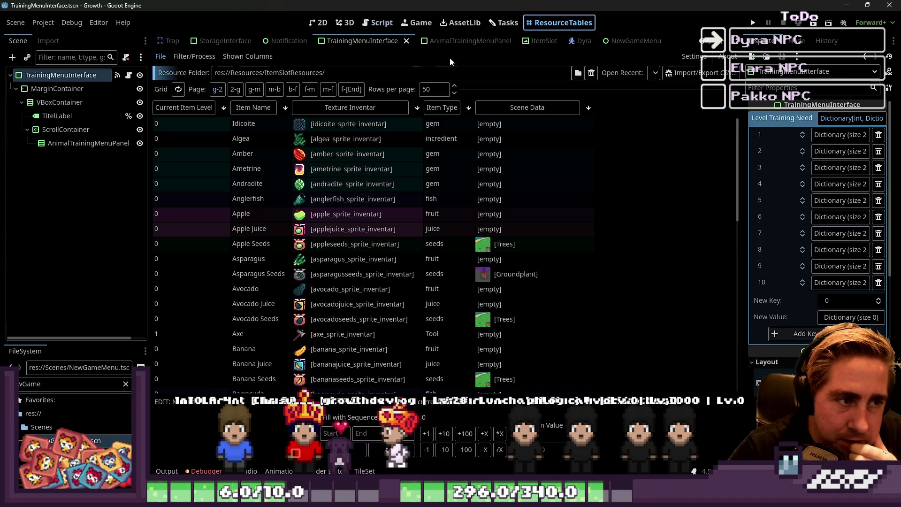
click(381, 23)
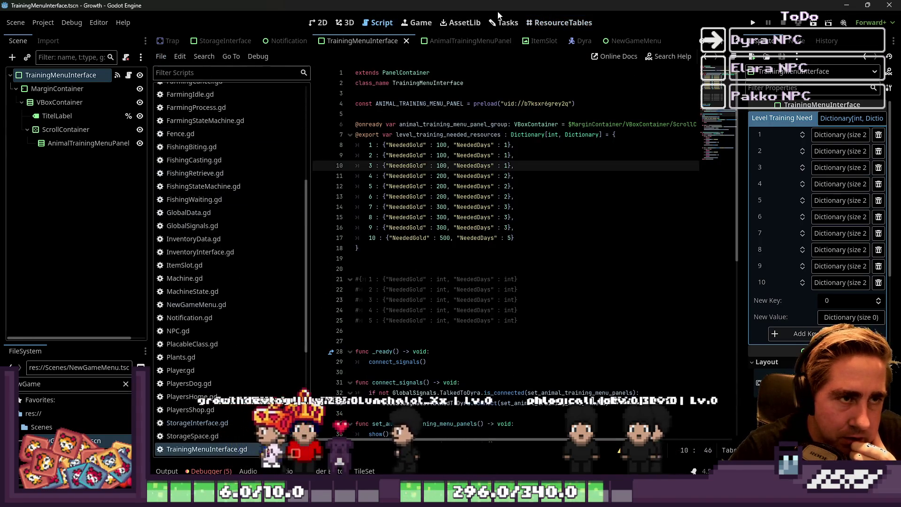
- Open the item resource table and sort it by Texture Inventar
click(502, 23)
click(559, 23)
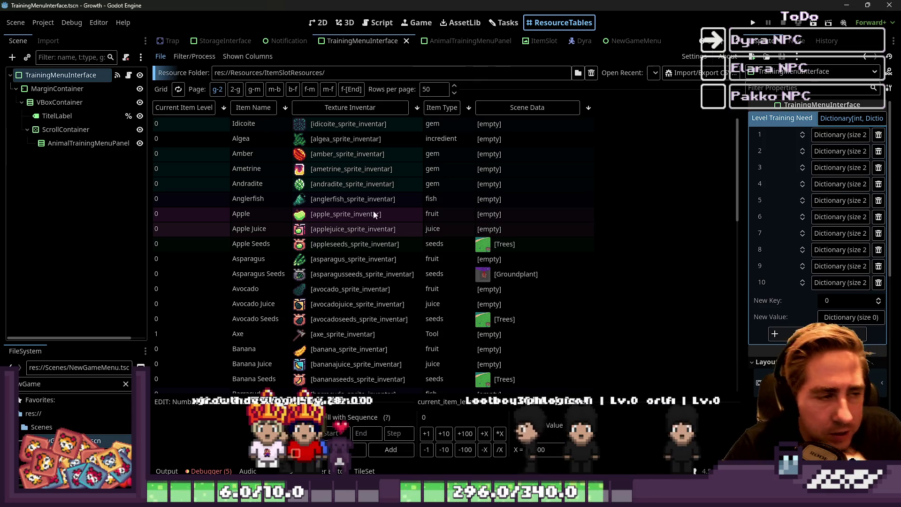
scroll(371, 229, down, 10)
scroll(371, 228, up, 3)
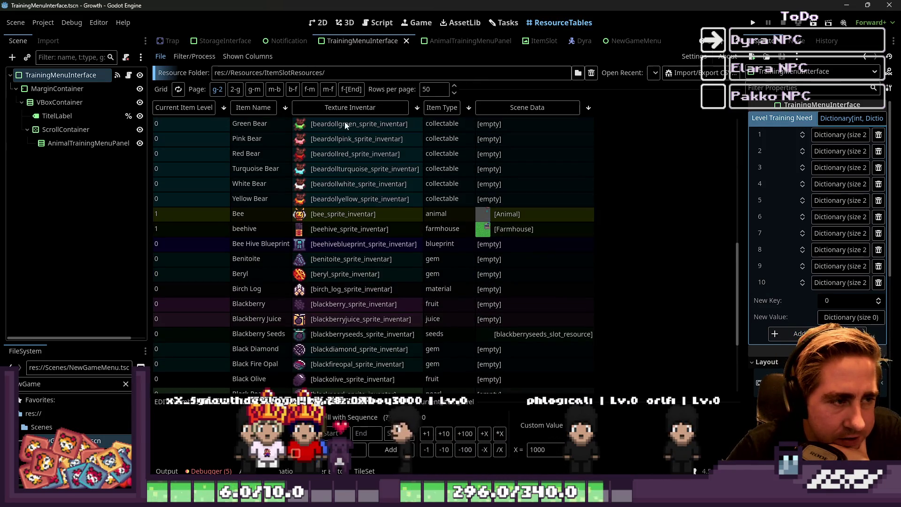
scroll(365, 229, down, 5)
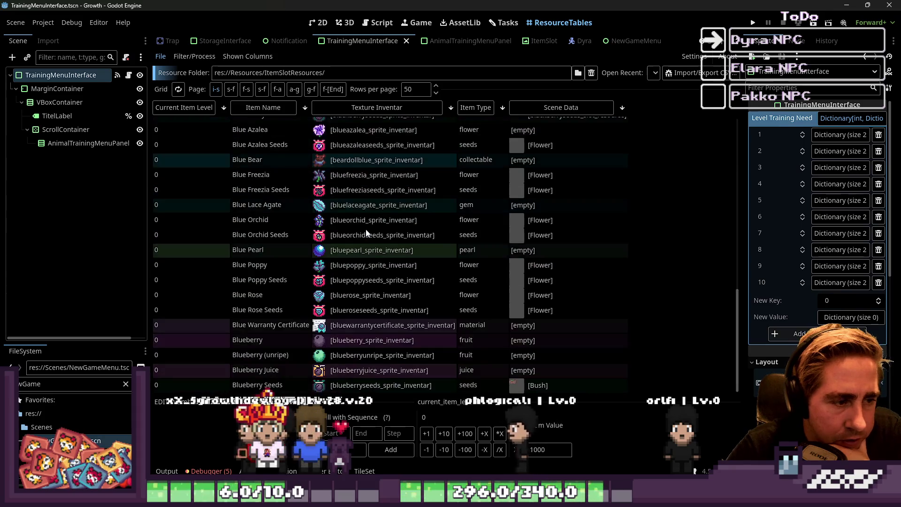
scroll(263, 165, up, 10)
click(264, 111)
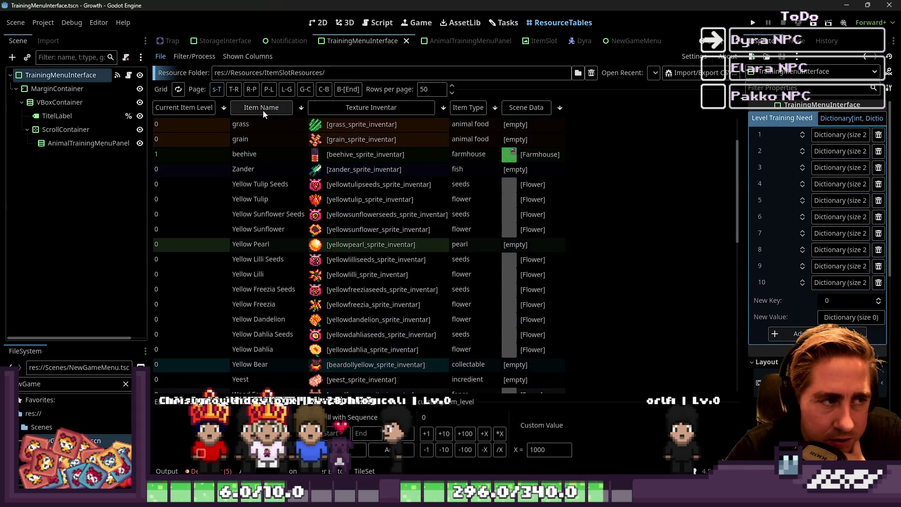
click(462, 106)
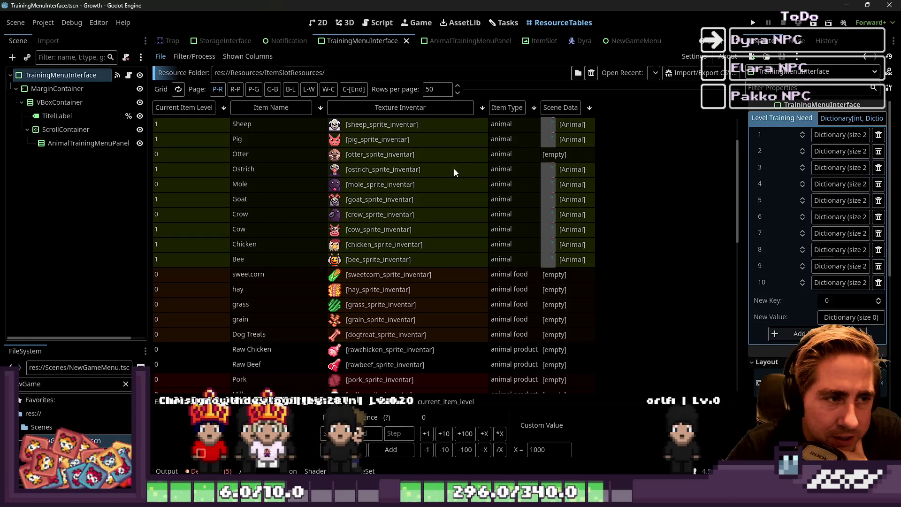
scroll(454, 168, up, 2)
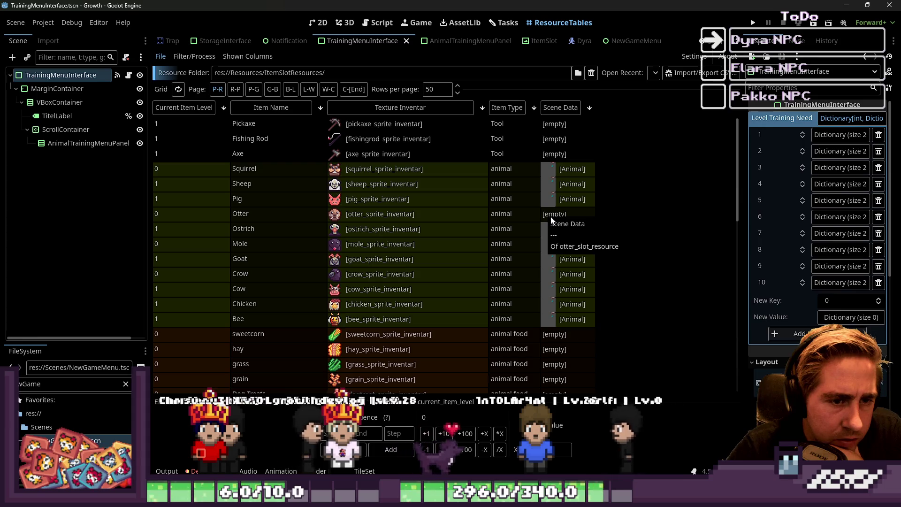
- Assign Animal.tscn as the Otter item's Scene Data, then compare with Sheep's
click(551, 215)
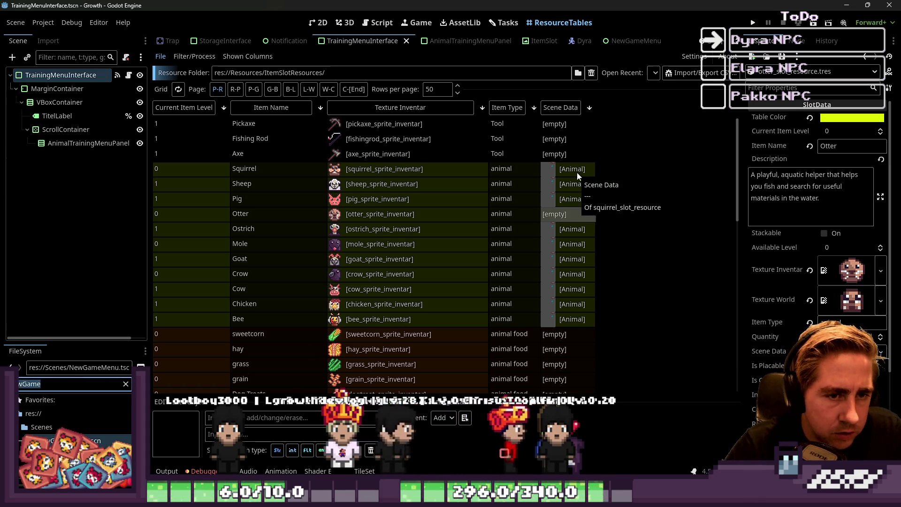
text(ma)
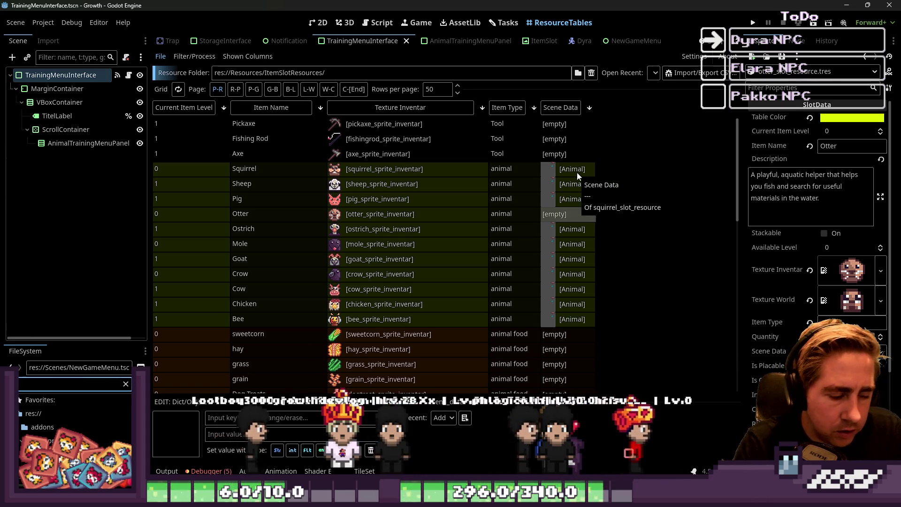
text(l)
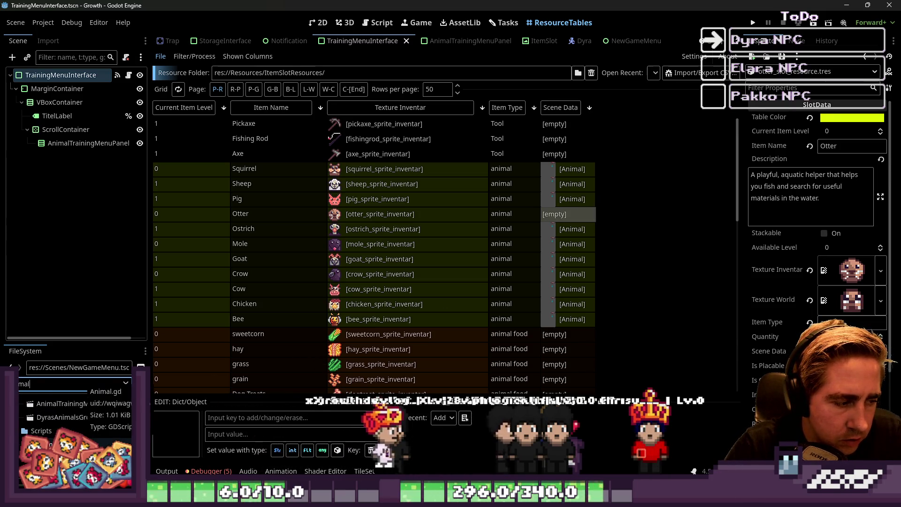
mouse_move(55, 421)
mouse_down()
mouse_move(434, 376)
mouse_move(834, 255)
mouse_move(821, 281)
mouse_move(846, 352)
mouse_up()
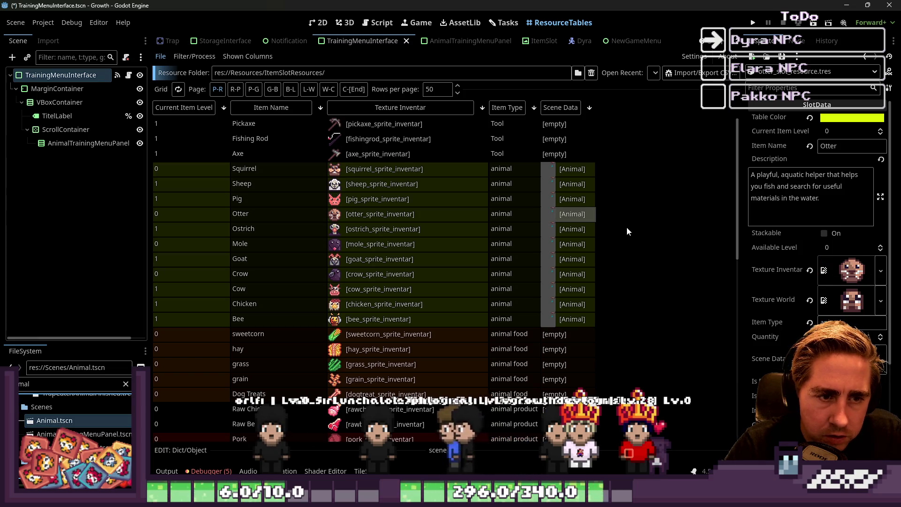
click(582, 187)
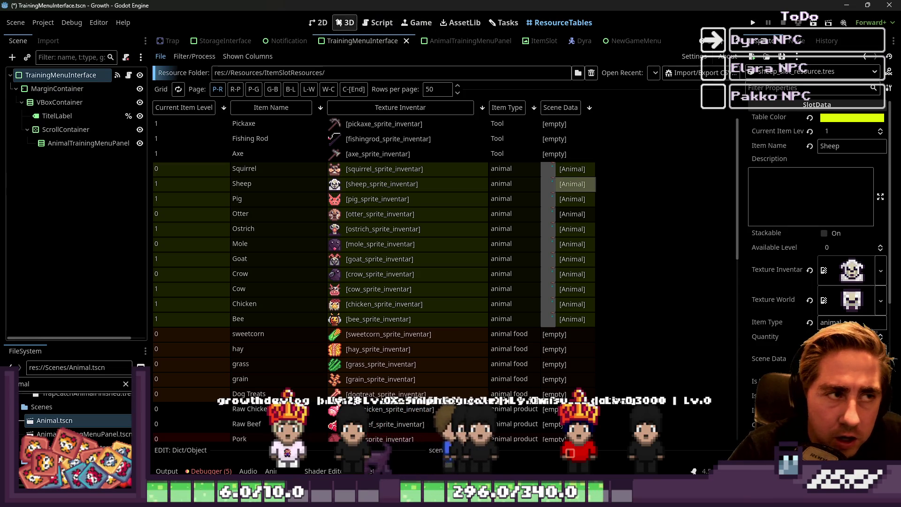
click(319, 22)
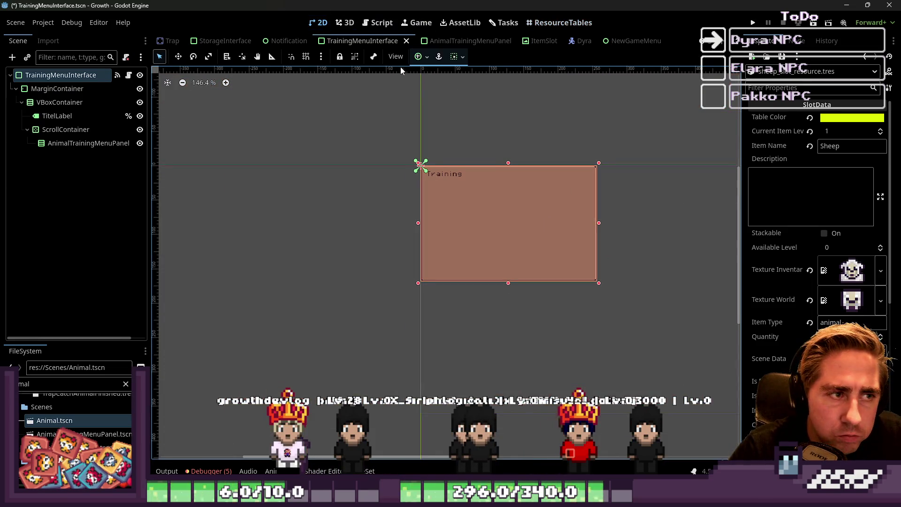
scroll(181, 41, up, 5)
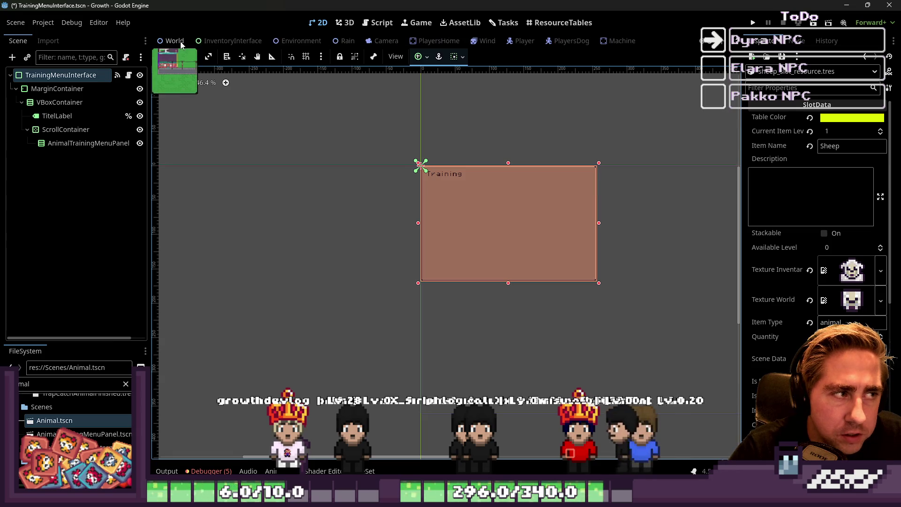
click(180, 43)
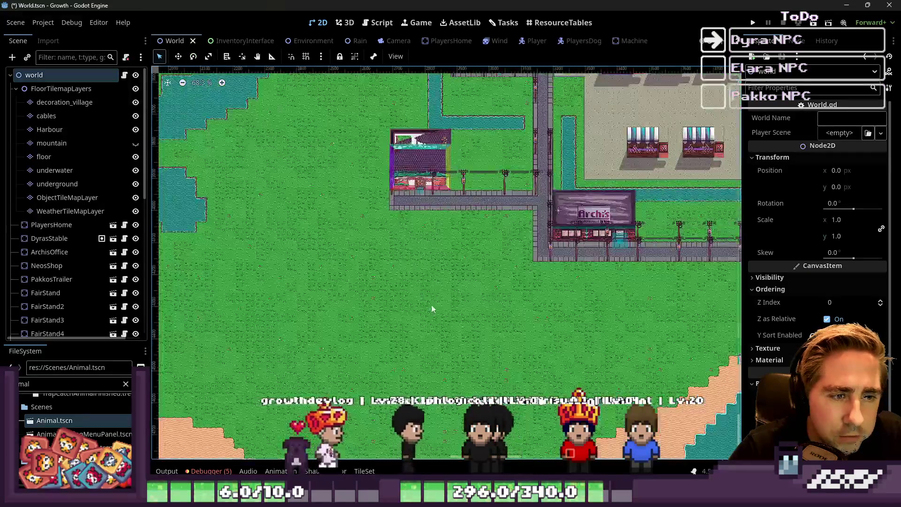
- Run the project, start a new game, and create a character named 'dsa'
scroll(443, 306, up, 1)
click(755, 24)
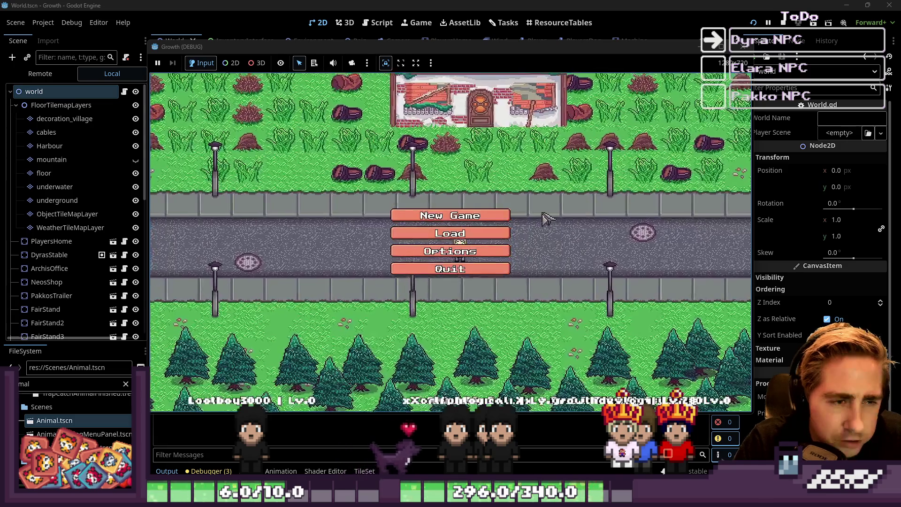
click(477, 219)
text(dsa)
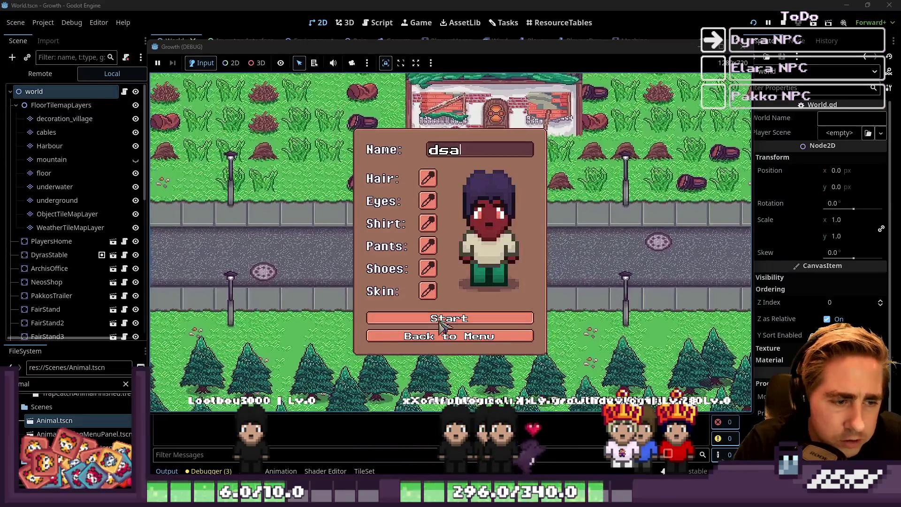
click(497, 321)
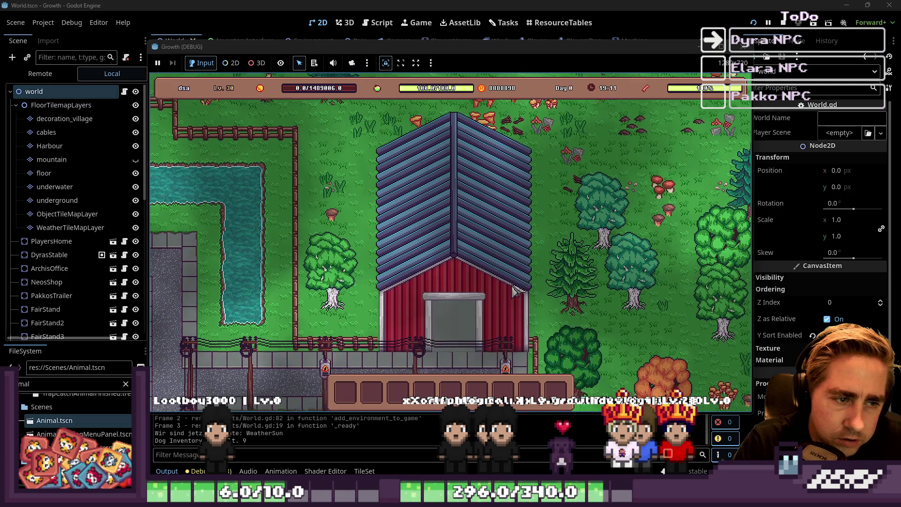
- Walk left along the path, then browse the inventory's 99-item stacks and close it
key(s)
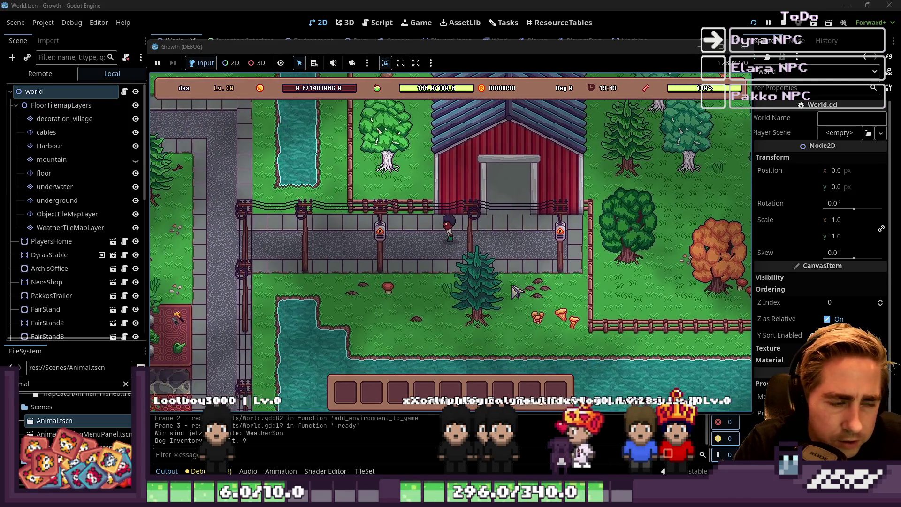
key(a)
key(i)
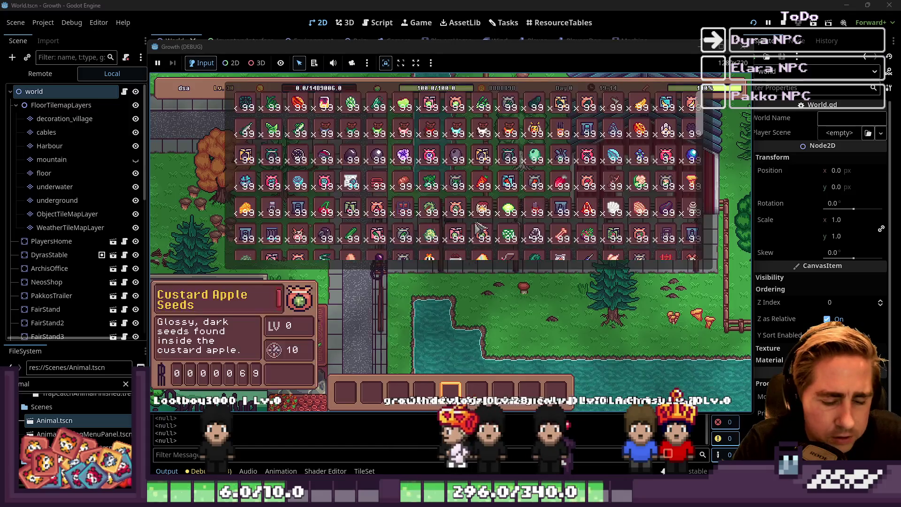
scroll(549, 209, down, 2)
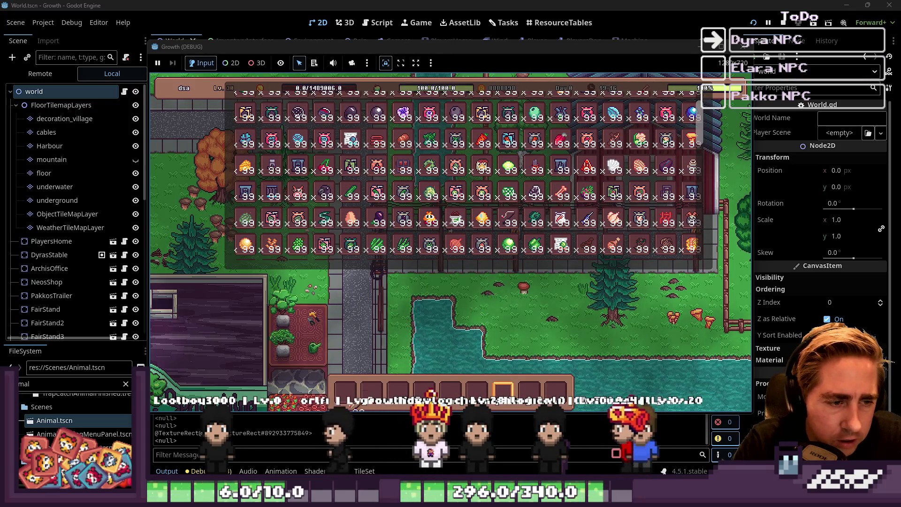
scroll(303, 232, down, 5)
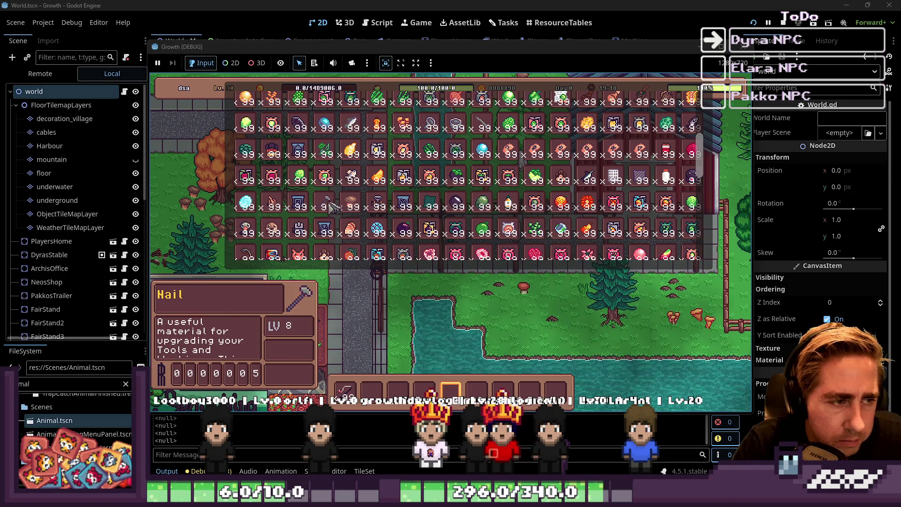
scroll(330, 207, up, 5)
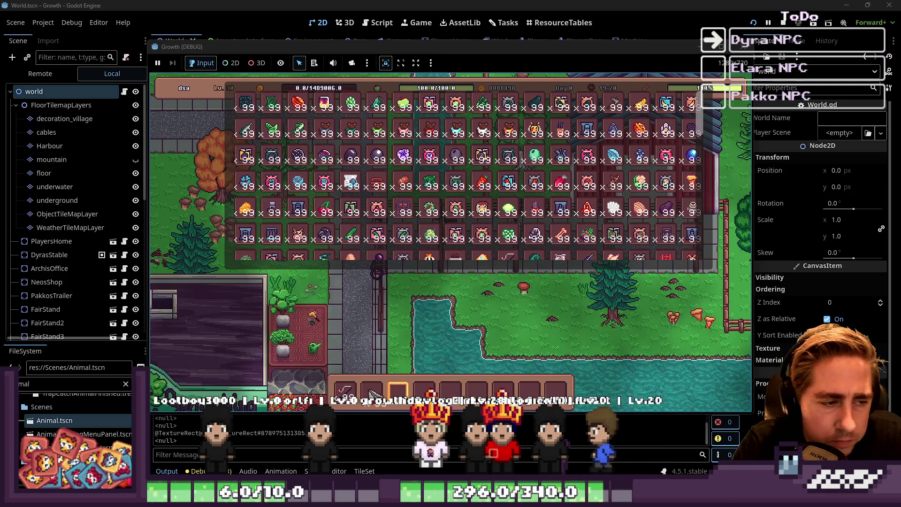
scroll(324, 202, down, 3)
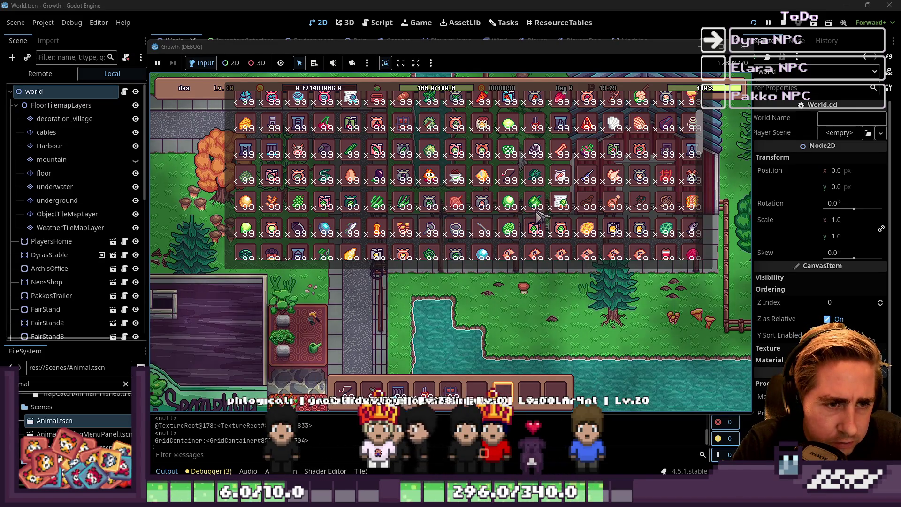
scroll(583, 200, up, 3)
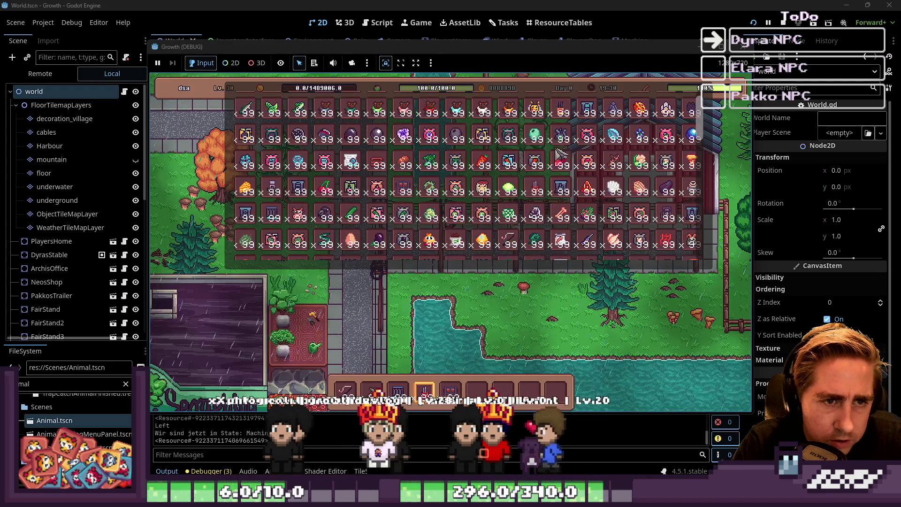
key(i)
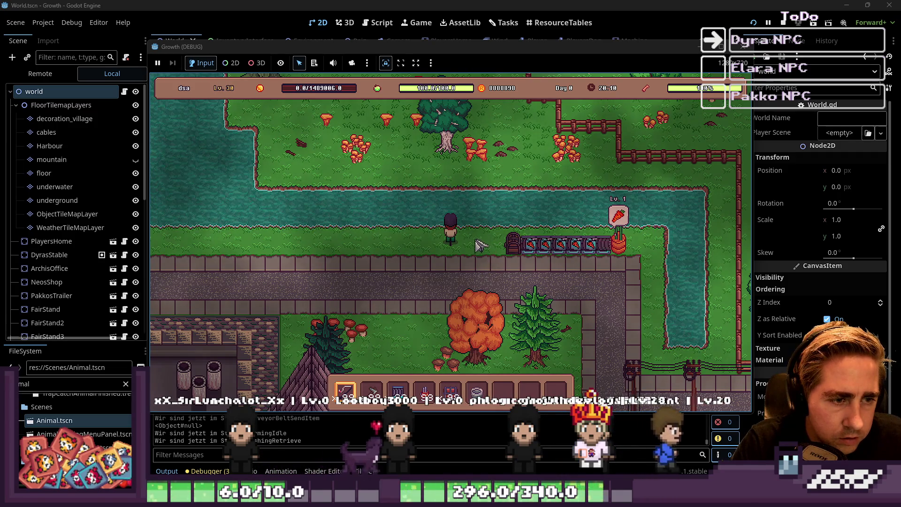
- Walk along the river to collect the Iron Bowl into the hotbar
key(s)
key(a)
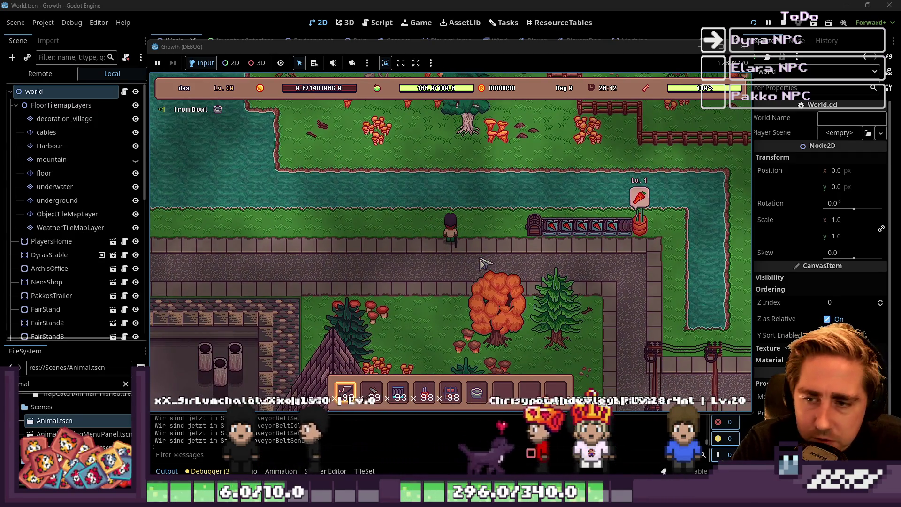
key(d)
key(a)
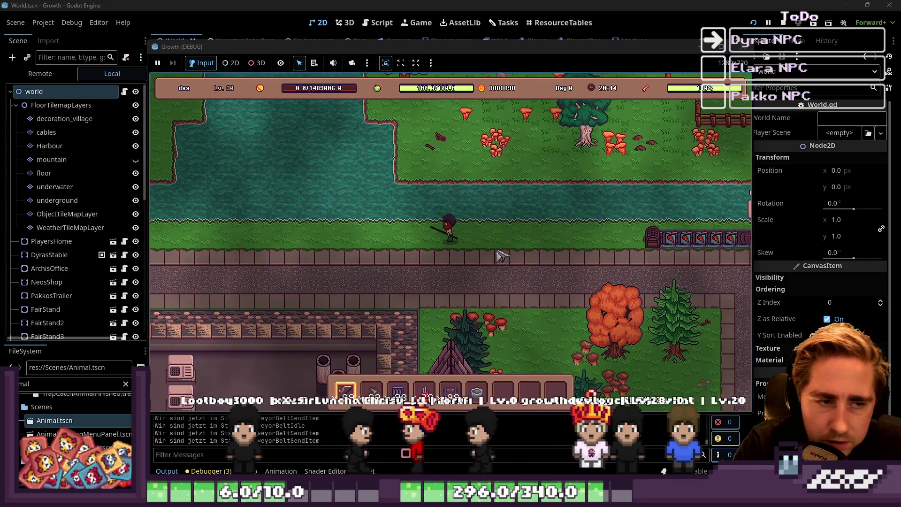
key(s)
key(a)
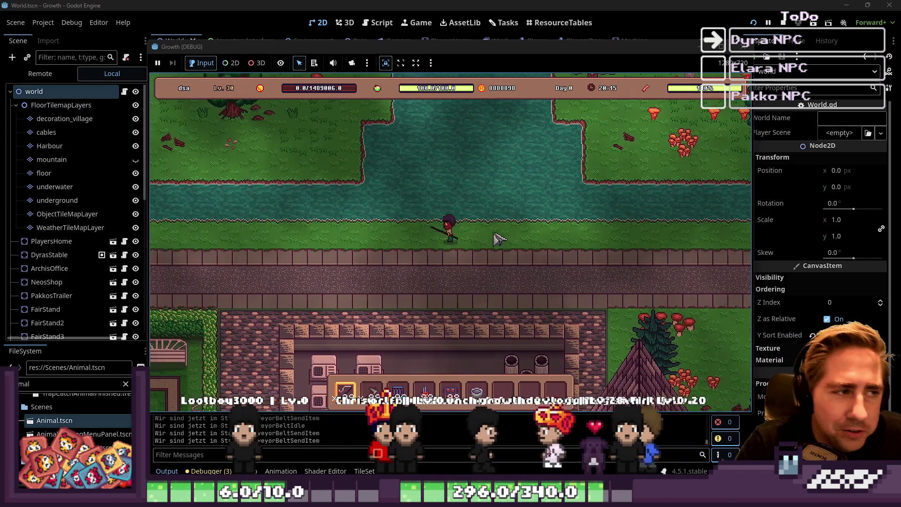
key(d)
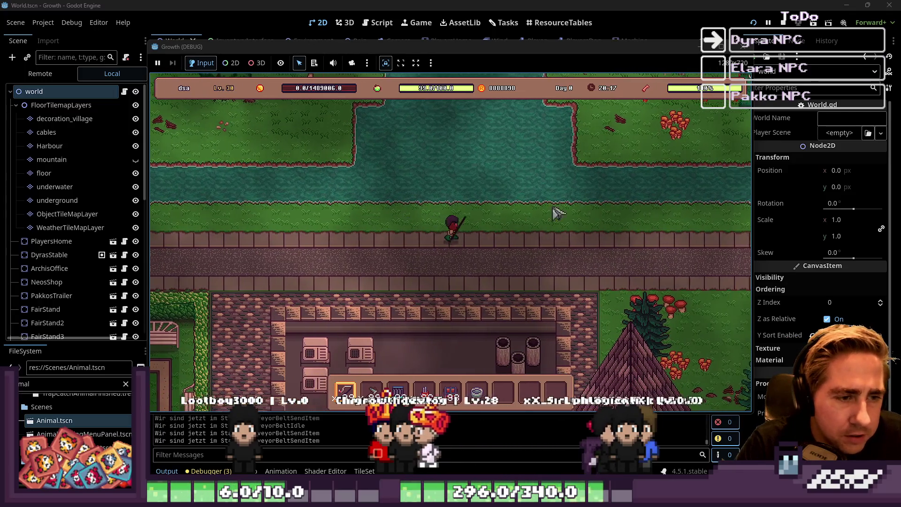
- Switch to hotbar slots 6 and 7, walk down by the conveyor belt, and reopen the inventory
key(6)
key(d)
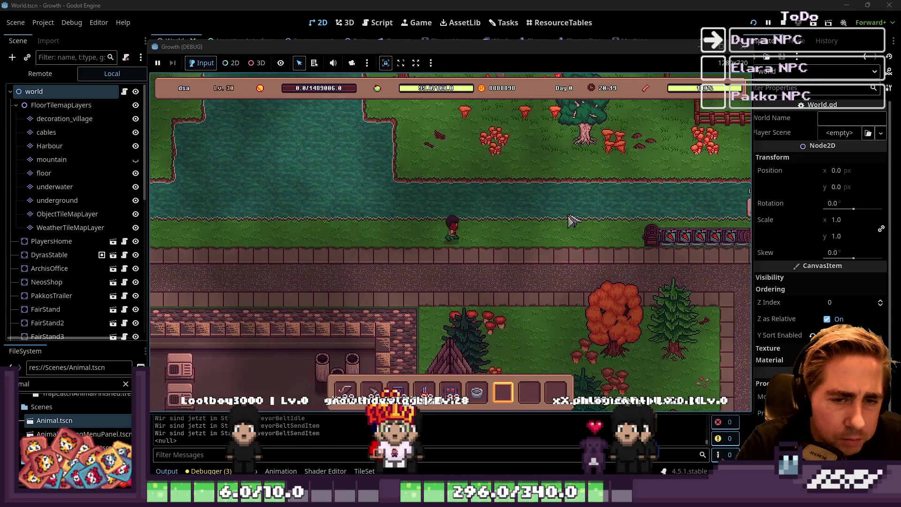
key(7)
key(s)
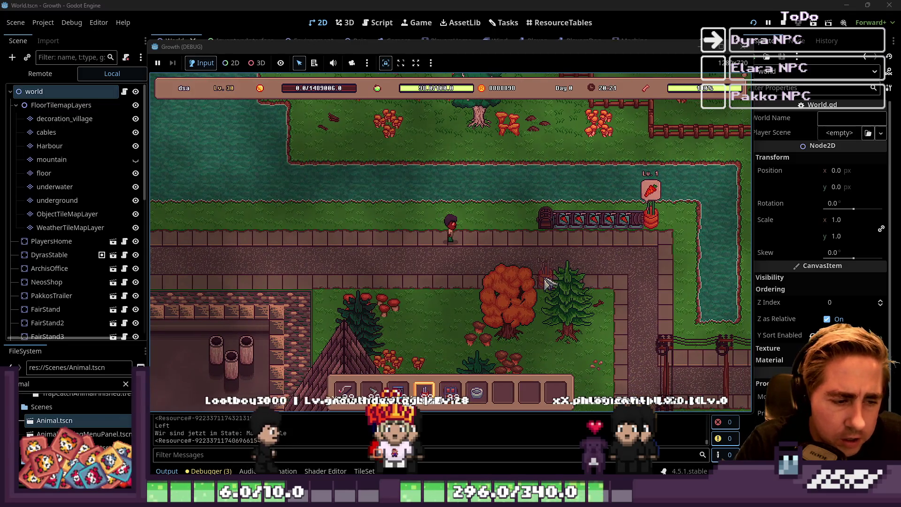
key(s)
key(i)
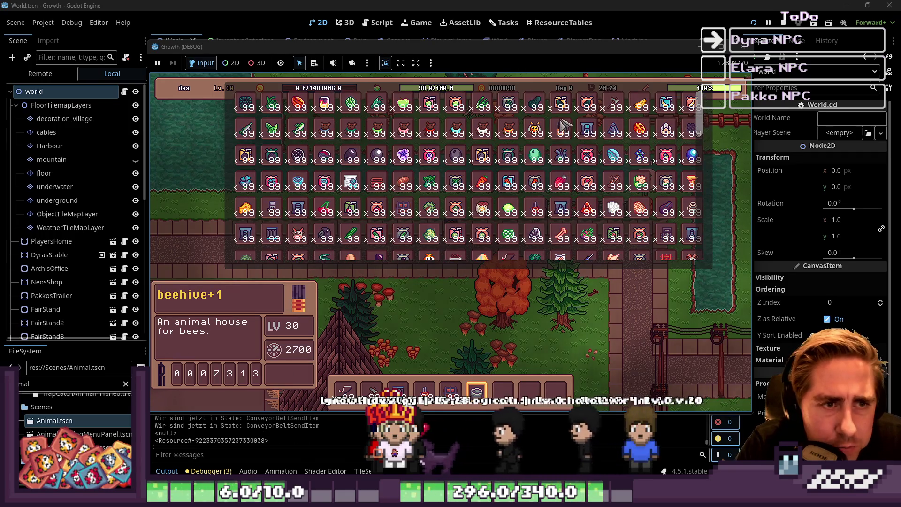
scroll(535, 159, down, 3)
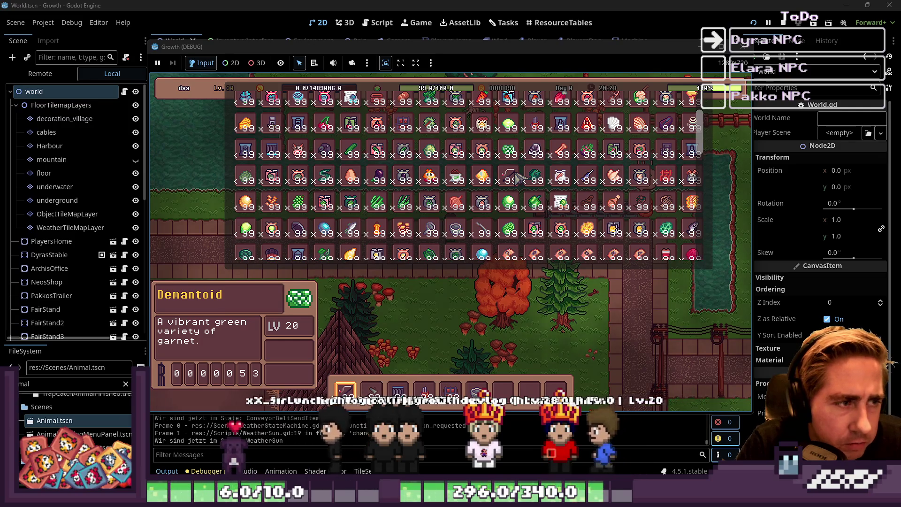
scroll(516, 177, down, 4)
scroll(517, 178, down, 8)
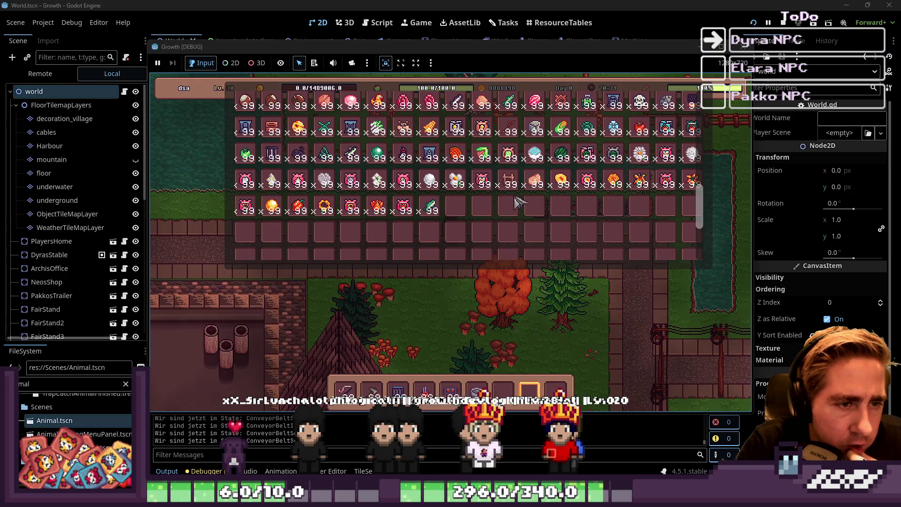
scroll(404, 218, up, 3)
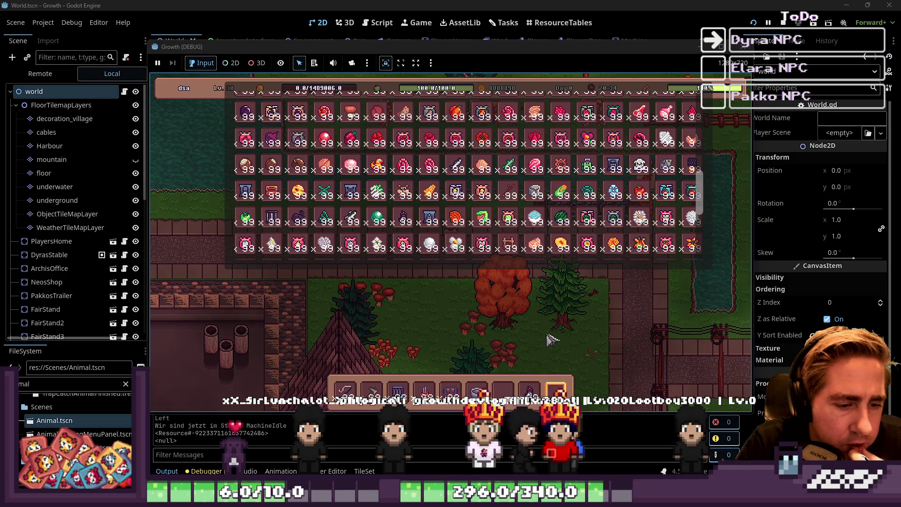
scroll(552, 338, down, 3)
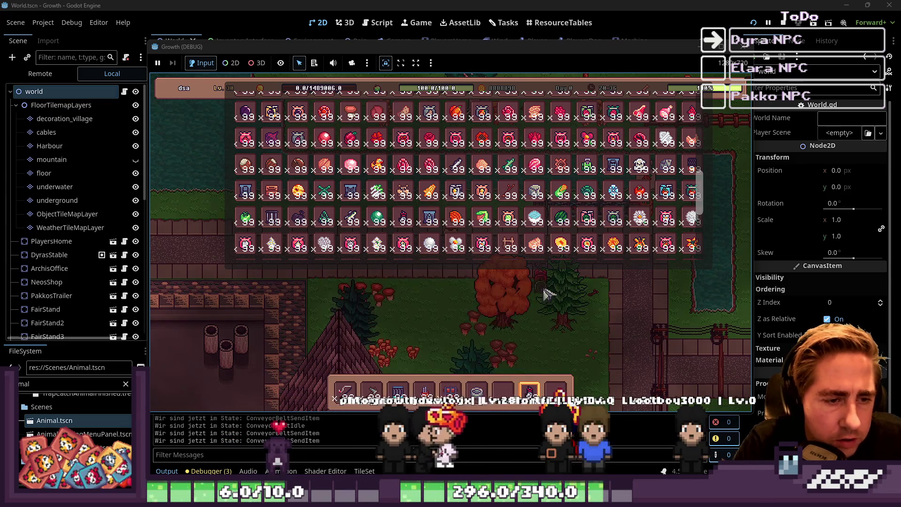